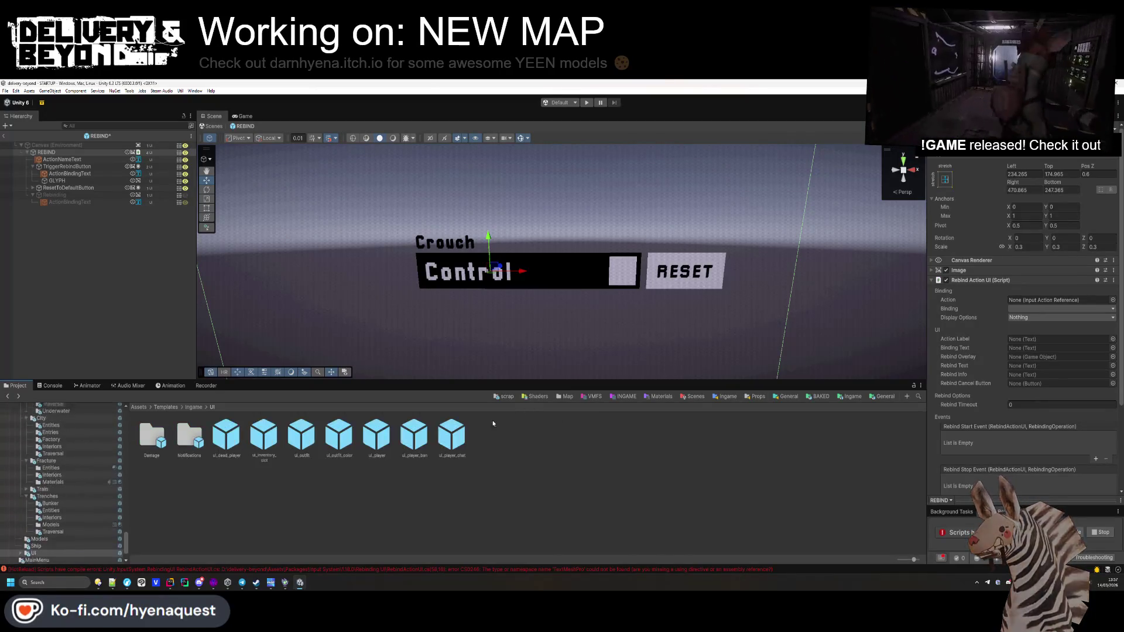
Step: Browse to Packages > Input System > 1.18.0 > Rebinding UI and select its assembly definition
double_click(151, 436)
left_click(139, 406)
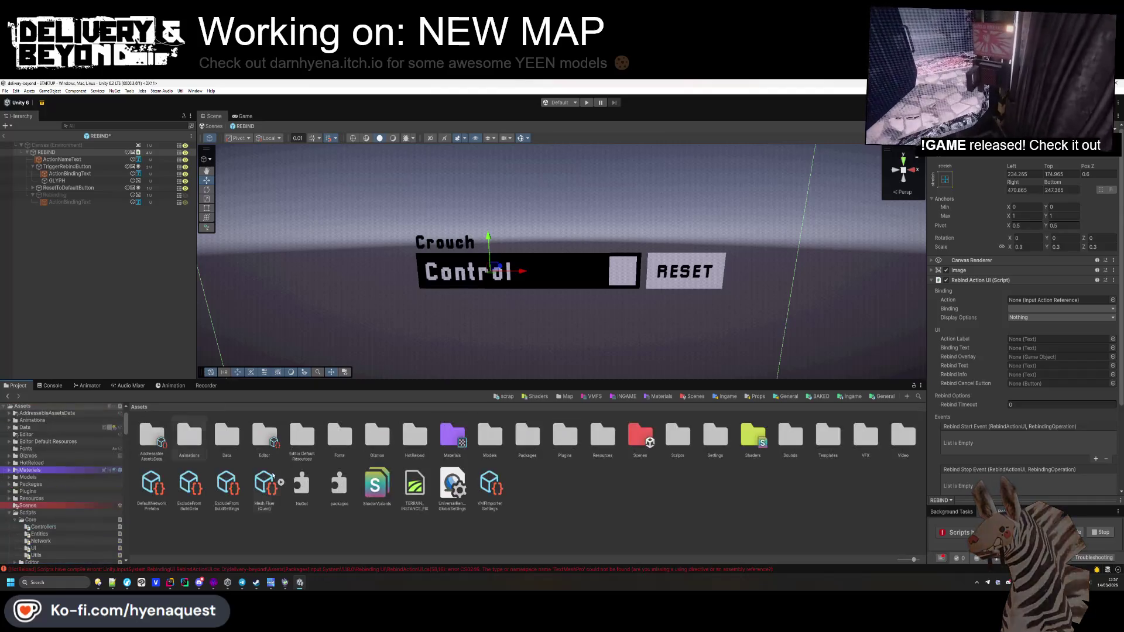
double_click(528, 437)
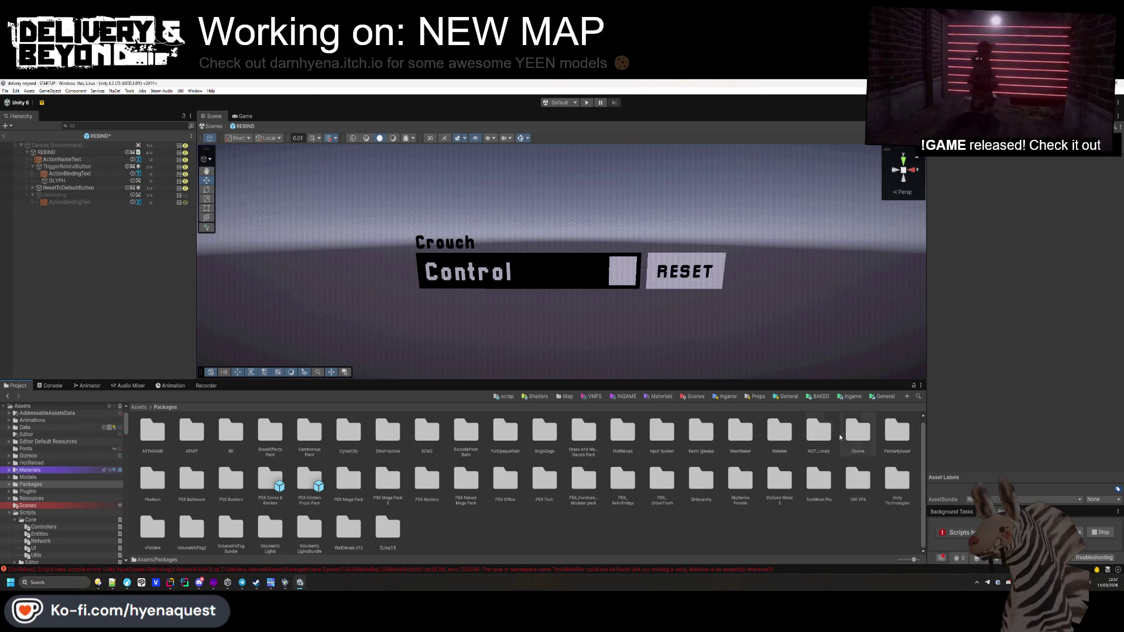
double_click(662, 432)
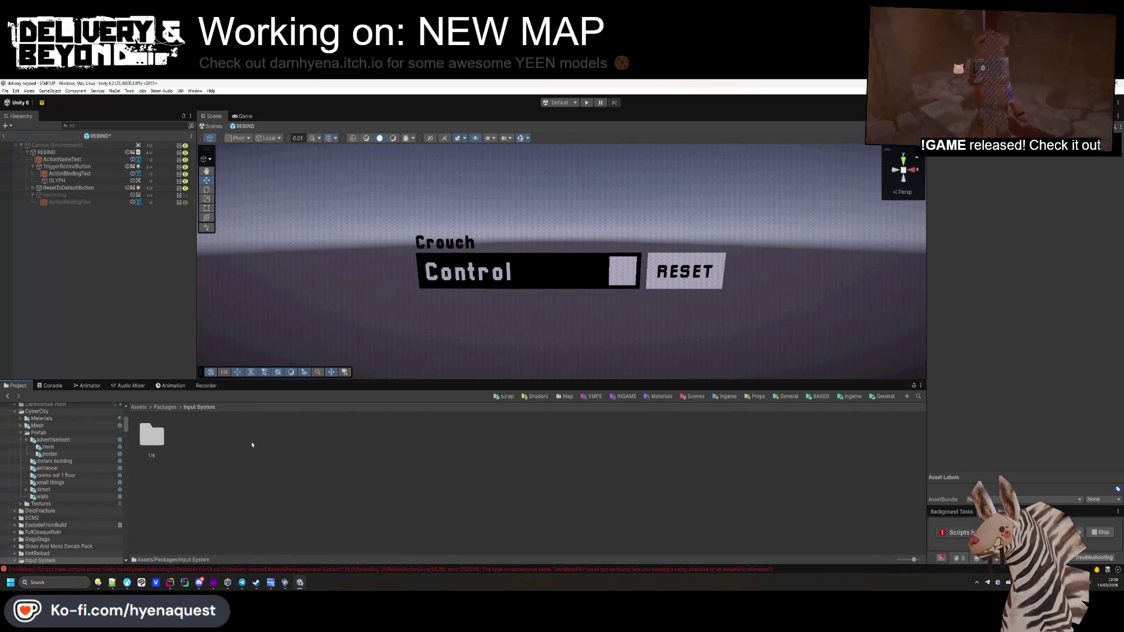
double_click(152, 436)
double_click(152, 436)
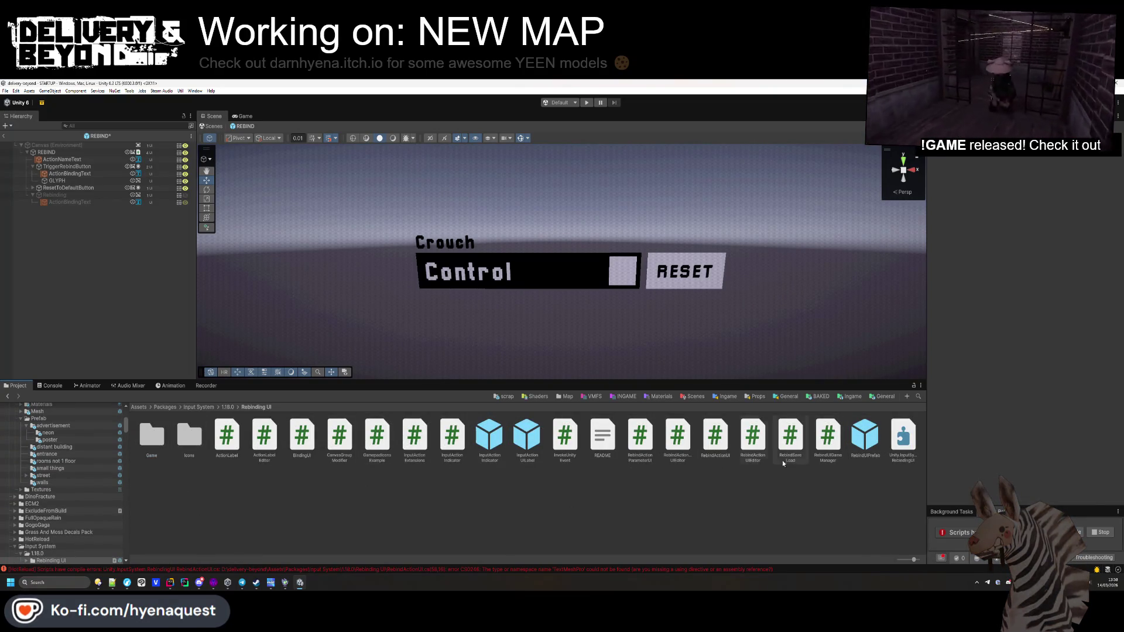
left_click(900, 440)
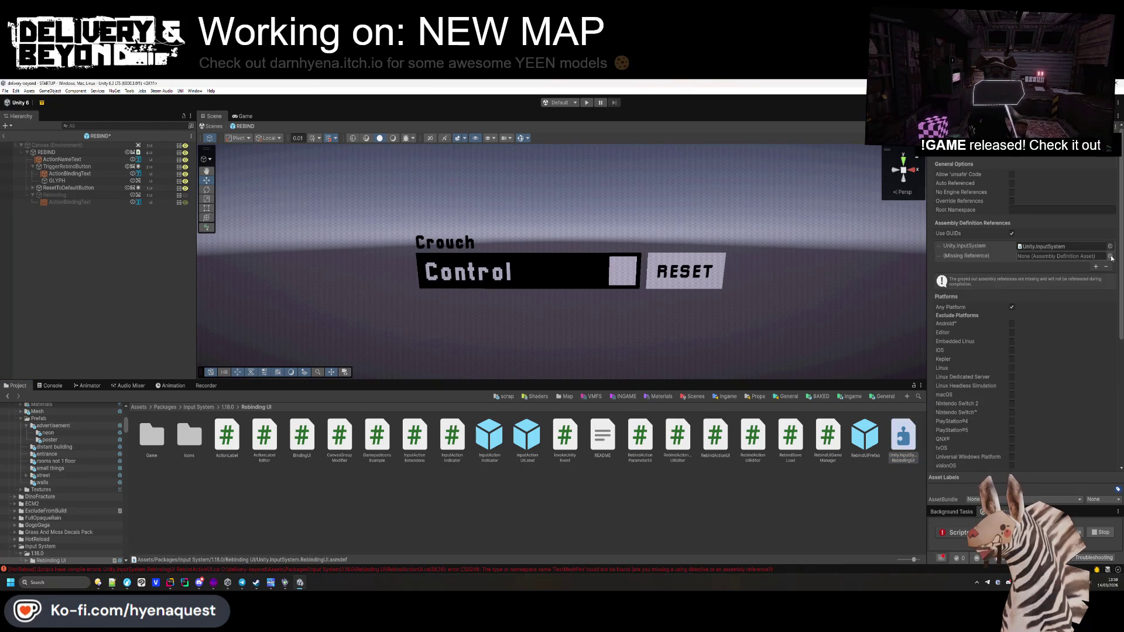
Step: Fill the missing assembly reference with Unity.TextMeshPro and open the RebindActionUI script
left_click(1110, 255)
type("extme")
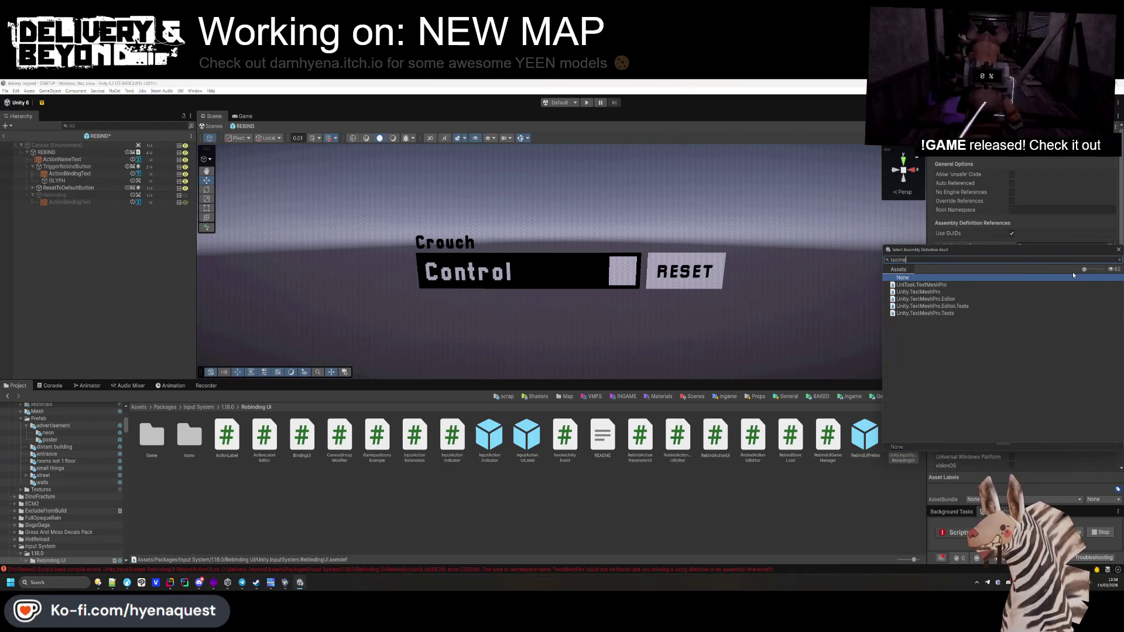
double_click(962, 292)
scroll(1030, 311, "down", 5)
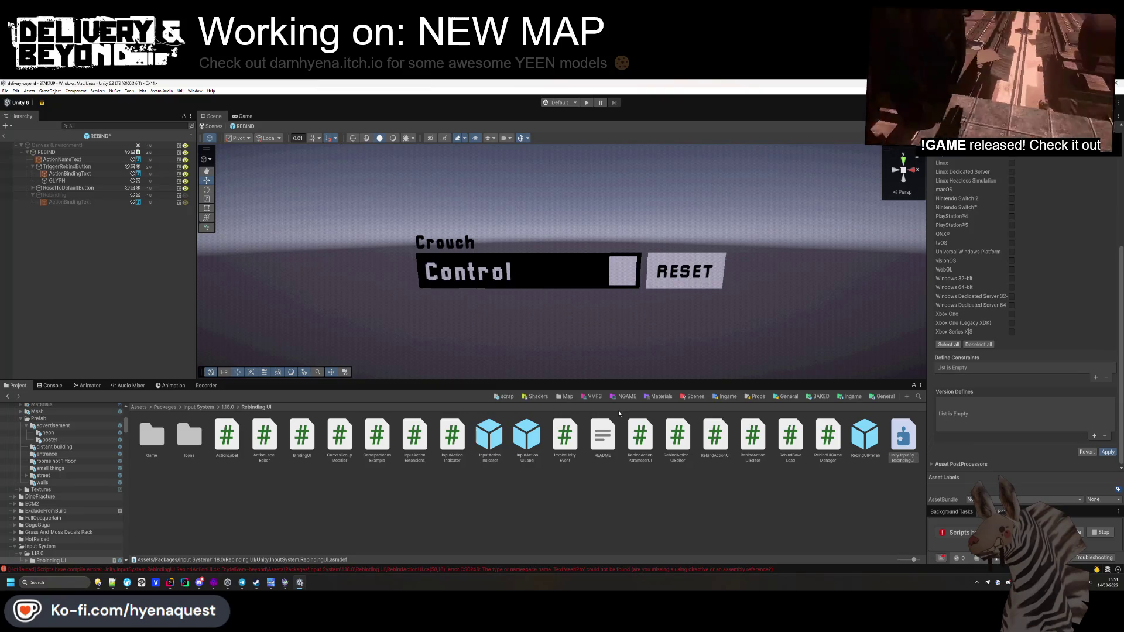
left_click(171, 582)
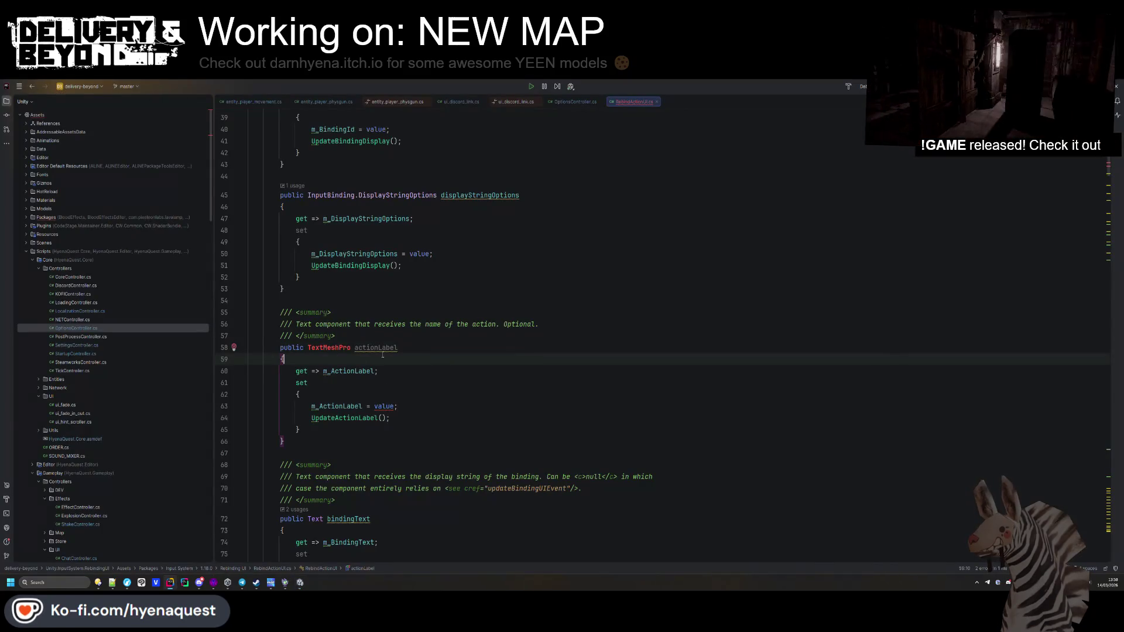
Step: Retype actionLabel and the m_ActionLabel, m_BindingText, m_RebindText, m_RebindInfo fields as TextMeshProUGUI
type("Tex")
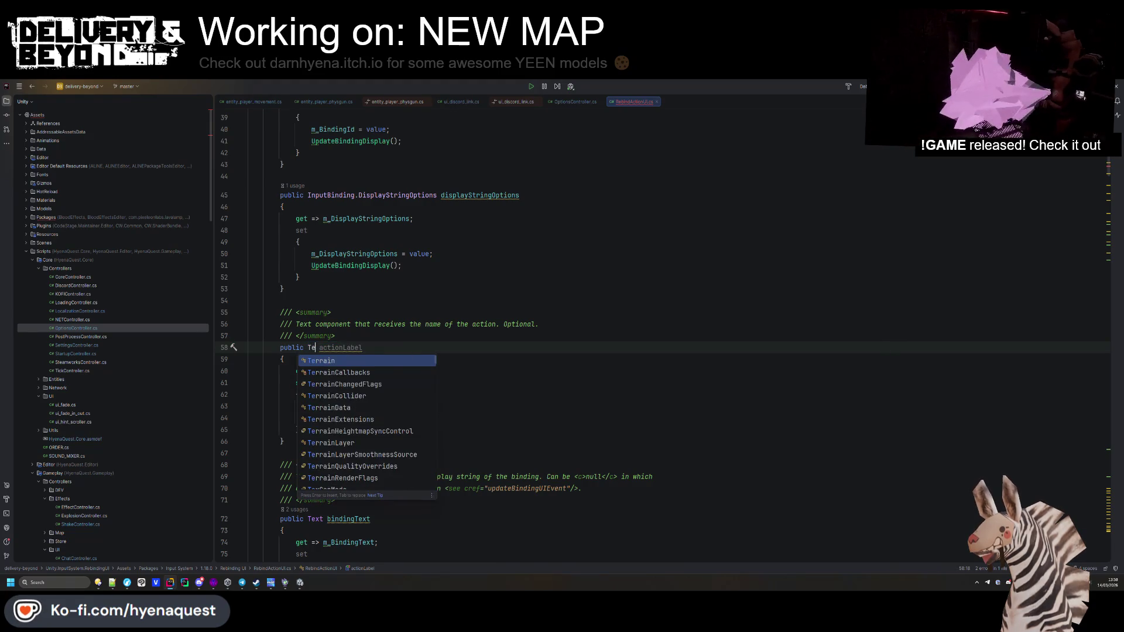
type("tMeshPro")
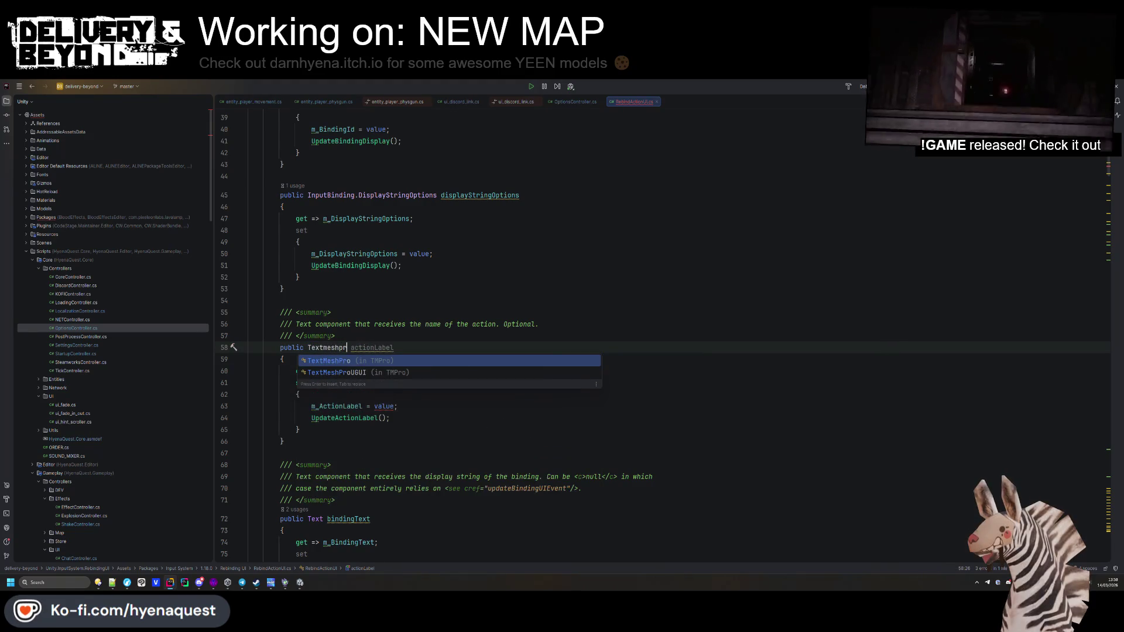
key("Down")
key("Return")
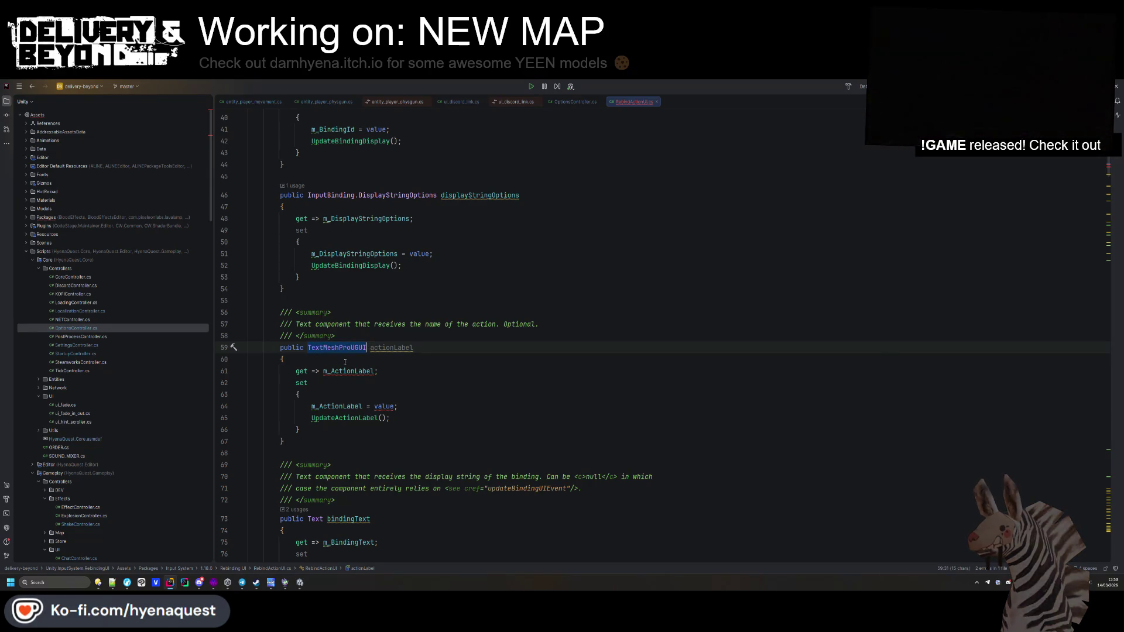
left_click(344, 369, "ctrl")
double_click(319, 266)
type("TextMeshProUGUI")
double_click(319, 313)
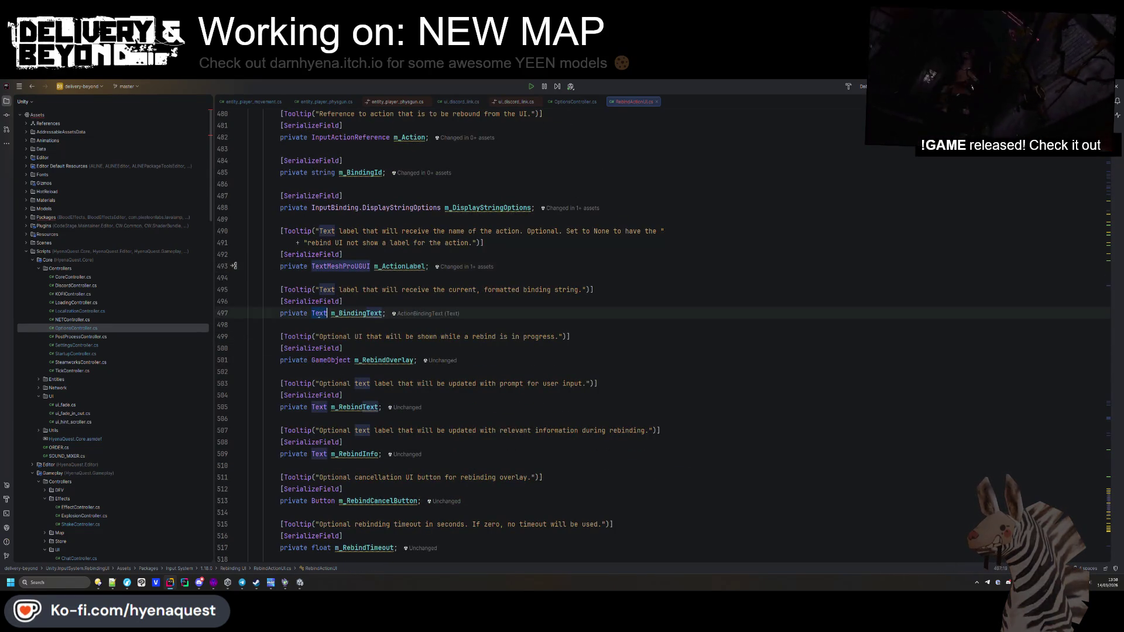
type("TextMeshProUGUI")
double_click(319, 406)
type("TextMeshProUGUI")
double_click(318, 453)
type("TextMeshProUGUI")
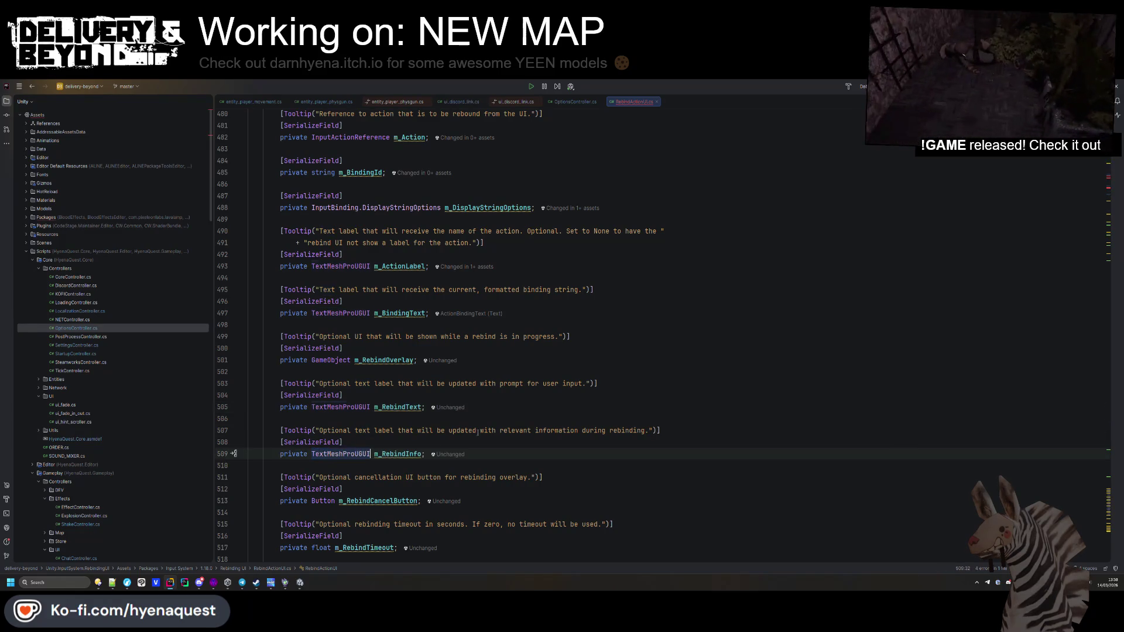
Step: Change the bindingText, rebindPrompt and rebindInfo properties to TextMeshProUGUI and return to Unity
key("ctrl+alt+Left")
key("ctrl+alt+Left")
key("ctrl+alt+Left")
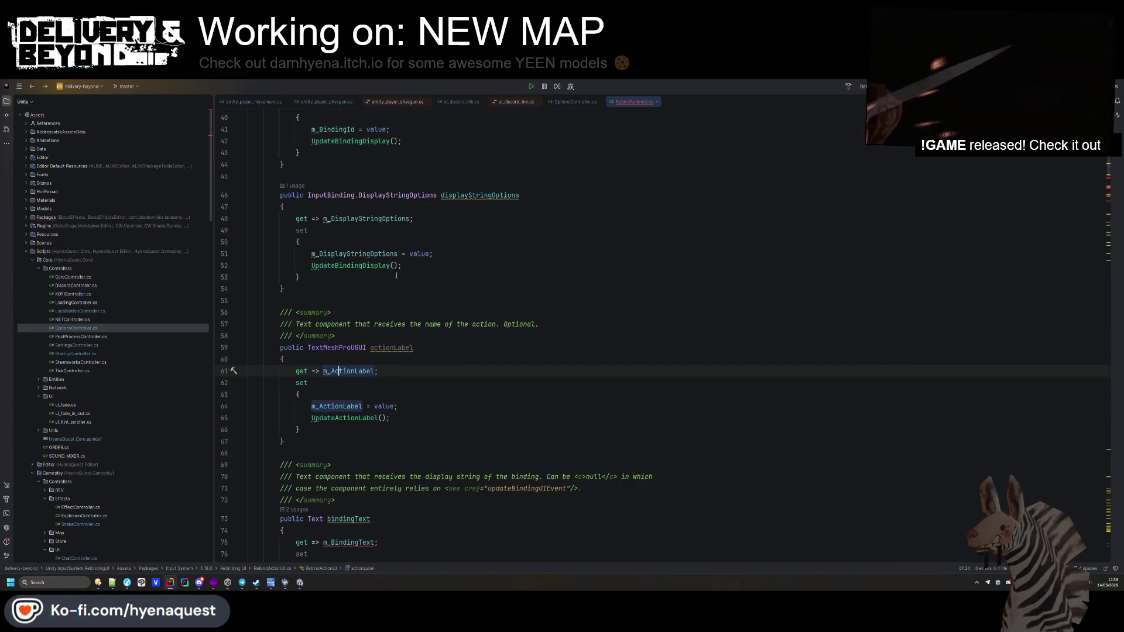
double_click(315, 343)
type("TextMeshProUGUI")
scroll(316, 339, "down", 5)
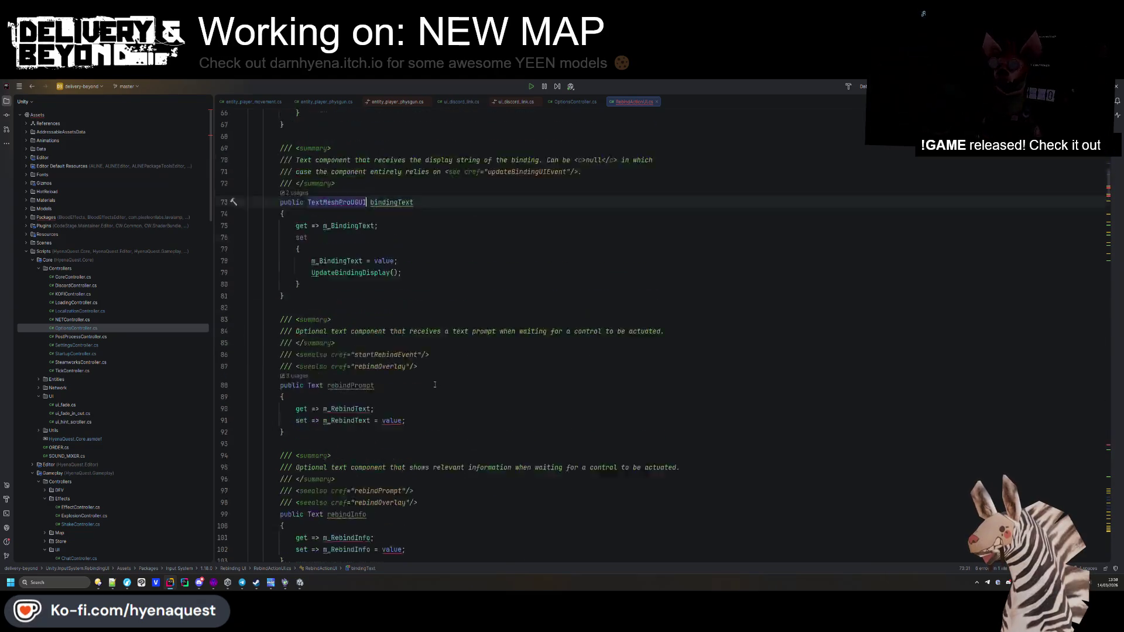
double_click(315, 350)
type("TextMeshProUGUI")
double_click(315, 479)
type("TextMeshProUGUI")
key("Up")
key("Up")
key("Up")
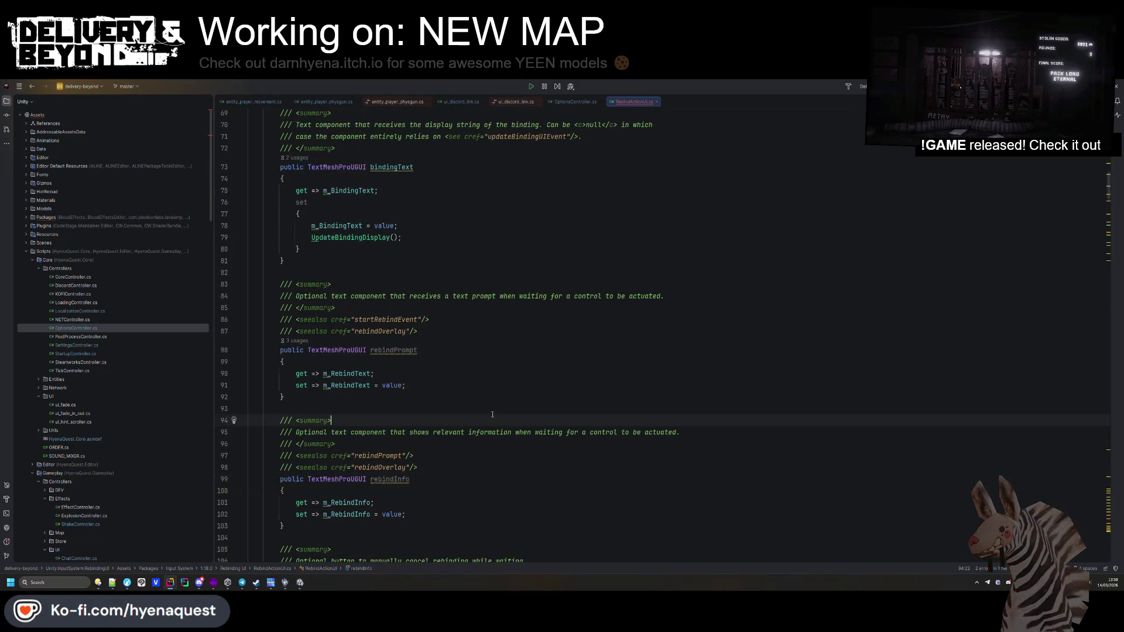
scroll(382, 365, "down", 7)
scroll(444, 358, "up", 20)
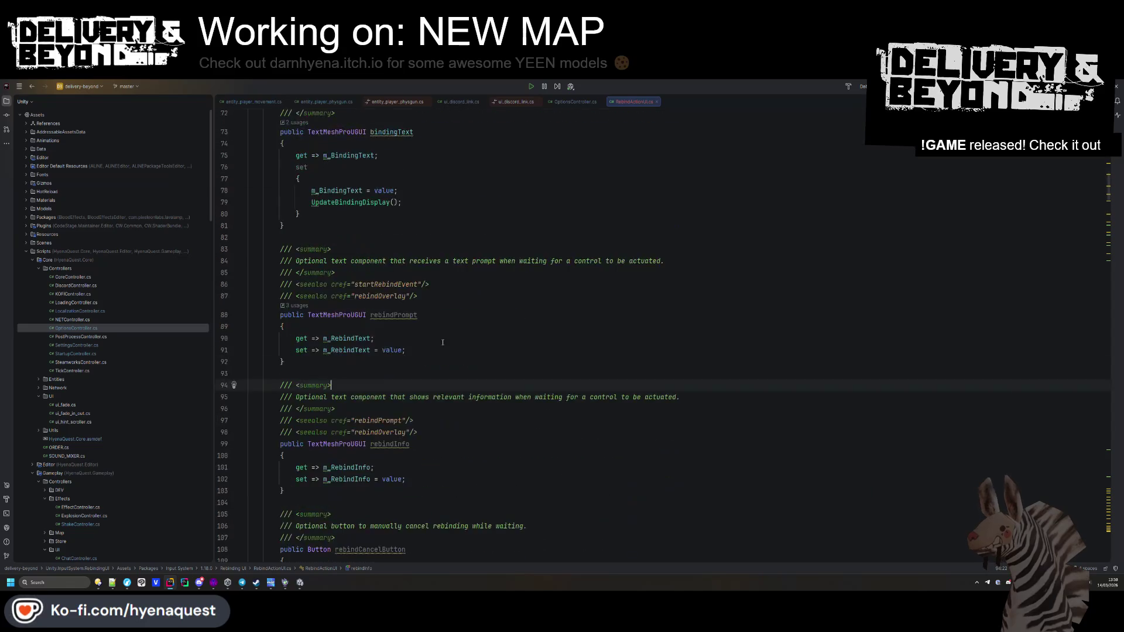
left_click(555, 221)
key("alt+Tab")
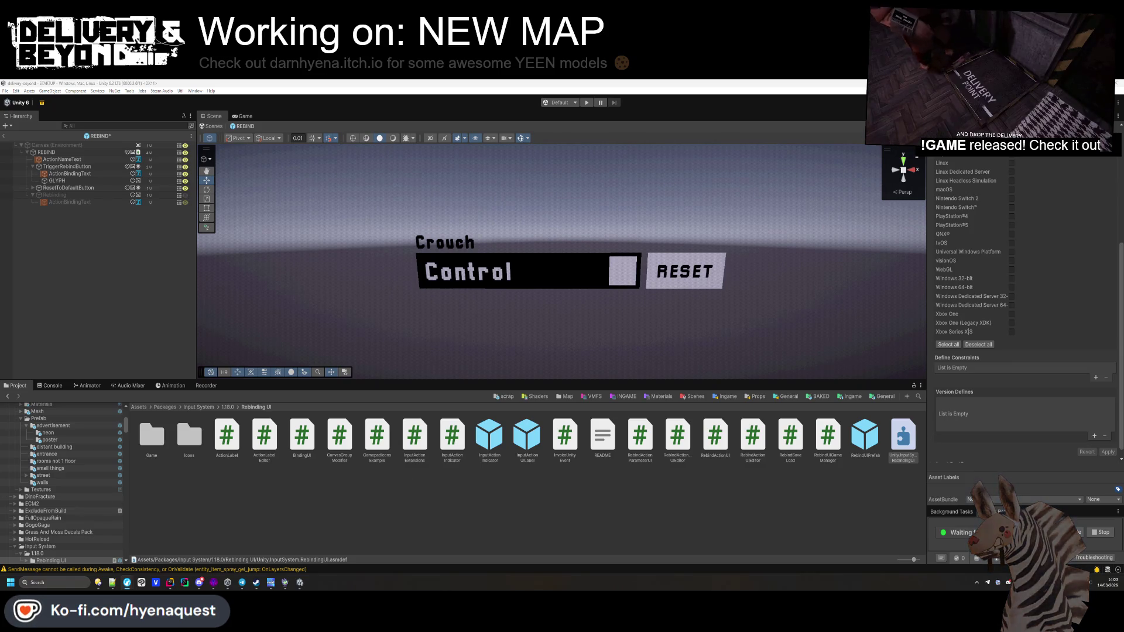
left_click(547, 523)
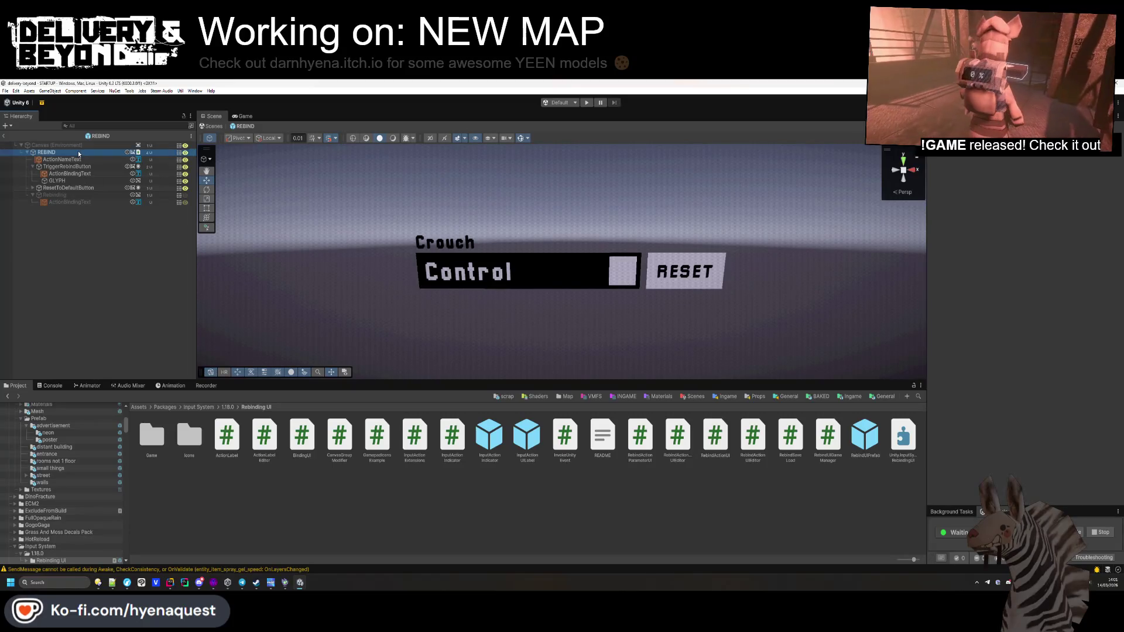
Step: Assign ActionBindingText, ResetToDefaultButton and Rebinding to REBIND's Binding Text, Rebind Cancel Button and Rebind Overlay
left_click(1072, 309)
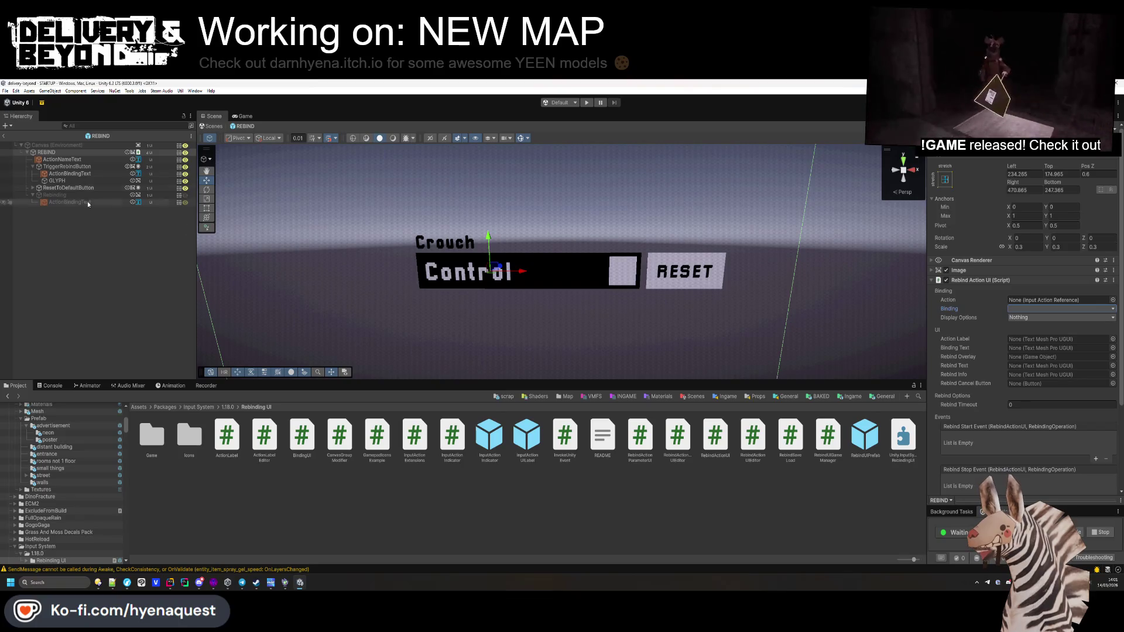
left_click(1033, 349)
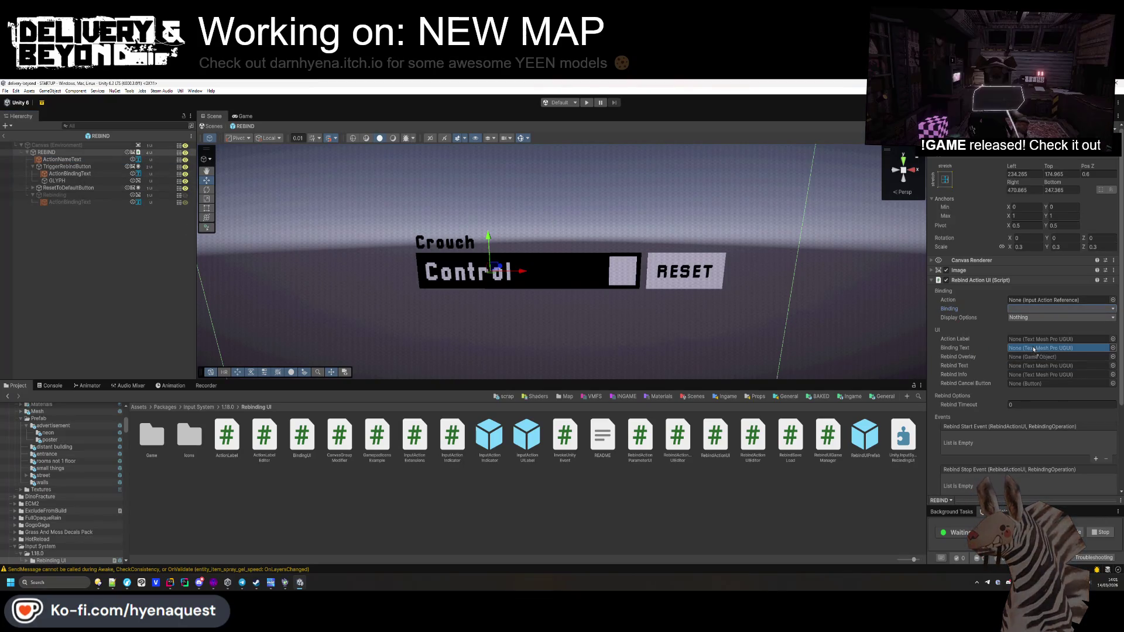
left_click(150, 240)
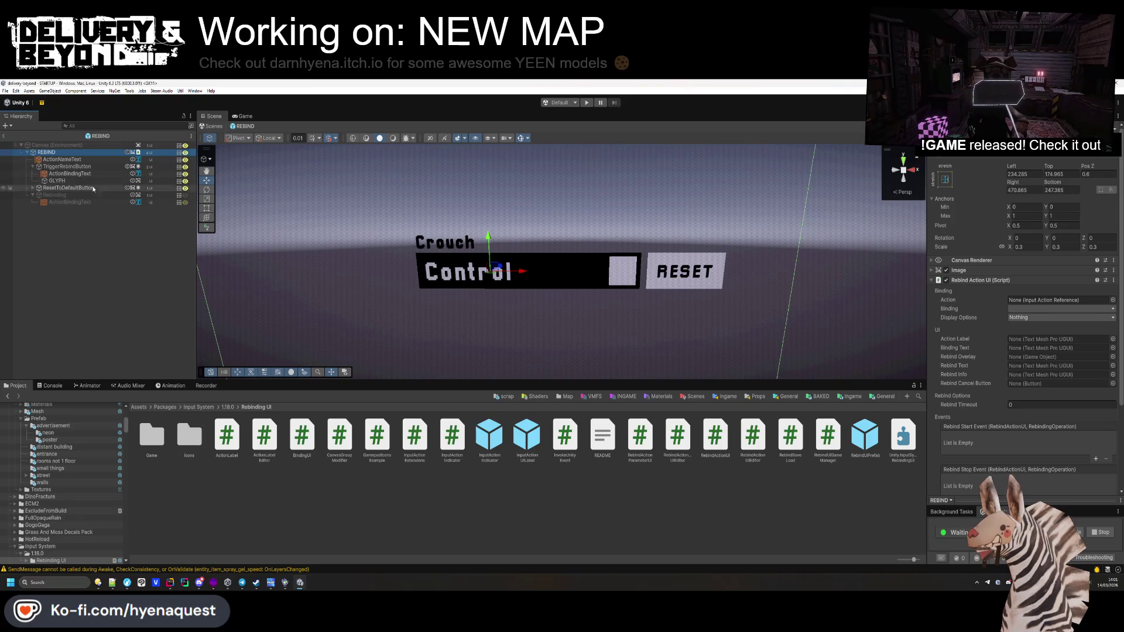
left_click(1035, 340)
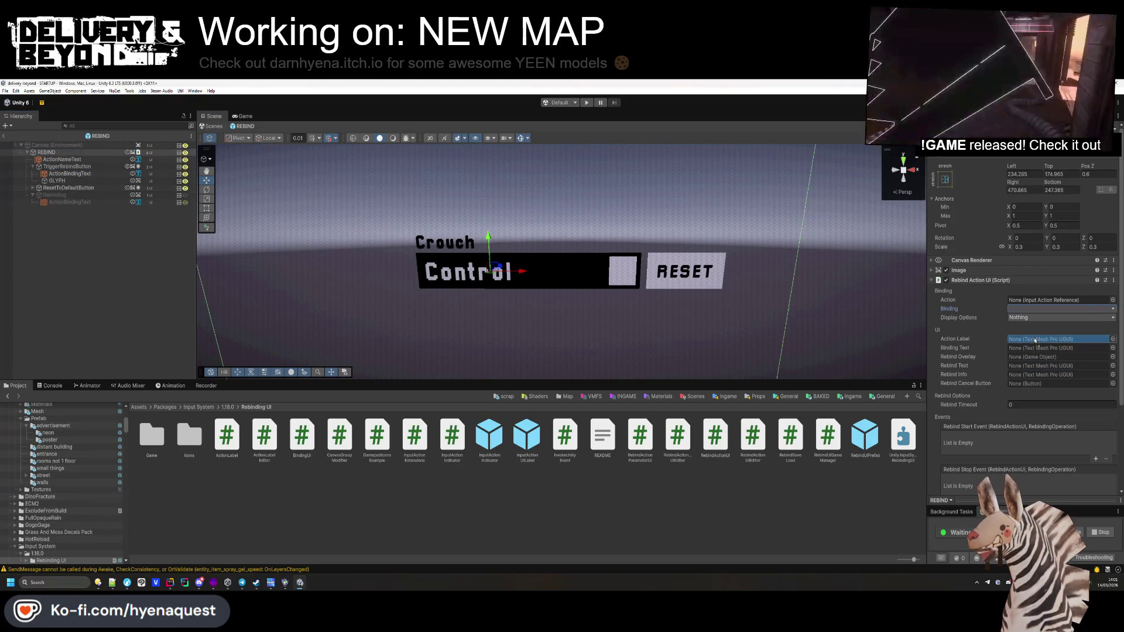
left_click_drag(1036, 349, 1036, 350)
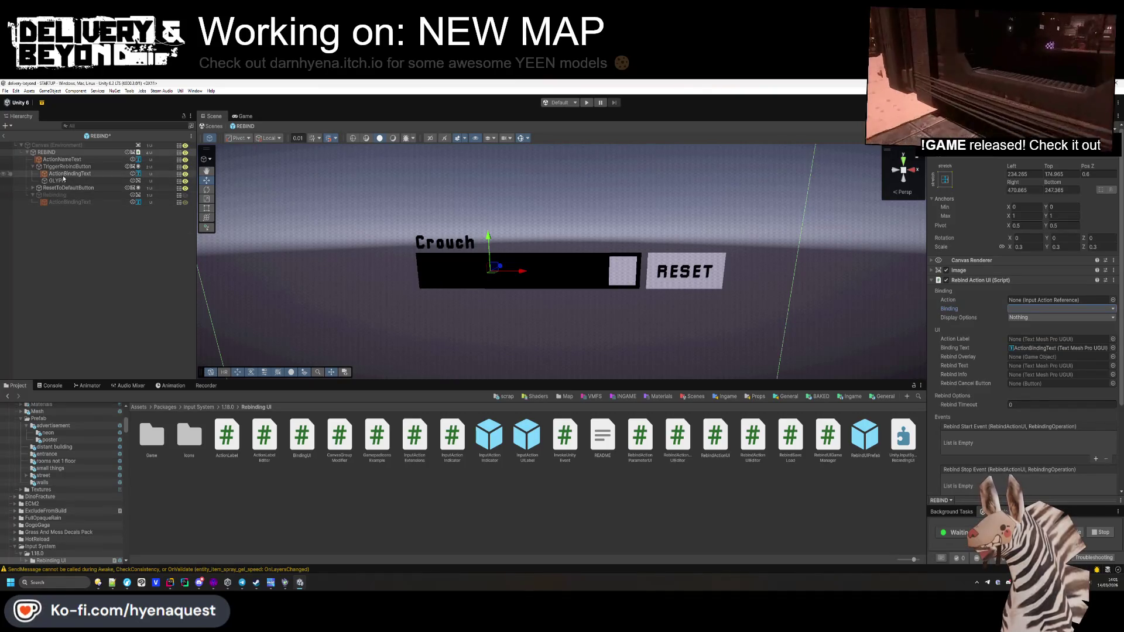
mouse_move(72, 188)
left_mouse_down()
mouse_move(1045, 309)
mouse_move(1039, 383)
left_mouse_up()
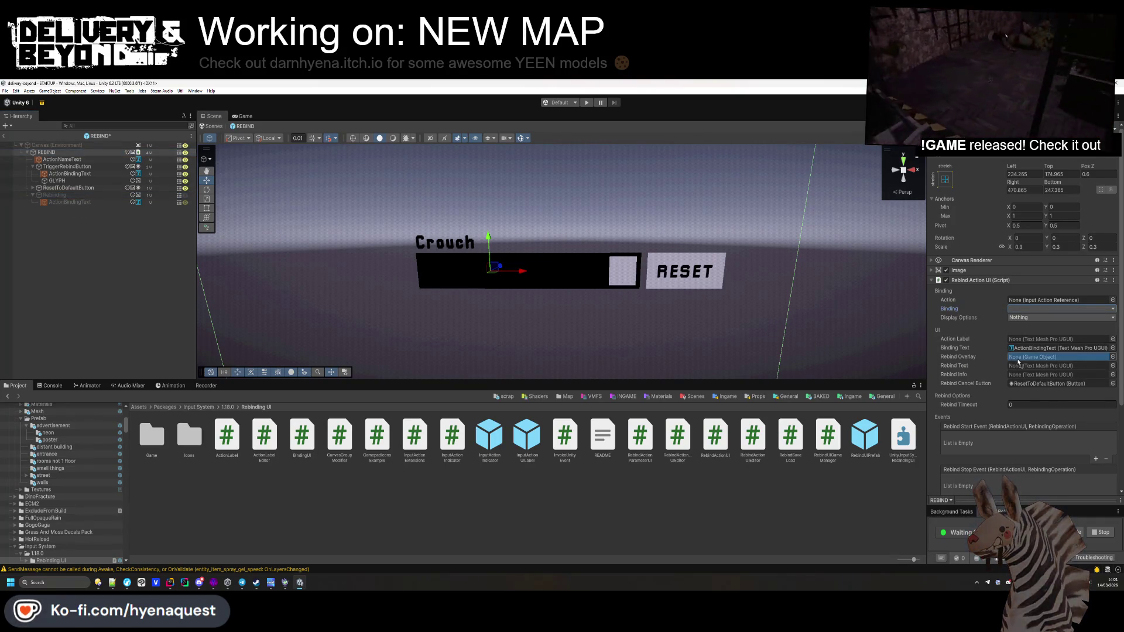
left_click_drag(55, 195, 1030, 357)
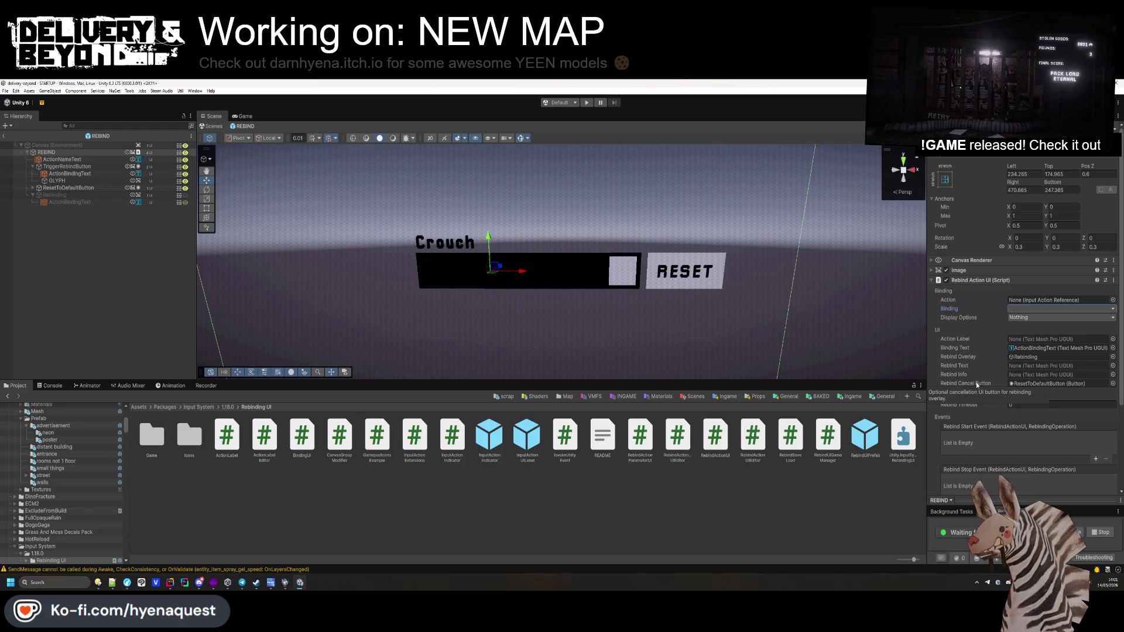
left_click(240, 536)
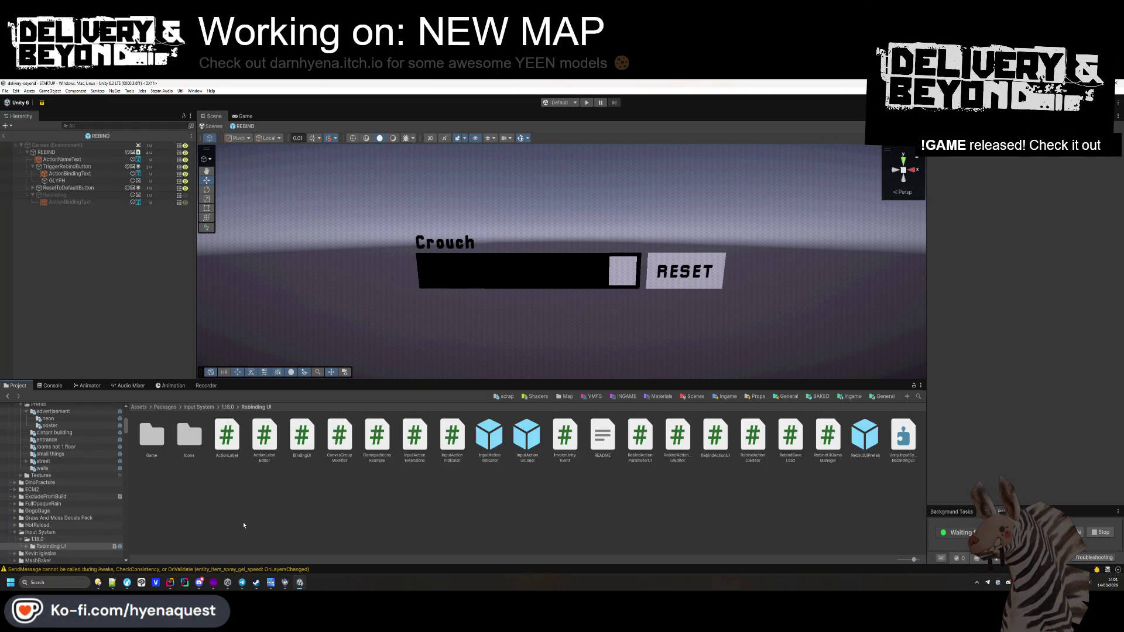
left_click(57, 181)
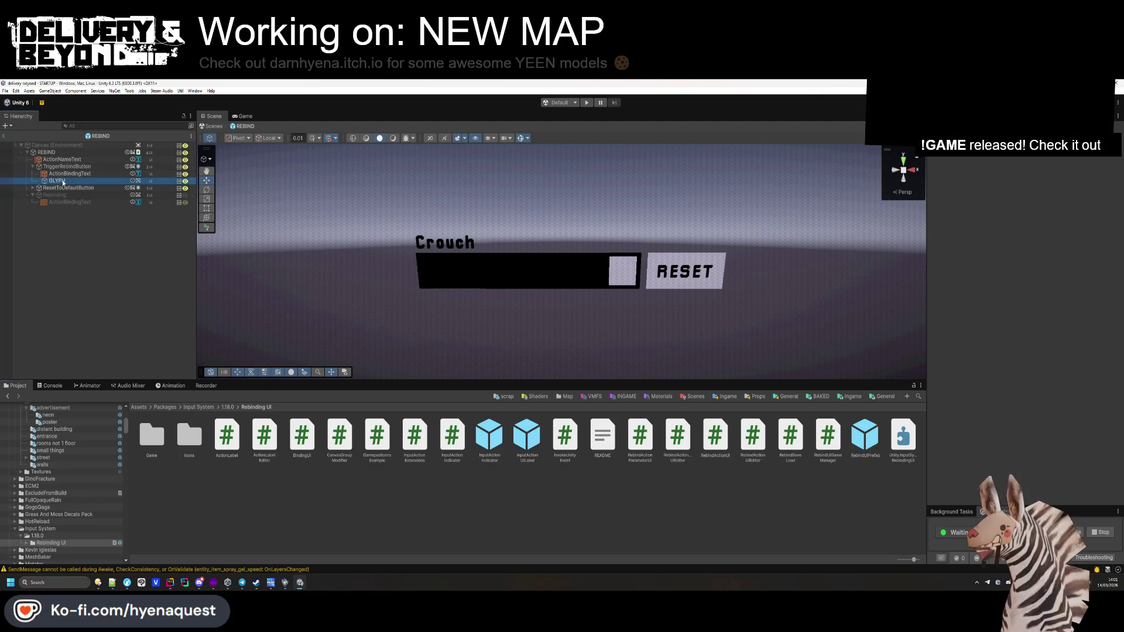
Step: Delete the GLYPH placeholder and set the binding text's Pos X to 0
key("Delete")
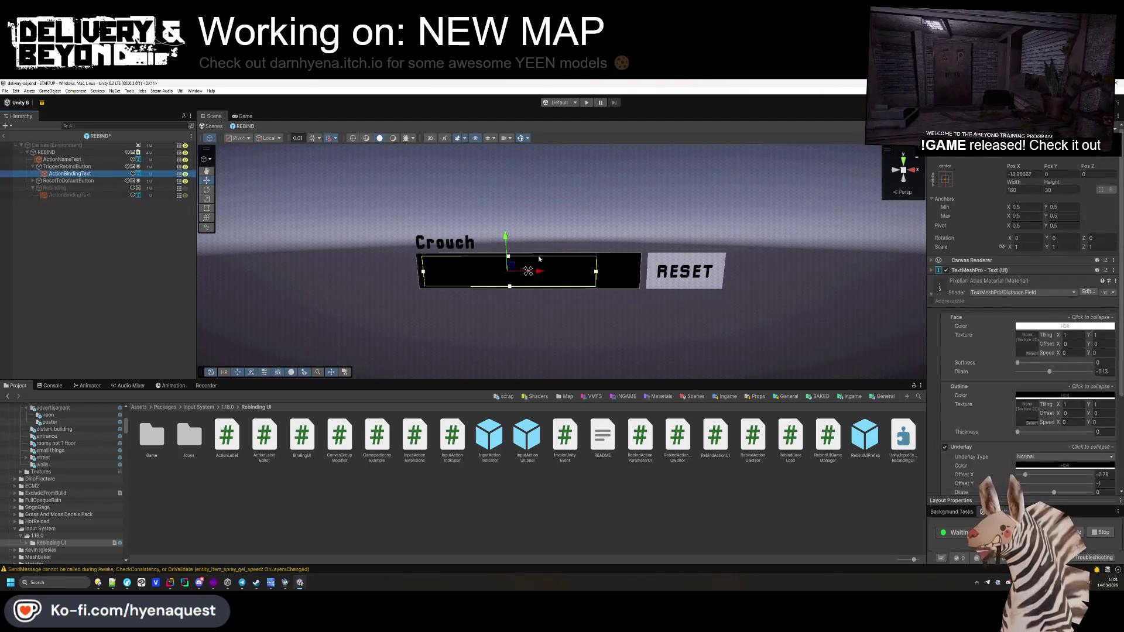
left_click_drag(1019, 185, 1103, 197)
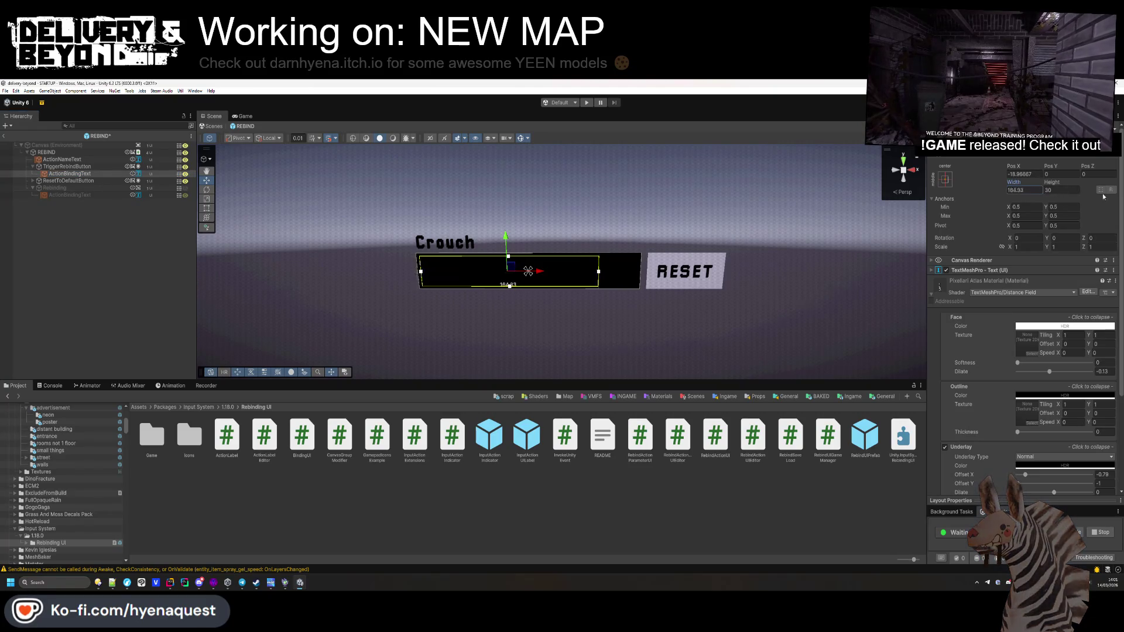
key("ctrl+z")
left_click(1025, 174)
type("0")
key("Return")
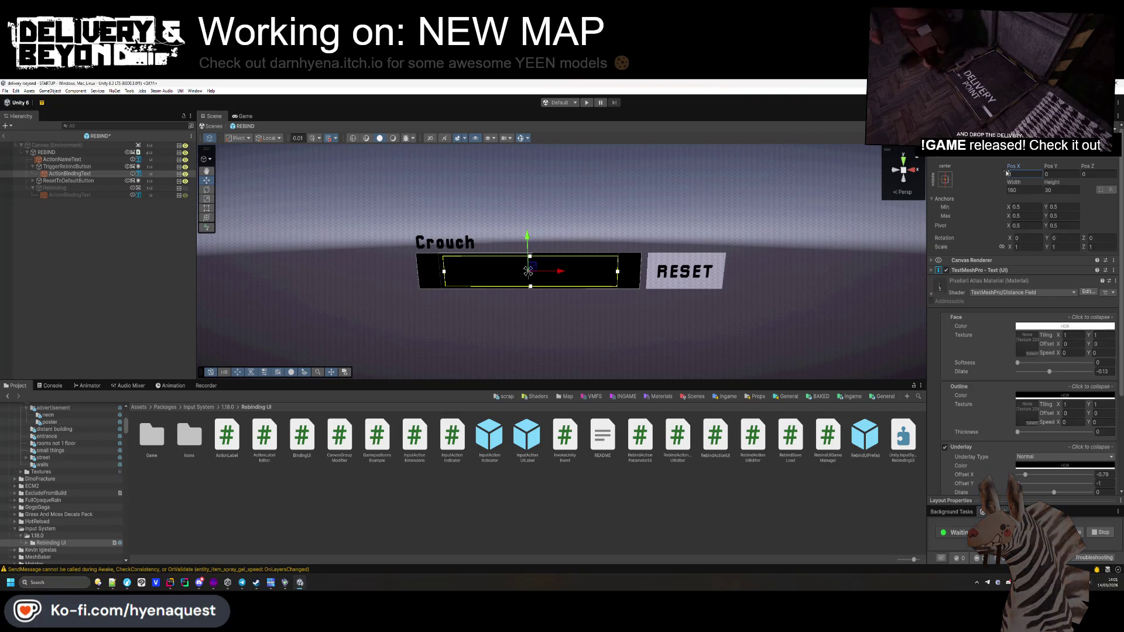
Step: Anchor the binding text with the bottom-stretch preset and set its Right offset to 3
left_click(944, 179)
left_click(1032, 286)
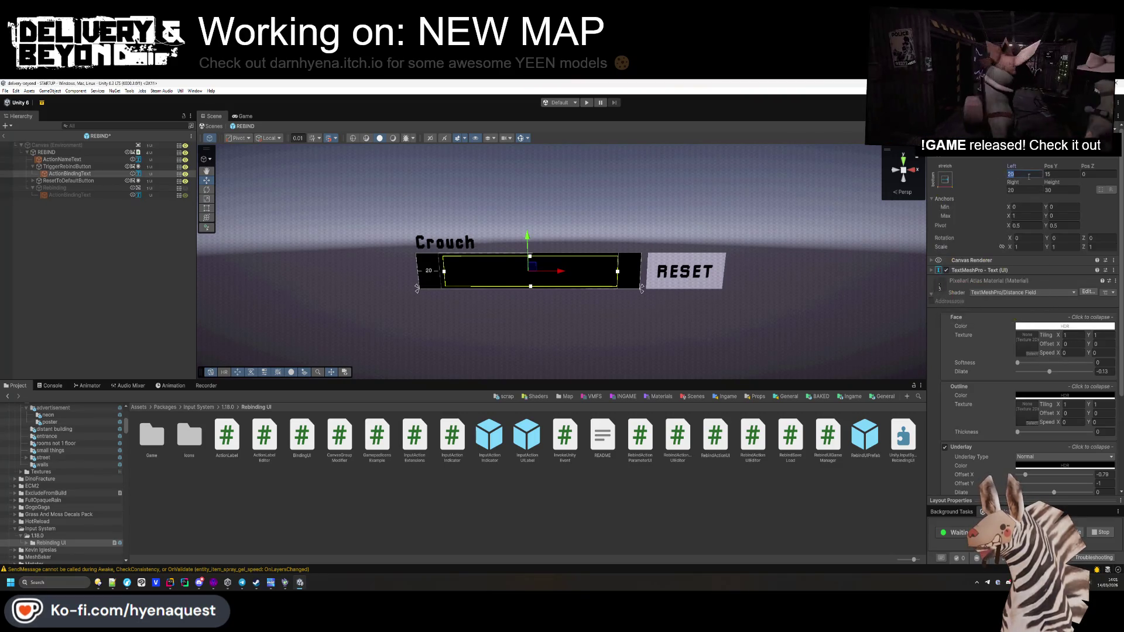
left_click(1018, 189)
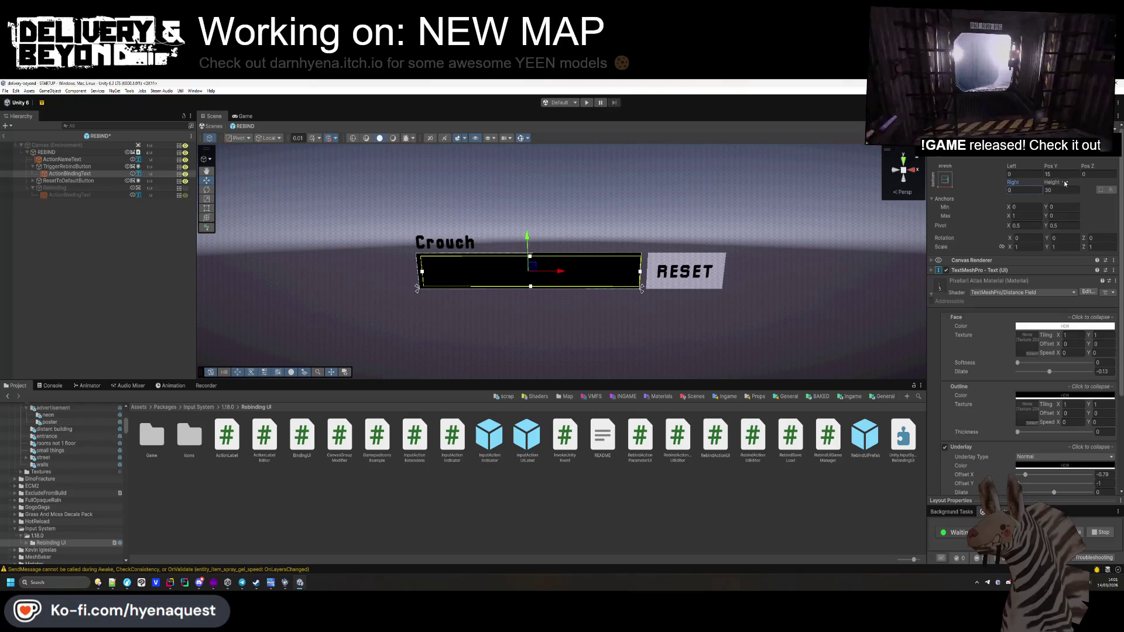
type("5")
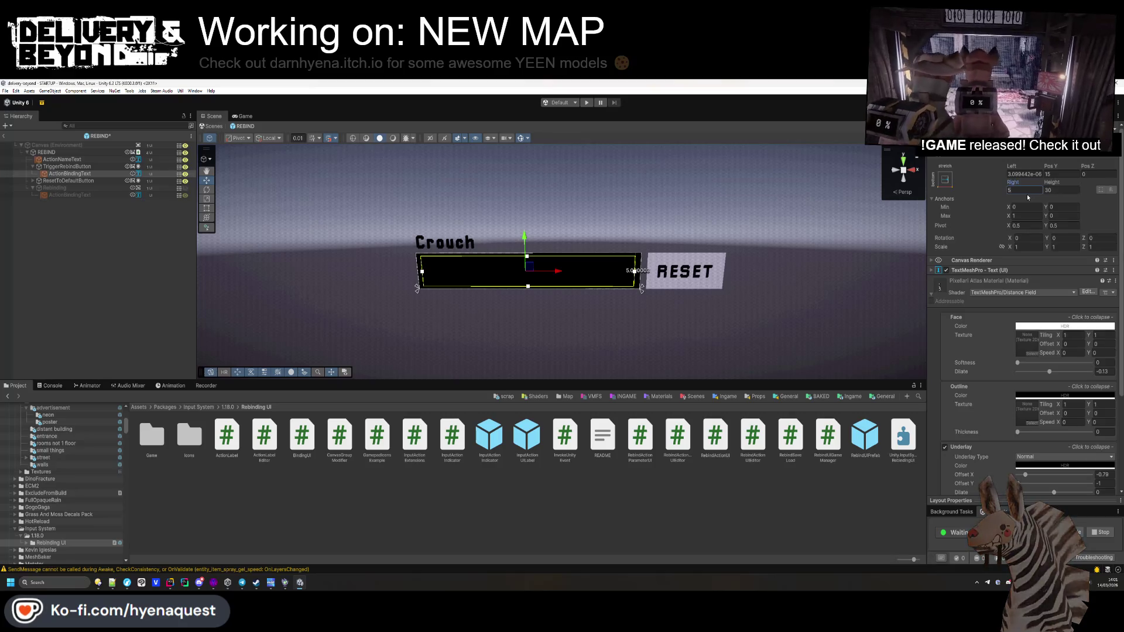
key("BackSpace")
type("4")
key("BackSpace")
type("3.")
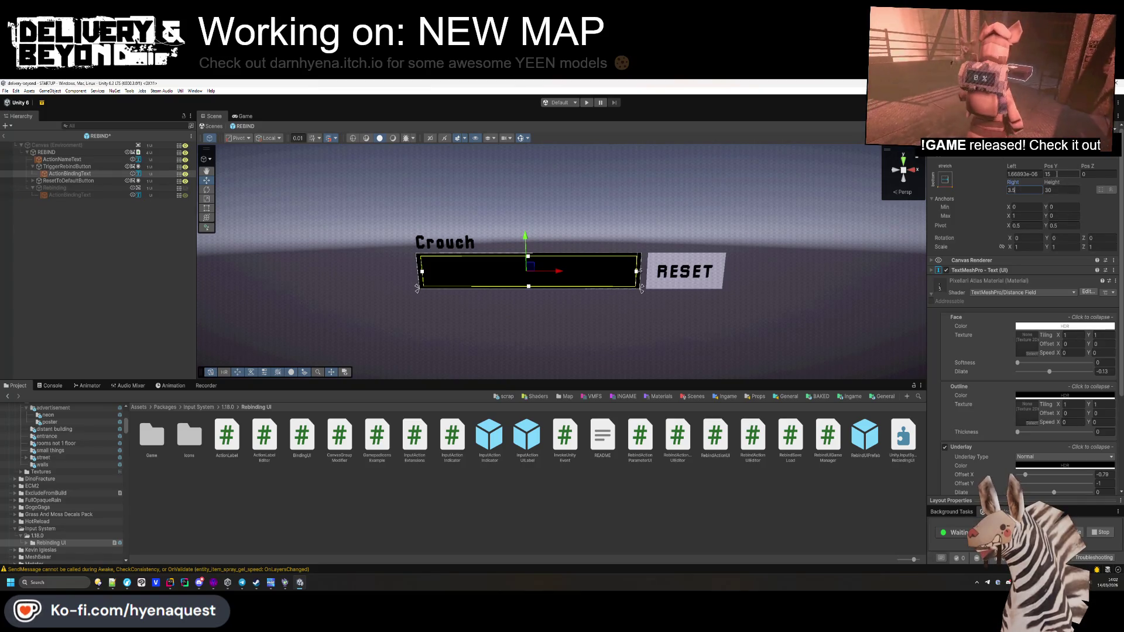
left_click(519, 271)
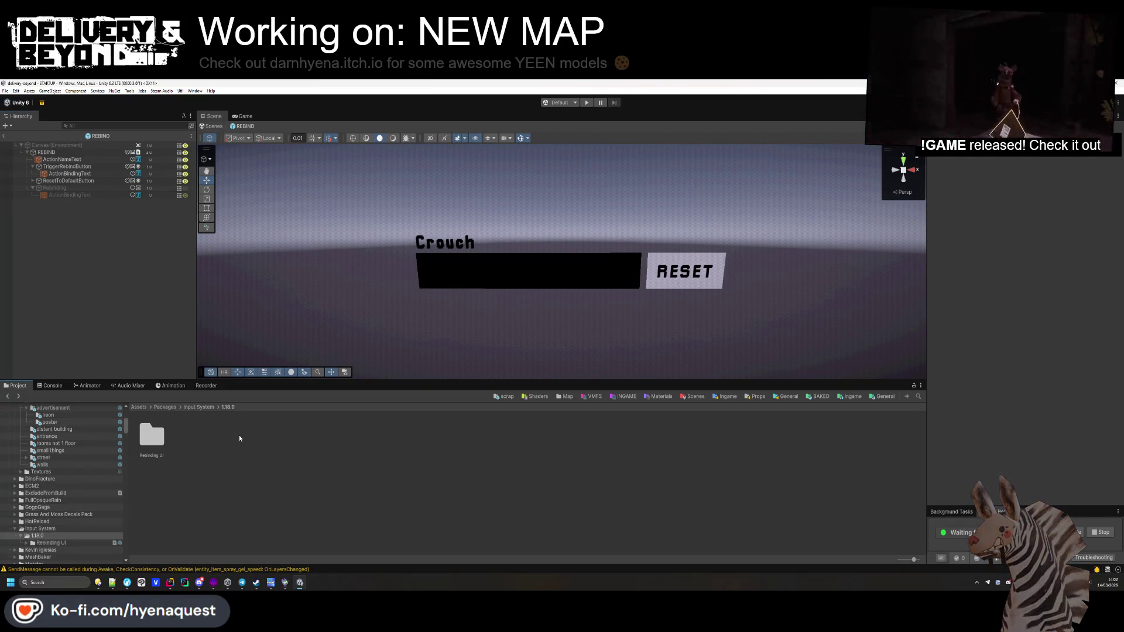
left_click(5, 136)
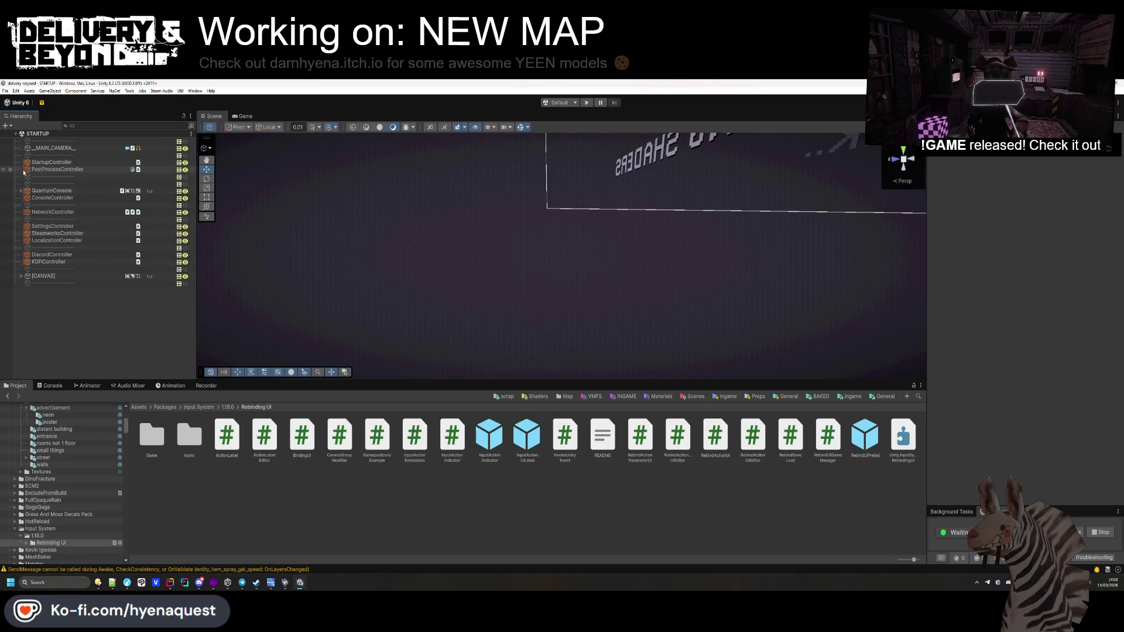
Step: Add an Event System with the default Input System UI Input Module to StartupController
left_click(34, 162)
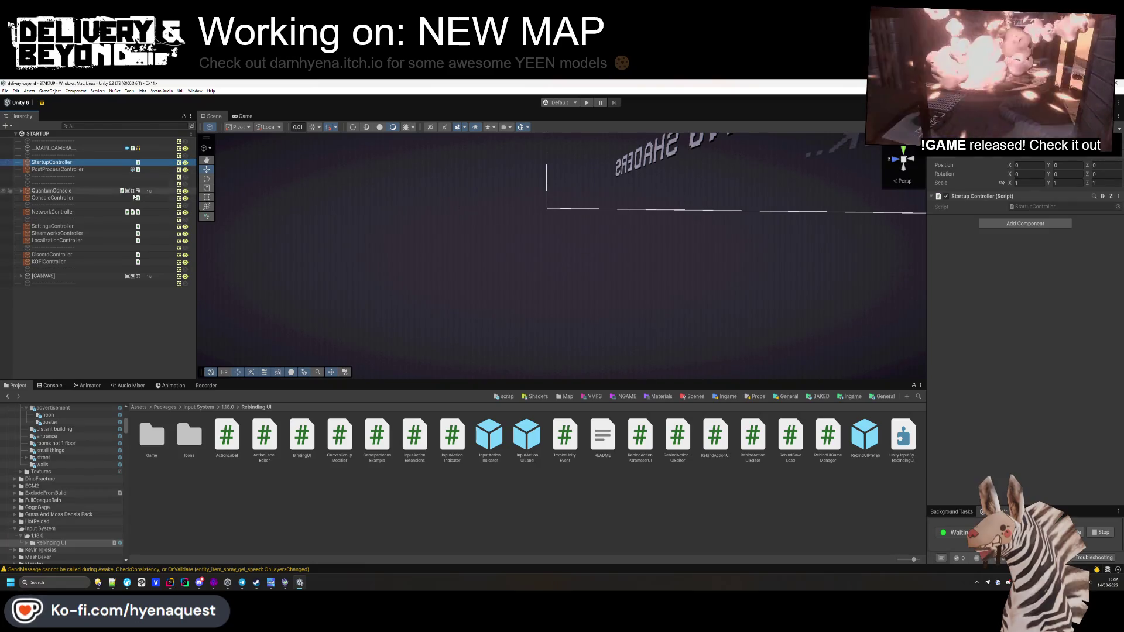
left_click(1011, 226)
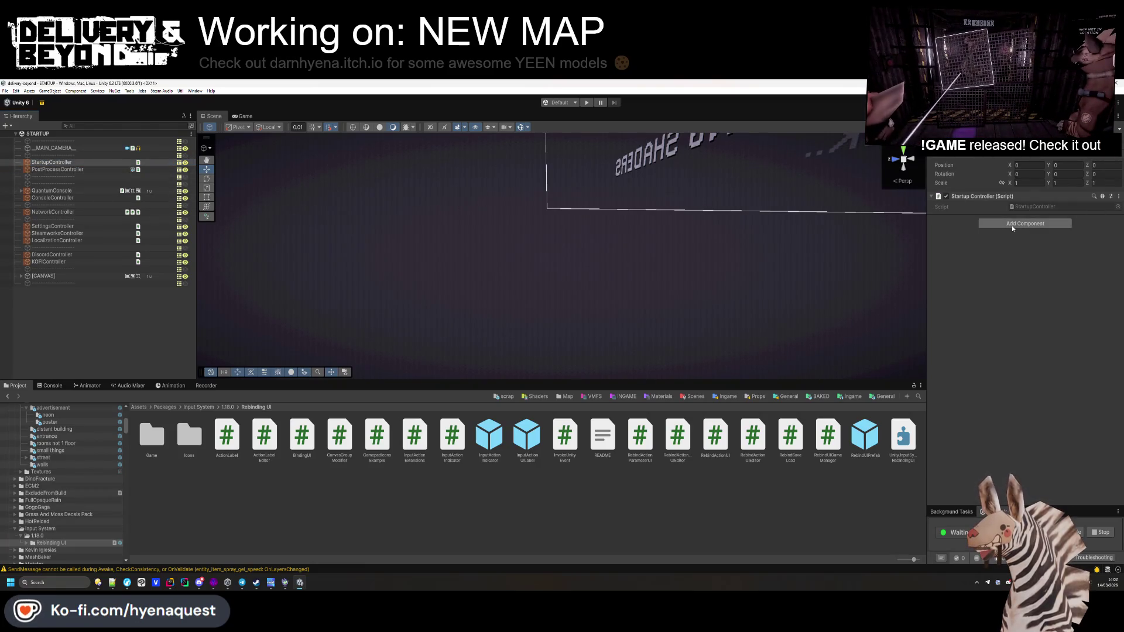
type("event")
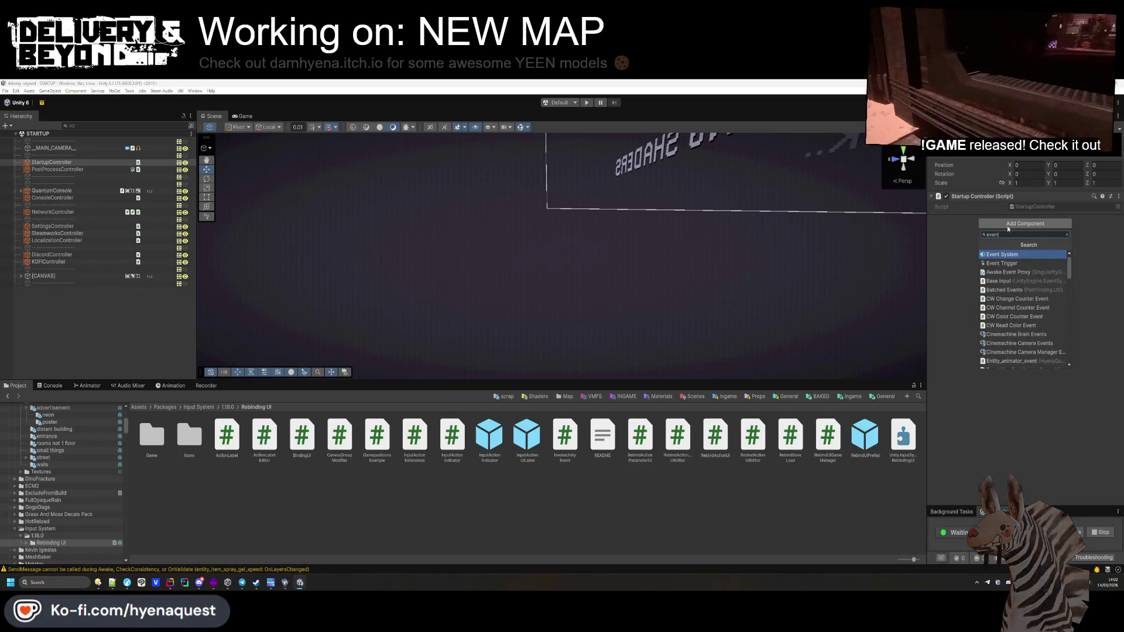
key("Return")
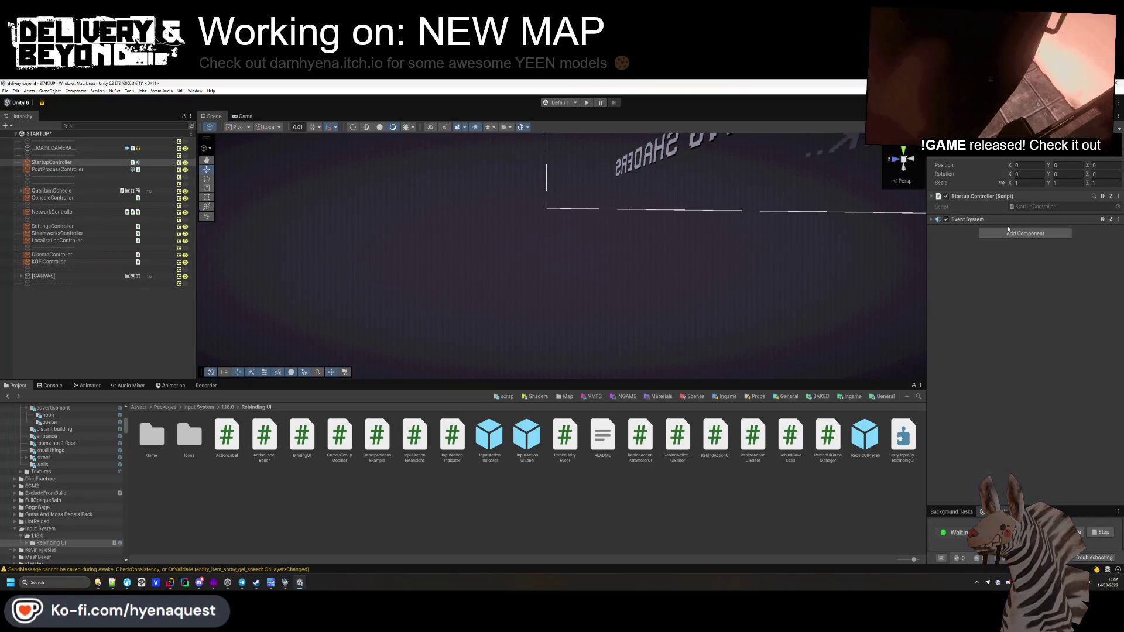
left_click(1007, 218)
left_click(1018, 267)
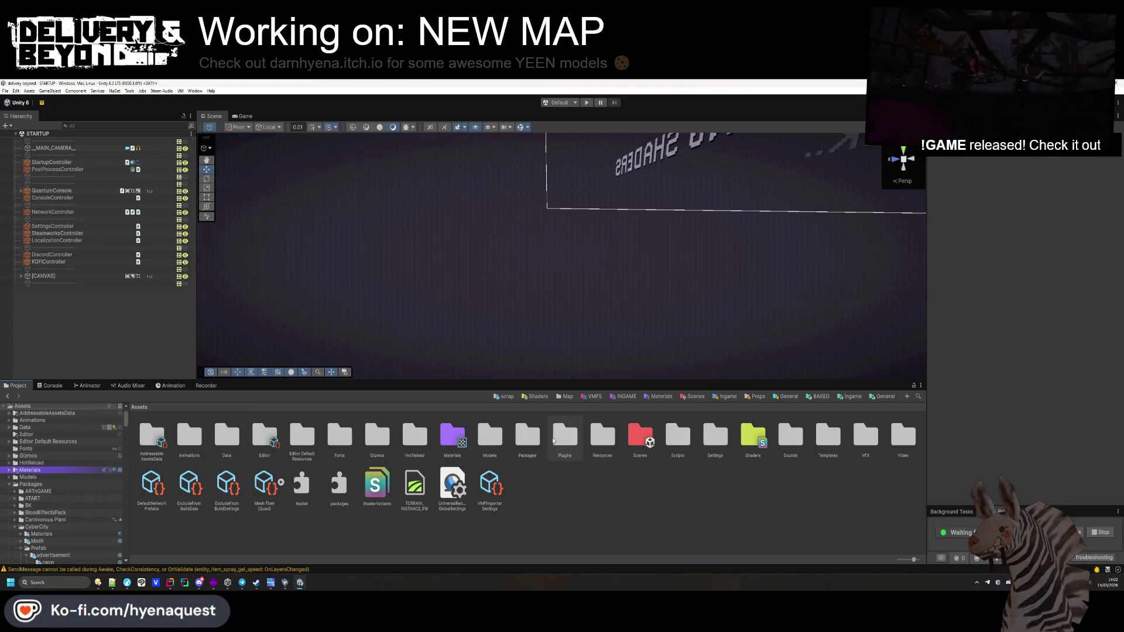
double_click(228, 439)
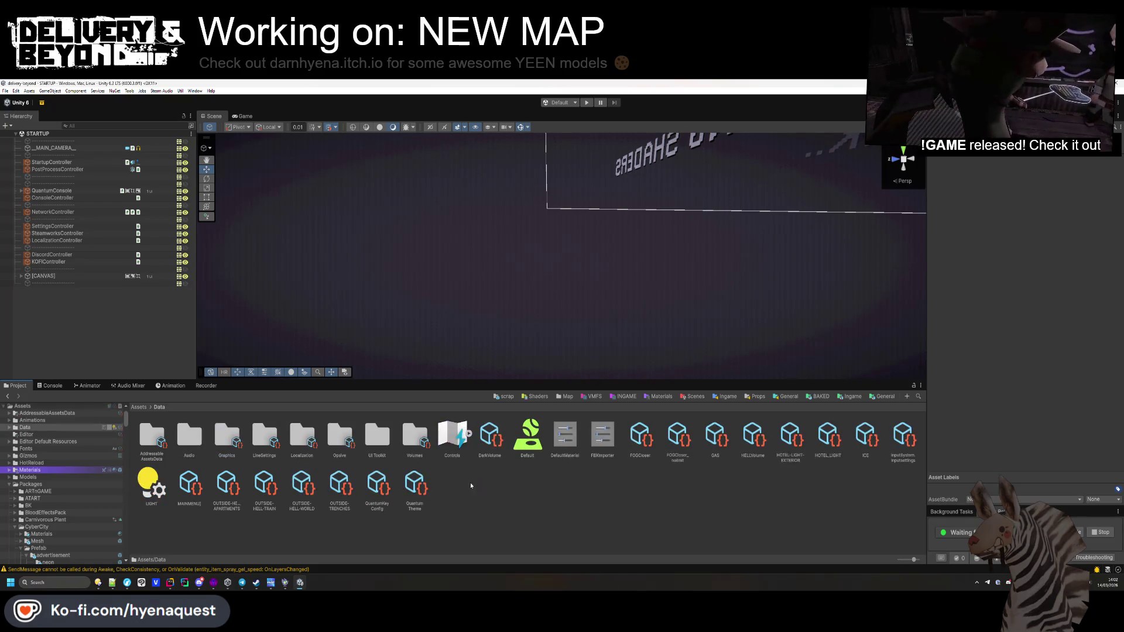
Step: Open the Controls input actions asset for editing in an enlarged Project Settings window
left_click(452, 438)
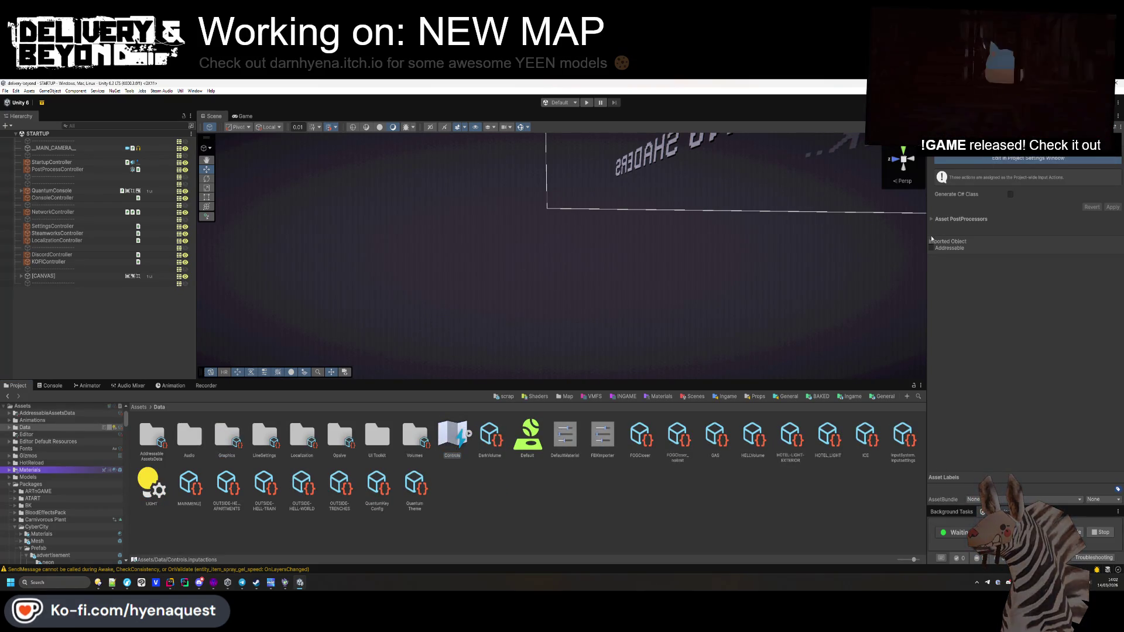
left_click(986, 157)
left_click_drag(569, 189, 455, 162)
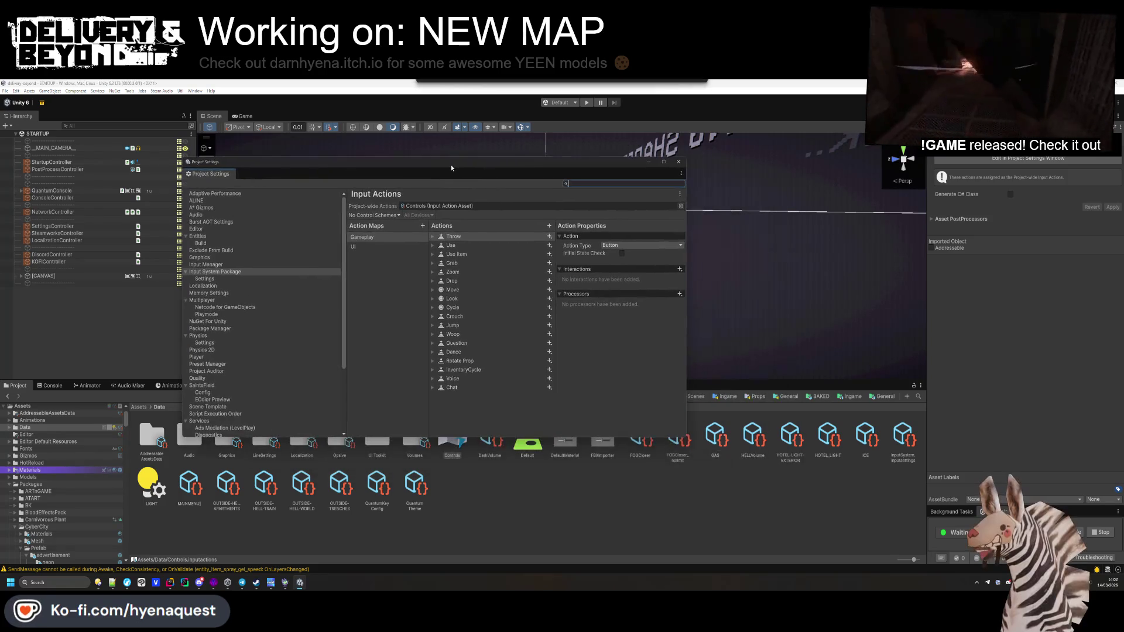
left_click_drag(686, 437, 971, 506)
Step: Rename the Gameplay Cycle1 action to InventoryCycle
left_click(446, 369)
right_click(464, 373)
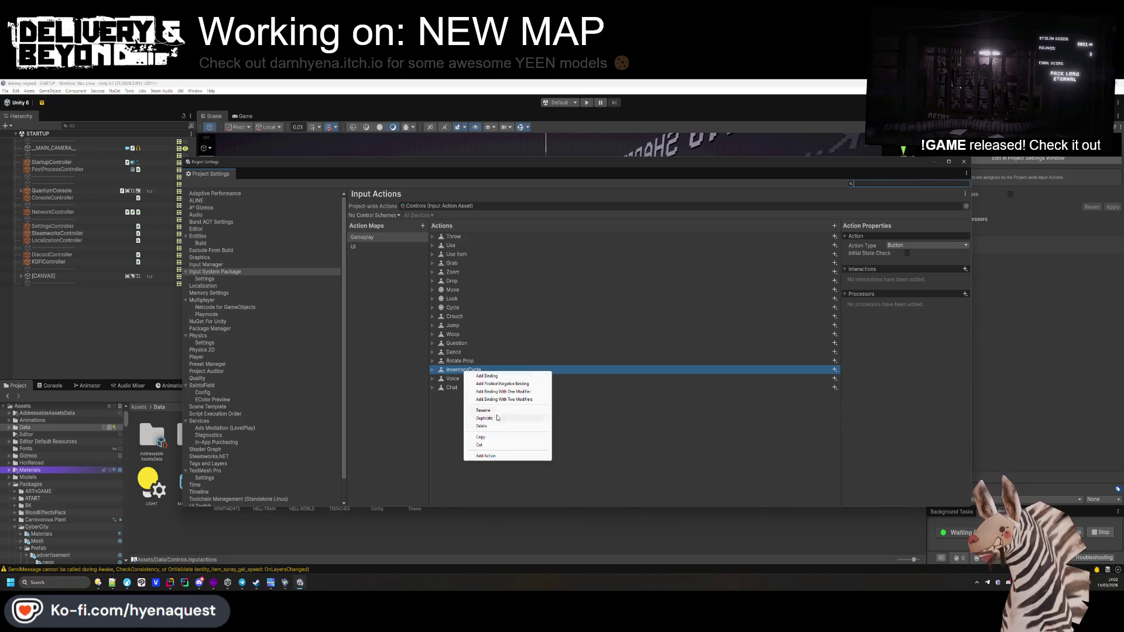
left_click(495, 410)
type("Cycle1")
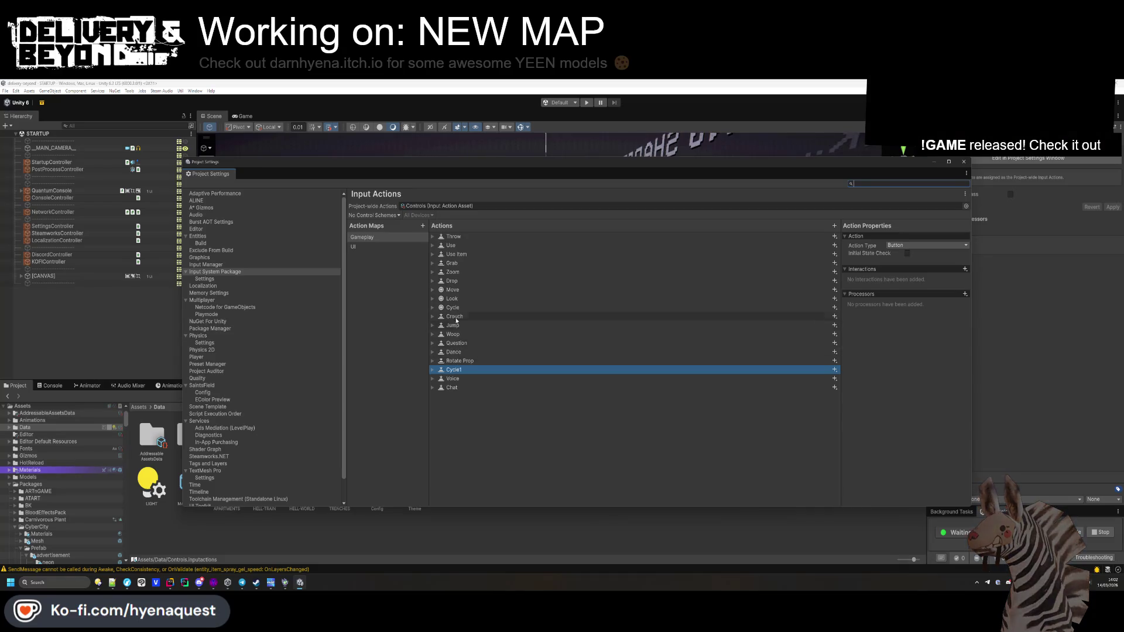
left_click(432, 308)
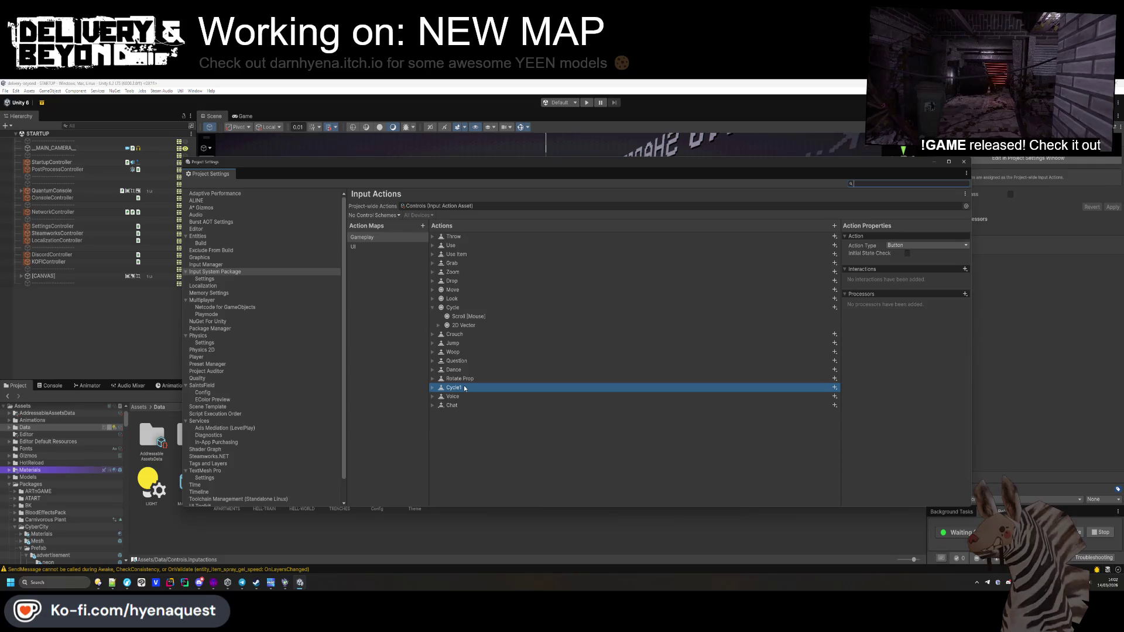
right_click(453, 389)
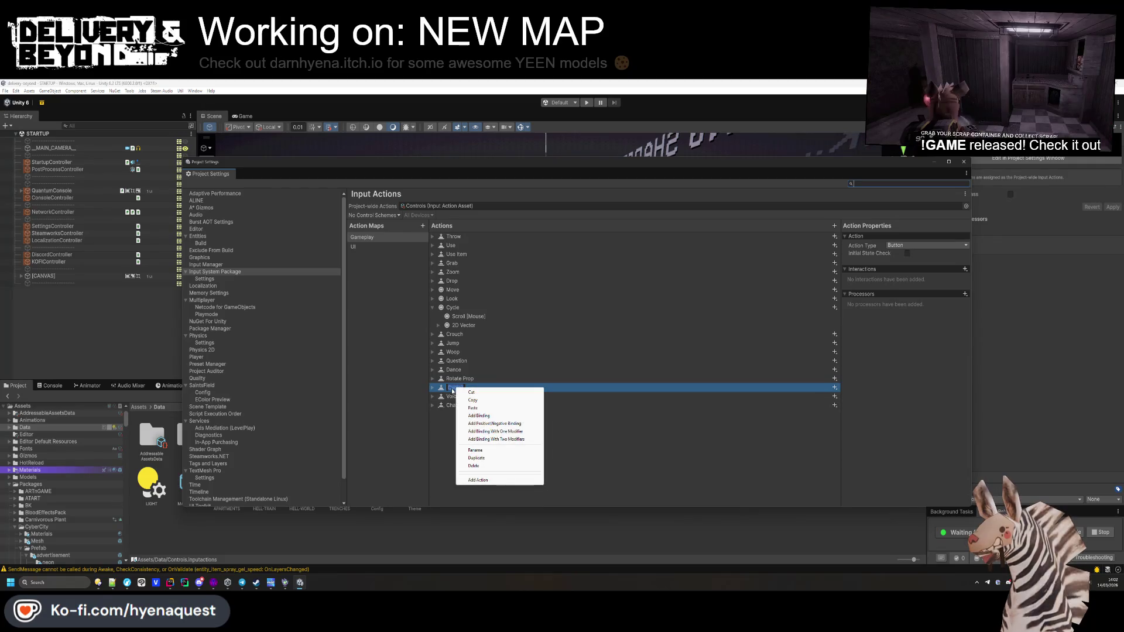
double_click(453, 389)
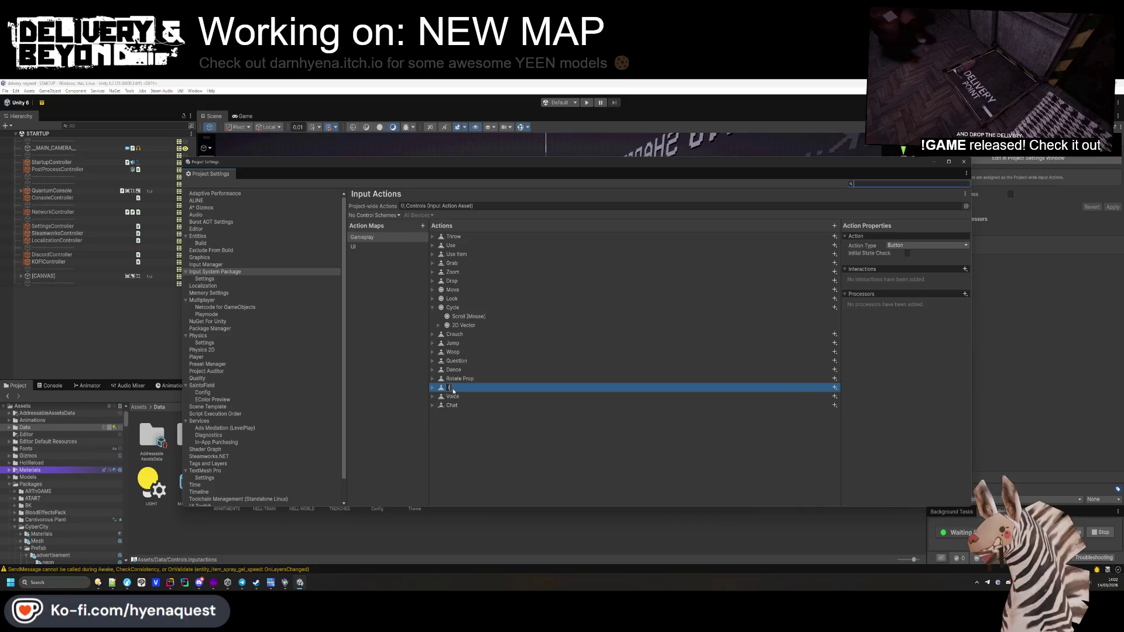
type("InventoryCycle")
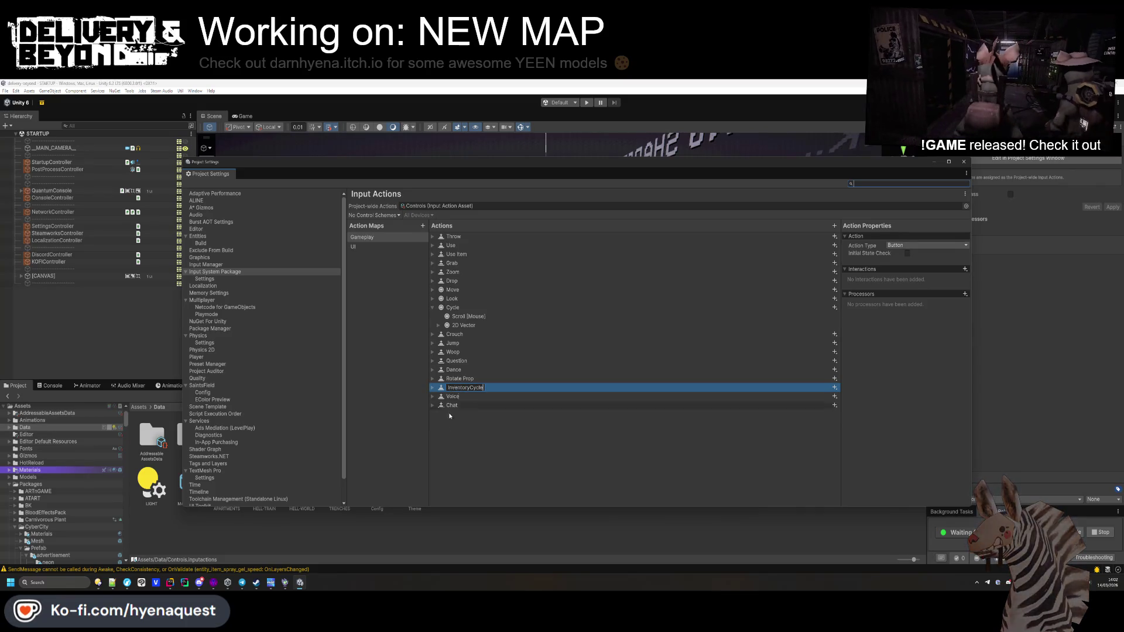
left_click(169, 587)
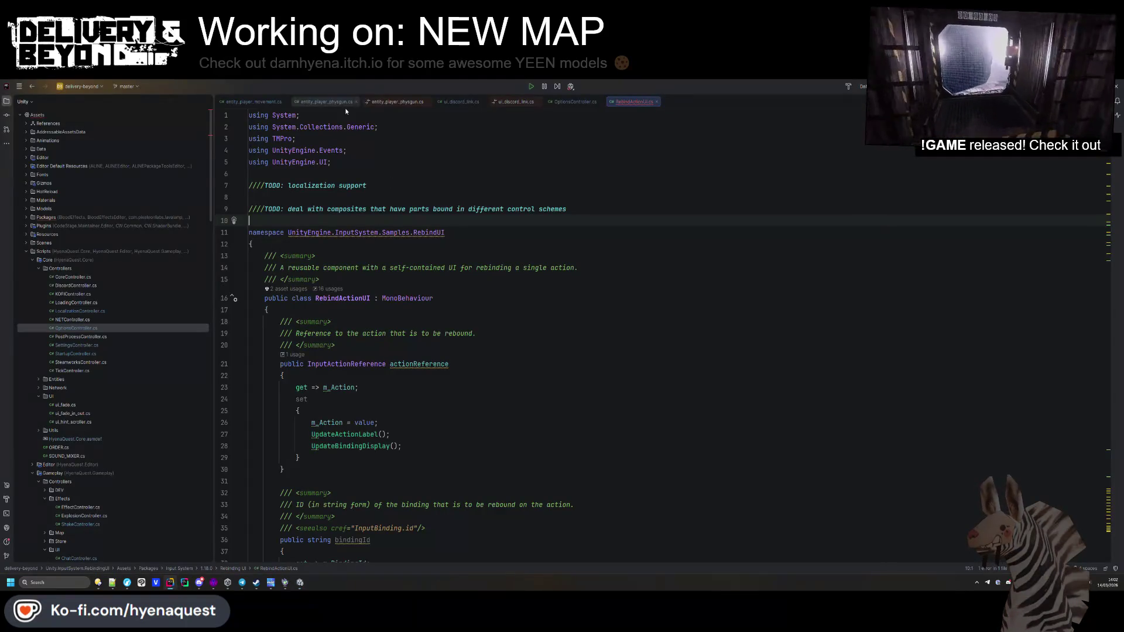
Step: Close RebindActionUI.cs and read OptionsController.cs's Awake and OnDestroy rebind handling
left_click(328, 102)
scroll(345, 185, "down", 20)
scroll(345, 185, "up", 6)
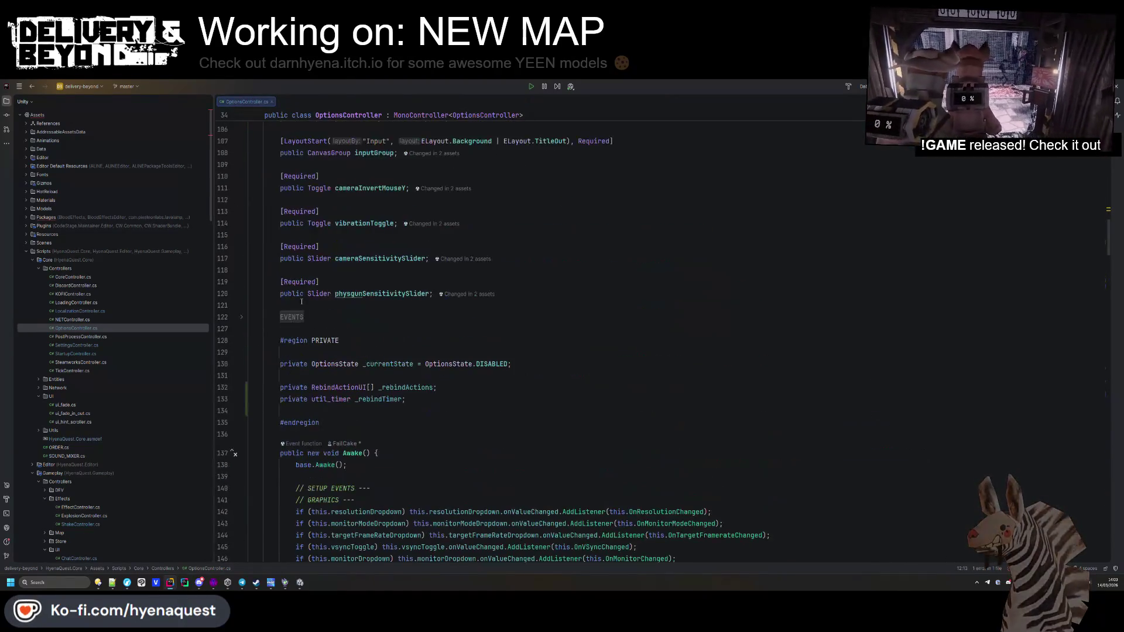
left_click(293, 319)
scroll(303, 326, "down", 4)
scroll(303, 327, "up", 20)
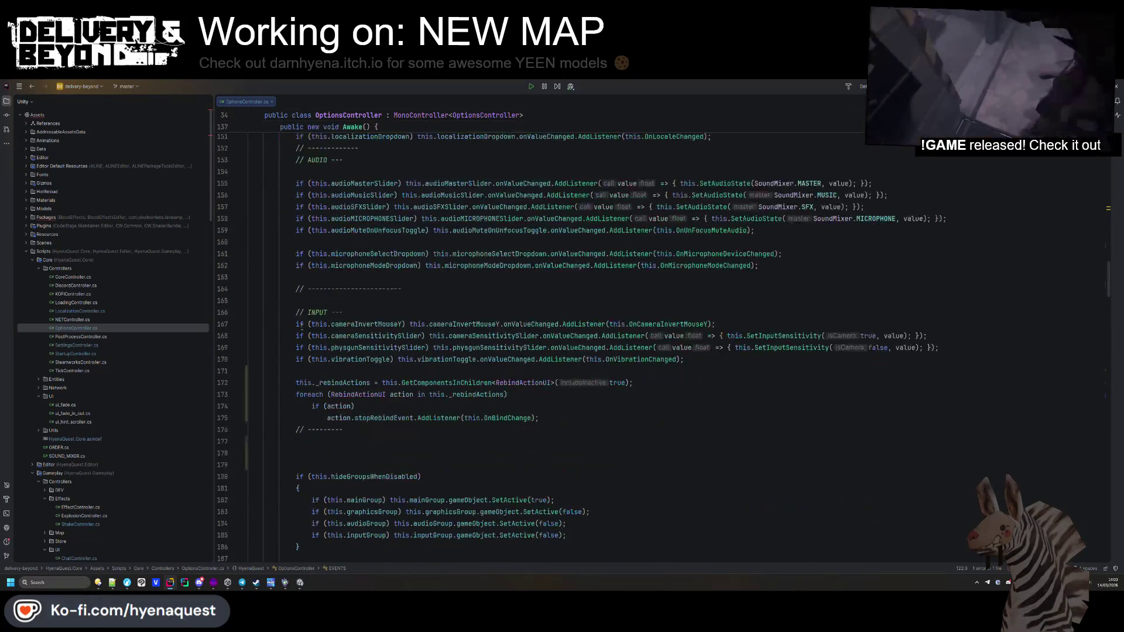
scroll(329, 312, "down", 20)
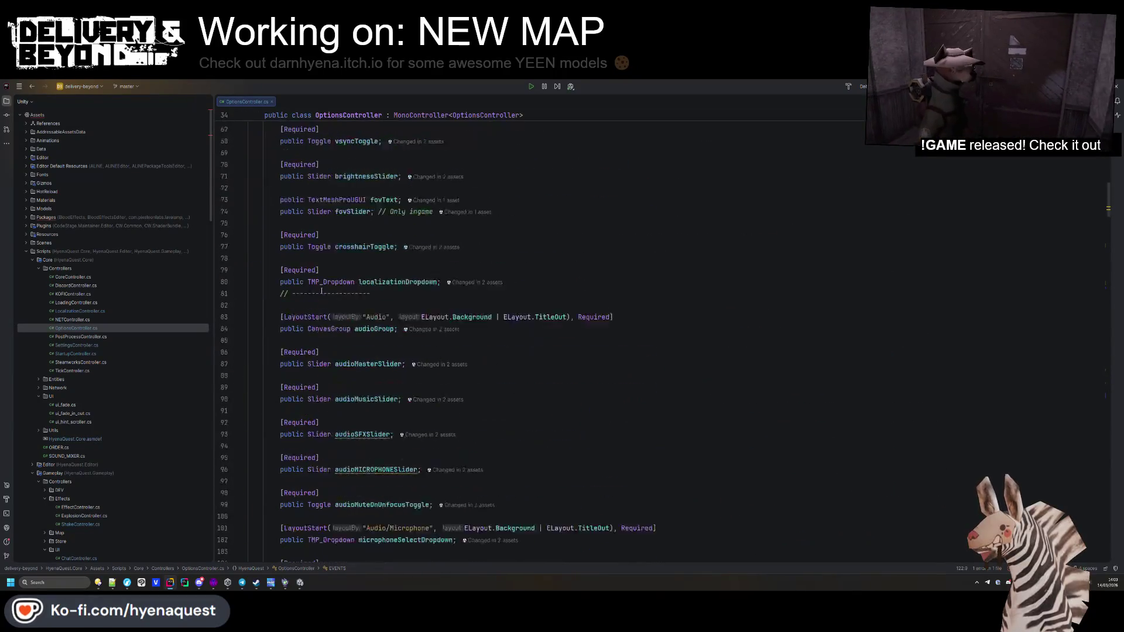
scroll(525, 299, "down", 8)
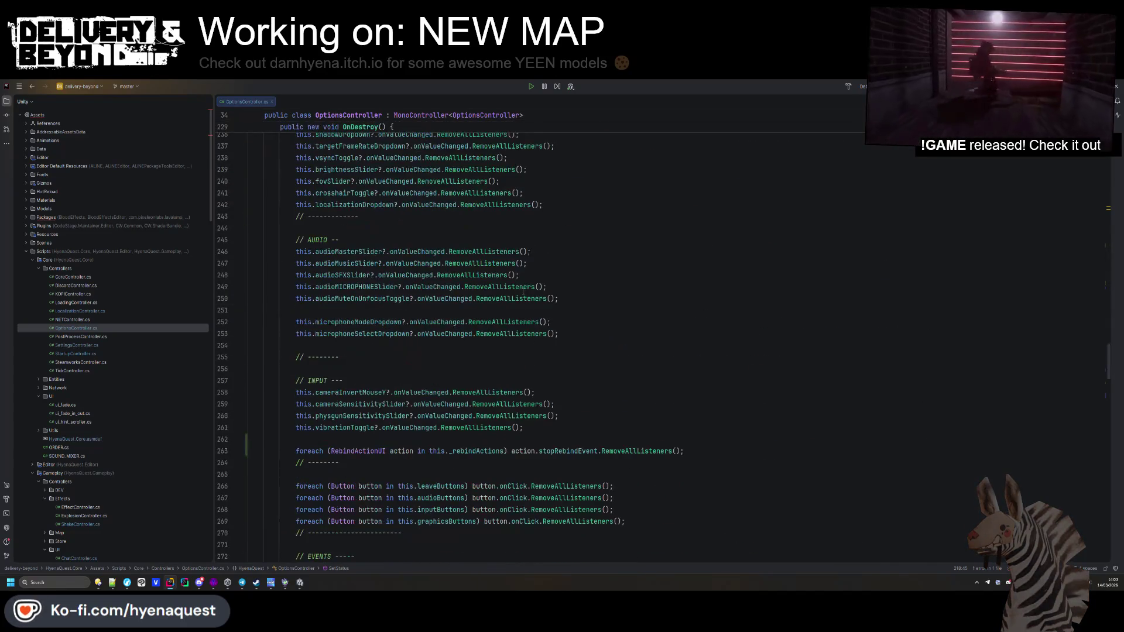
key("alt+Tab")
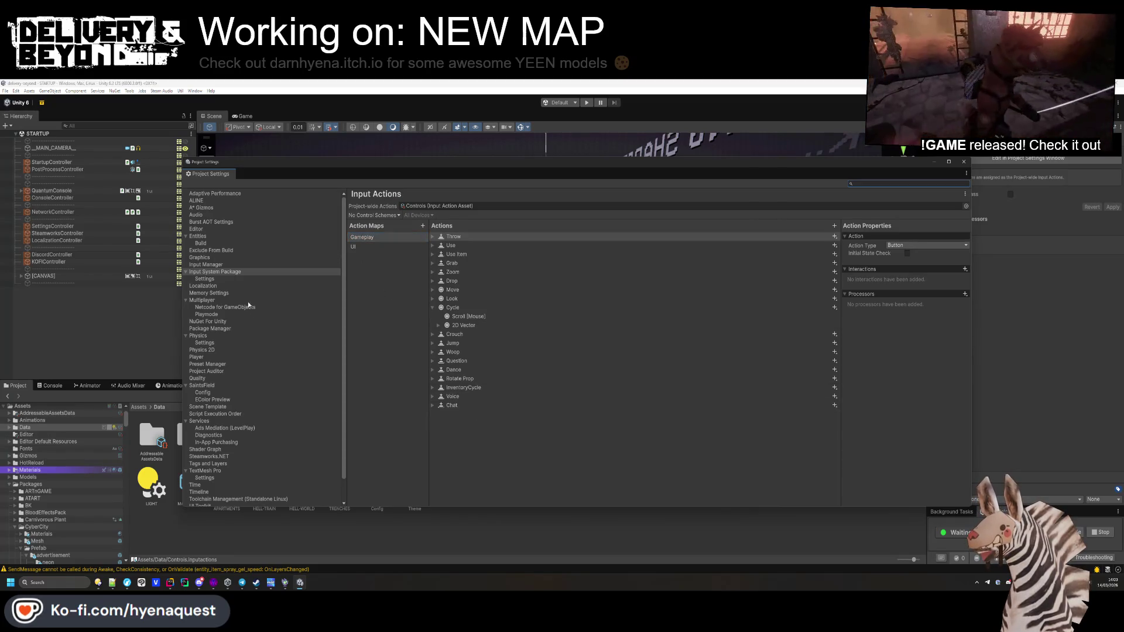
Step: Set Background Behavior to Ignore Focus and leave Supported Devices empty after browsing Gamepad
left_click(220, 284)
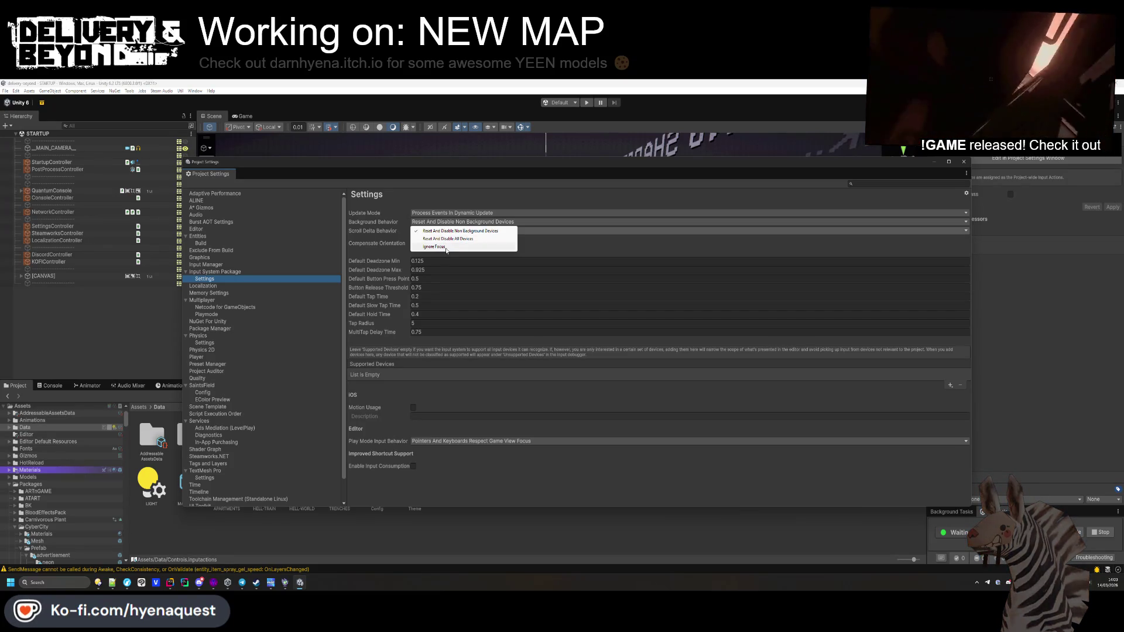
left_click(446, 250)
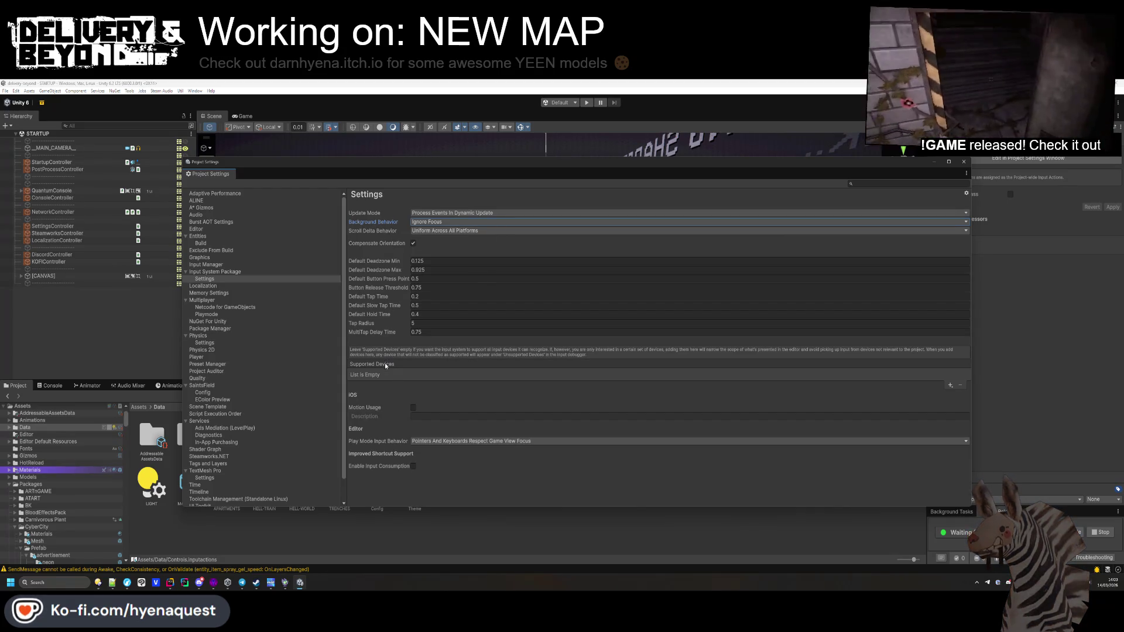
left_click(951, 385)
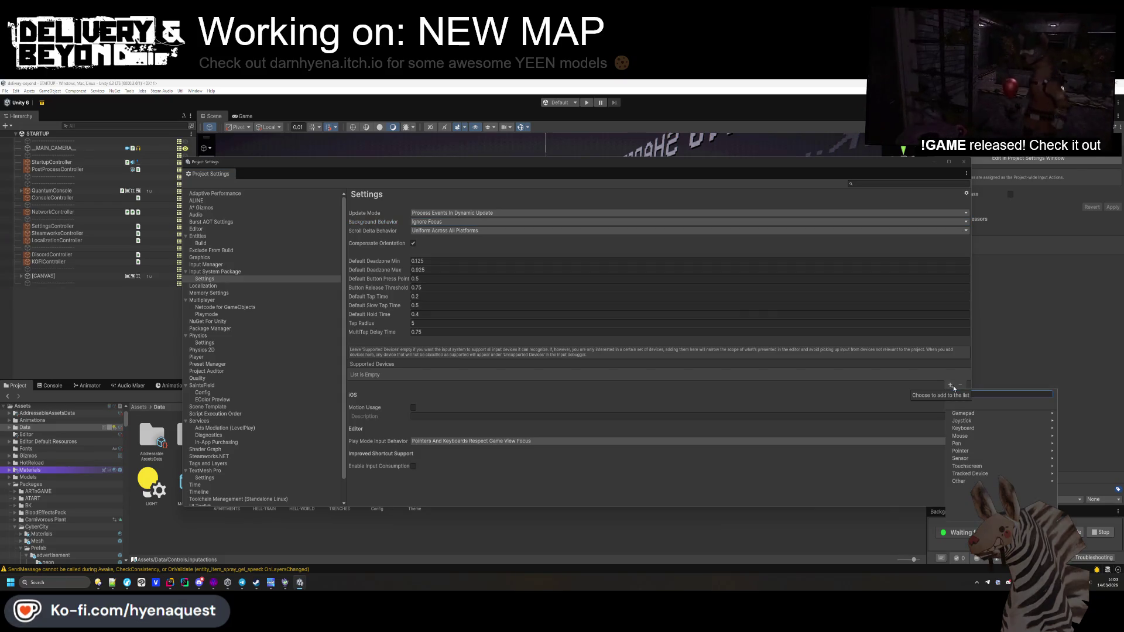
left_click(965, 413)
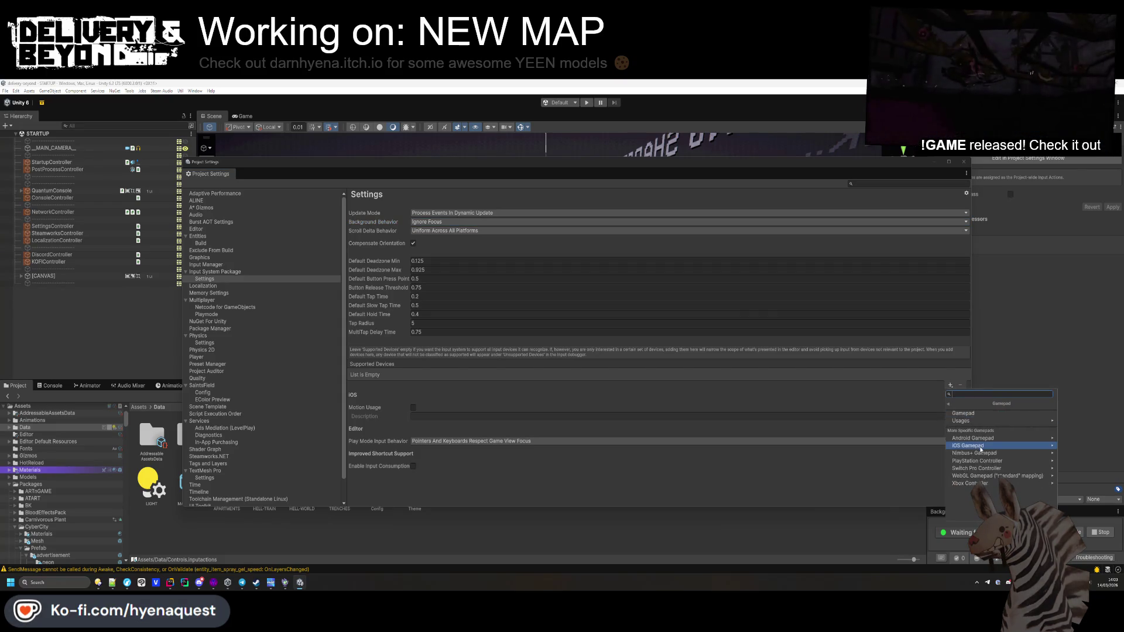
left_click(950, 408)
left_click(403, 395)
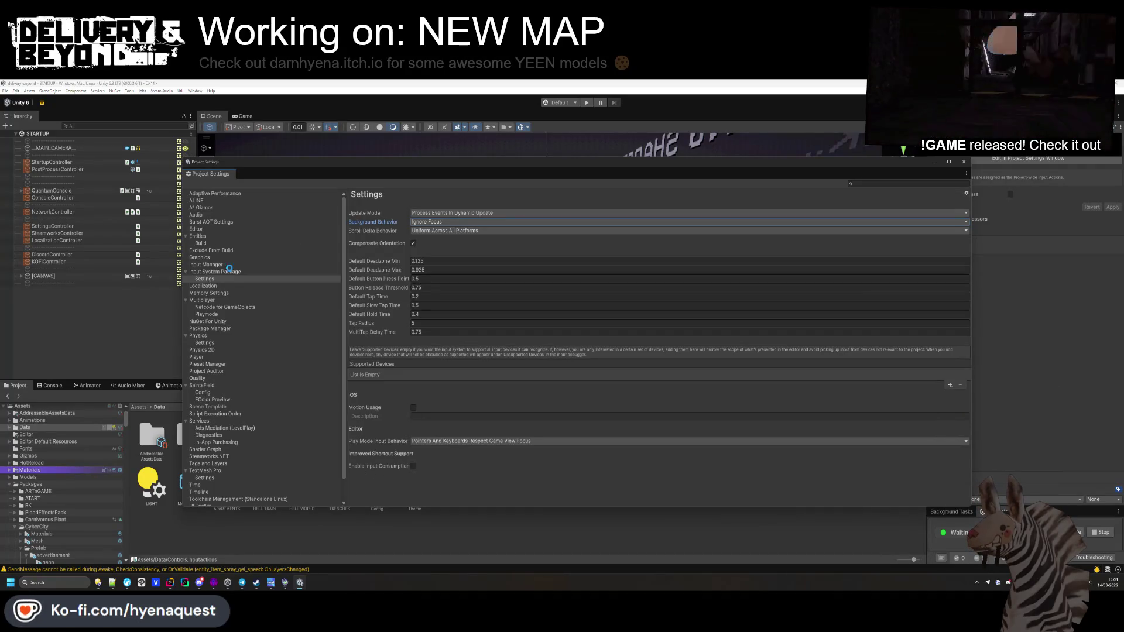
left_click(196, 357)
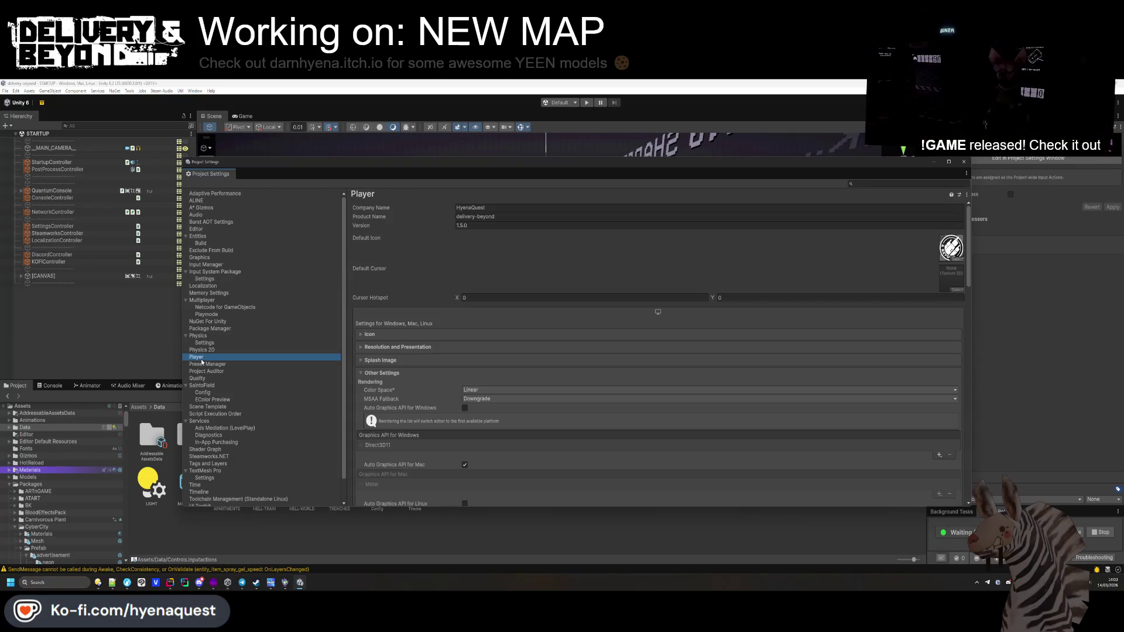
Step: Check Scripting Define Symbols, then Project Auditor, Quality, In-App Purchasing, Services and TextMesh Pro pages
scroll(511, 383, "down", 10)
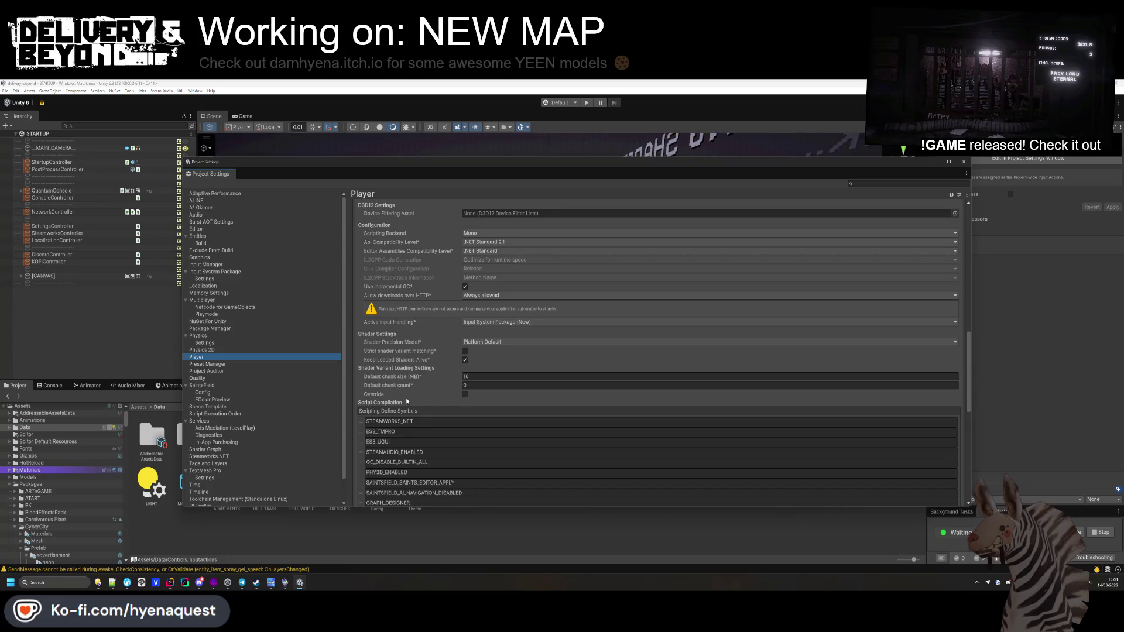
scroll(406, 401, "down", 5)
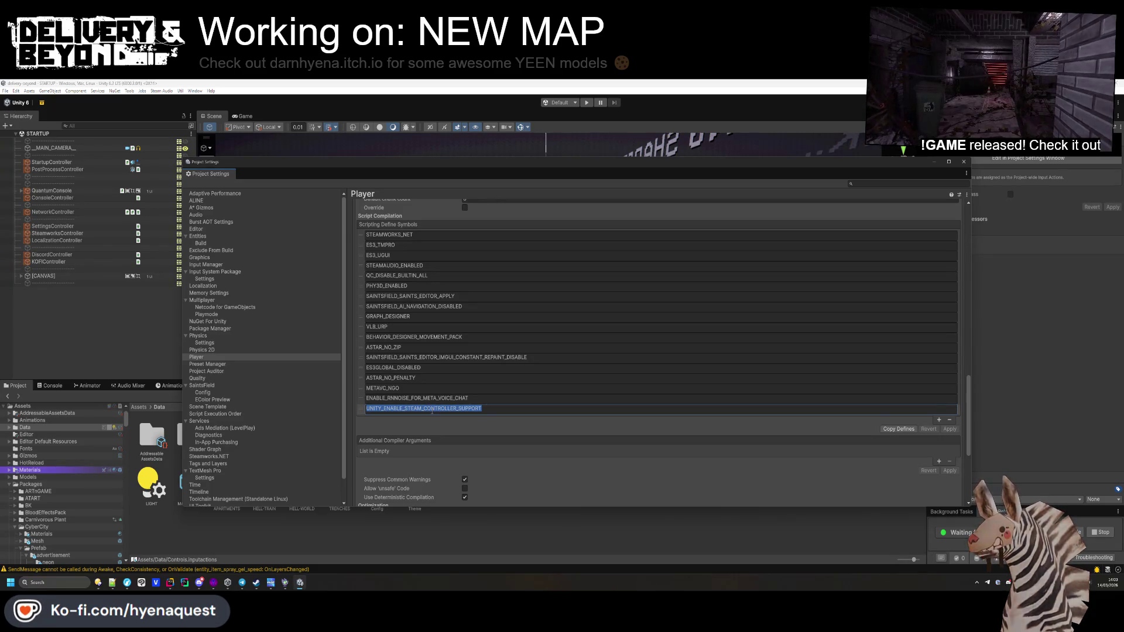
left_click(208, 371)
left_click(198, 378)
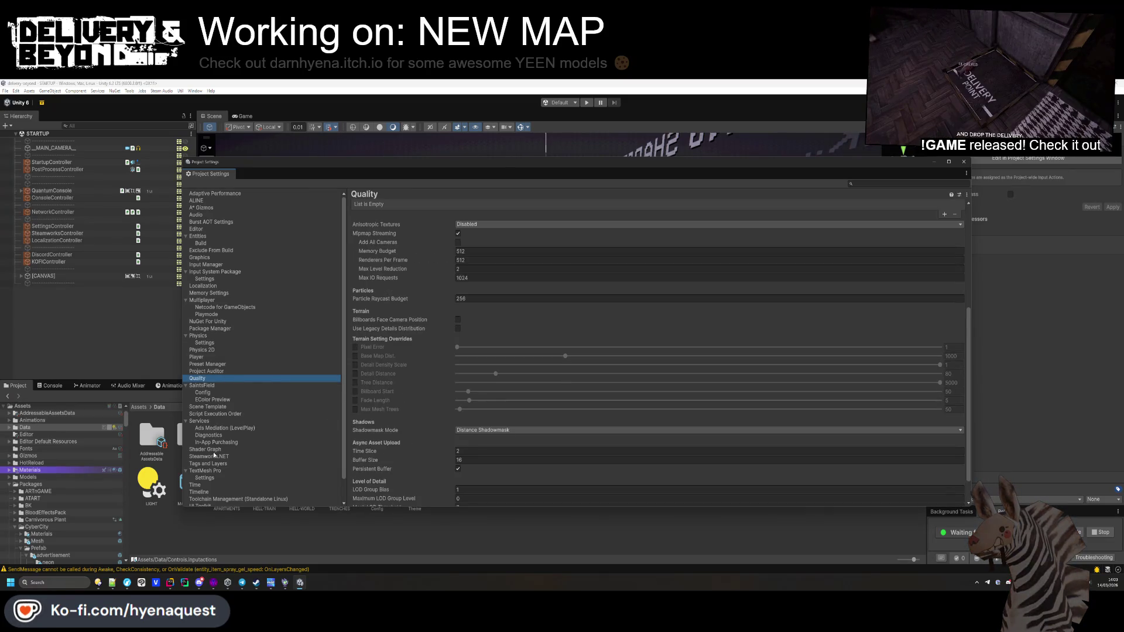
left_click(221, 443)
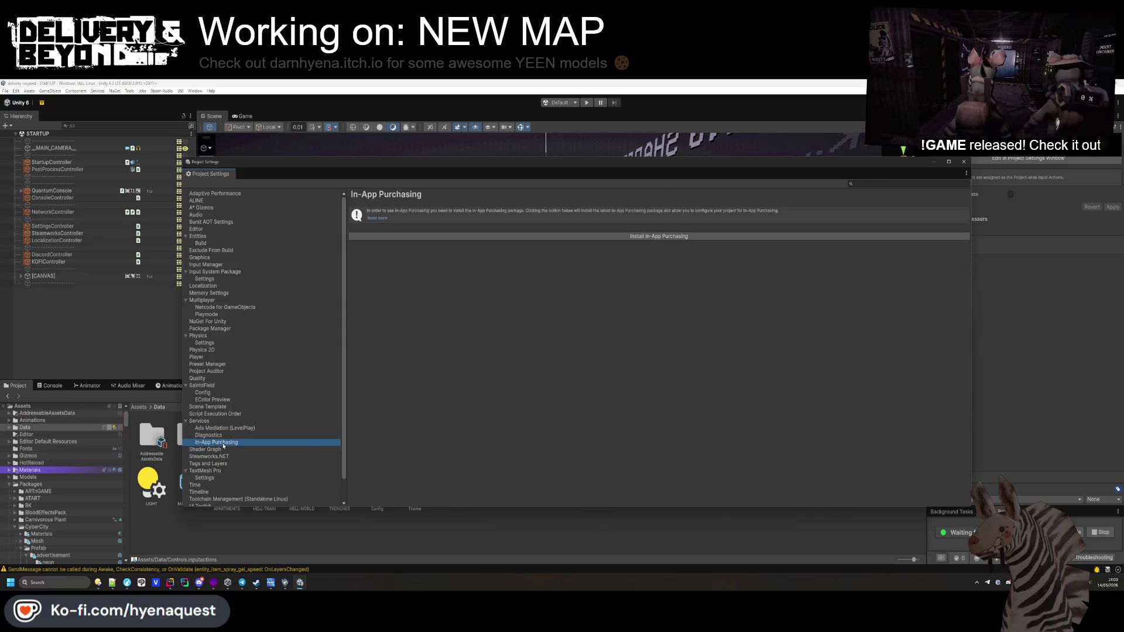
left_click(199, 421)
left_click(204, 477)
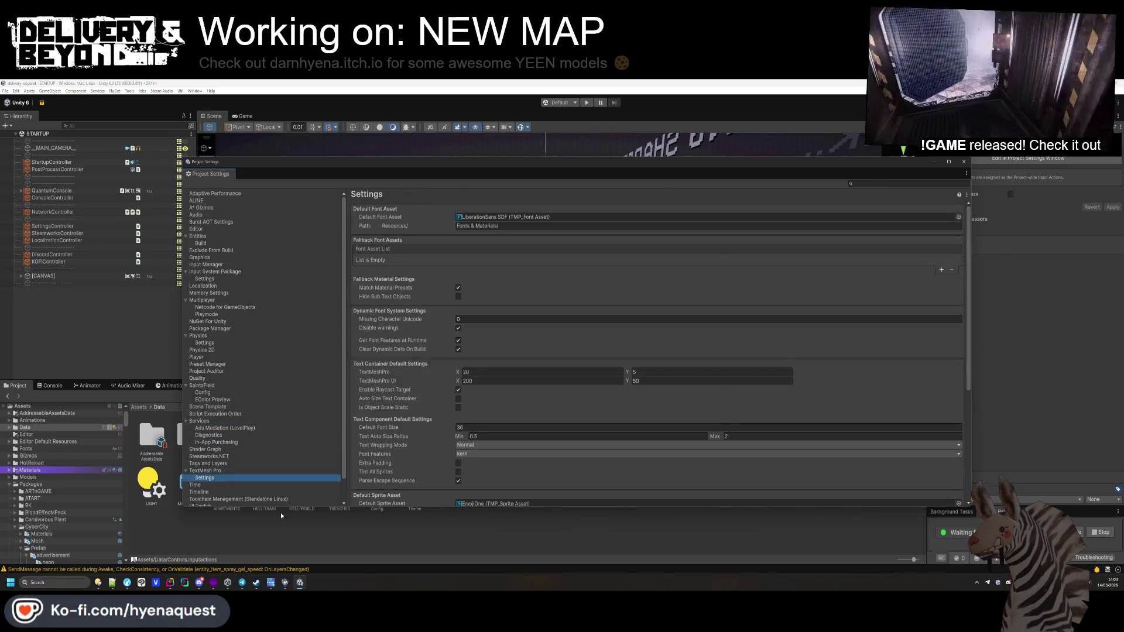
left_click(963, 161)
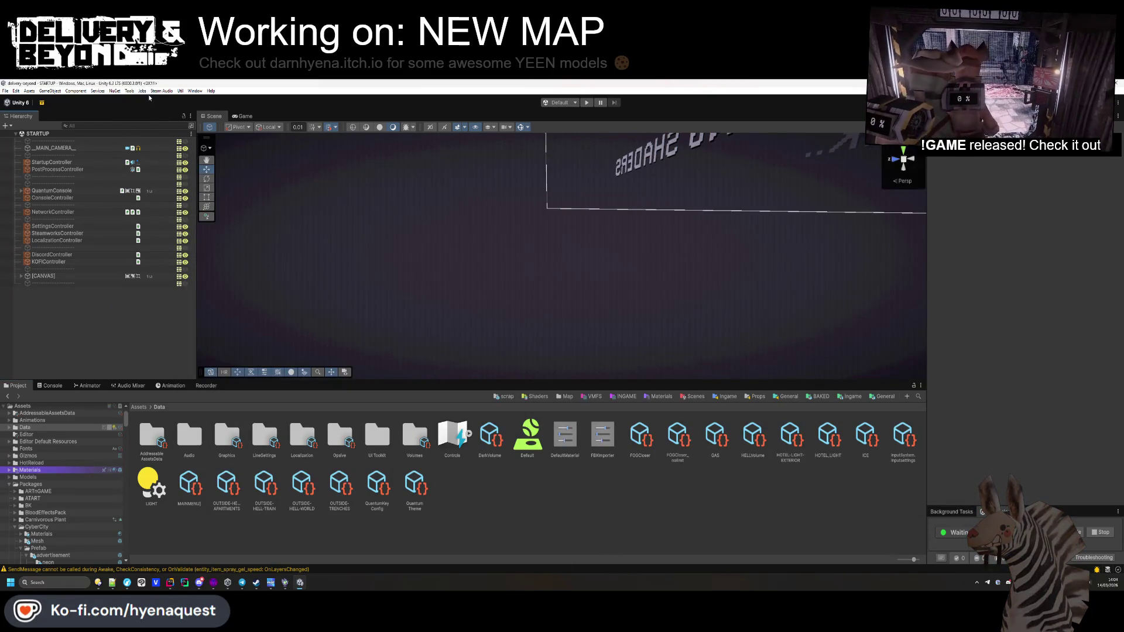
Step: Run Tools > Code Stage > Maintainer > Find Issues to scan the whole project
left_click(130, 91)
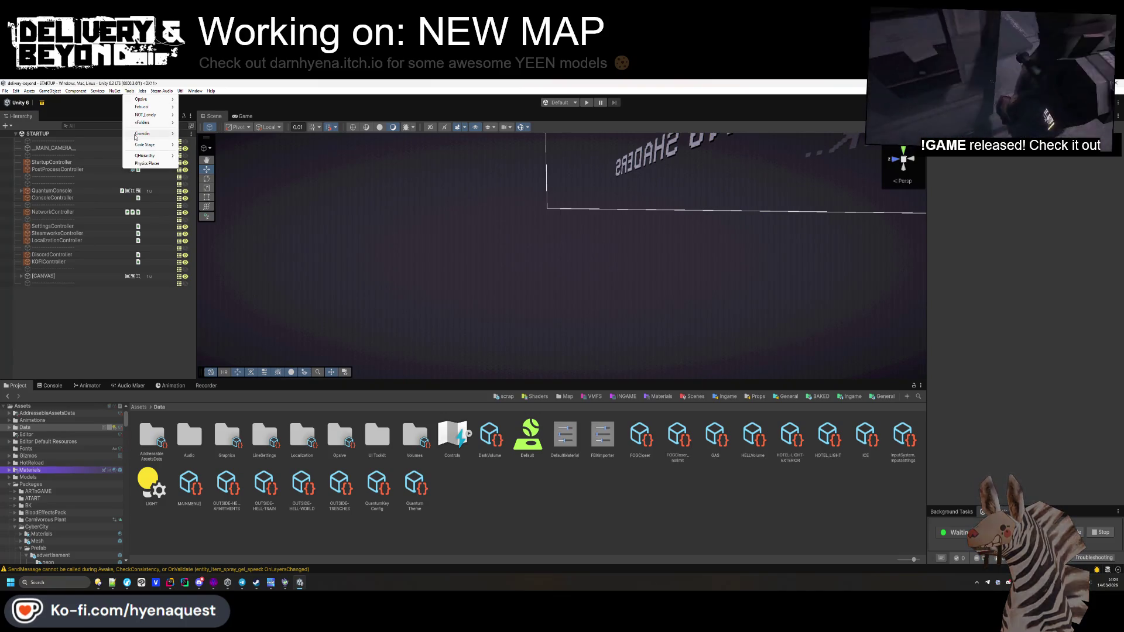
mouse_move(147, 144)
mouse_move(205, 145)
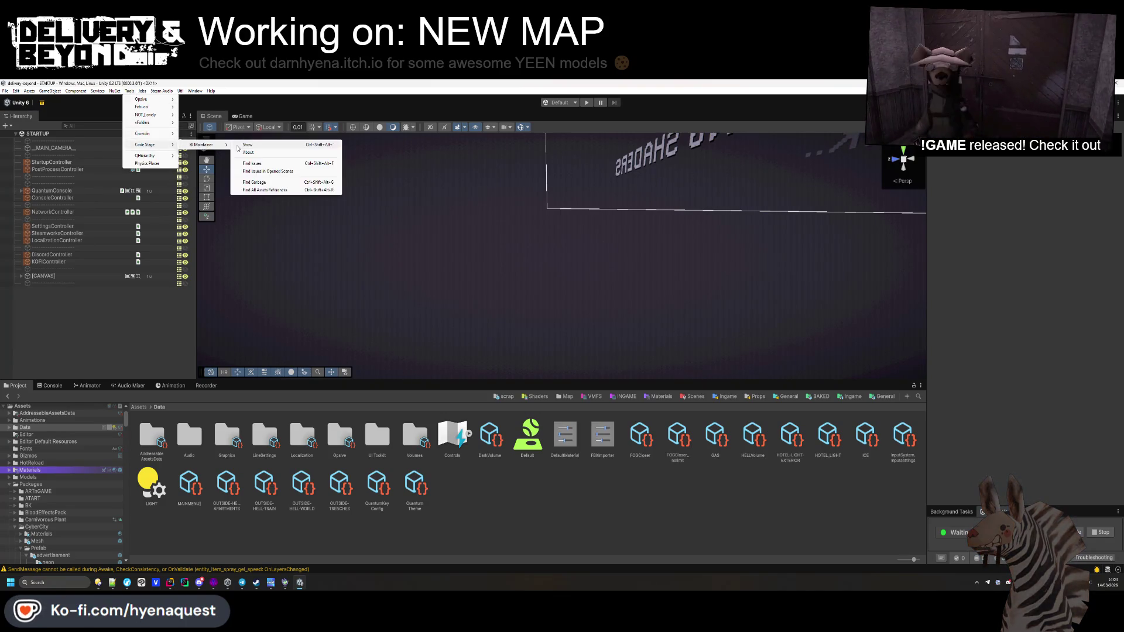
left_click(244, 144)
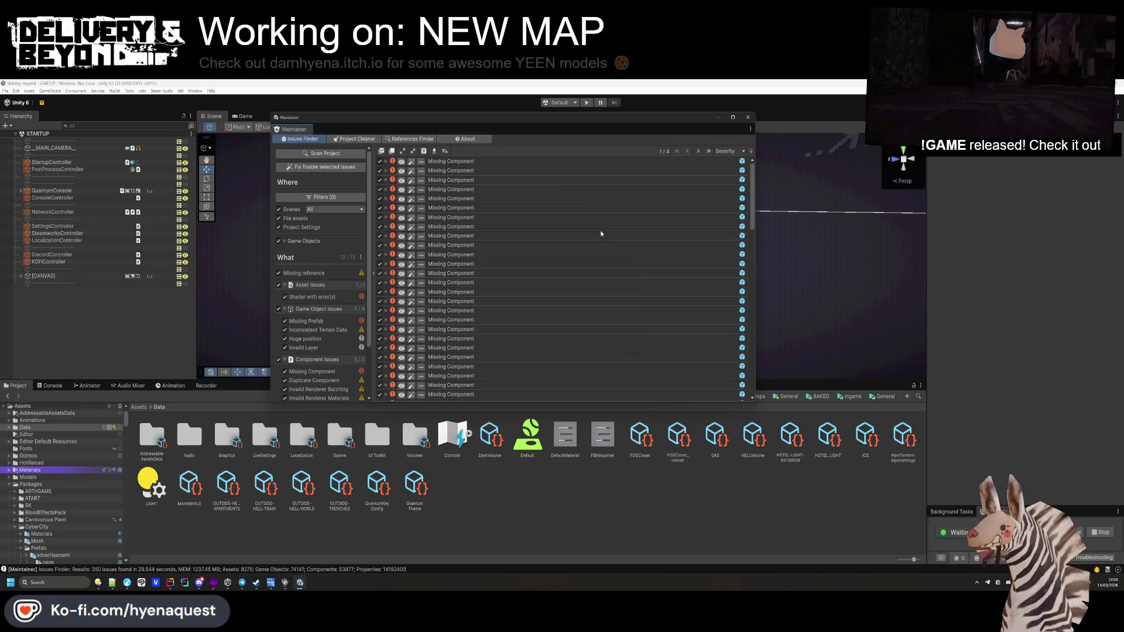
Step: Expand the first Maintainer issue entries to view their details
scroll(510, 256, "down", 15)
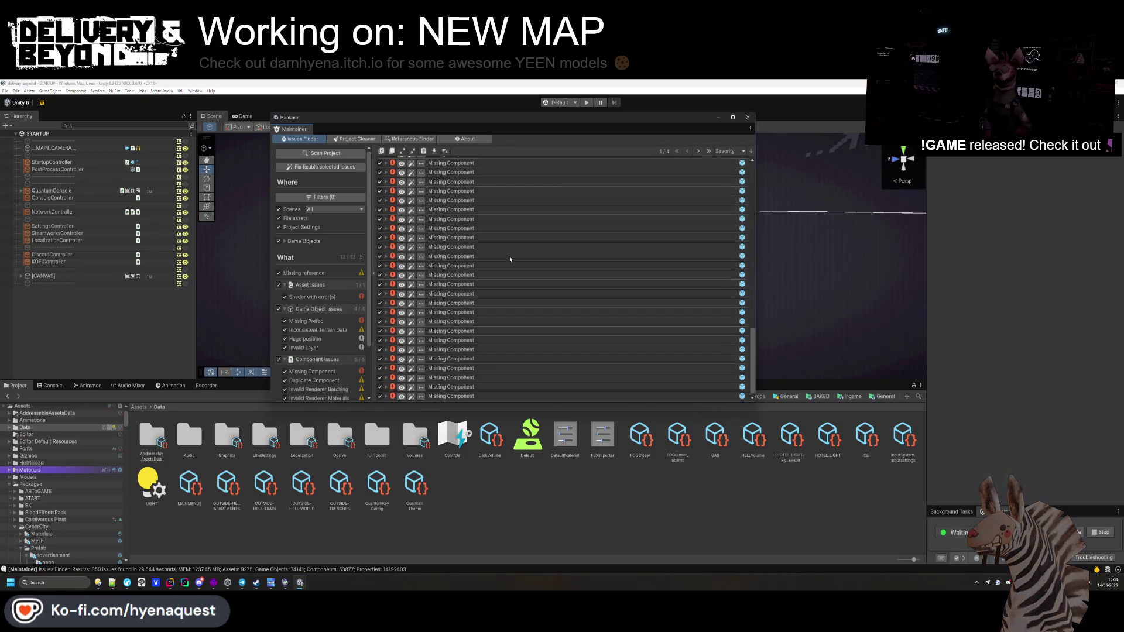
scroll(509, 262, "up", 15)
left_click(455, 166)
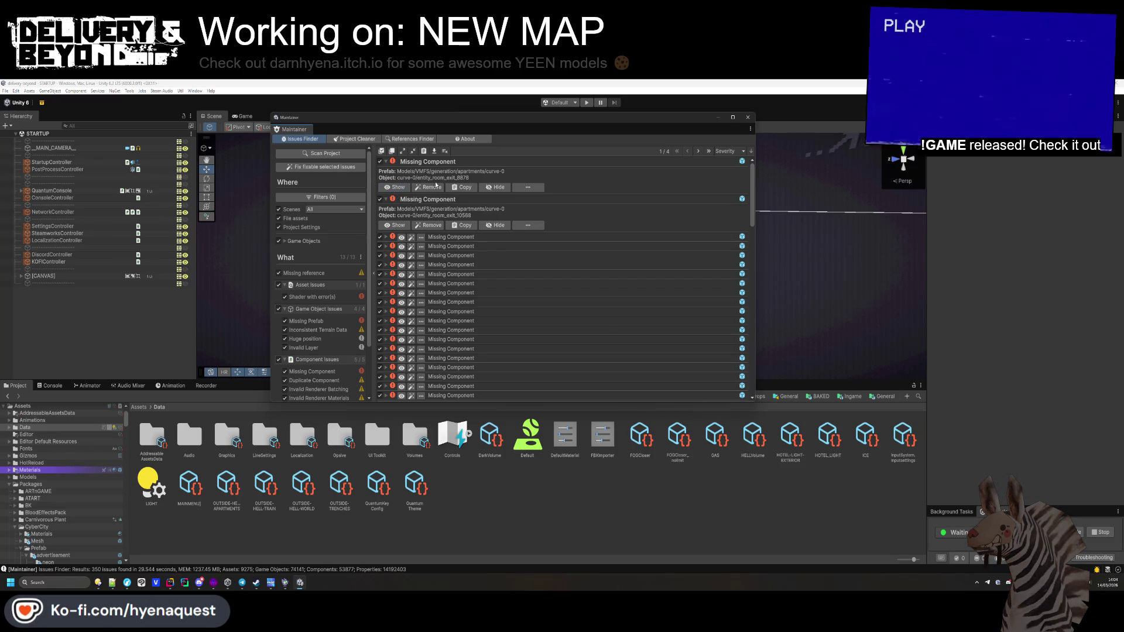
scroll(445, 263, "down", 3)
Step: Collapse Packages and Shaders in the Project tree and open the Templates folder
left_click(8, 484)
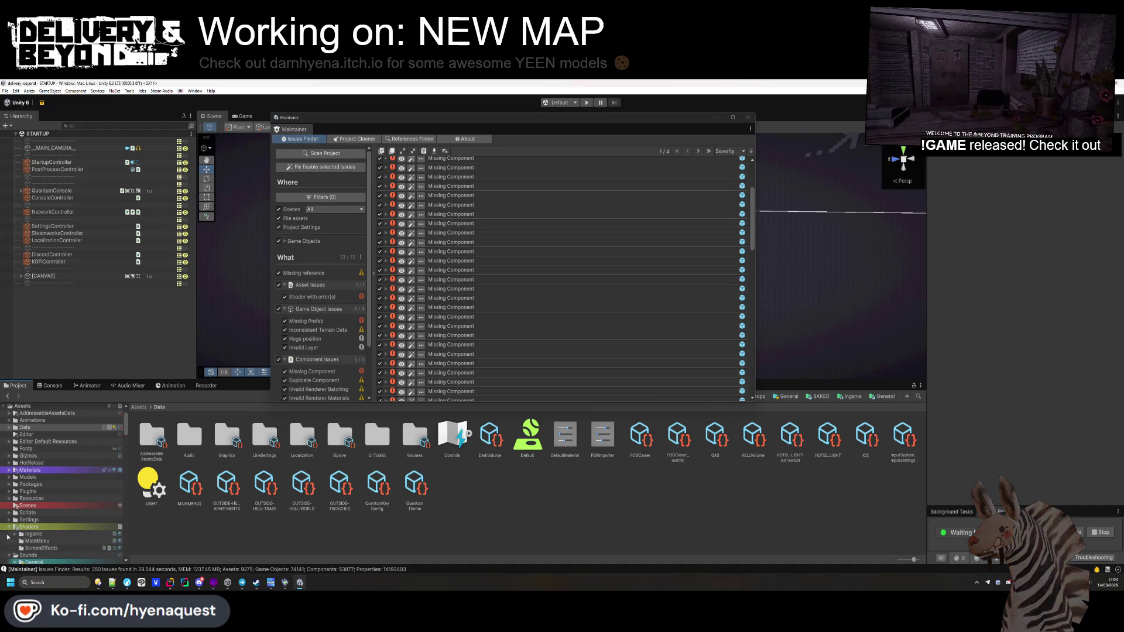
left_click(29, 534)
left_click(9, 527)
left_click(9, 534)
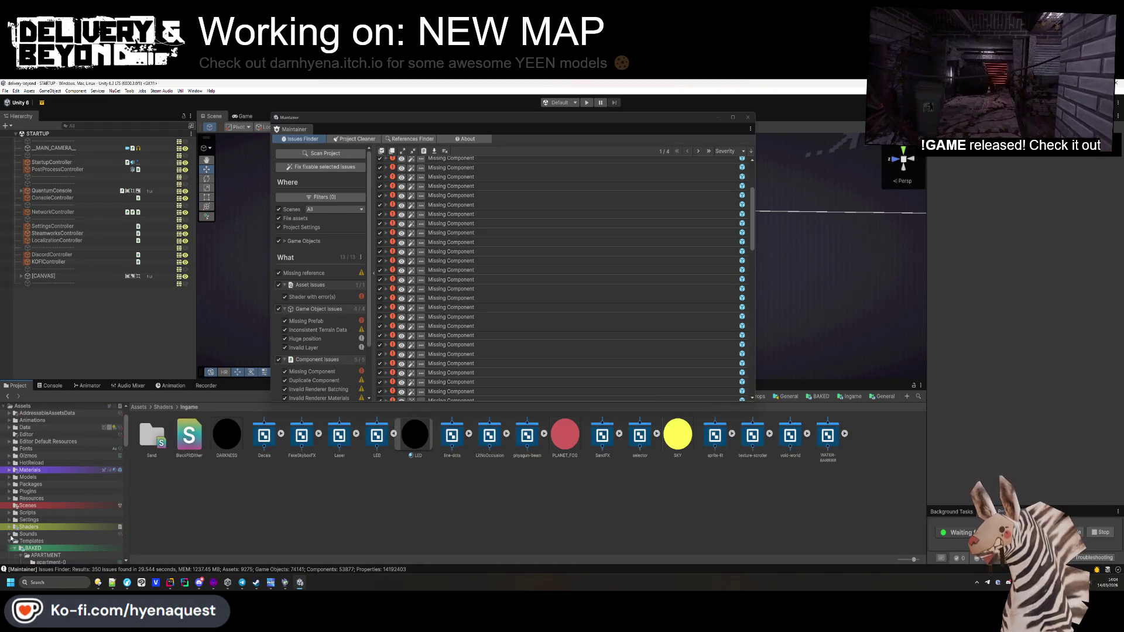
right_click(25, 541)
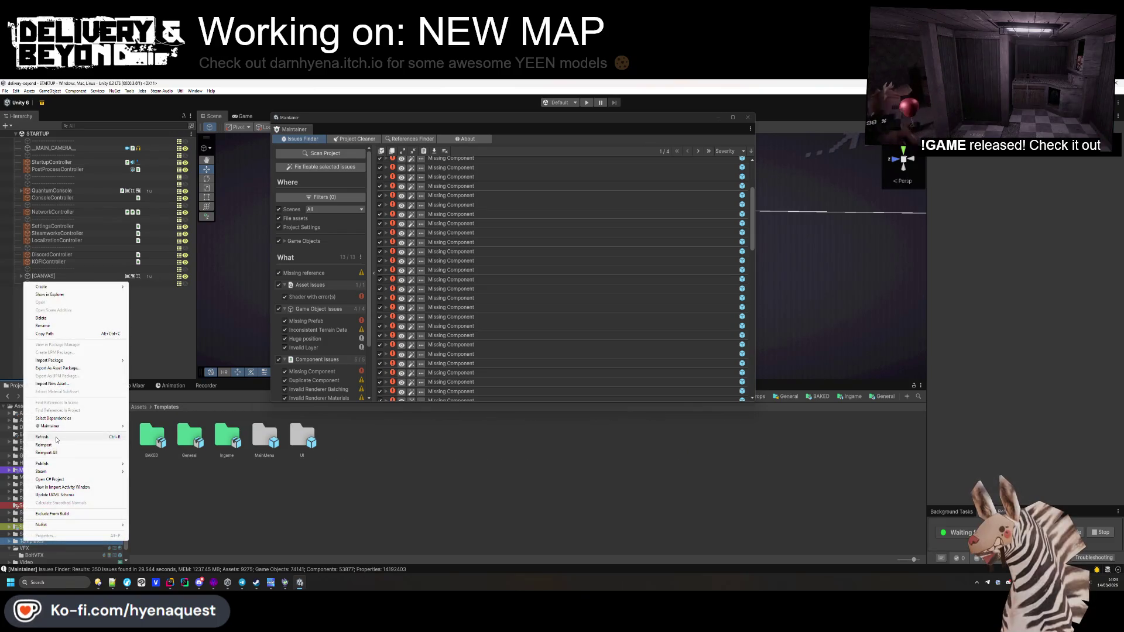
key("Escape")
Step: Move the Maintainer window up-left, open Assets/Models/VMFS, and use the whale folder's context menu
left_click_drag(702, 116, 698, 101)
left_click(592, 396)
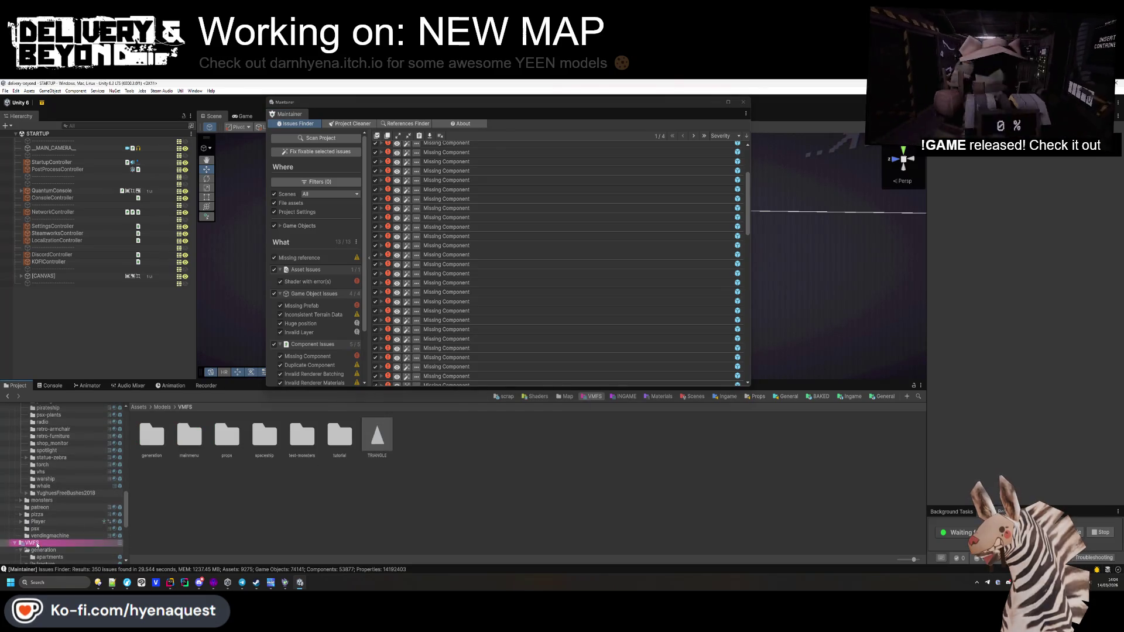
right_click(34, 485)
left_click(70, 446)
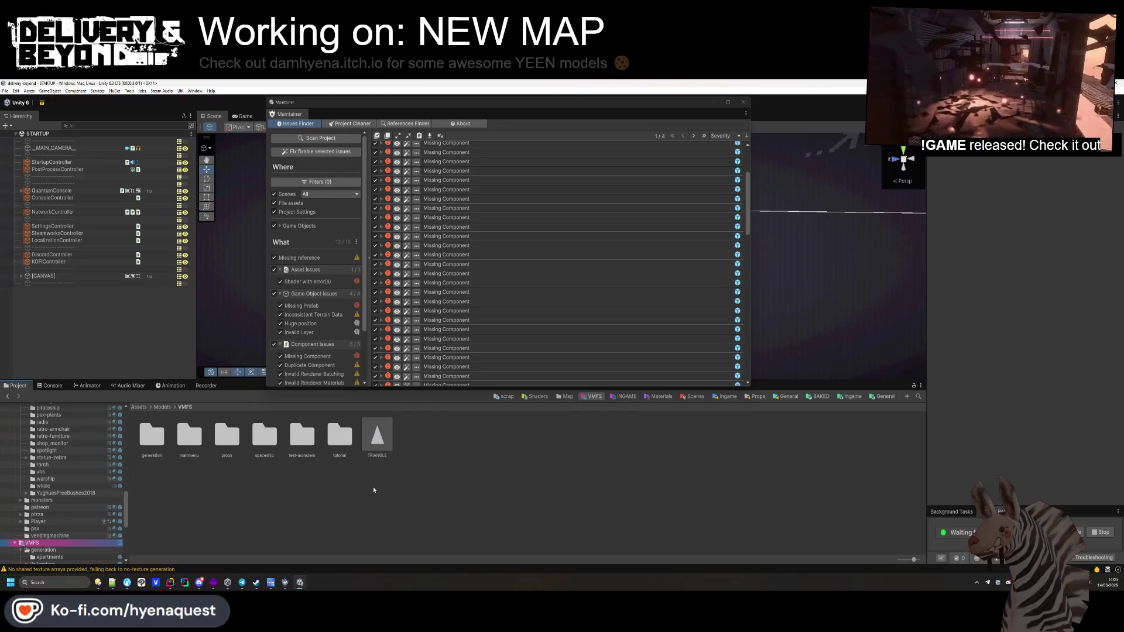
Step: Scroll the 12-issue rescan results and expand a Missing reference issue's details
scroll(444, 311, "down", 5)
scroll(599, 251, "up", 10)
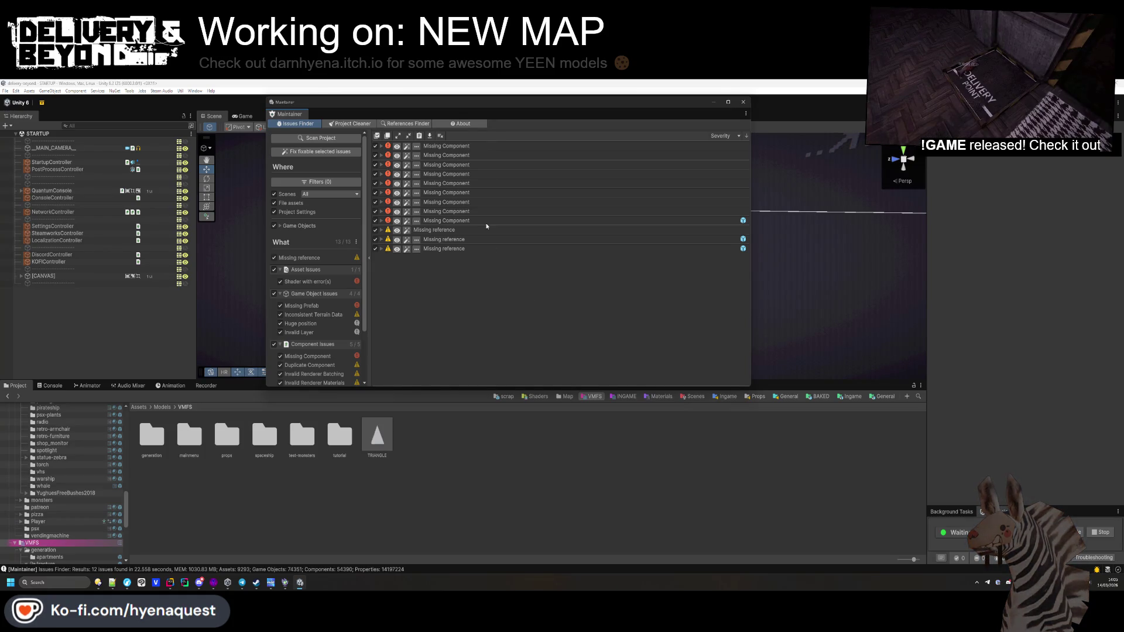
left_click(447, 230)
Step: Show the monster_trap_movement prefab from its Missing reference issue and expand its Mesh Renderer
left_click(447, 229)
left_click(447, 239)
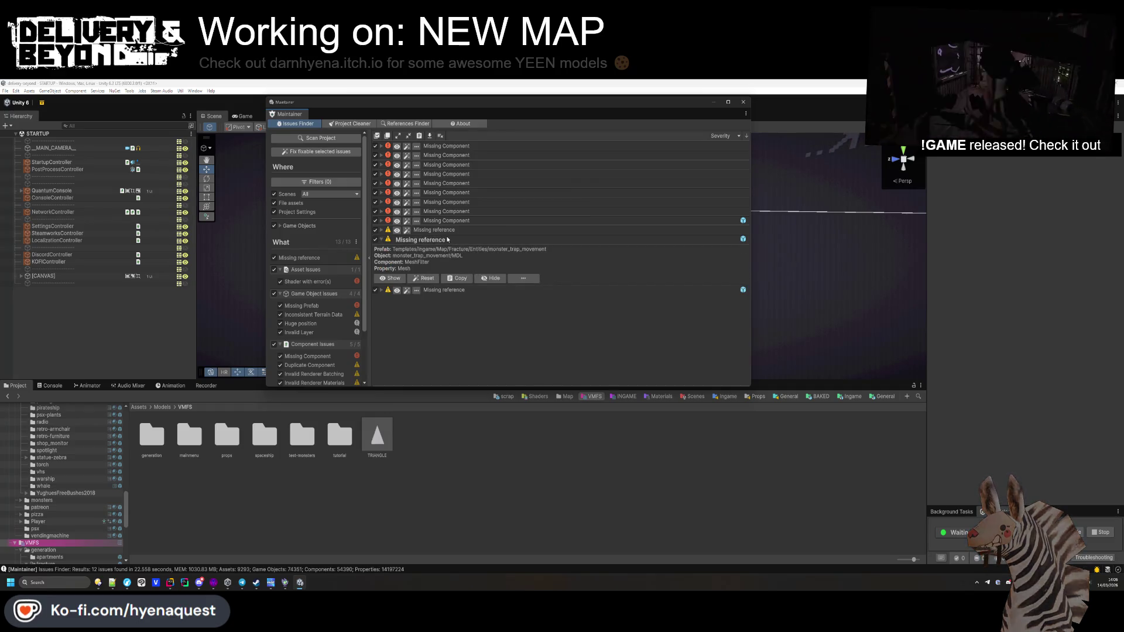
left_click(390, 278)
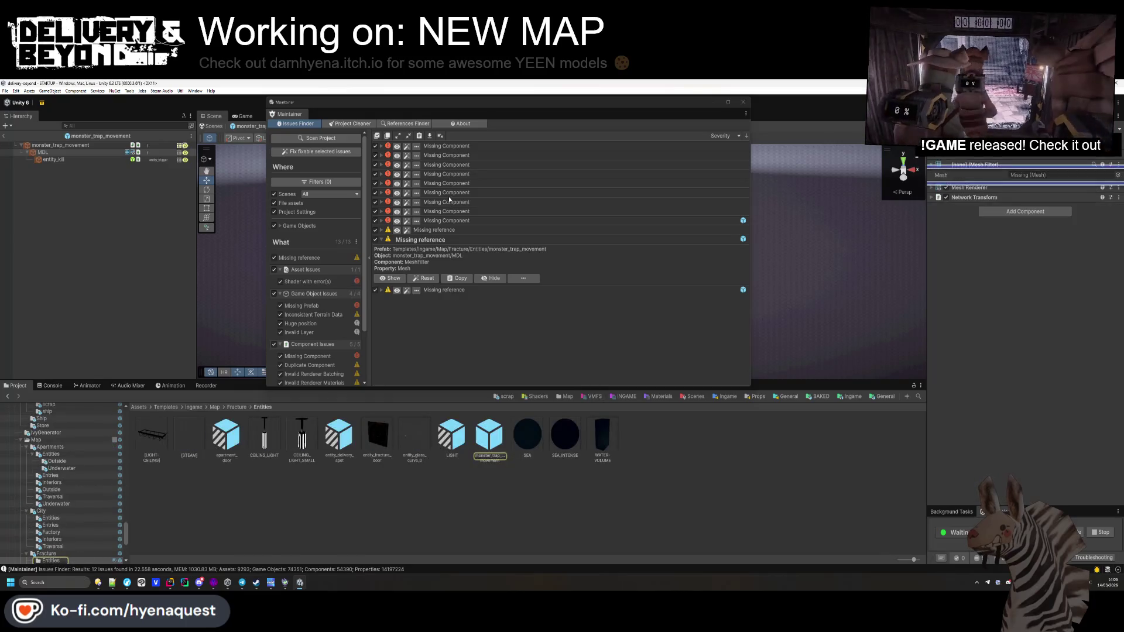
mouse_move(525, 111)
left_mouse_down()
mouse_move(436, 441)
mouse_move(412, 420)
mouse_move(412, 556)
mouse_move(412, 504)
left_mouse_up()
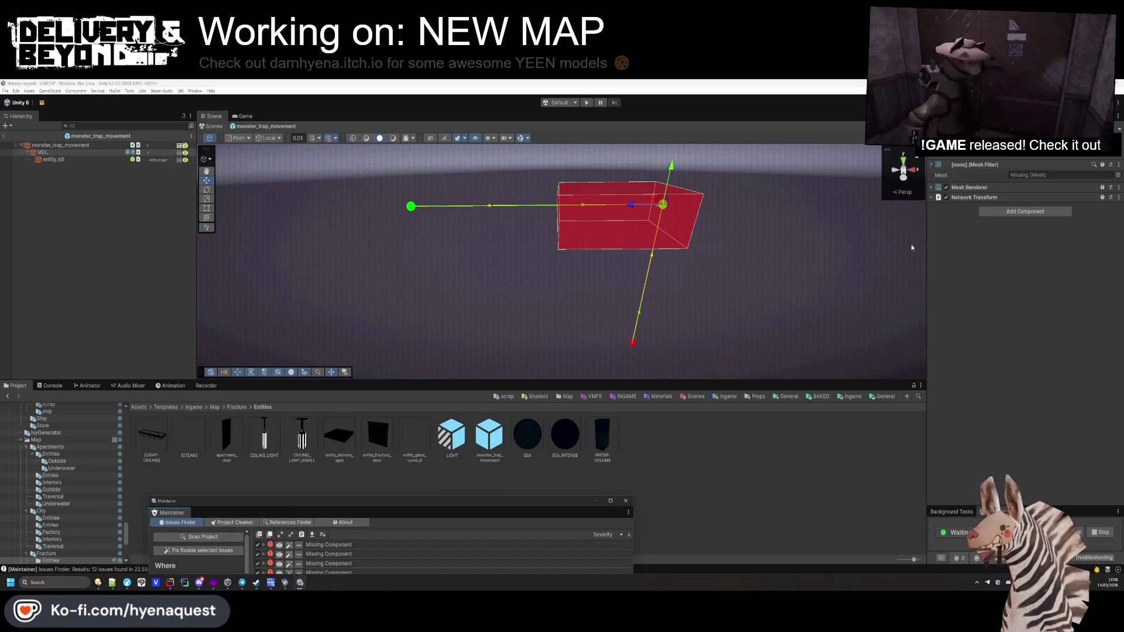
left_click(979, 190)
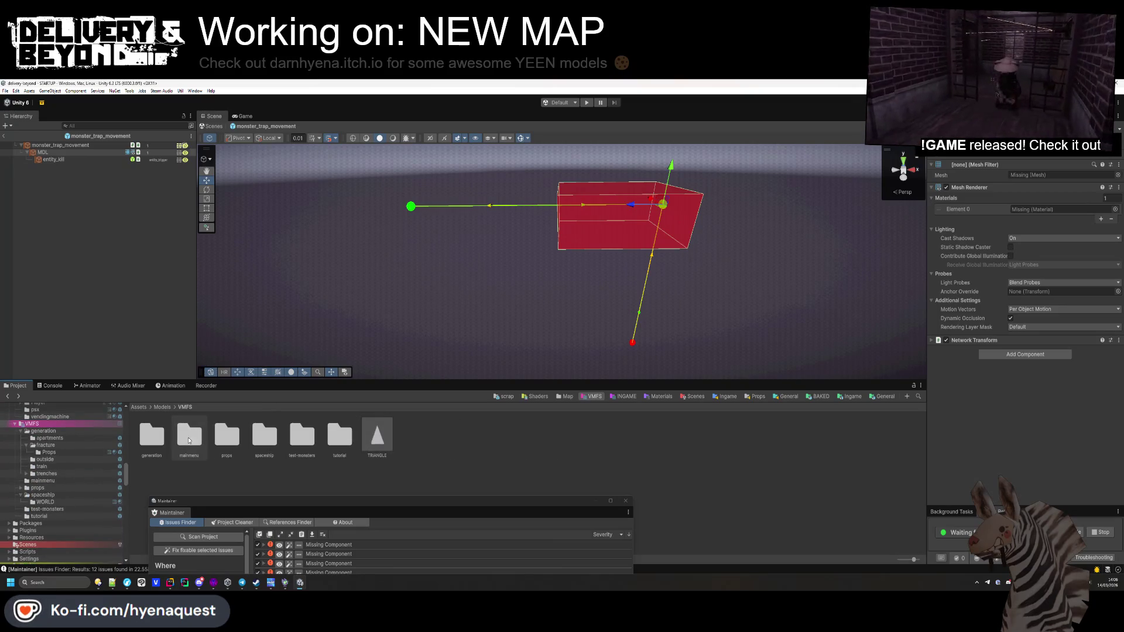
Step: Exit prefab mode back to the STARTUP scene and expand the first Missing Component issue
double_click(151, 436)
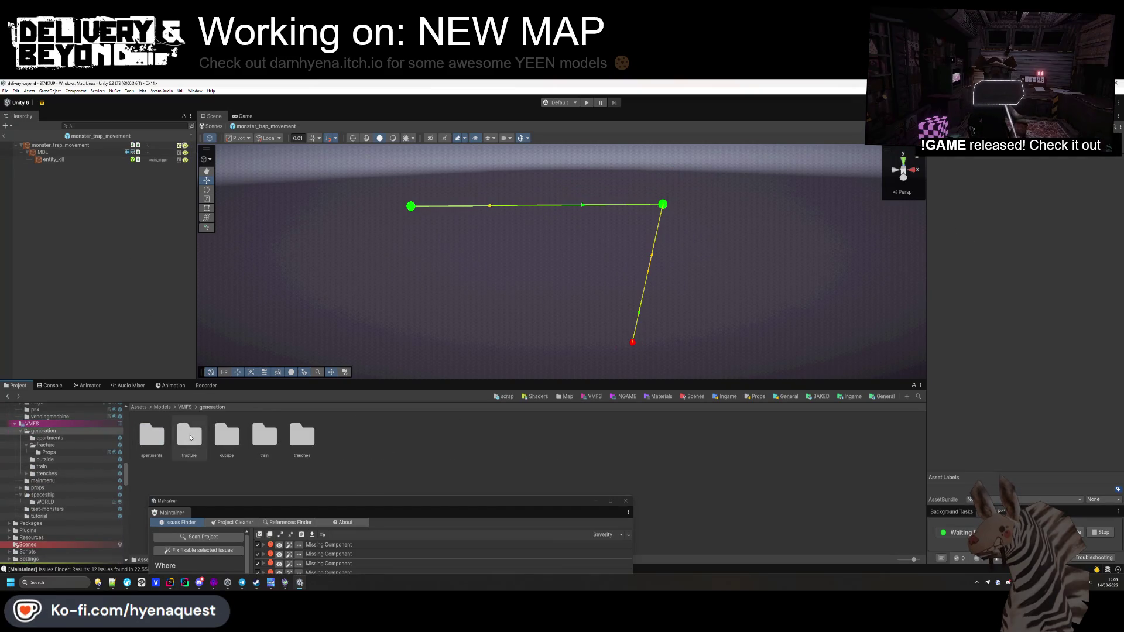
left_click_drag(365, 506, 387, 304)
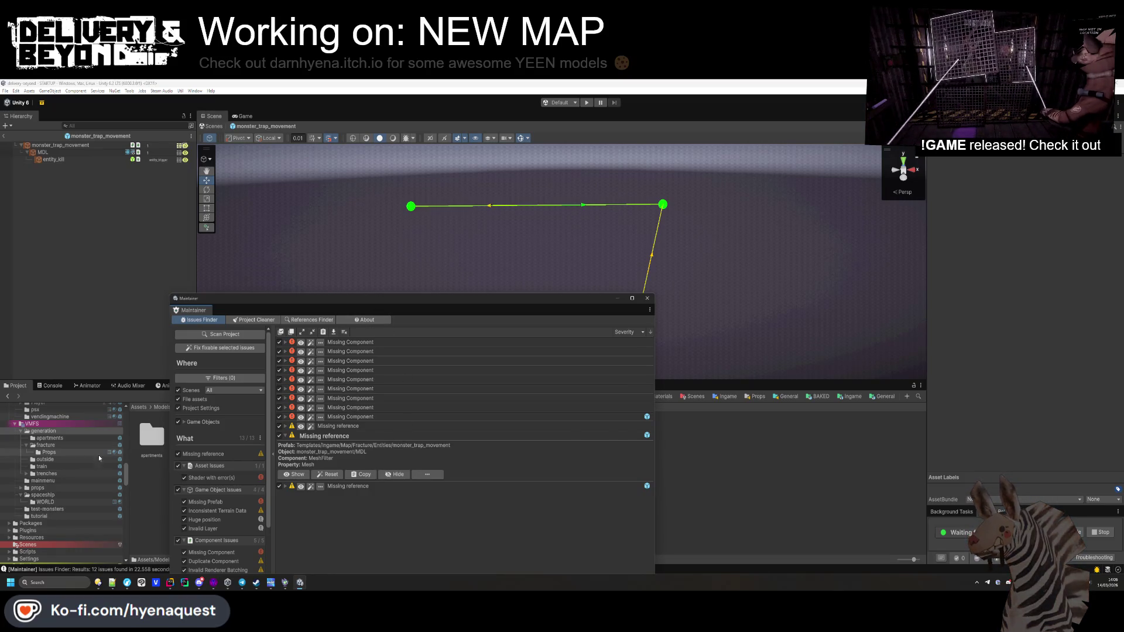
left_click_drag(324, 303, 380, 501)
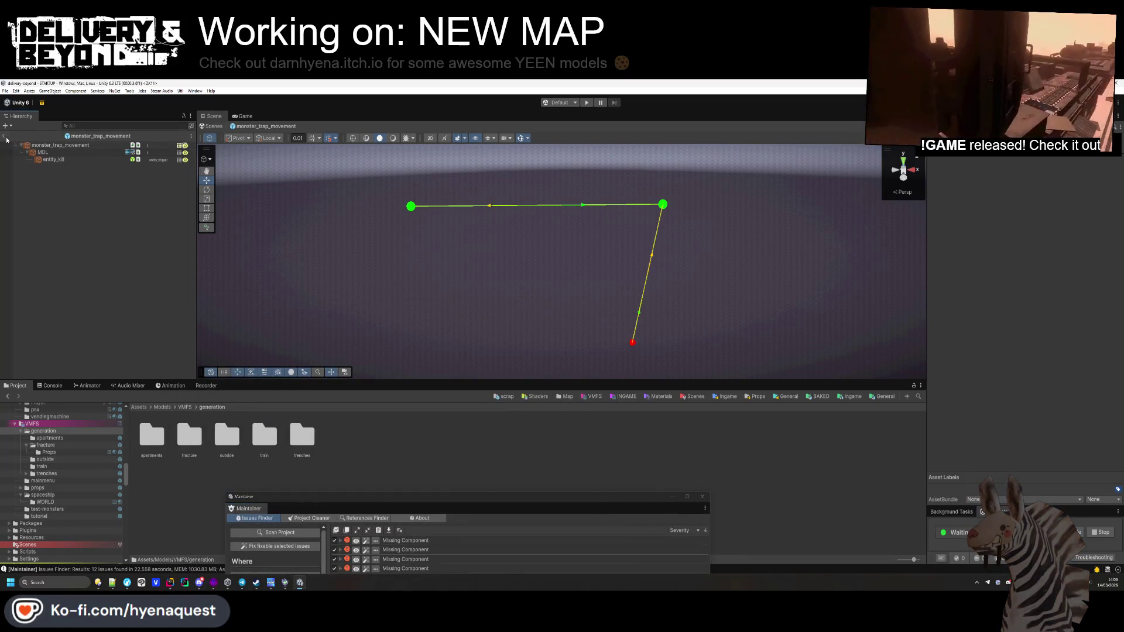
left_click(4, 135)
left_click_drag(316, 496, 305, 265)
left_click(397, 308)
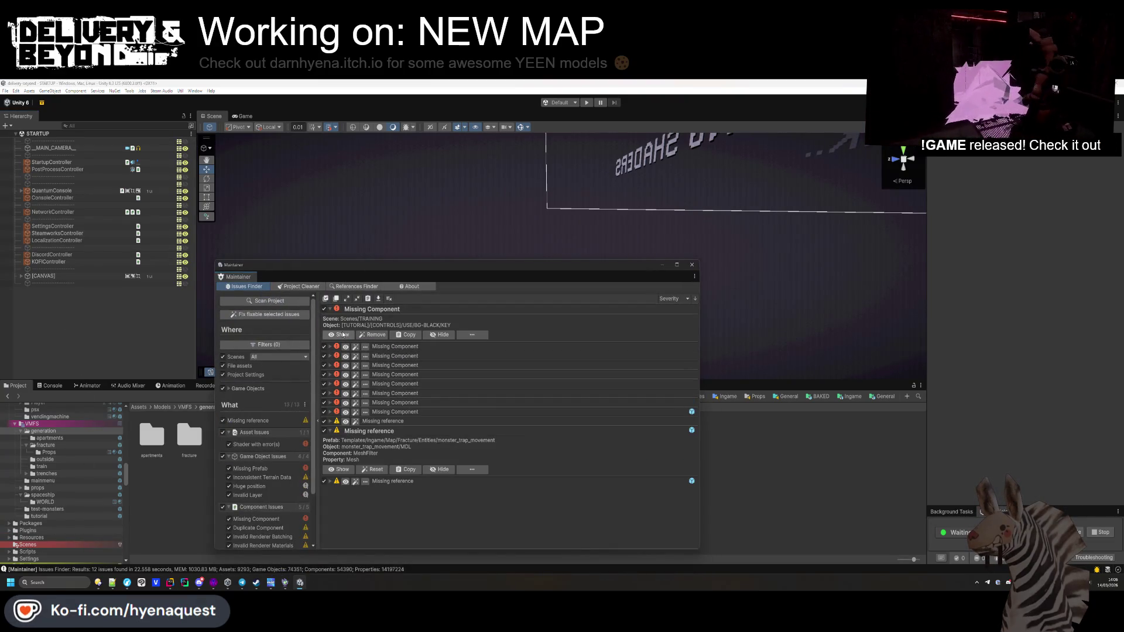
Step: Expand the eight remaining Missing Component issues in Maintainer
left_click(412, 411)
left_click(410, 402)
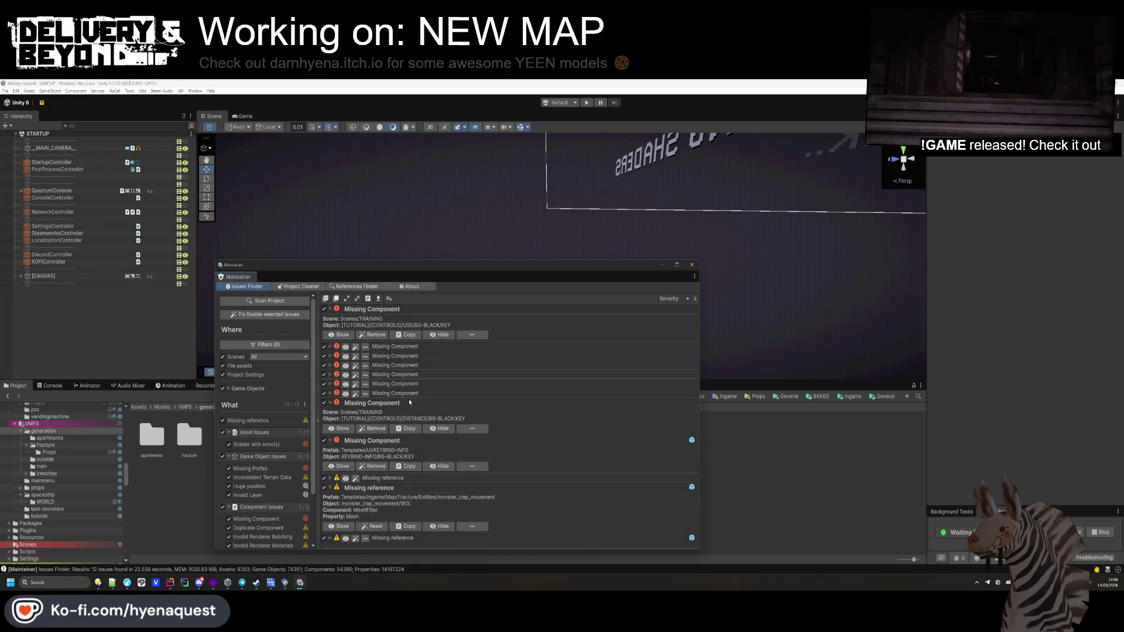
left_click(409, 393)
left_click(410, 384)
left_click(411, 374)
left_click(412, 365)
left_click(413, 355)
left_click(414, 346)
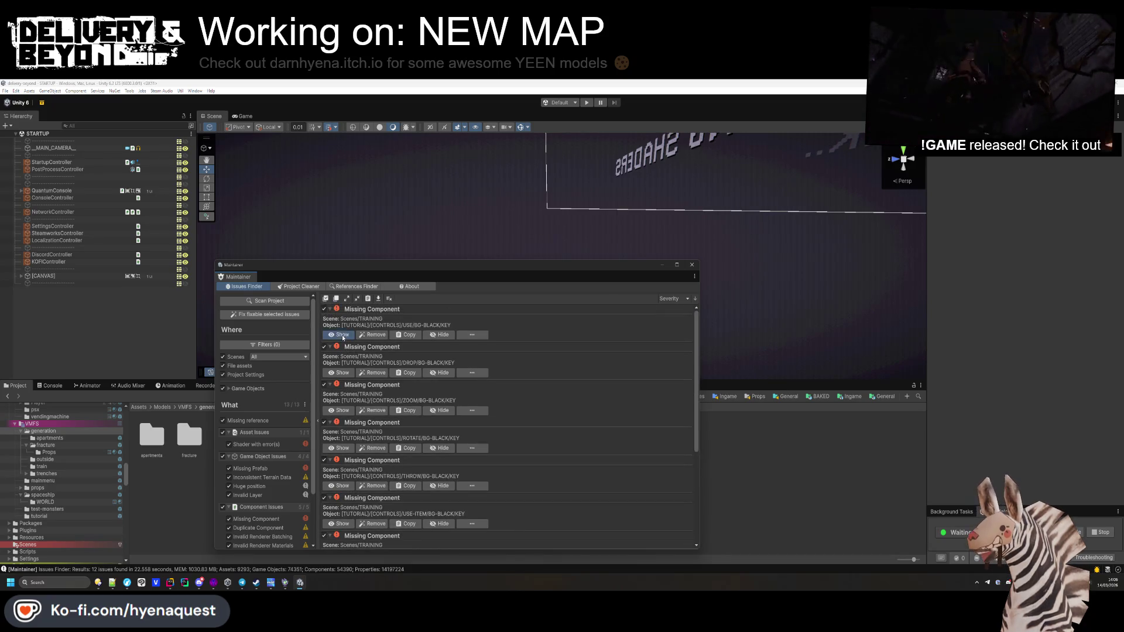
Step: Jump to TRAINING's control-key object missing a component, orbit to the sign, and fold Mesh Renderer
double_click(529, 324)
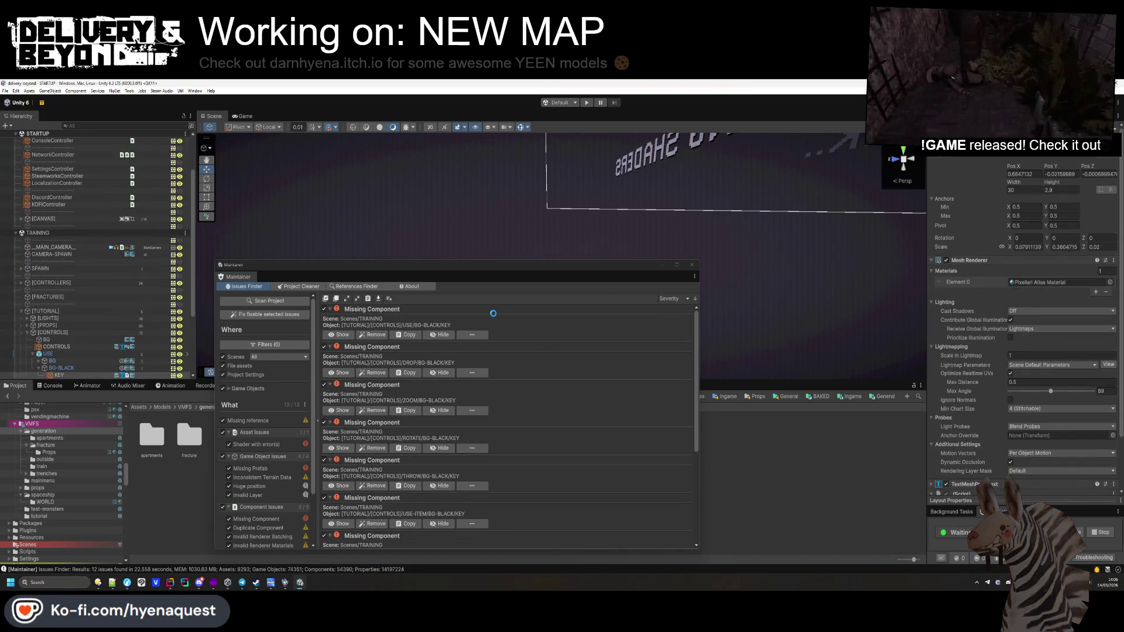
left_click_drag(598, 261, 673, 311)
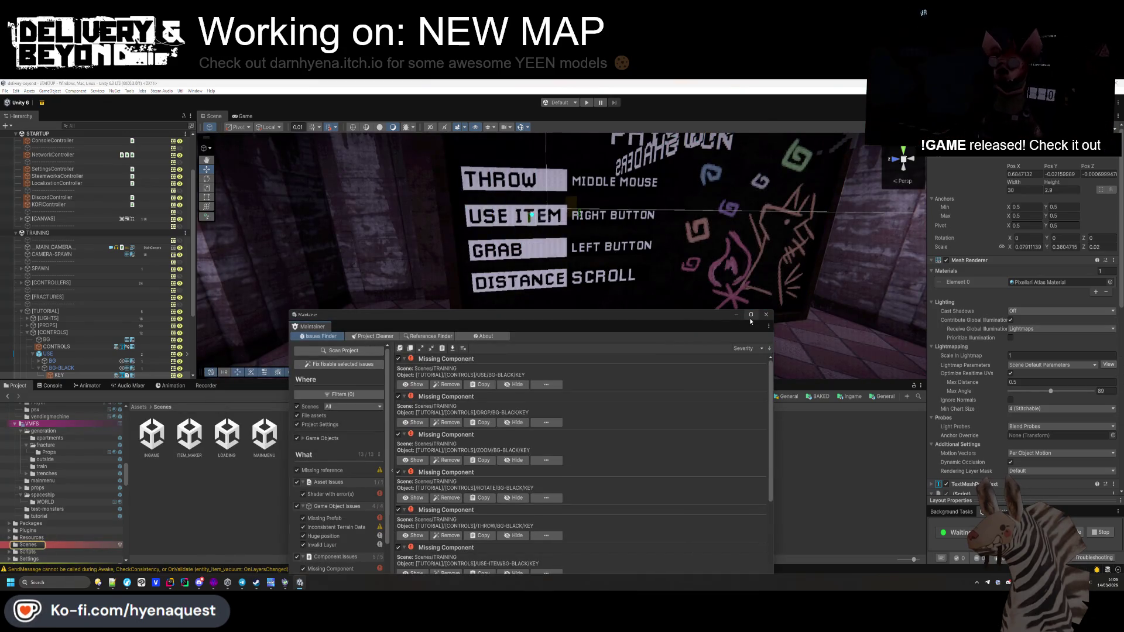
left_click_drag(722, 245, 730, 174)
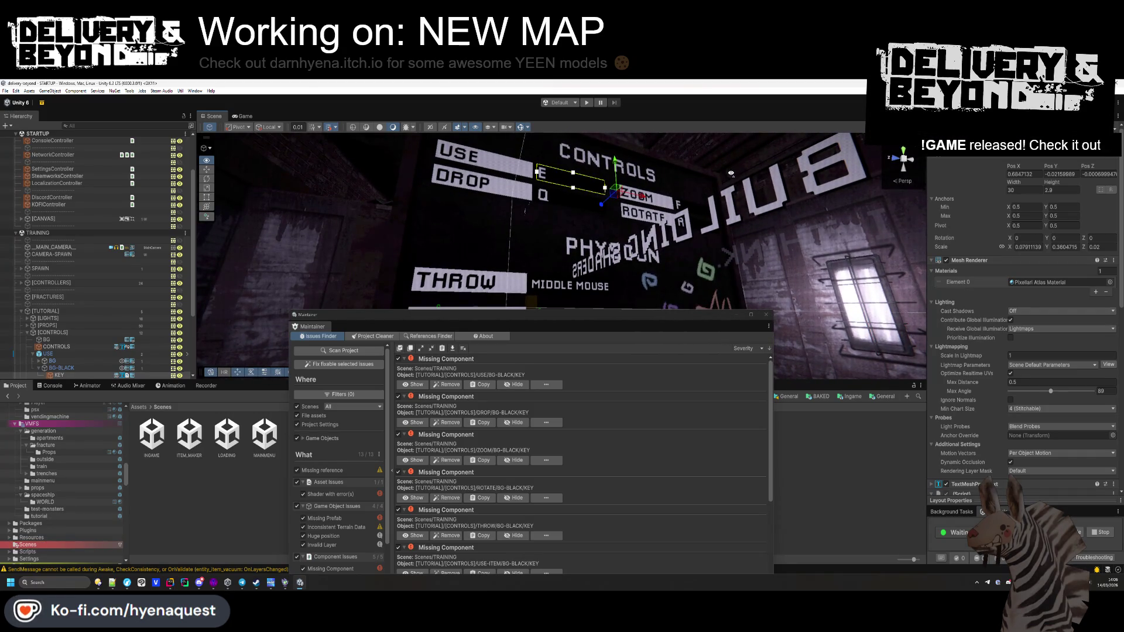
left_click(977, 260)
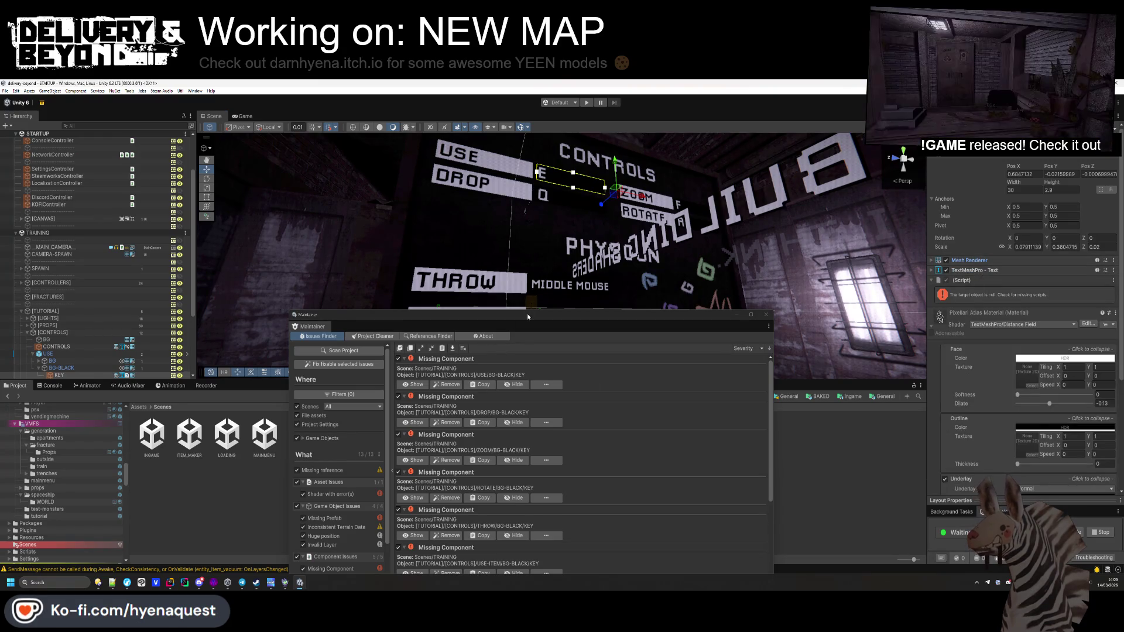
Step: Expand and scroll through the Missing reference details, including the Stylized Water 3 shader
left_click_drag(527, 317, 538, 205)
scroll(475, 391, "down", 4)
left_click(465, 422)
scroll(468, 433, "down", 1)
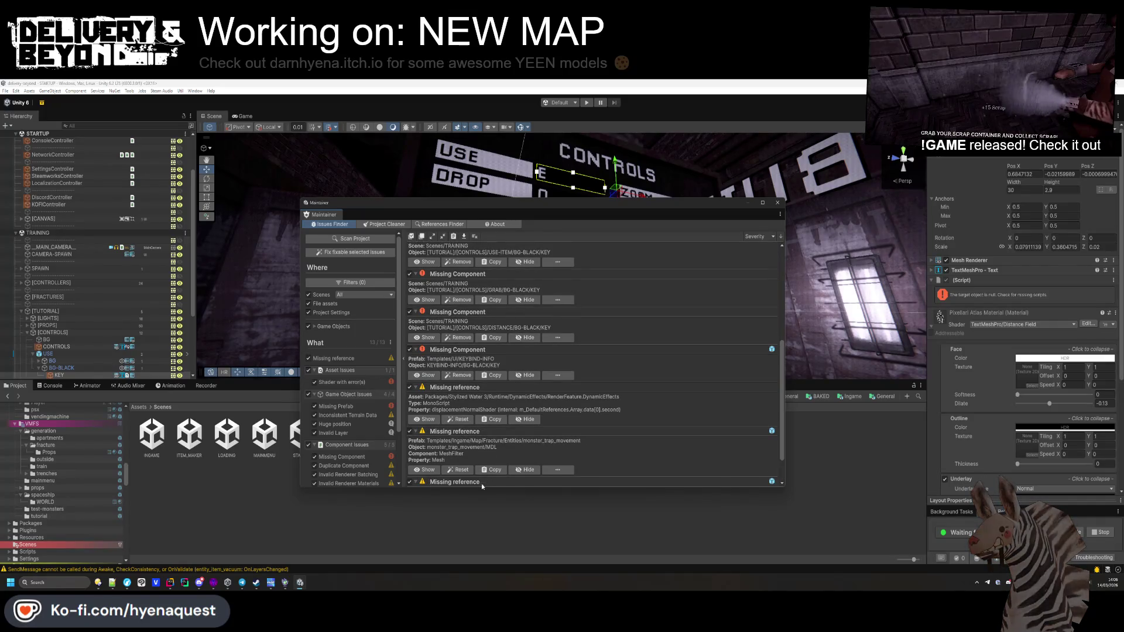
scroll(482, 486, "down", 3)
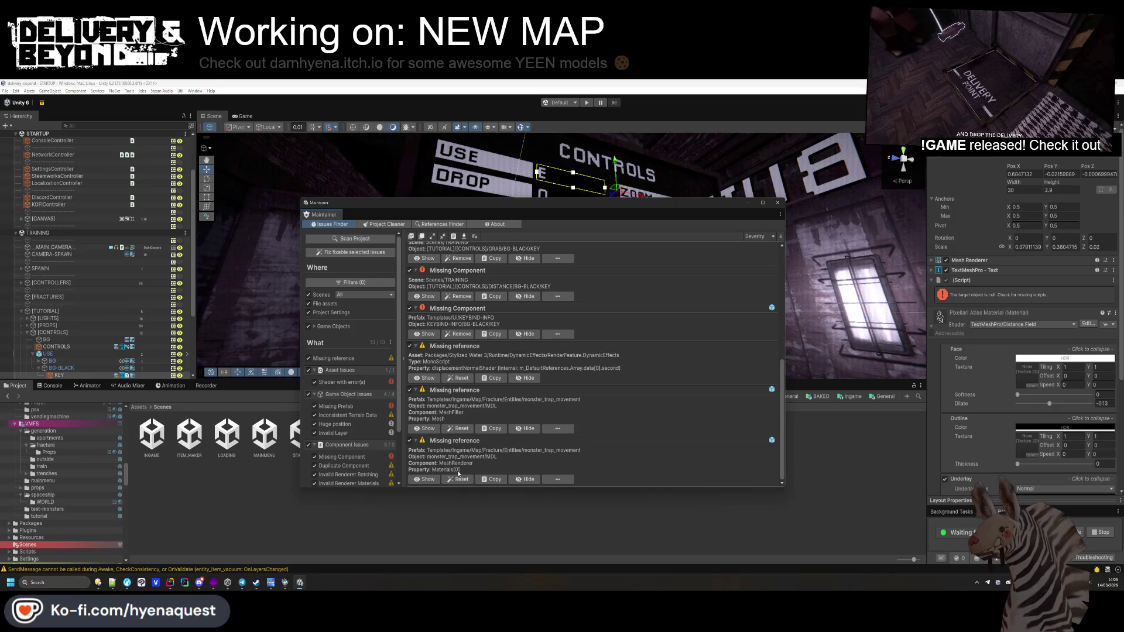
Step: Open monster_trap_movement, cancel the Mesh picker without choosing, close Maintainer, and browse to VMFS
left_click(428, 430)
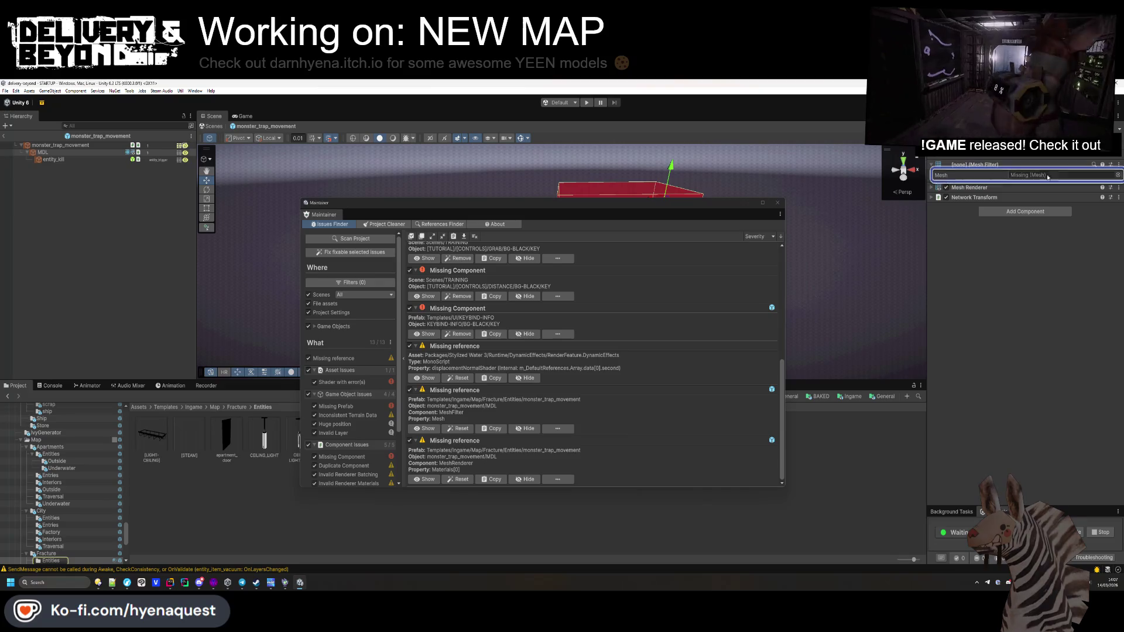
left_click(1117, 175)
key("Escape")
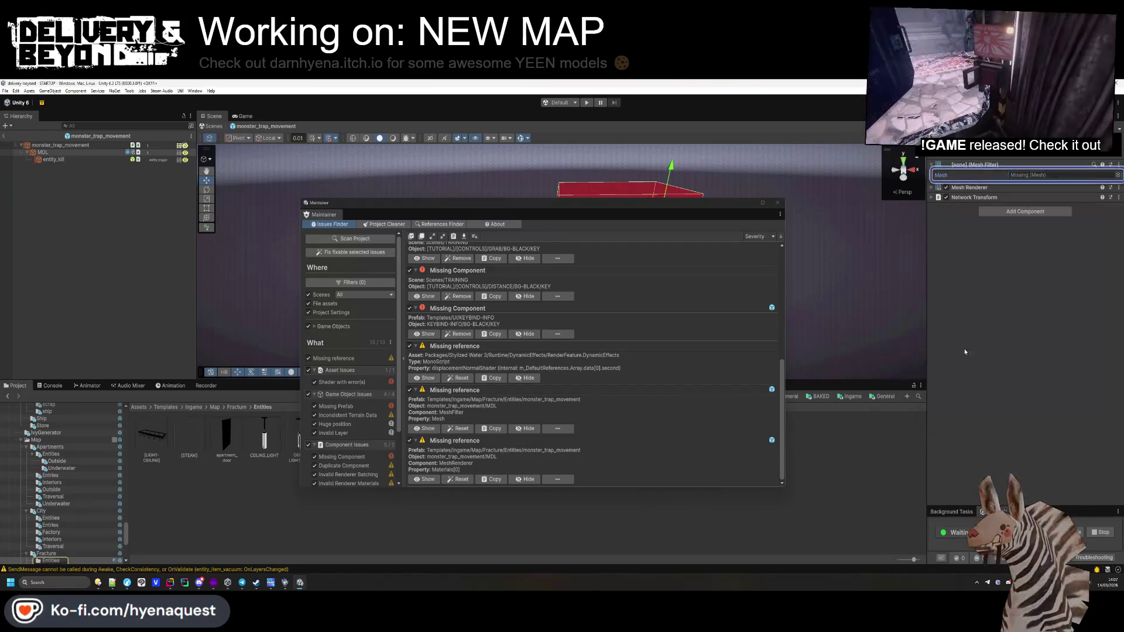
left_click(777, 203)
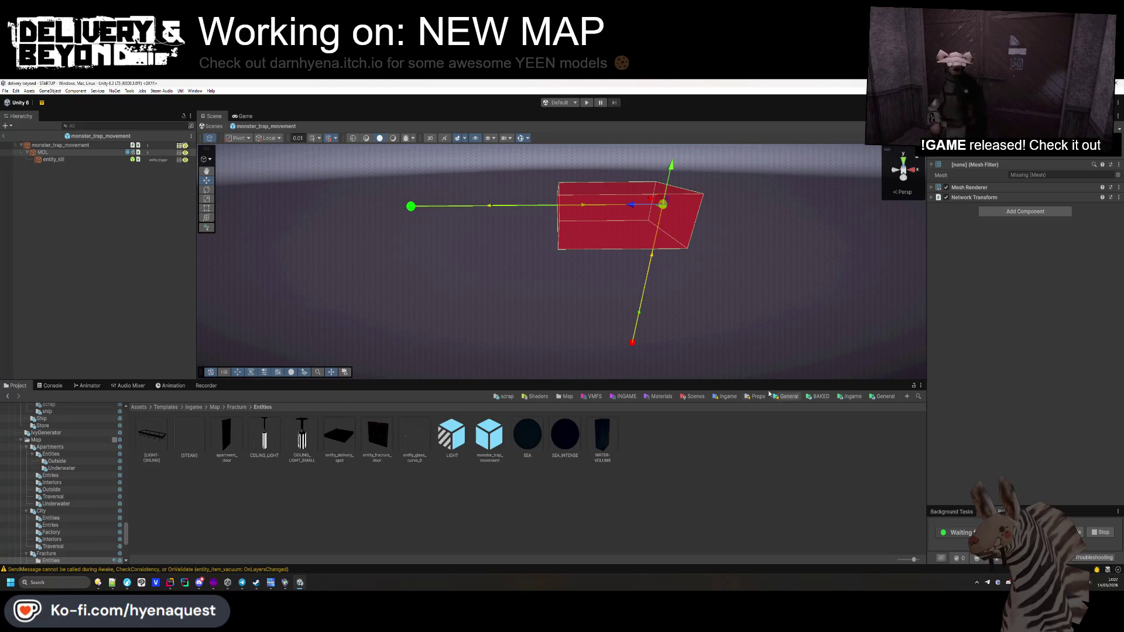
left_click(592, 397)
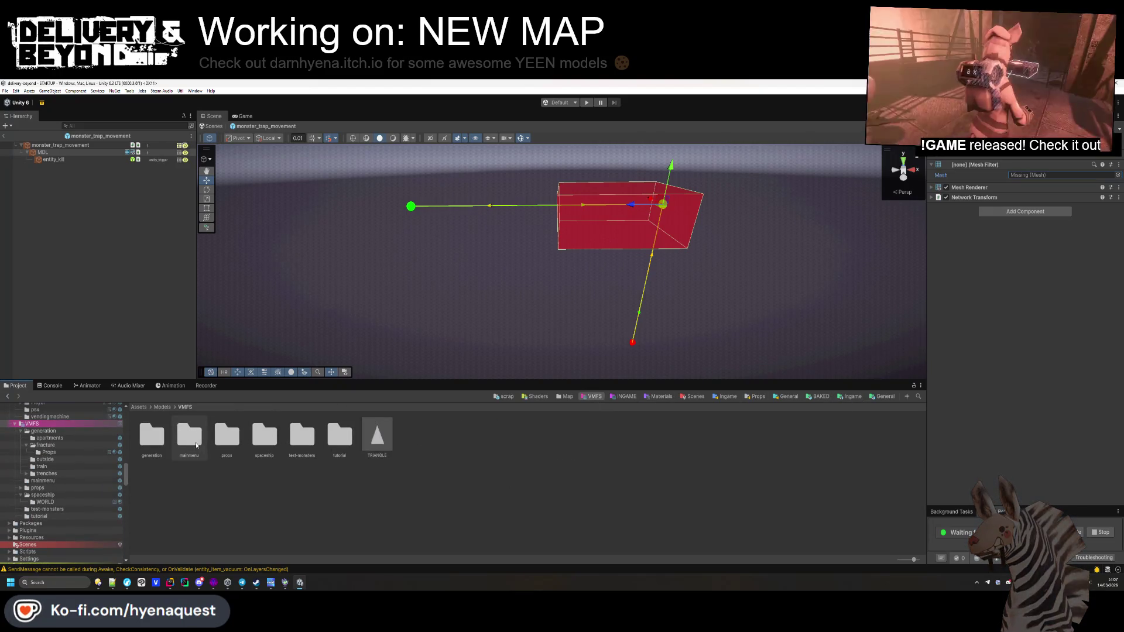
Step: Browse the generation, trenches, outside and apartments model folders under VMFS
double_click(151, 436)
left_click(303, 444)
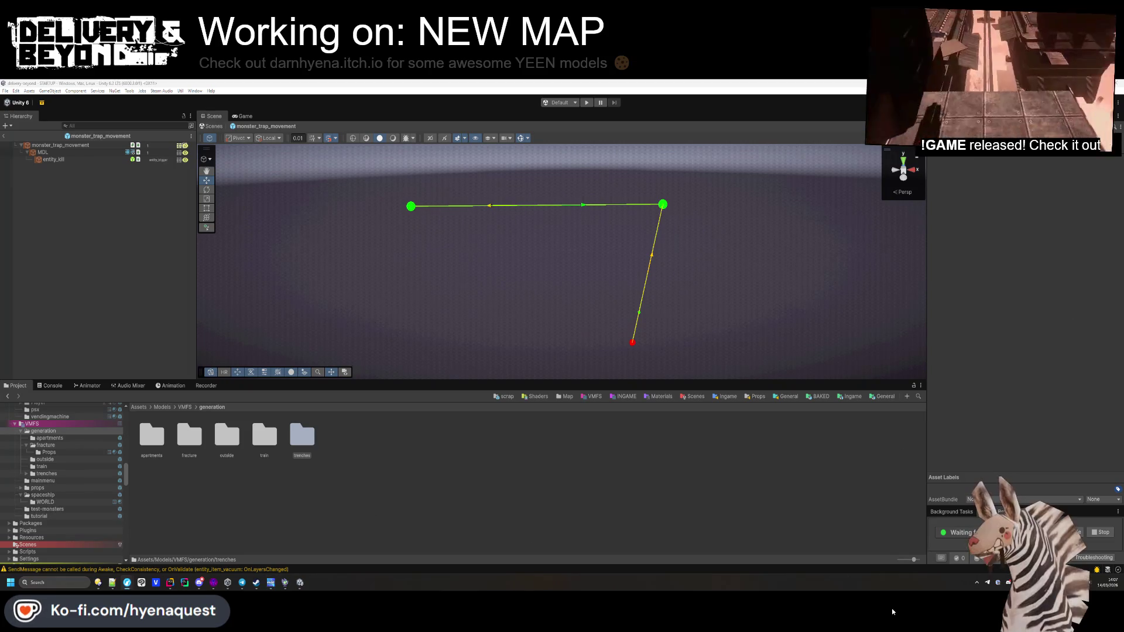
left_click(284, 494)
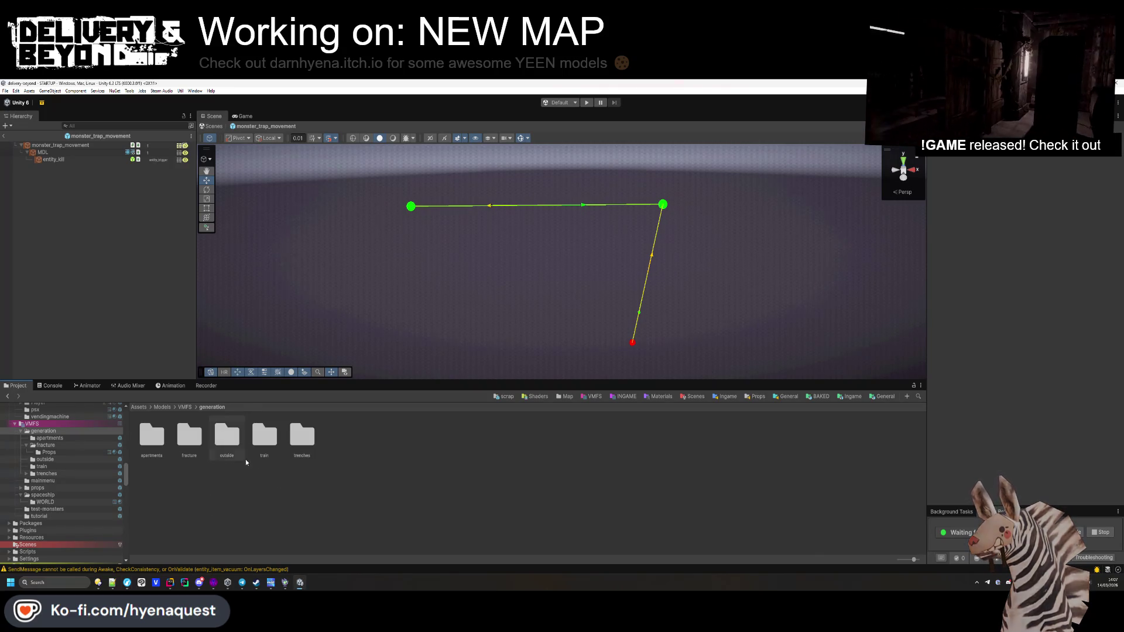
double_click(226, 436)
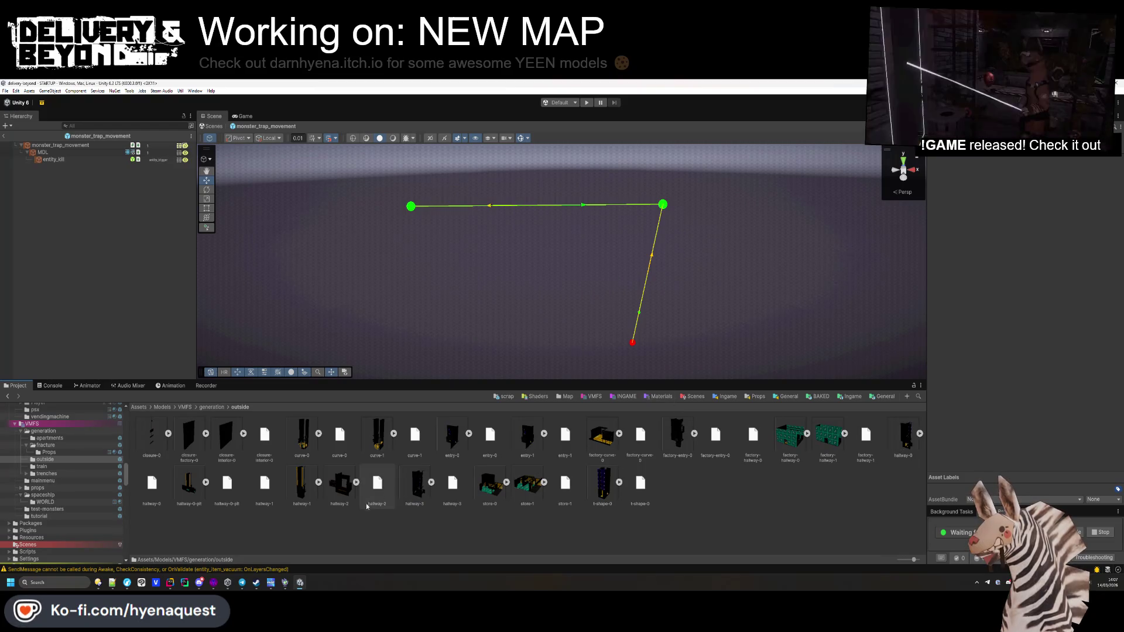
key("BackSpace")
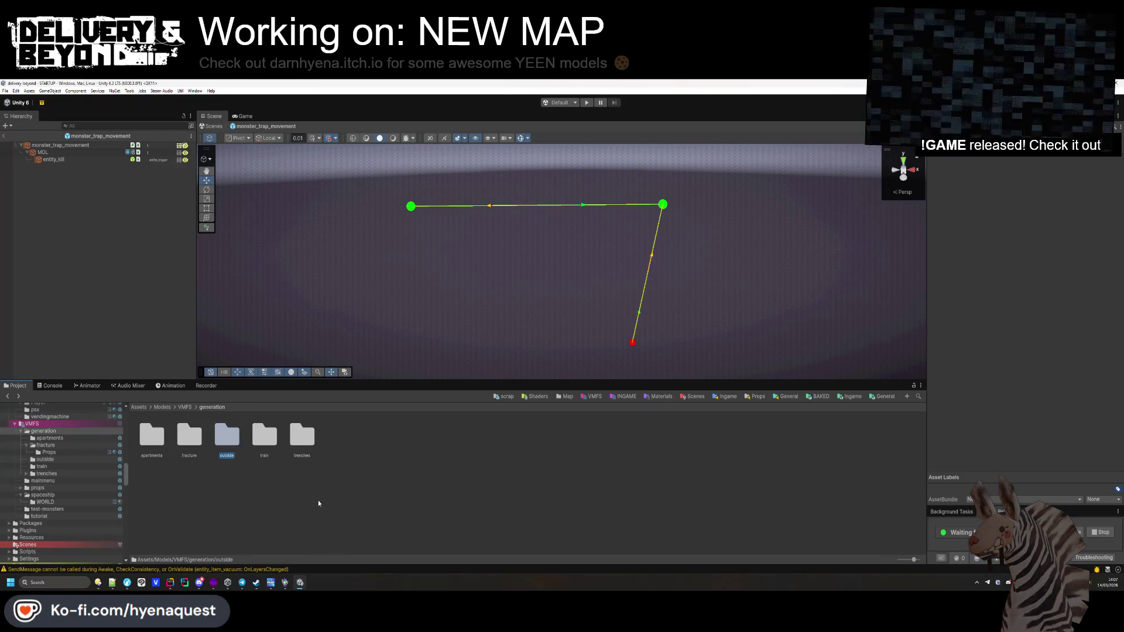
double_click(151, 435)
key("BackSpace")
key("BackSpace")
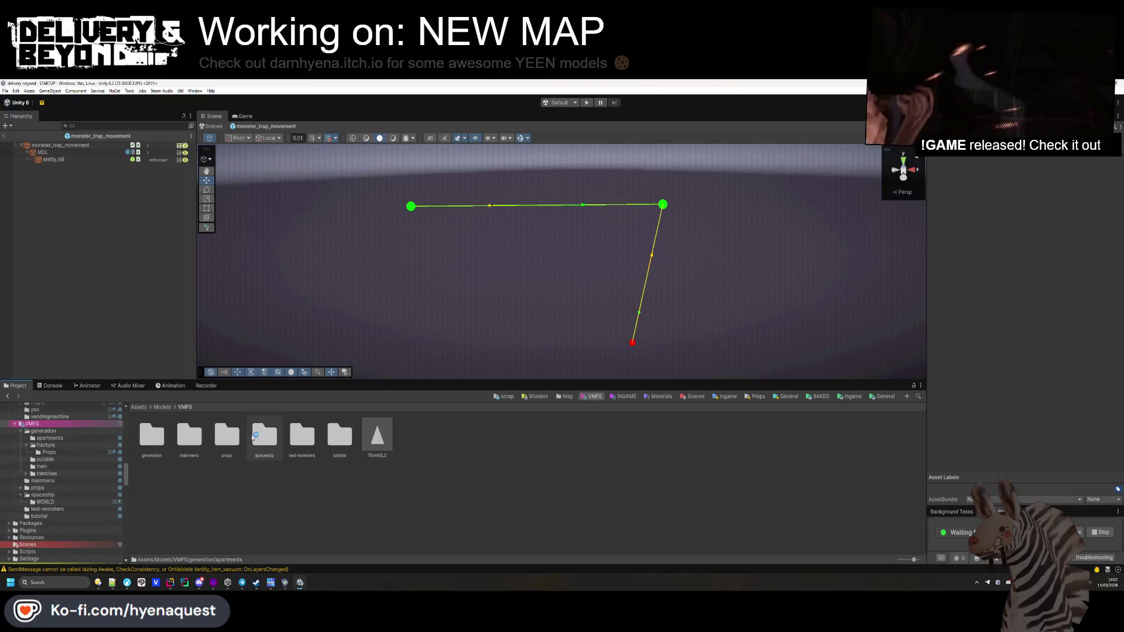
Step: Browse the props and ingame folders, then bring up the VMFS folder's context menu
double_click(227, 436)
left_click(150, 440)
double_click(150, 440)
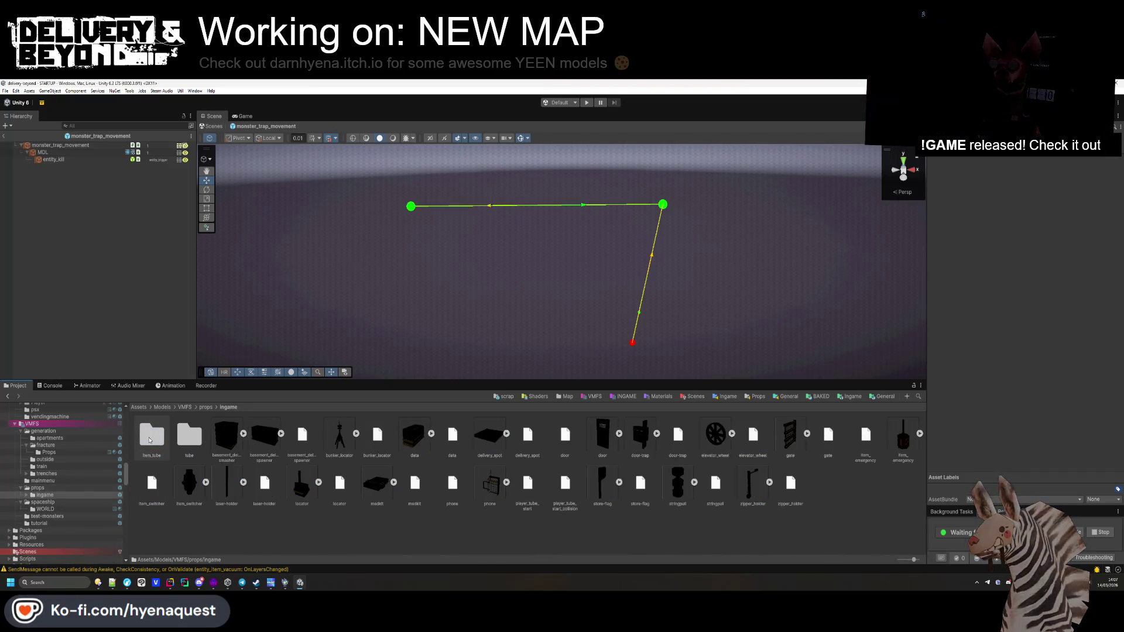
key("BackSpace")
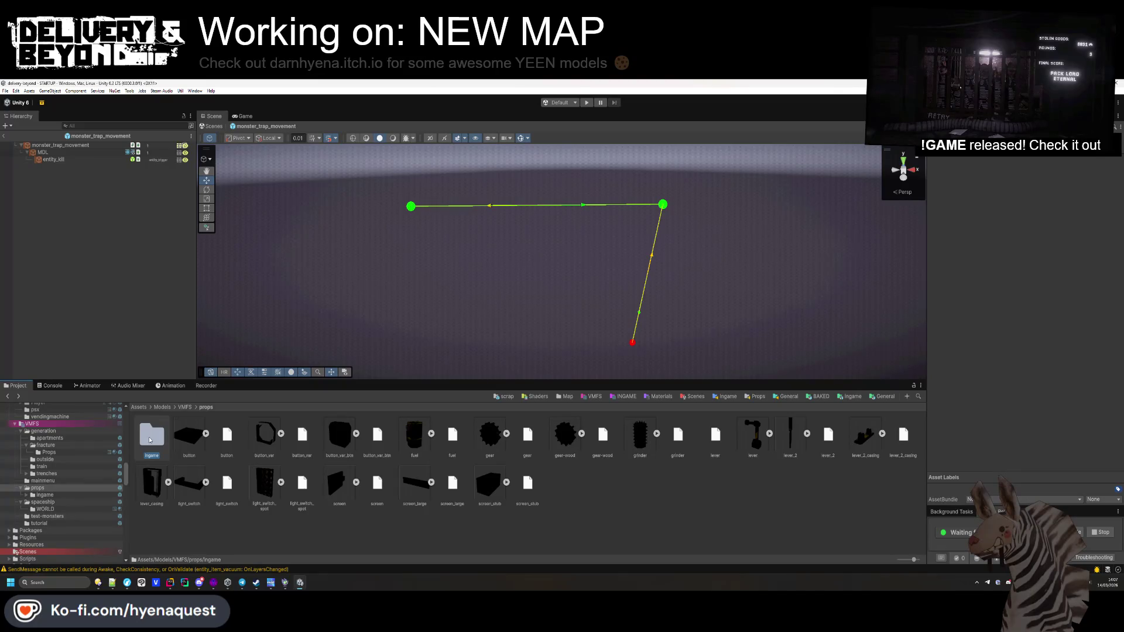
left_click(103, 425)
right_click(103, 427)
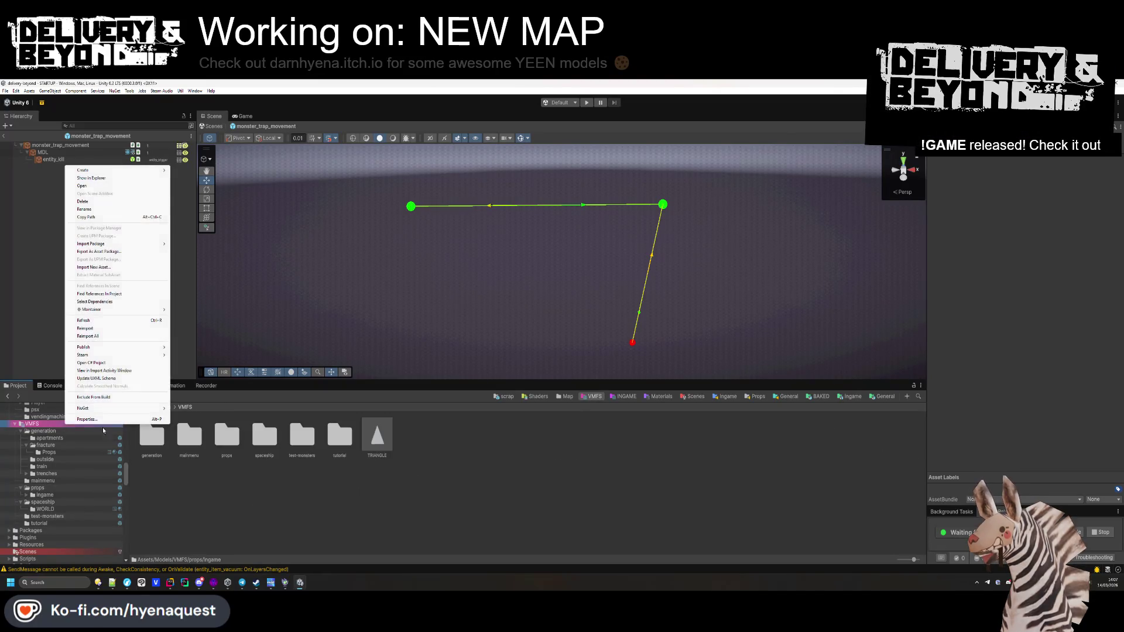
Step: Reimport the VMFS folder, then select and deselect MDL in the Hierarchy
left_click(85, 327)
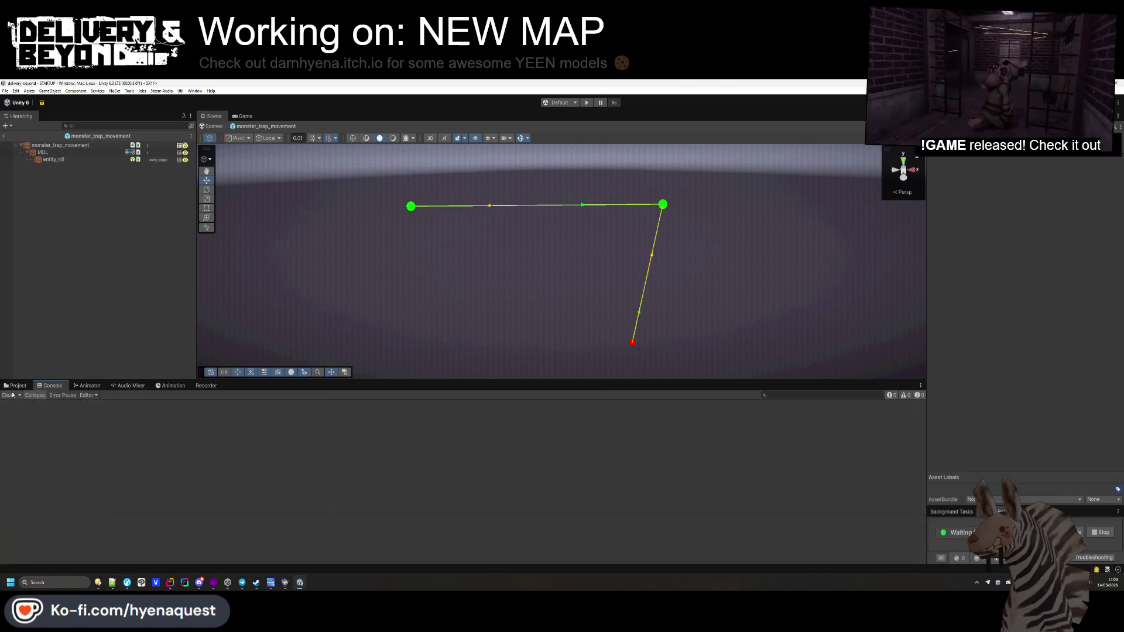
left_click(68, 151)
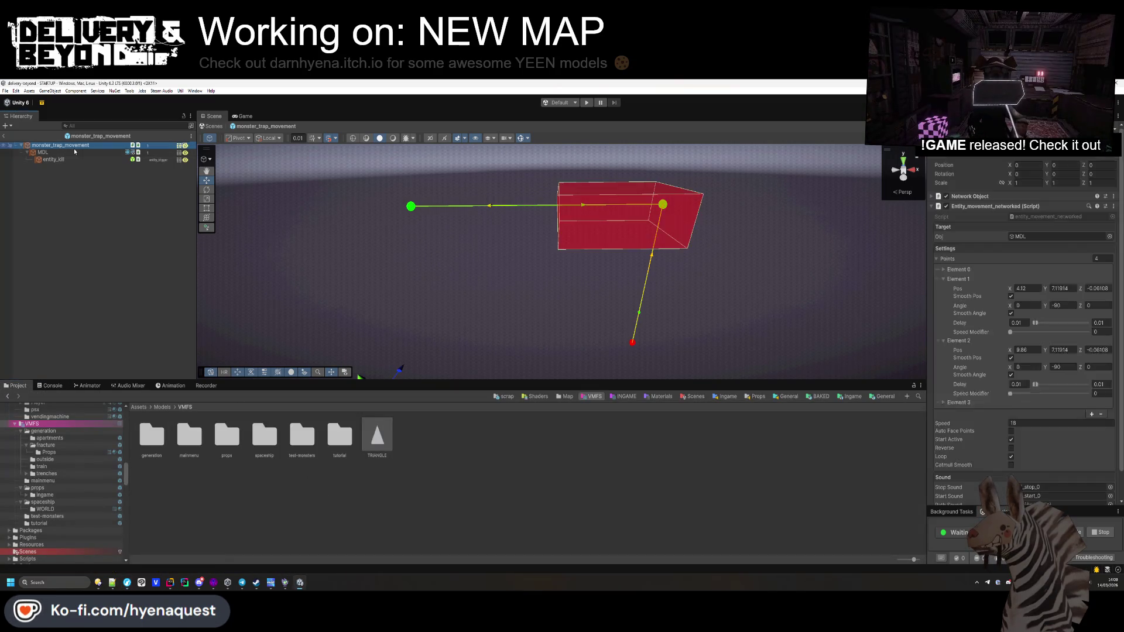
left_click(69, 237)
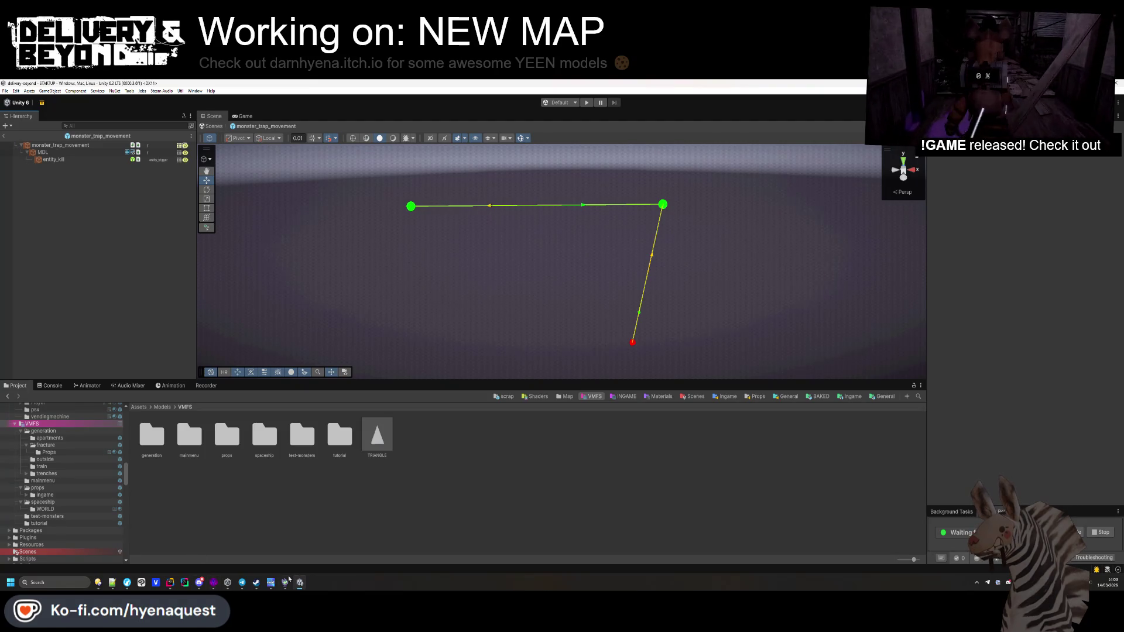
Step: Delete the selected item in the Downloads folder in XYplorer
mouse_move(111, 584)
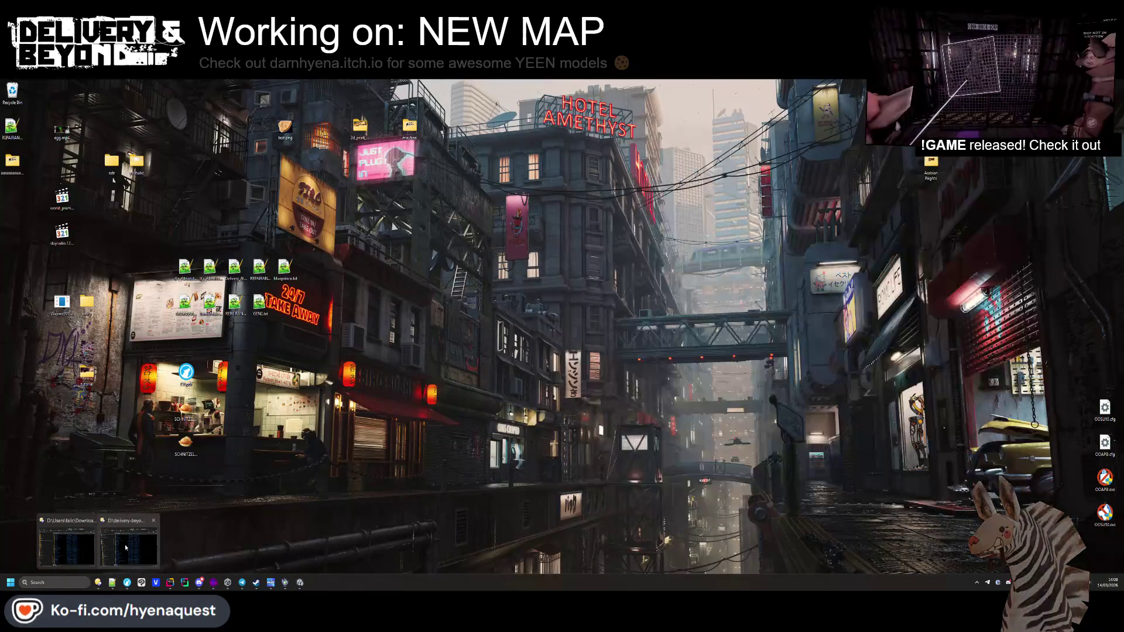
mouse_move(125, 545)
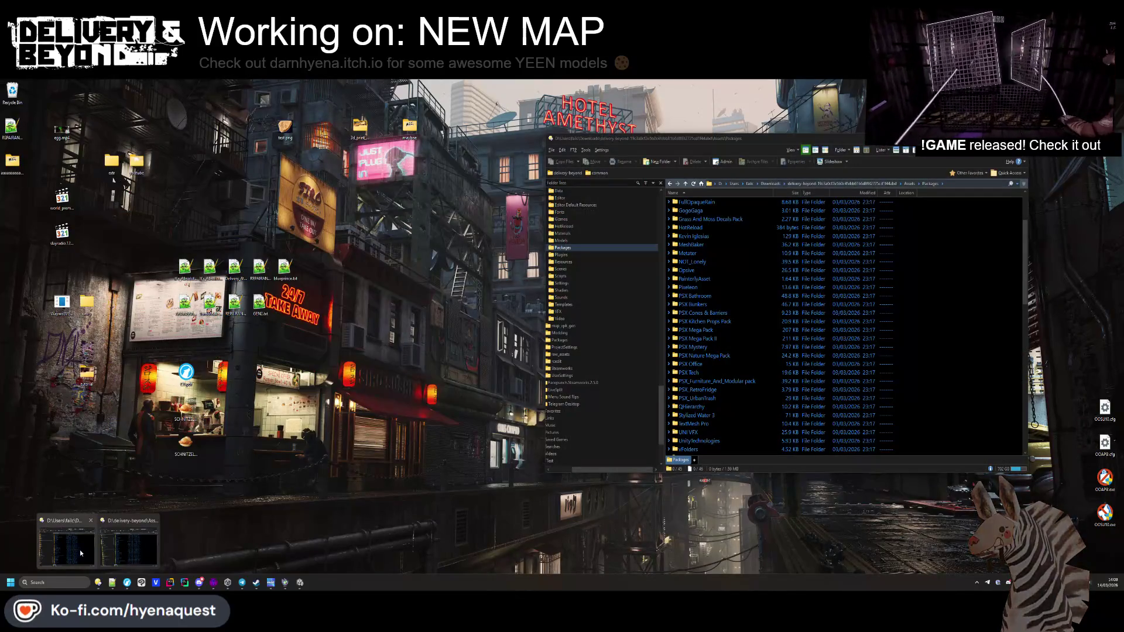
left_click(79, 549)
left_click(770, 184)
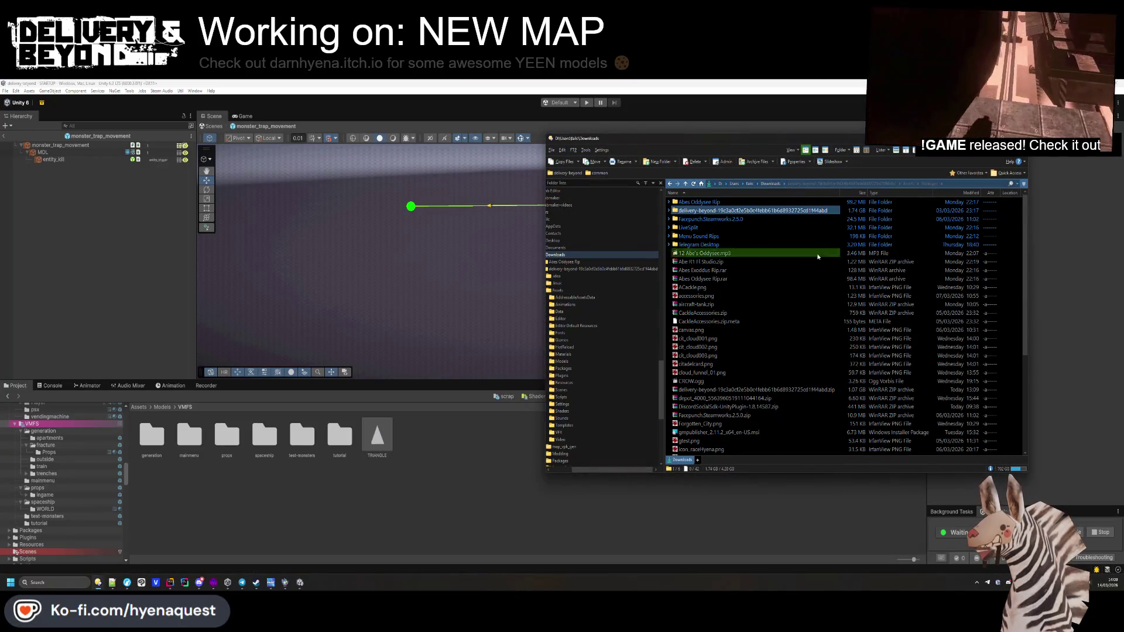
key("Delete")
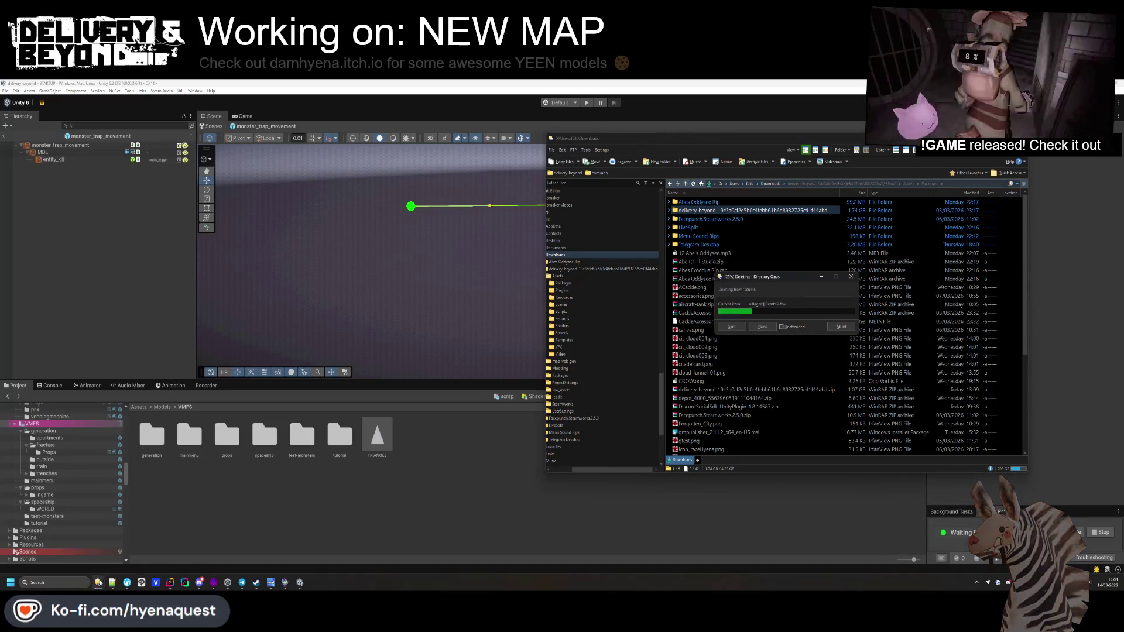
Step: Navigate the other XYplorer window up to D:\delivery-beyond
mouse_move(125, 553)
left_click(82, 559)
mouse_move(328, 157)
left_mouse_down()
mouse_move(526, 154)
mouse_move(715, 196)
left_mouse_up()
left_click(677, 241)
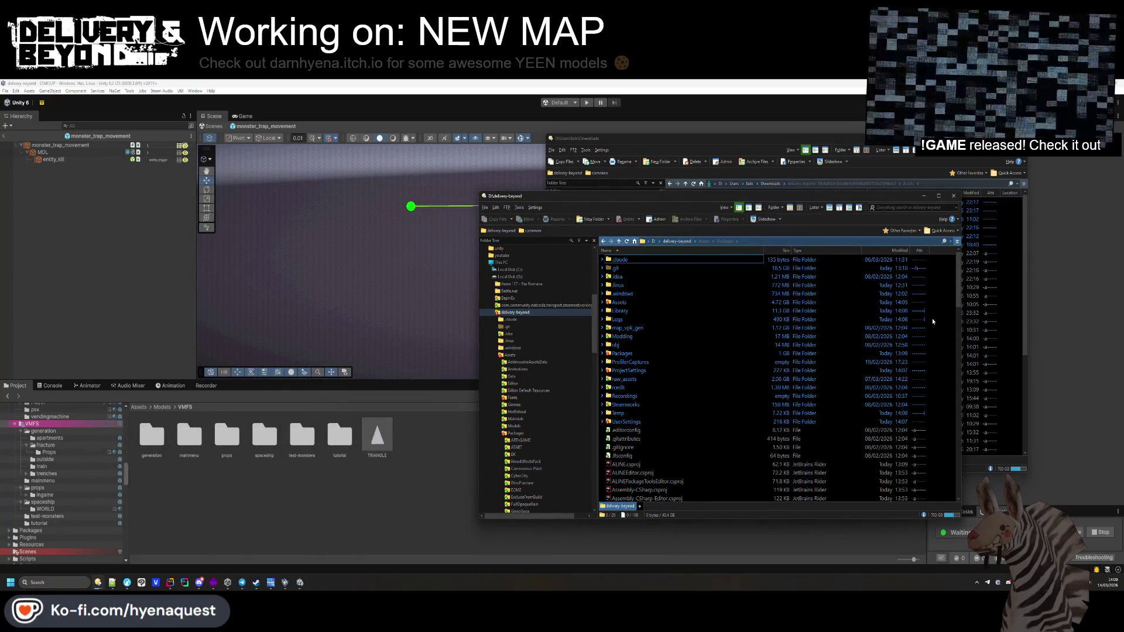
Step: Exit prefab mode in Unity and bring up file actions for the project folder
left_click(130, 268)
left_click(4, 136)
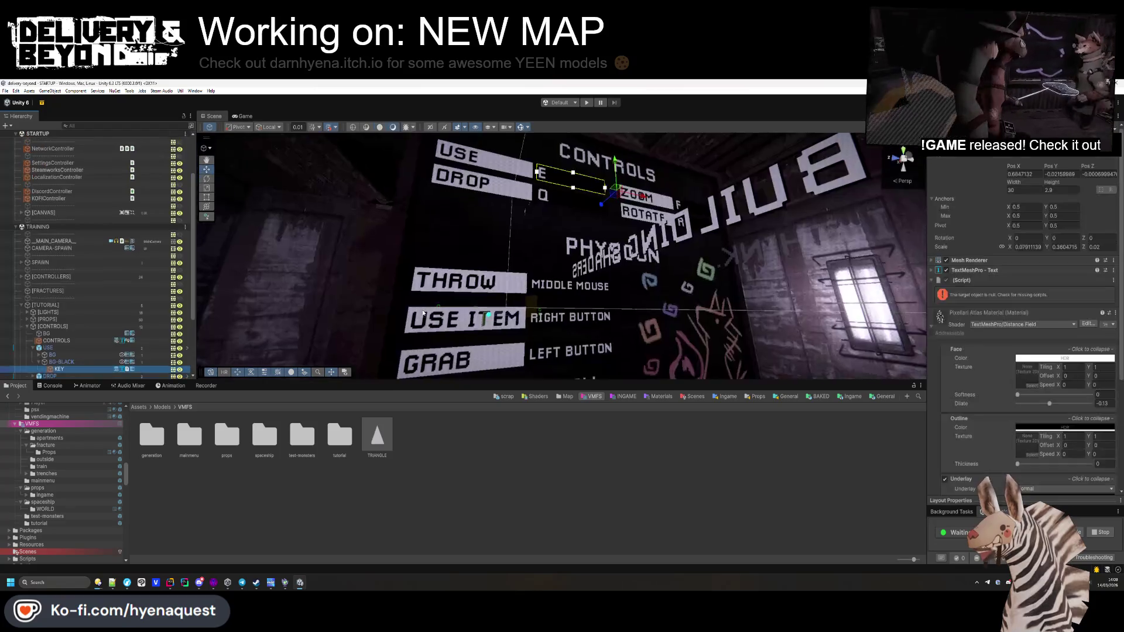
right_click(935, 351)
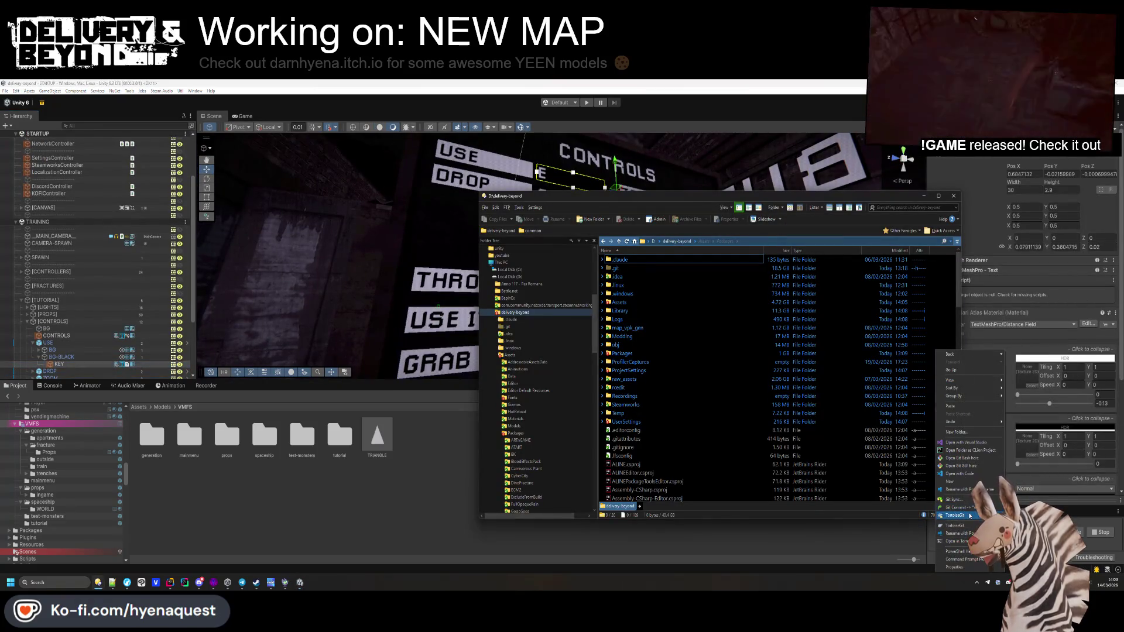
Step: Start a TortoiseGit Revert on delivery-beyond and scroll down its changed and missing files
mouse_move(970, 516)
left_click(1034, 455)
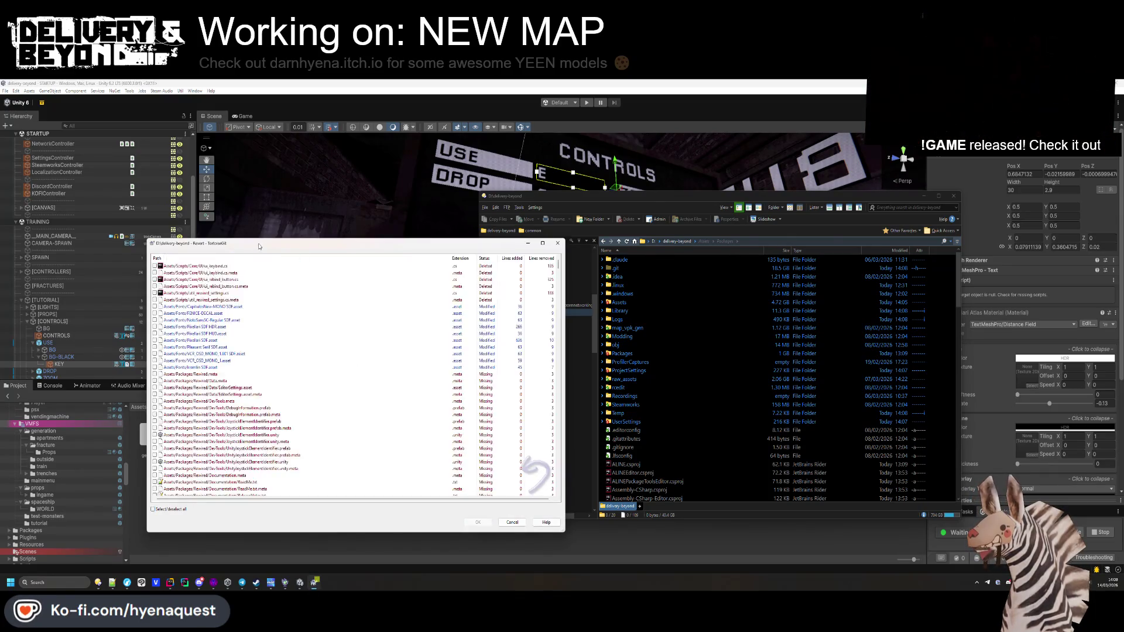
scroll(296, 320, "down", 8)
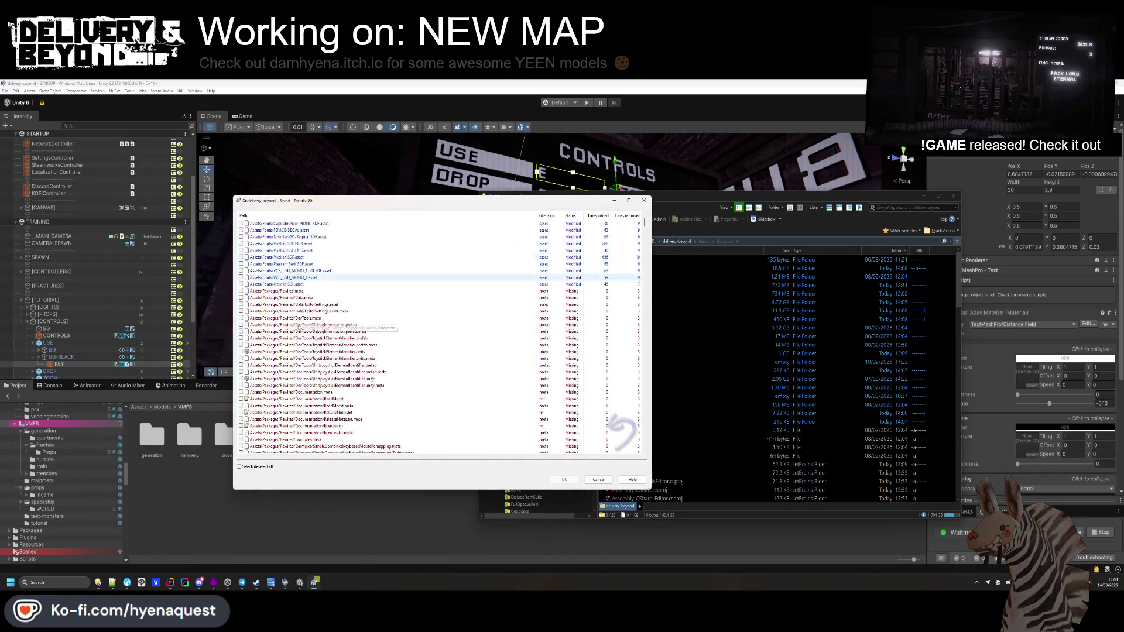
scroll(306, 324, "down", 10)
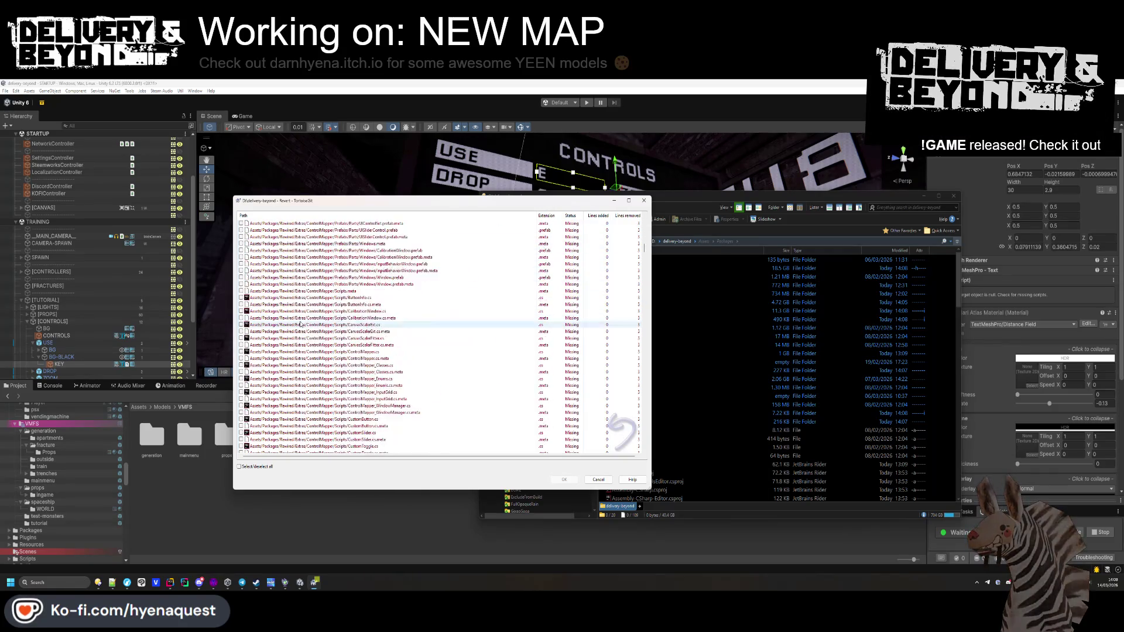
scroll(307, 324, "down", 10)
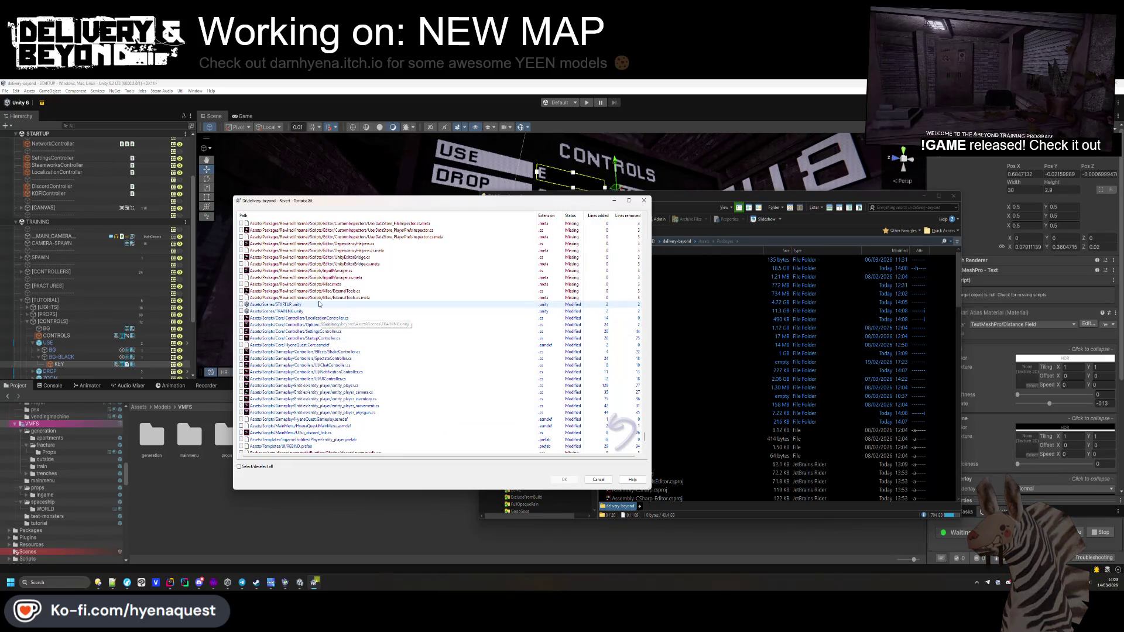
scroll(316, 401, "down", 2)
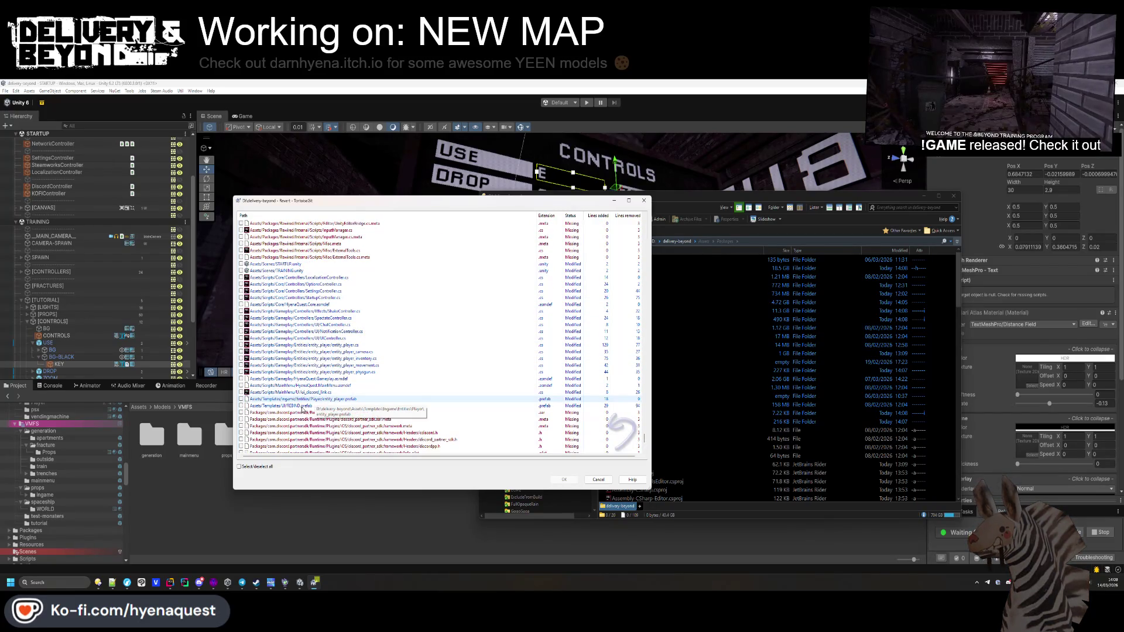
scroll(334, 390, "down", 4)
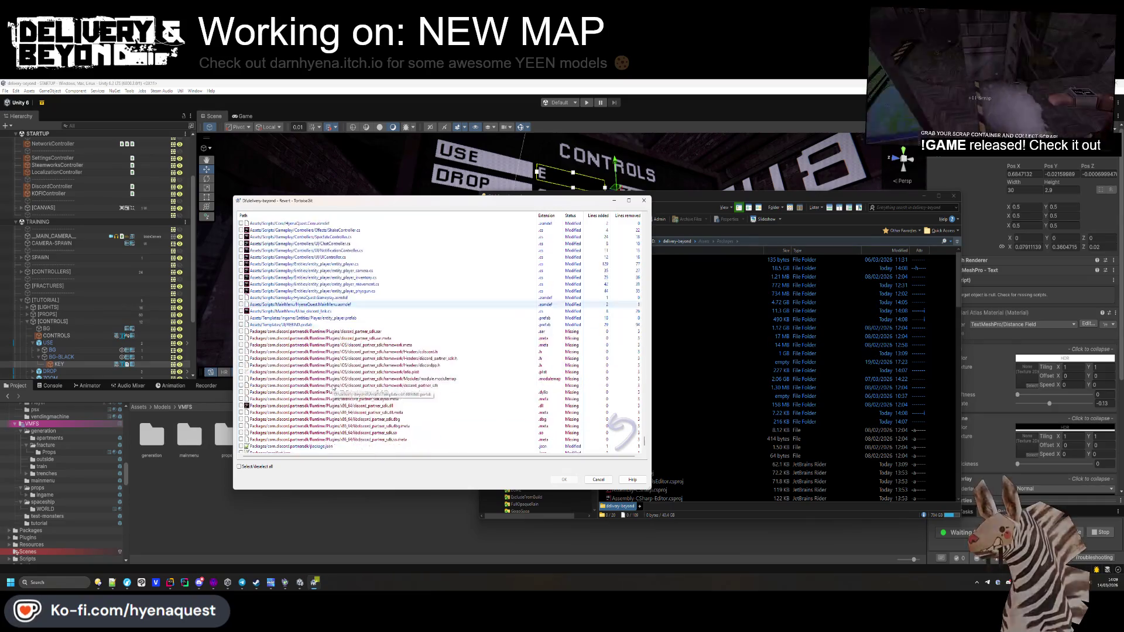
scroll(334, 389, "down", 2)
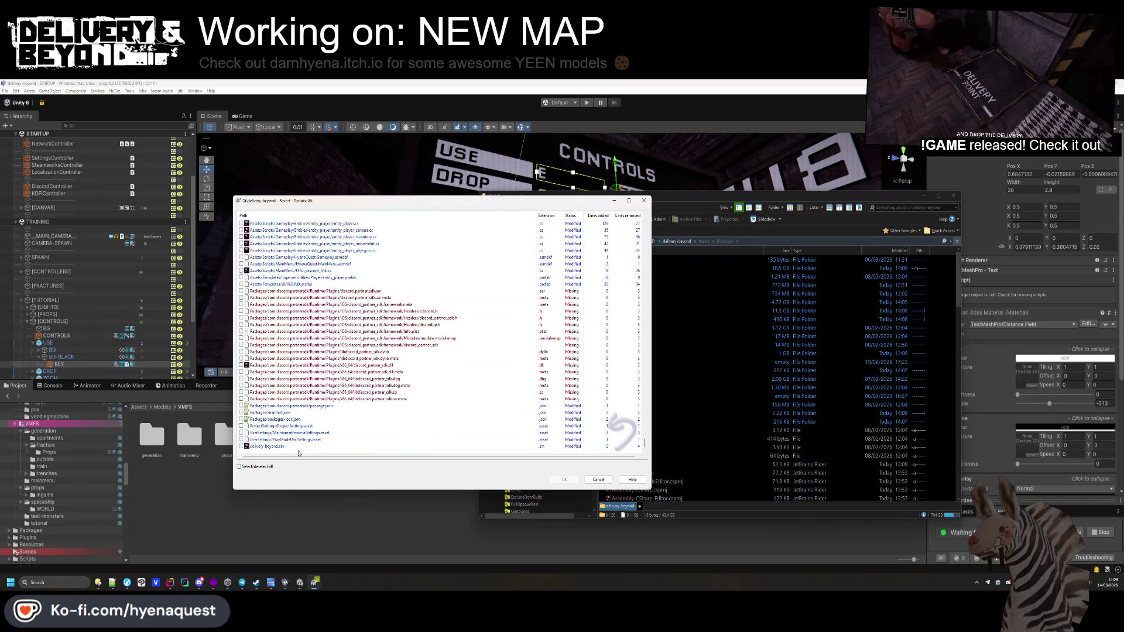
Step: Scroll back up, close the Revert dialog without reverting, and return to Unity
scroll(317, 380, "up", 10)
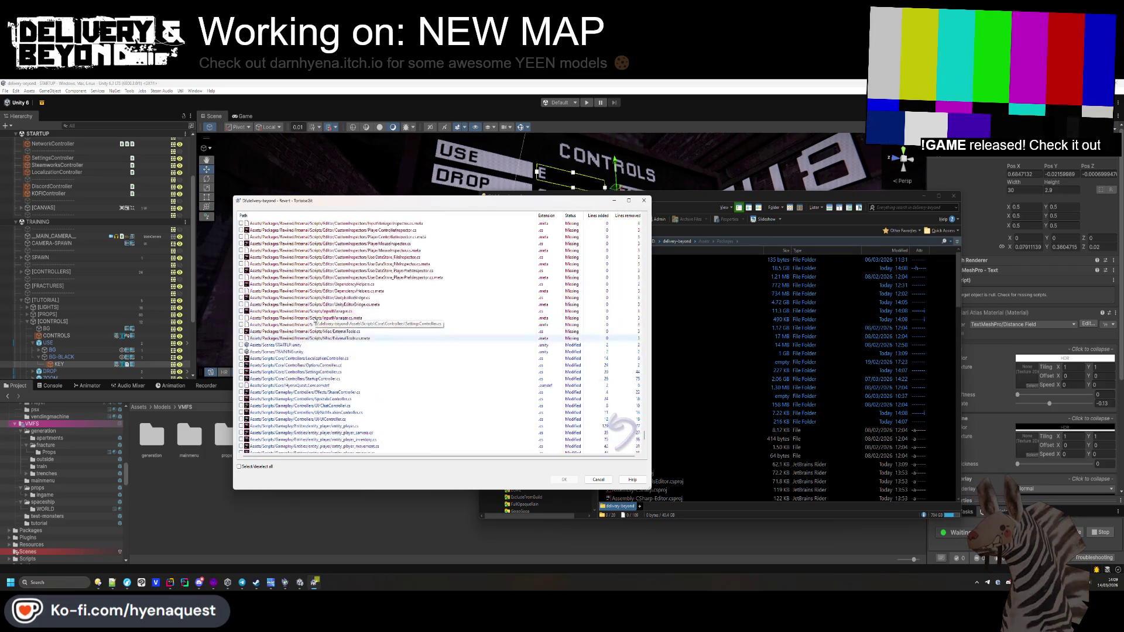
scroll(318, 385, "up", 10)
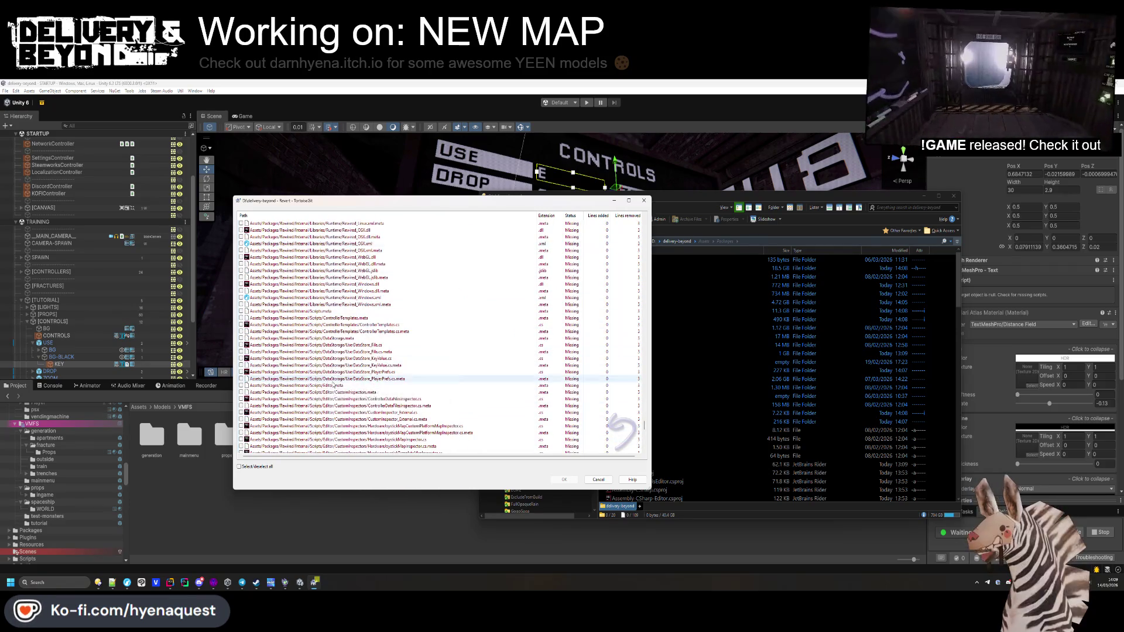
scroll(349, 381, "up", 10)
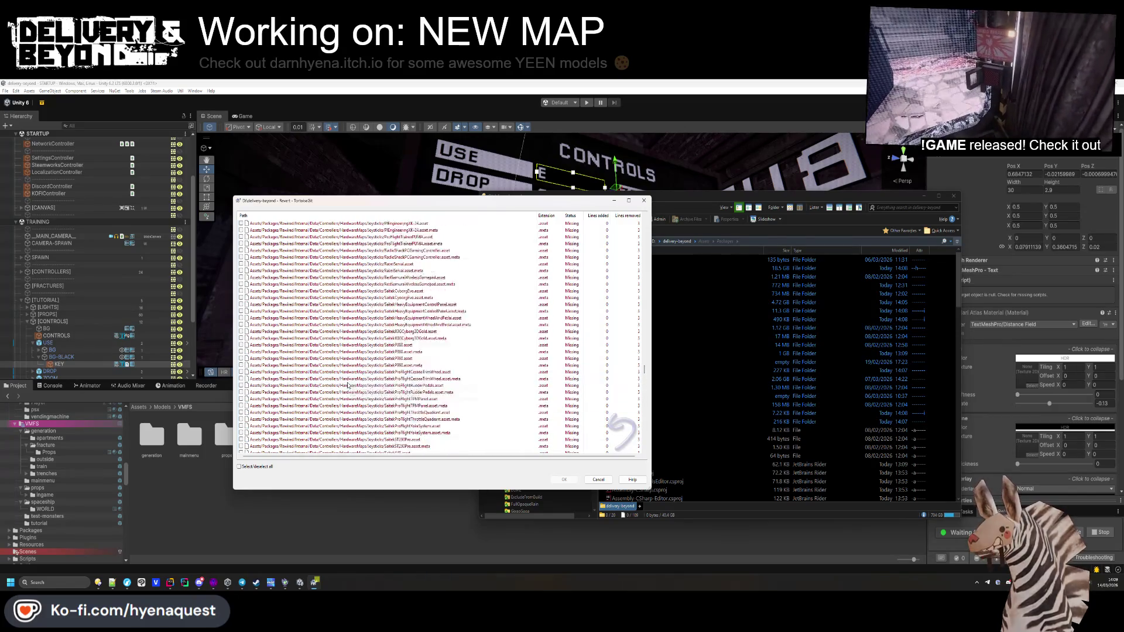
left_click(644, 202)
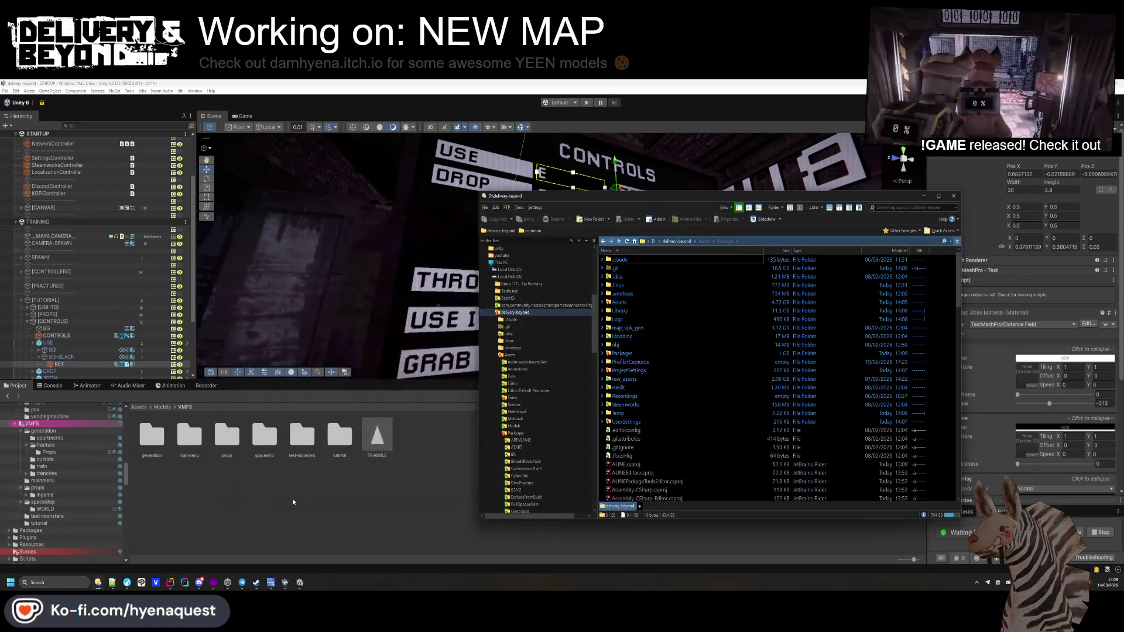
left_click(546, 276)
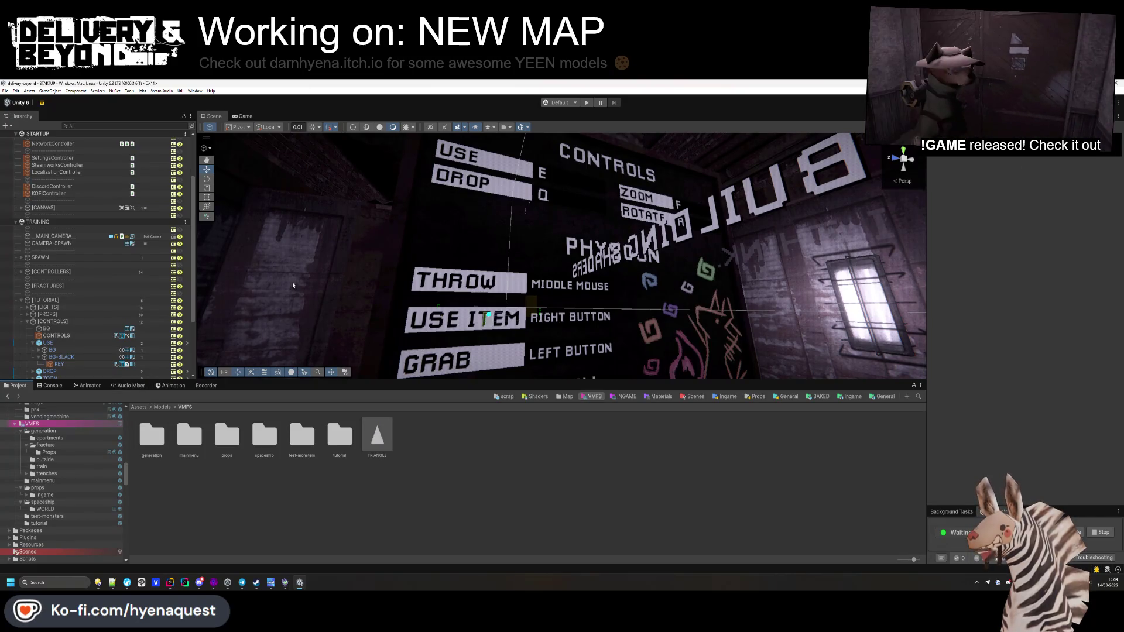
Step: Unload the TRAINING scene and remove it from the Hierarchy
right_click(130, 222)
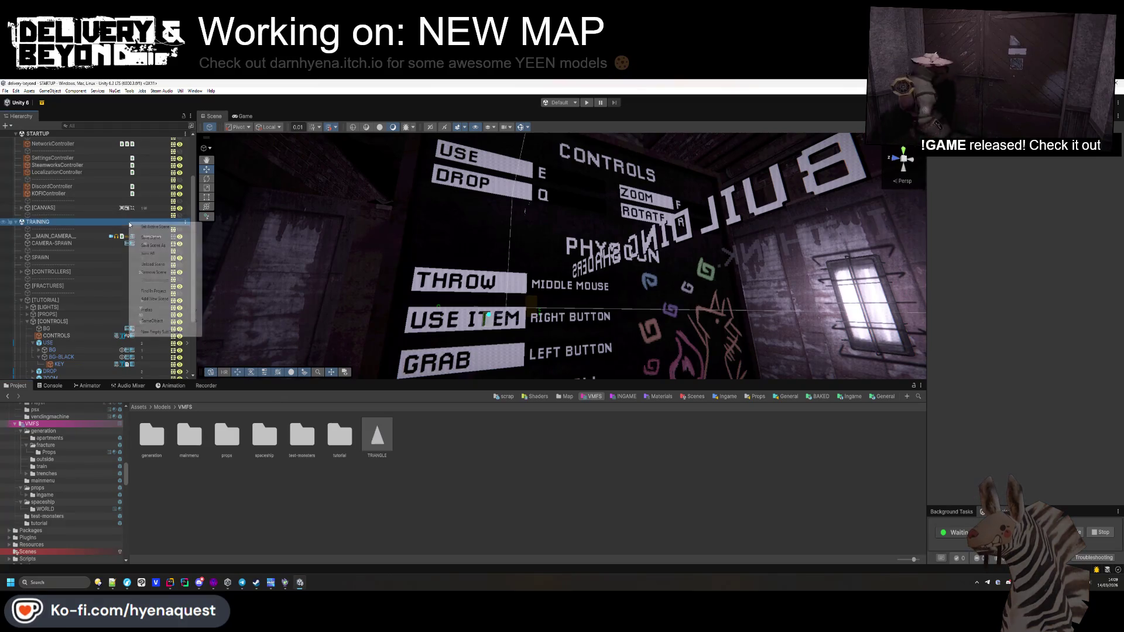
left_click(156, 265)
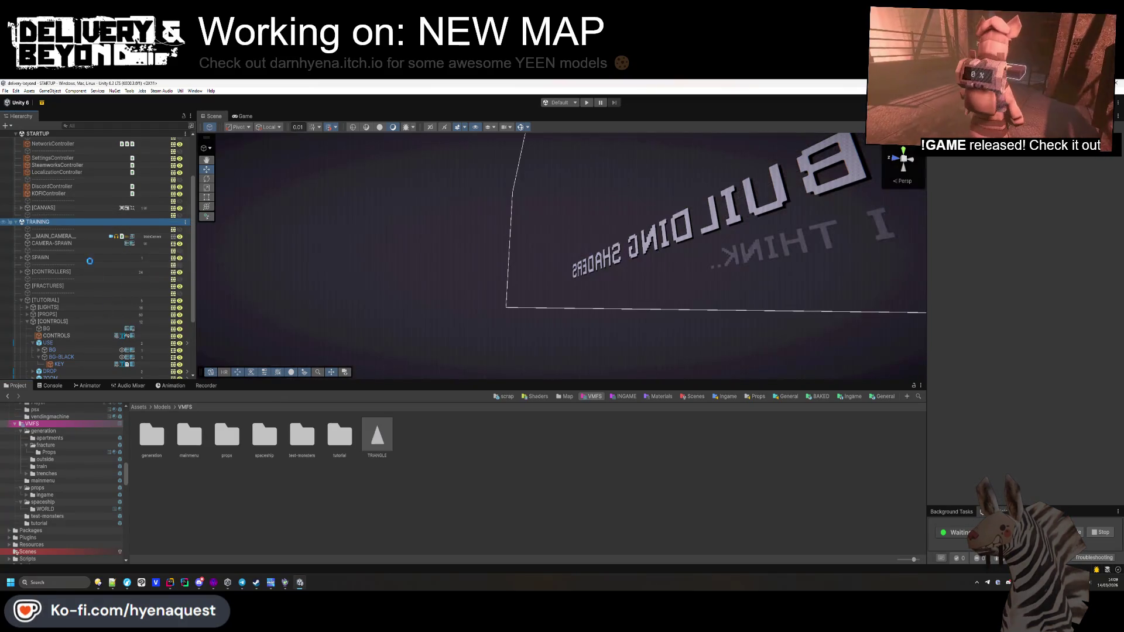
right_click(74, 289)
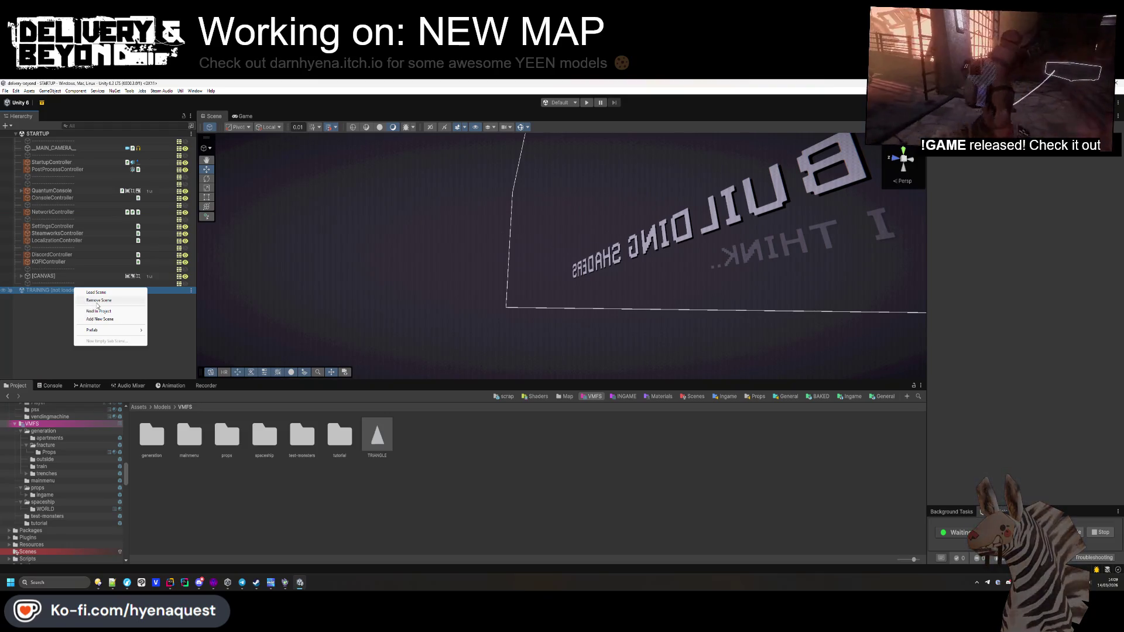
left_click(94, 325)
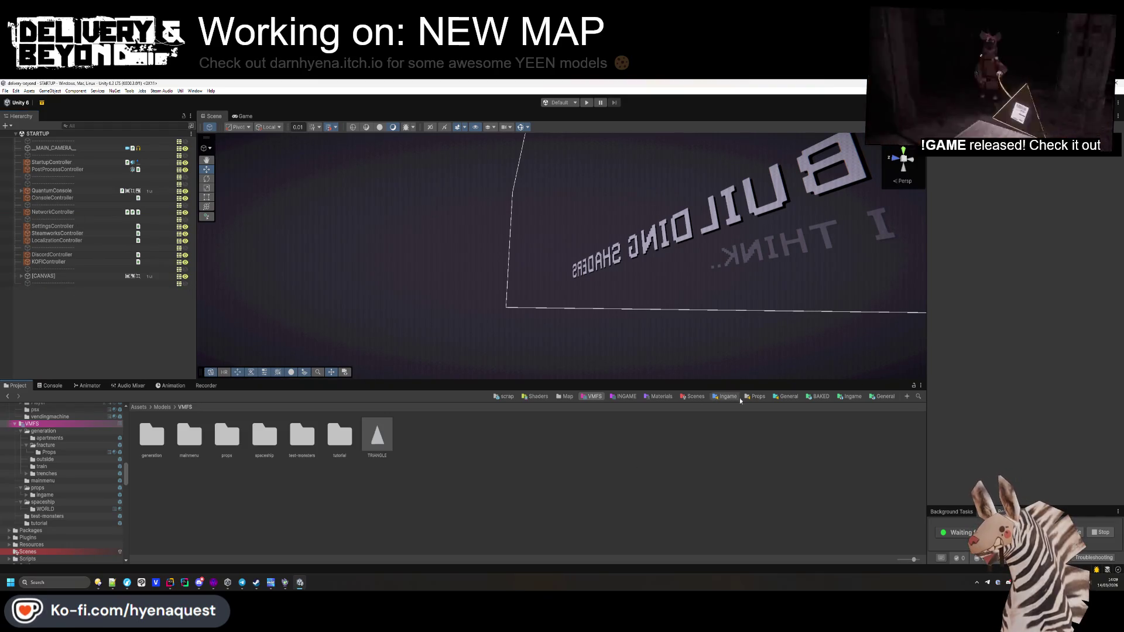
Step: Open the entity_player prefab from Templates/Ingame/Entities/Player for editing
left_click(842, 397)
double_click(220, 440)
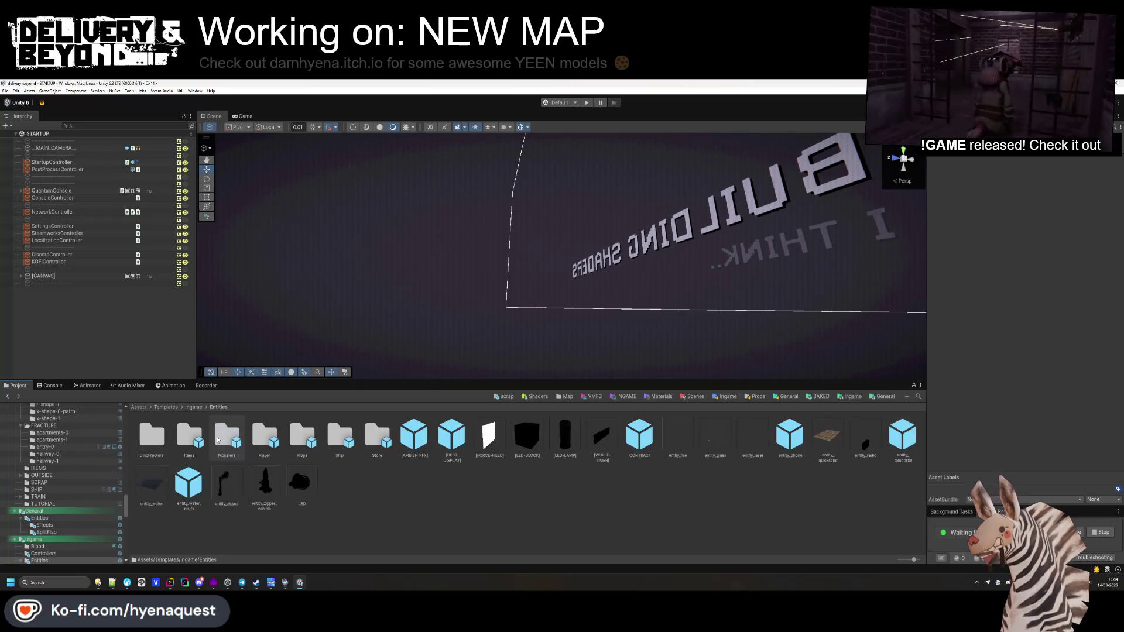
double_click(265, 438)
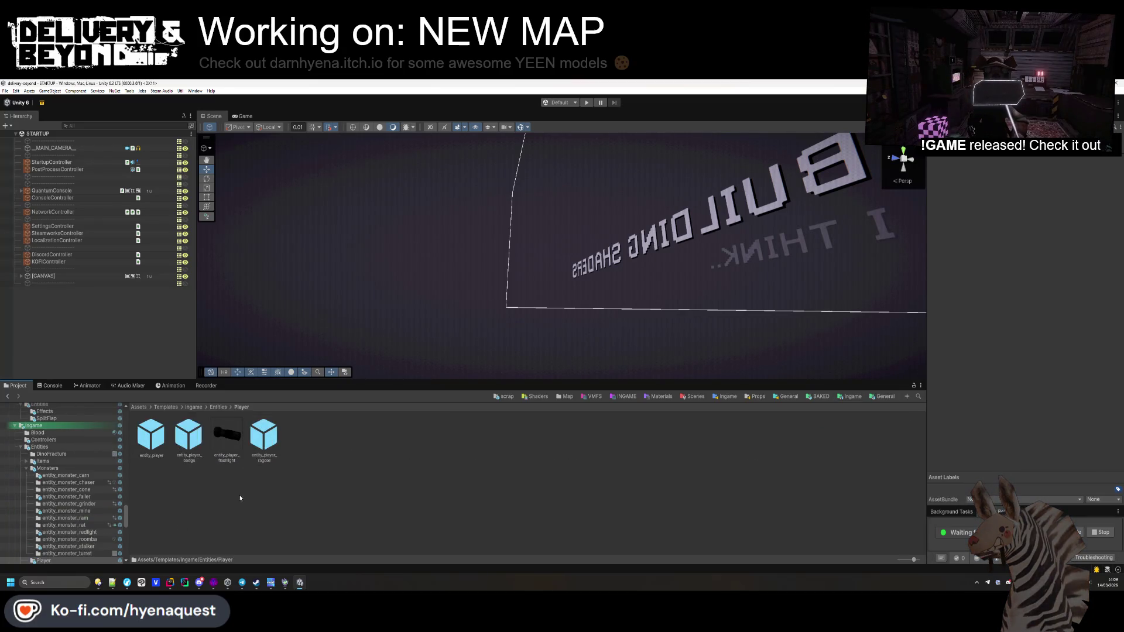
left_click(151, 443)
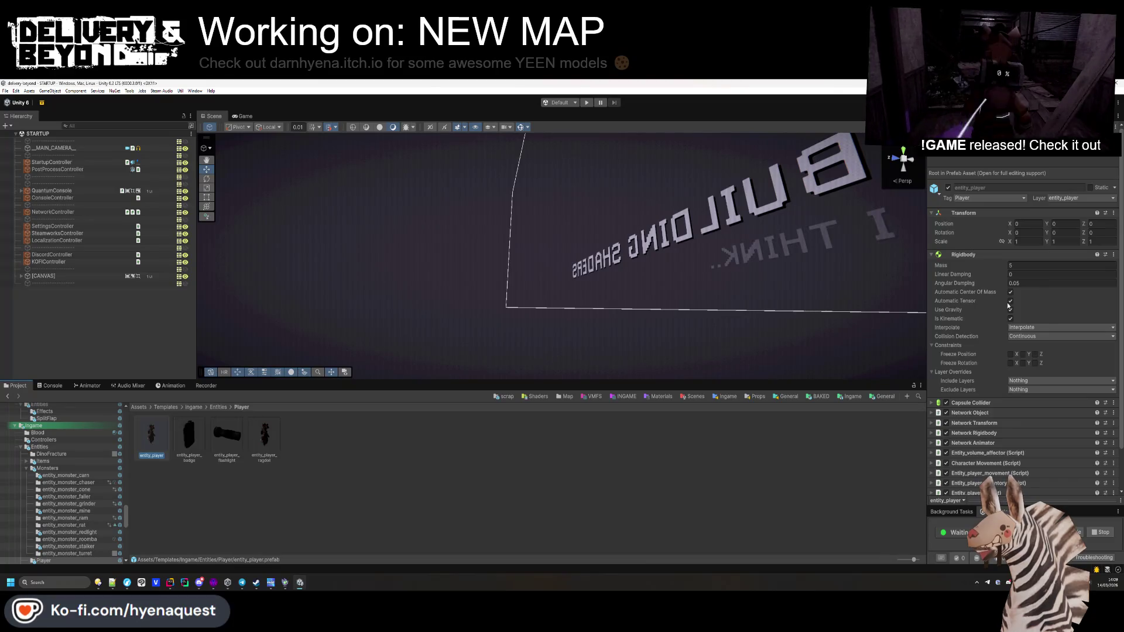
key("Return")
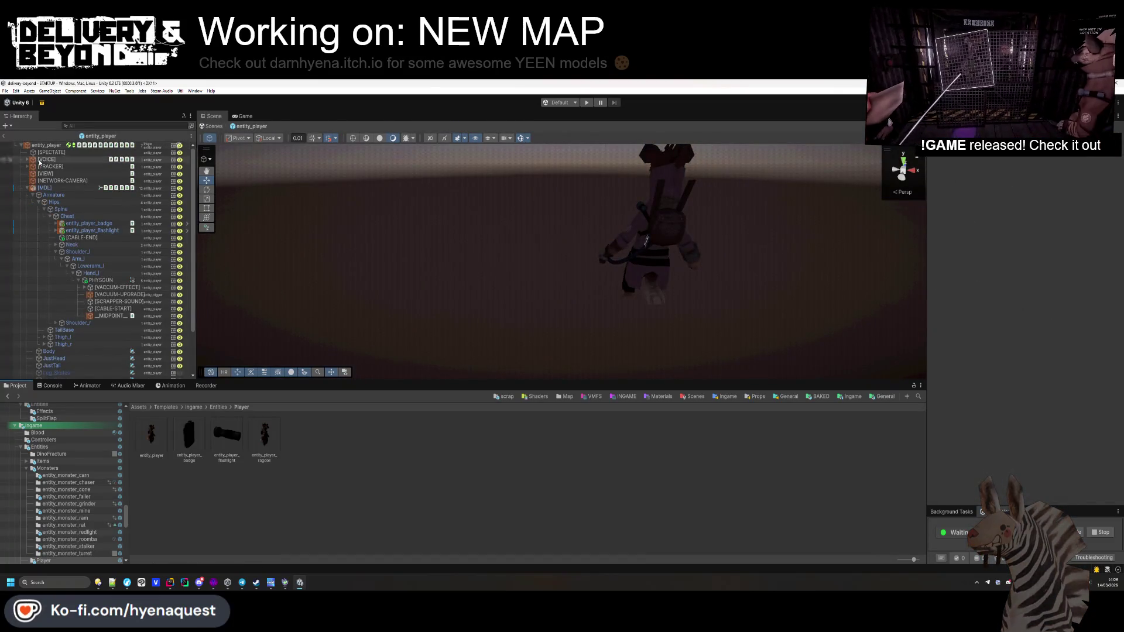
Step: Select the entity_player root and expand the Entity_player script's empty input action fields
left_click(26, 188)
left_click(47, 145)
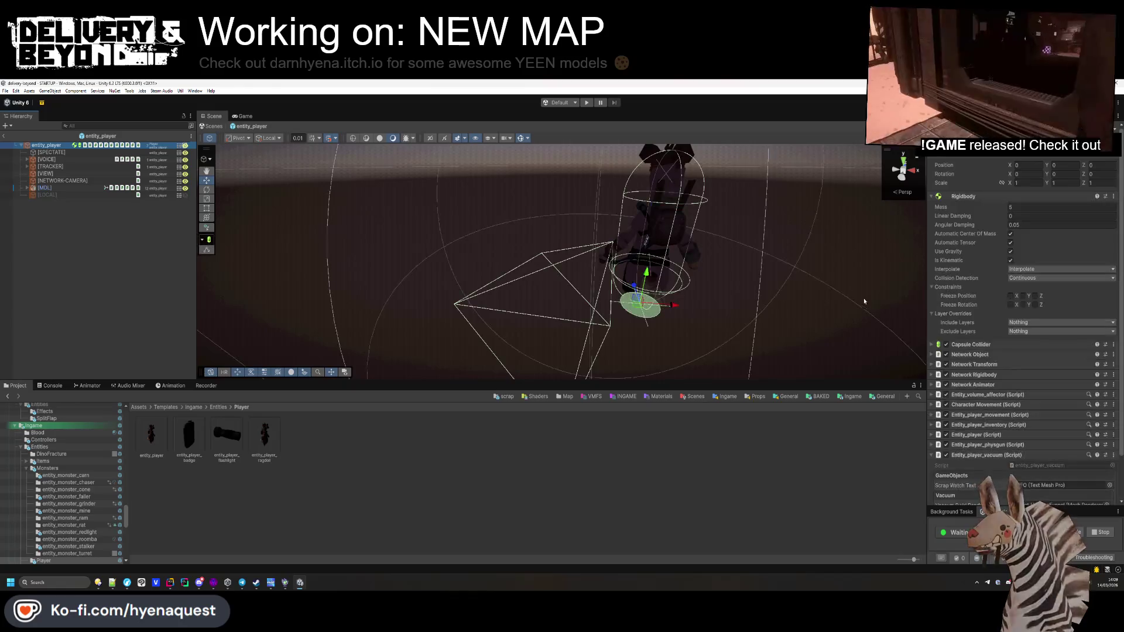
left_click(965, 196)
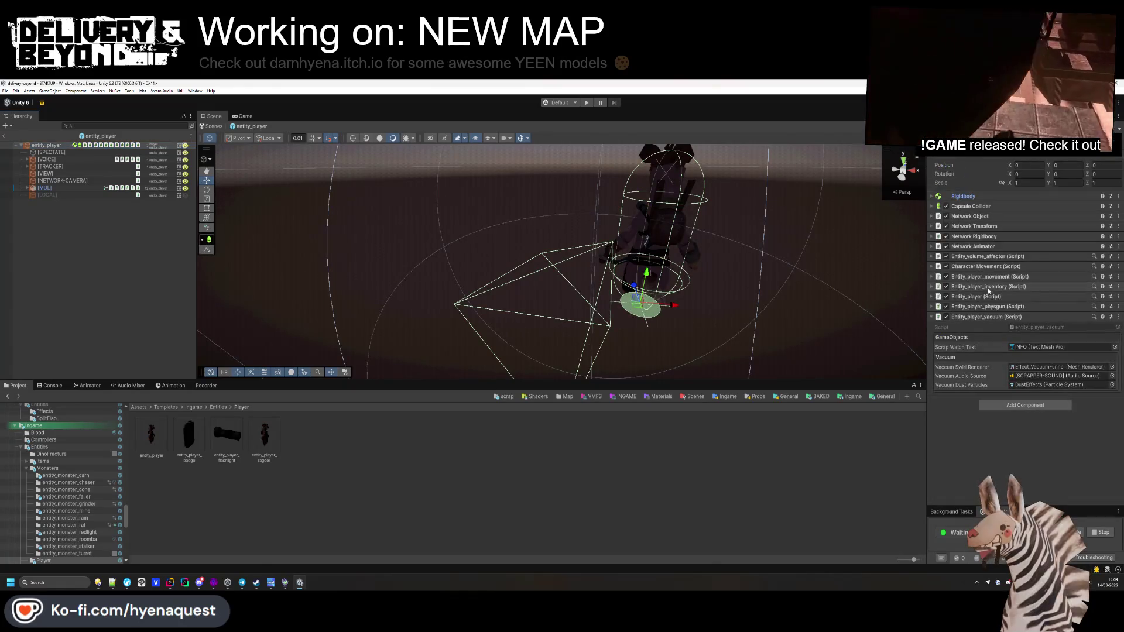
left_click(989, 277)
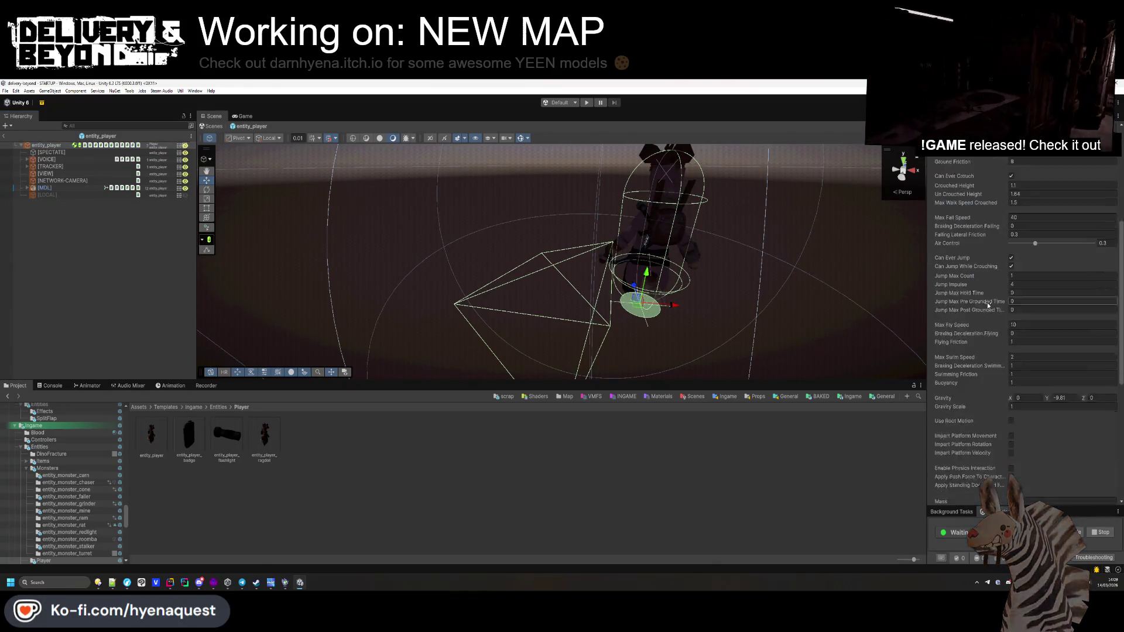
scroll(993, 289, "down", 1)
left_click(994, 252)
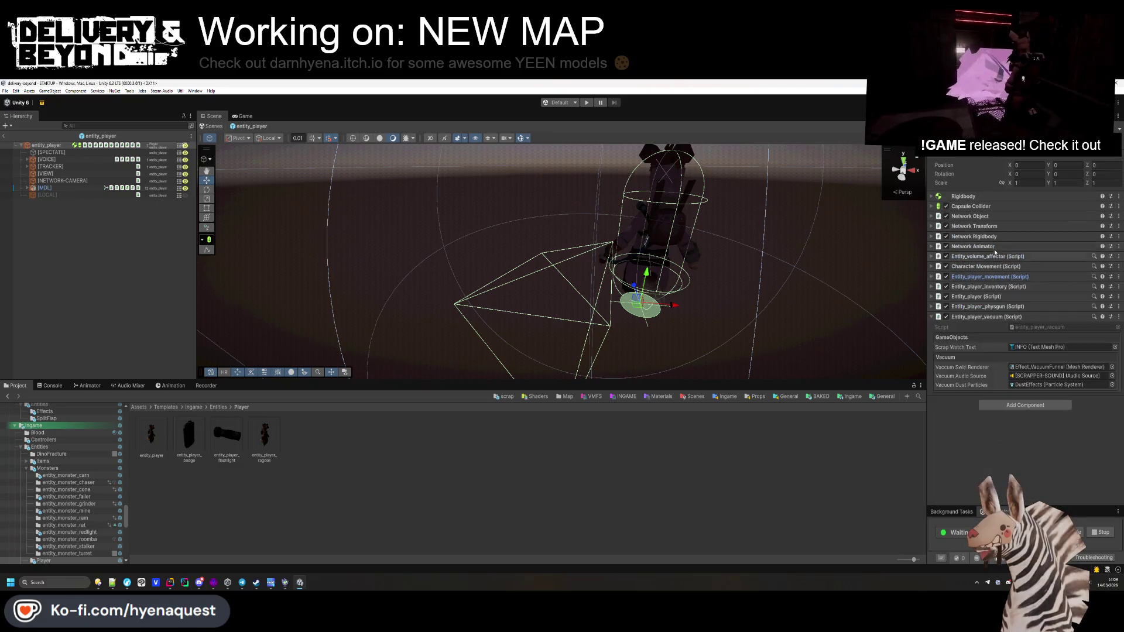
left_click(995, 297)
scroll(995, 328, "down", 3)
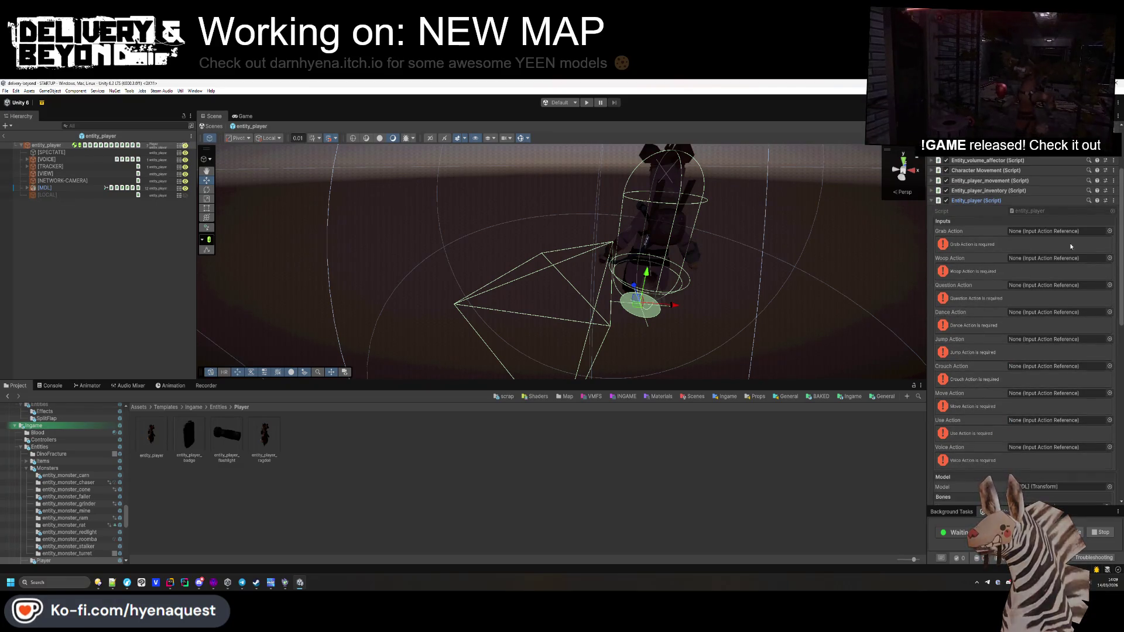
left_click(1109, 231)
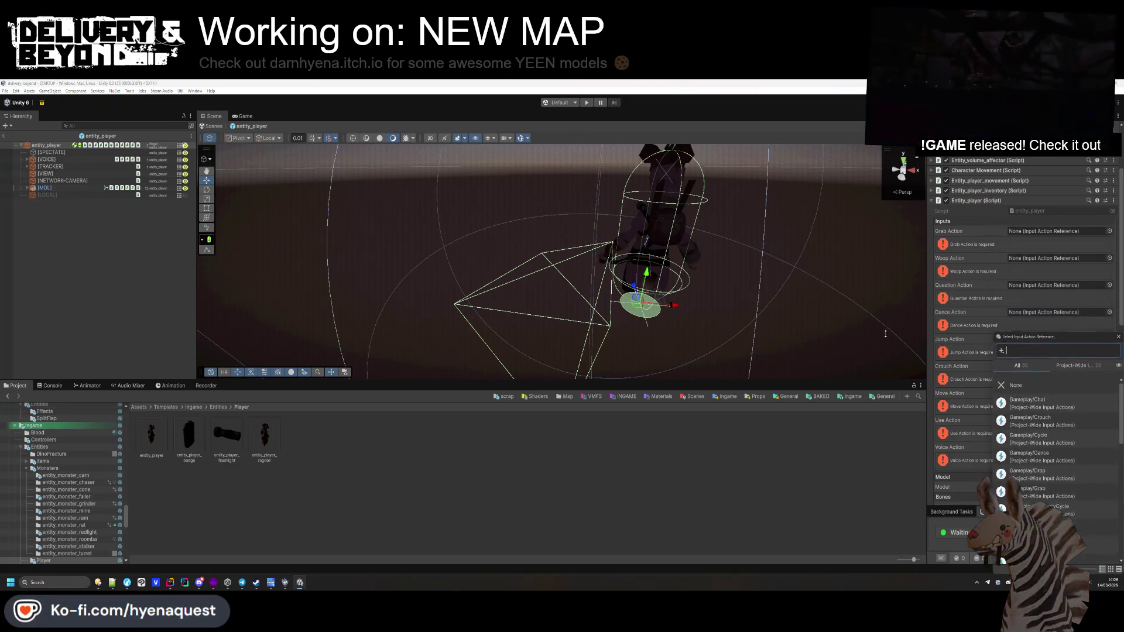
Step: Assign Gameplay/Grab, Gameplay/Woop and Gameplay/Question to the Grab, Woop and Question actions
left_click_drag(1042, 364, 522, 247)
type("grab")
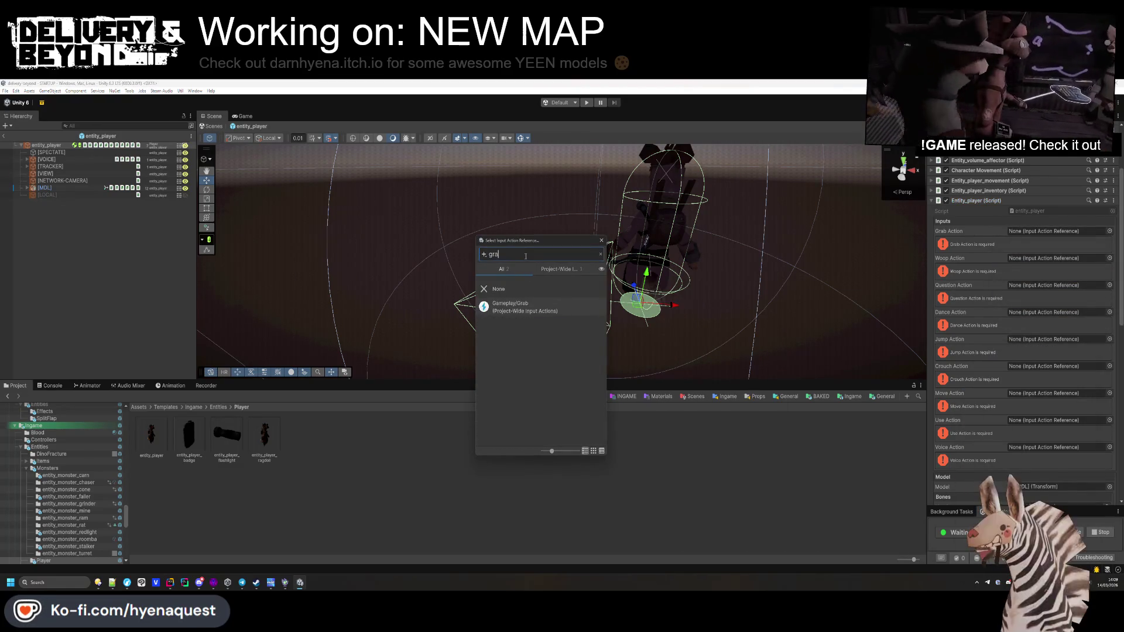
double_click(521, 307)
left_click(1109, 241)
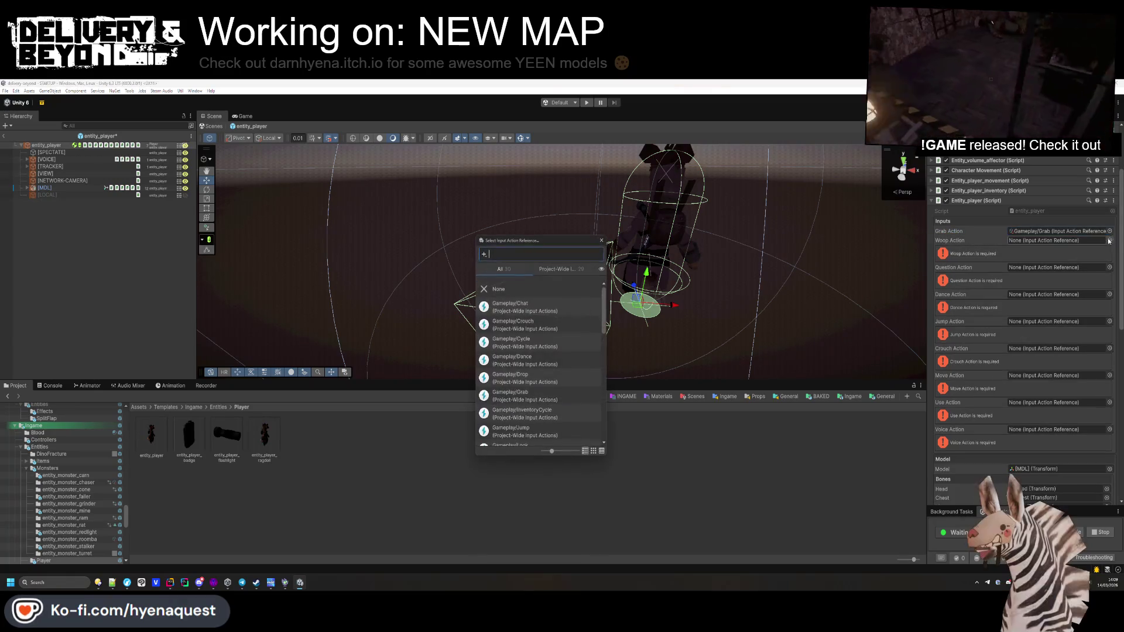
type("woo")
key("Return")
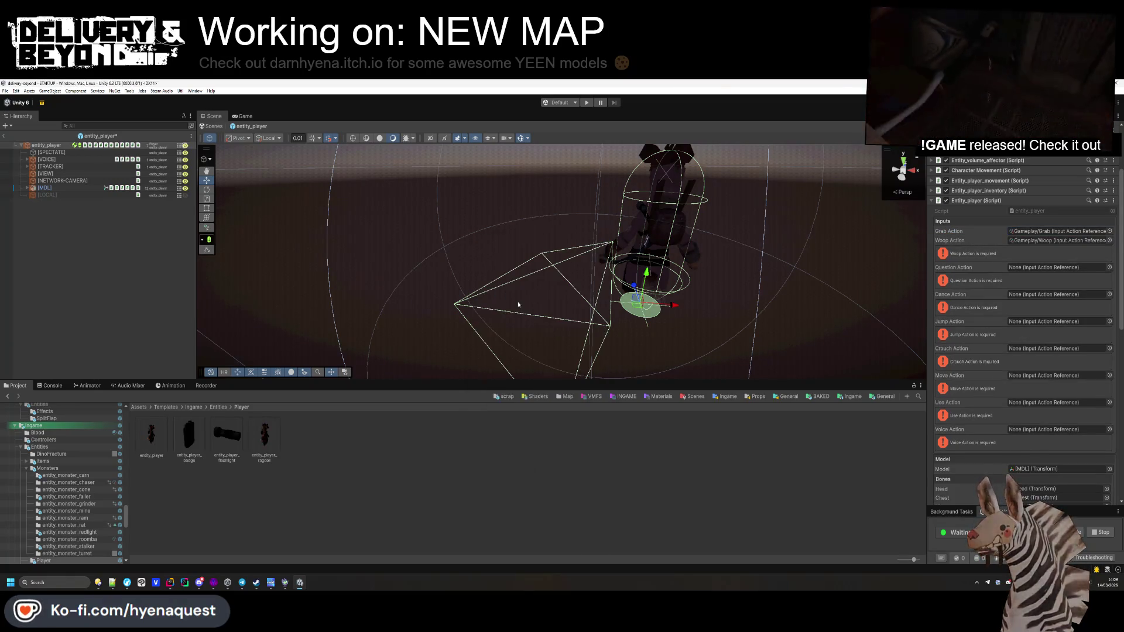
left_click(1109, 250)
type("que")
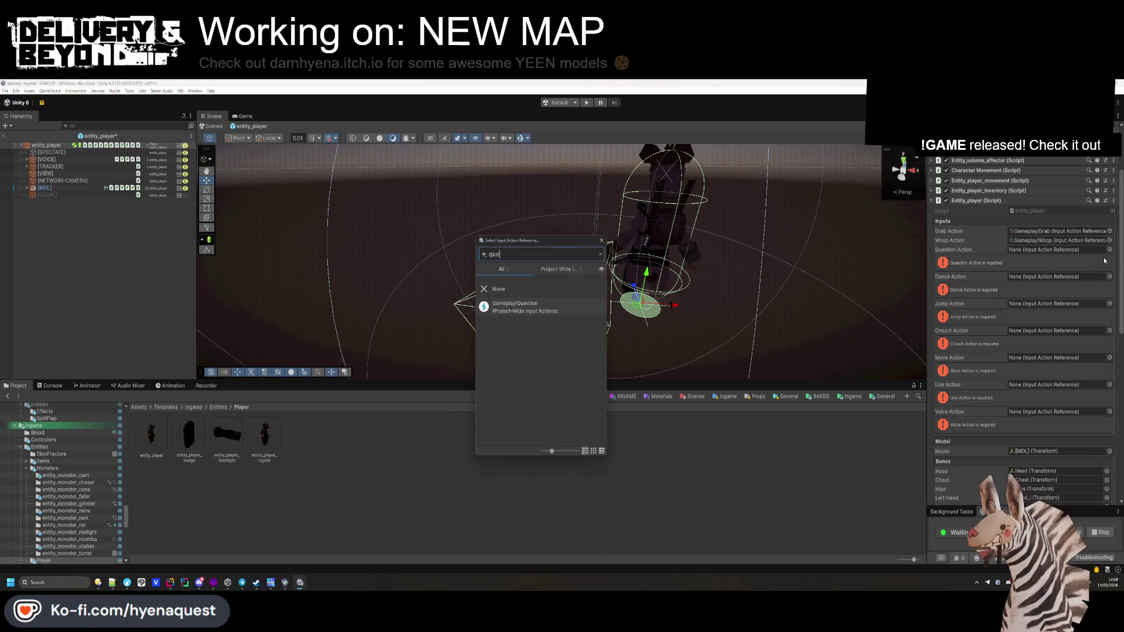
key("Return")
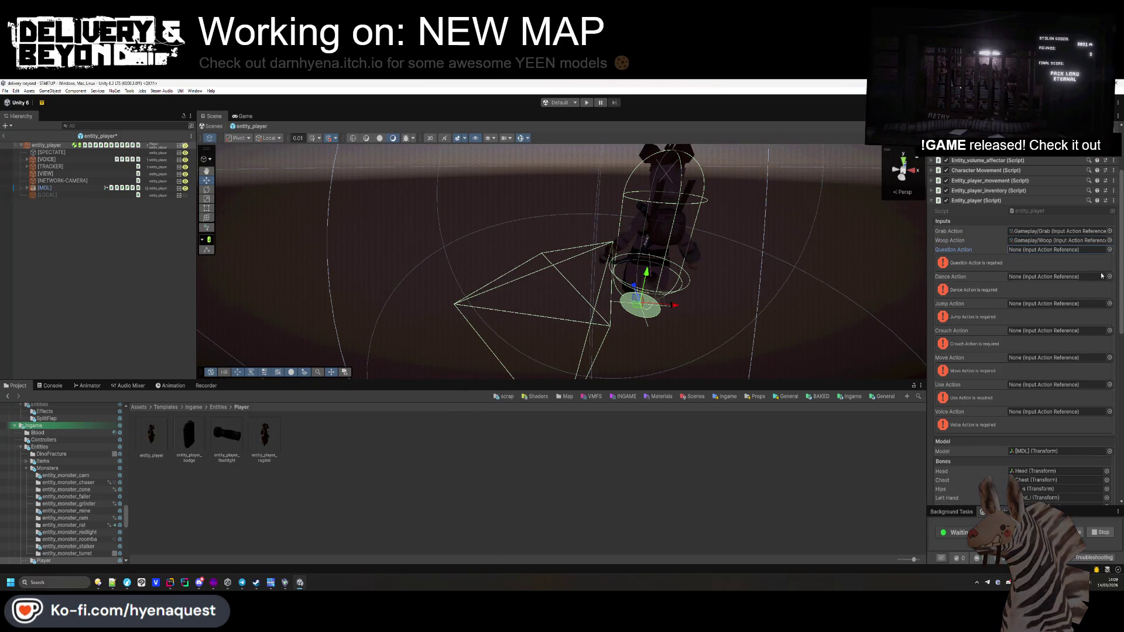
left_click(1109, 250)
double_click(546, 302)
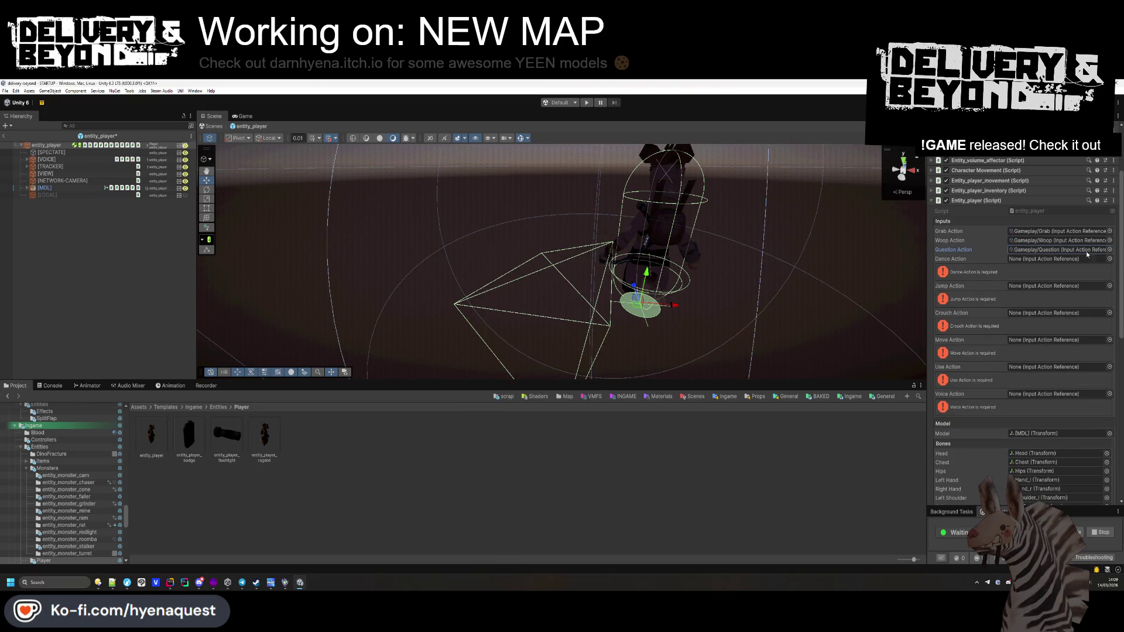
Step: Assign Gameplay/Dance, Gameplay/Jump and Gameplay/Crouch to the Dance, Jump and Crouch actions
left_click(1109, 259)
type("dan")
double_click(546, 303)
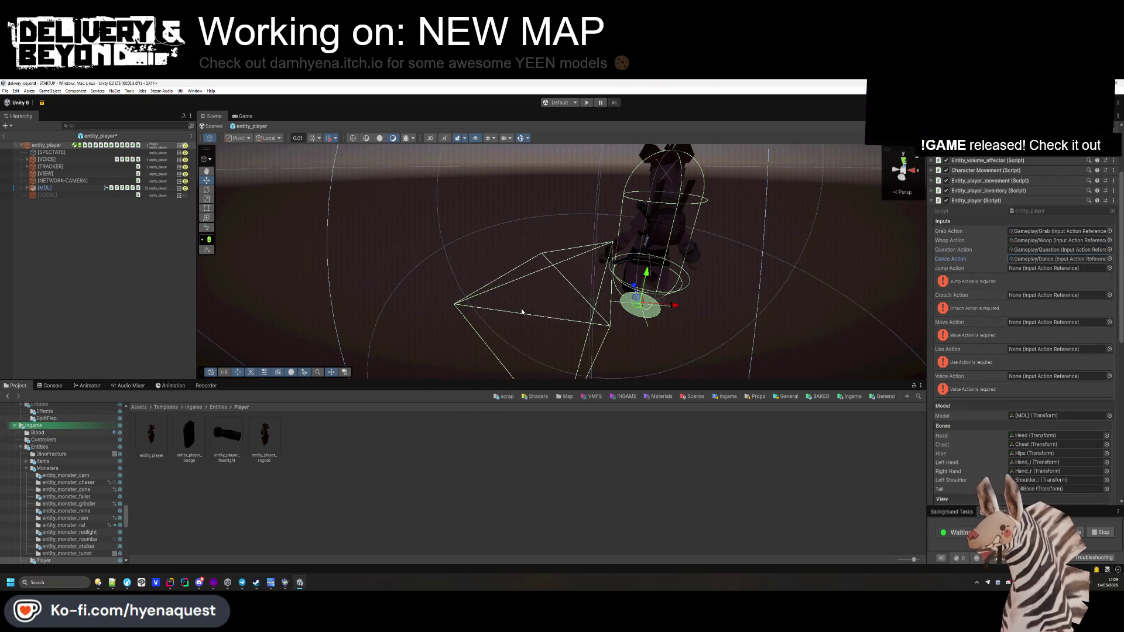
left_click(1109, 268)
type("j")
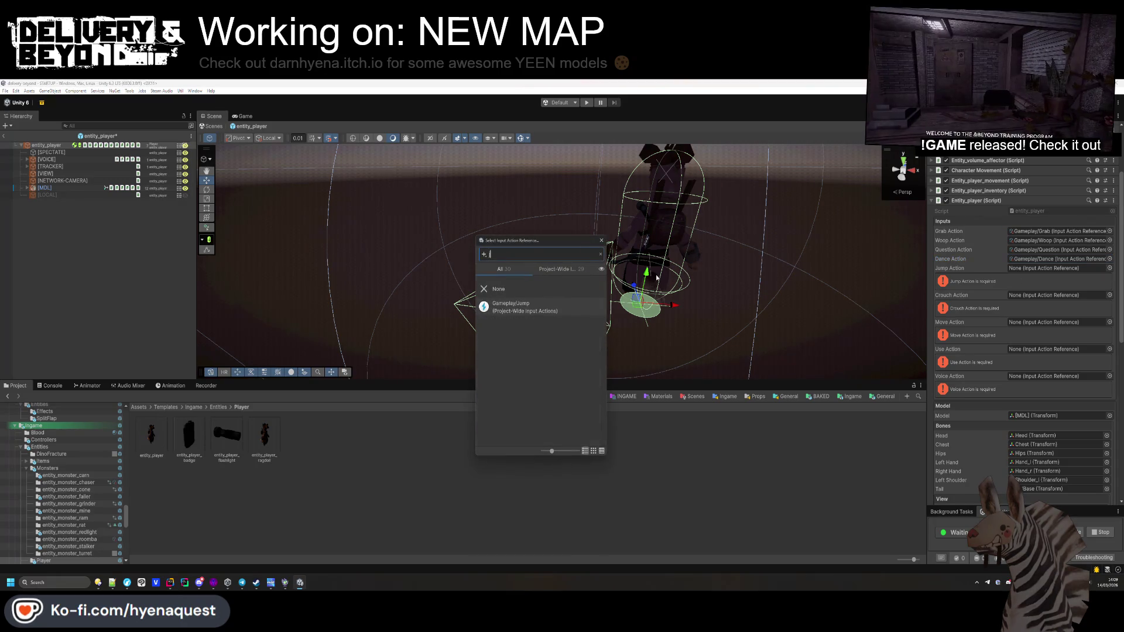
double_click(545, 306)
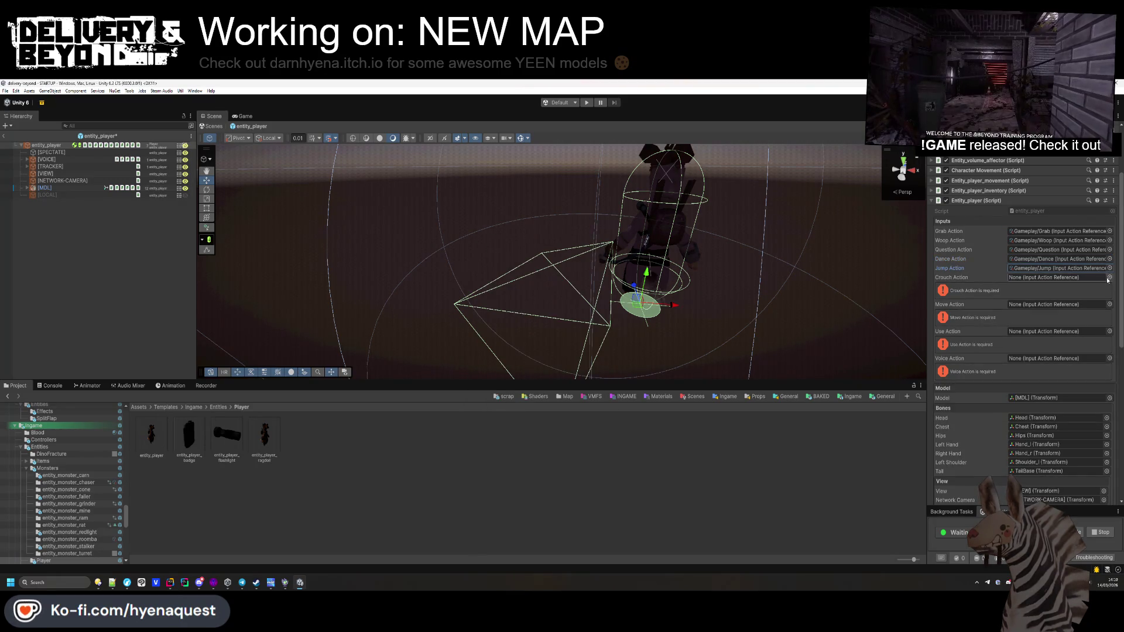
left_click(1109, 277)
type("crou")
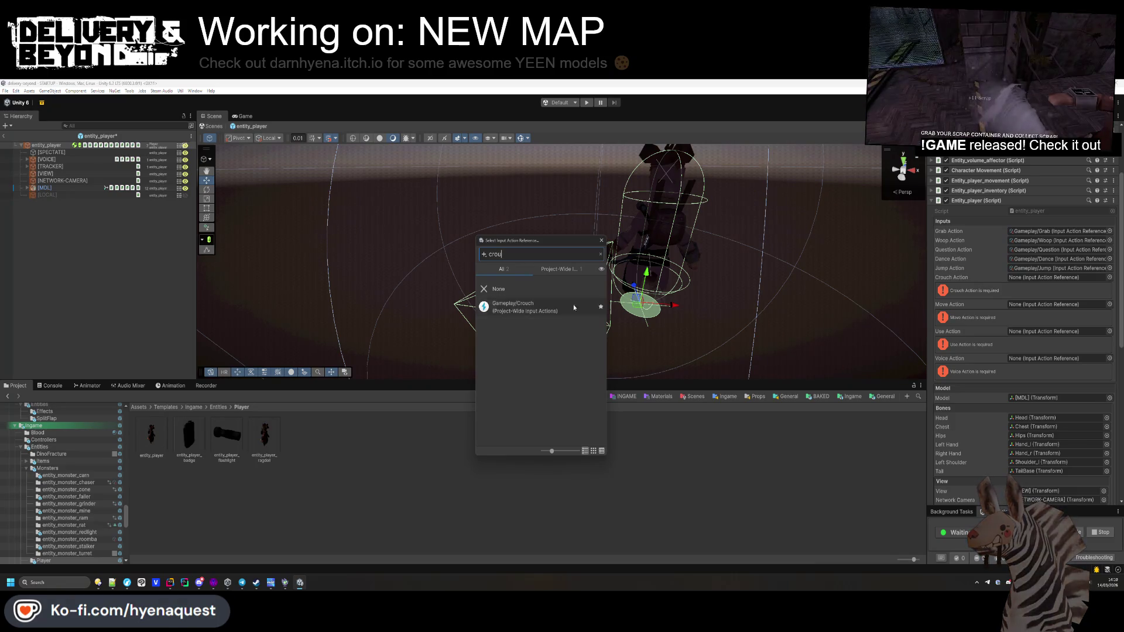
double_click(573, 305)
Step: Assign Gameplay/Move, Gameplay/Use and Gameplay/Voice to the Move, Use and Voice actions
left_click(1108, 287)
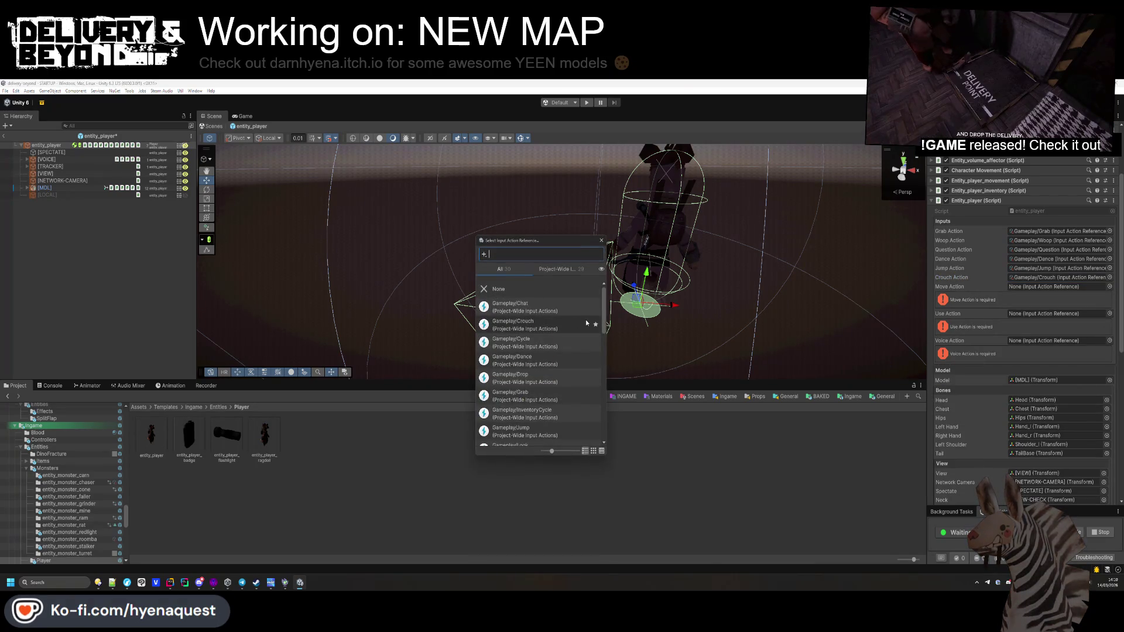
type("move")
double_click(529, 302)
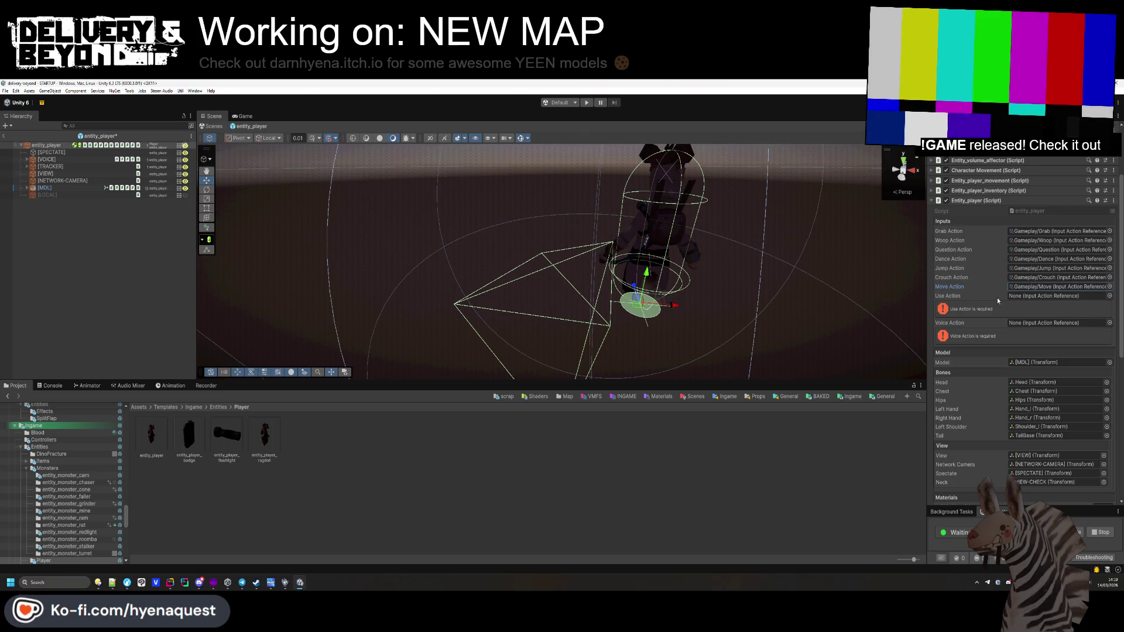
left_click(1108, 296)
type("use")
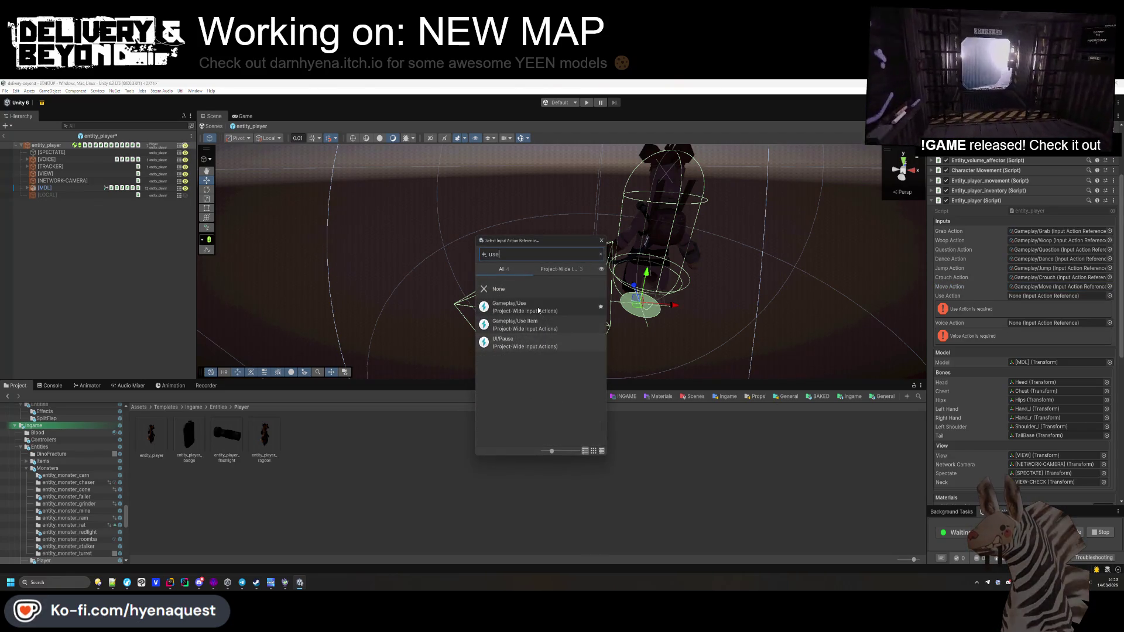
double_click(538, 310)
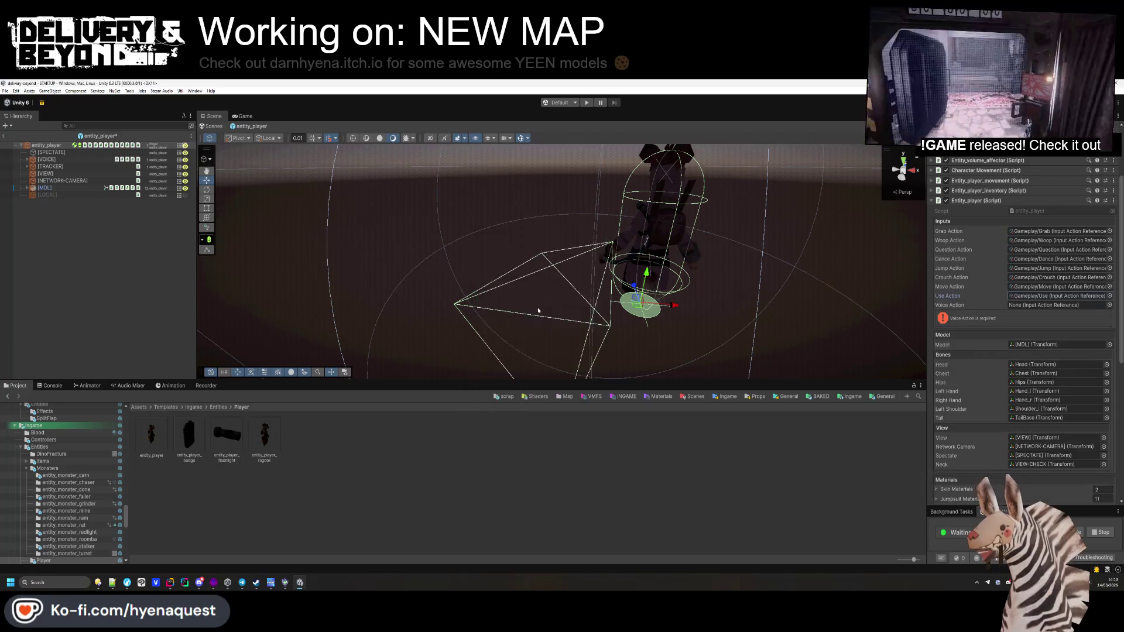
left_click(1108, 305)
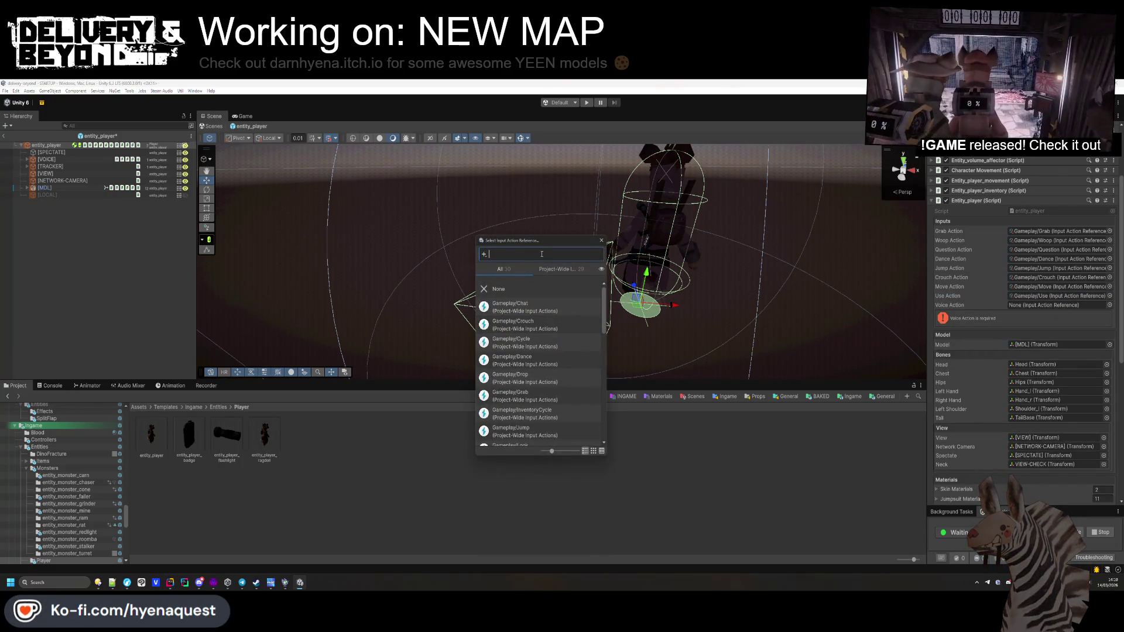
type("voice")
double_click(524, 309)
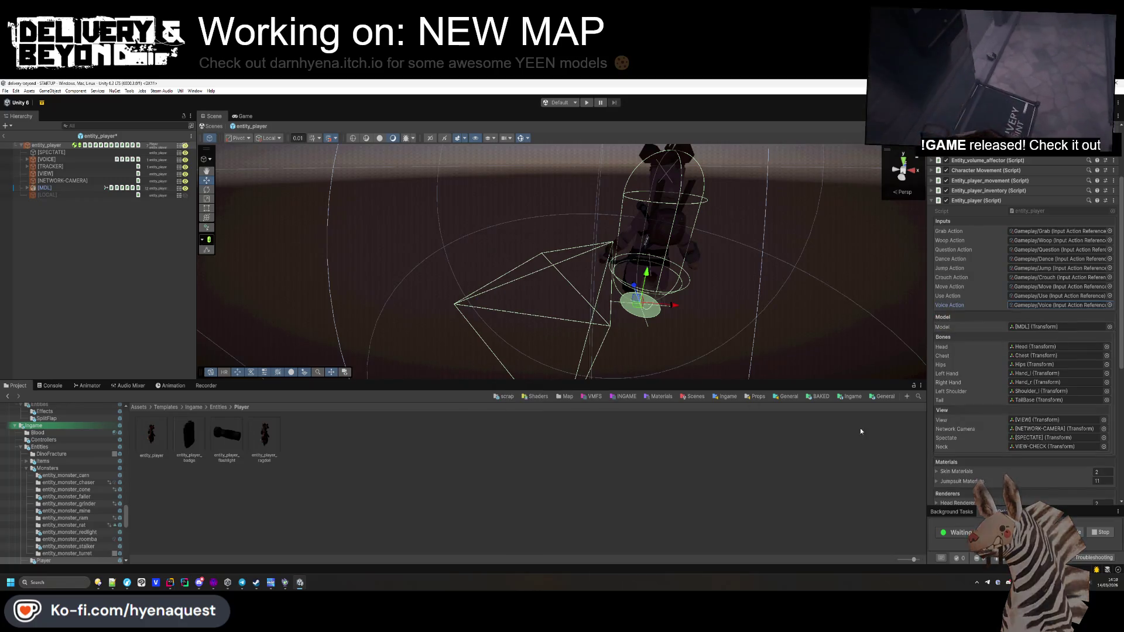
left_click(1118, 116)
Step: Switch the Inspector to Debug view and expand the Entity_player_physgun script
left_click(1039, 135)
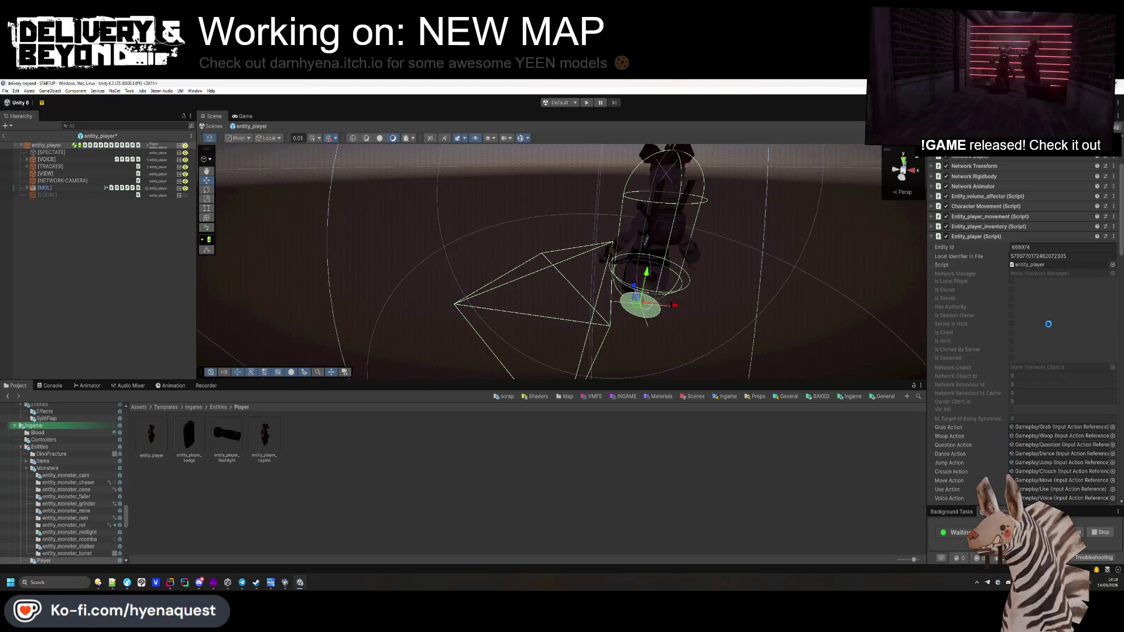
scroll(1076, 293, "up", 1)
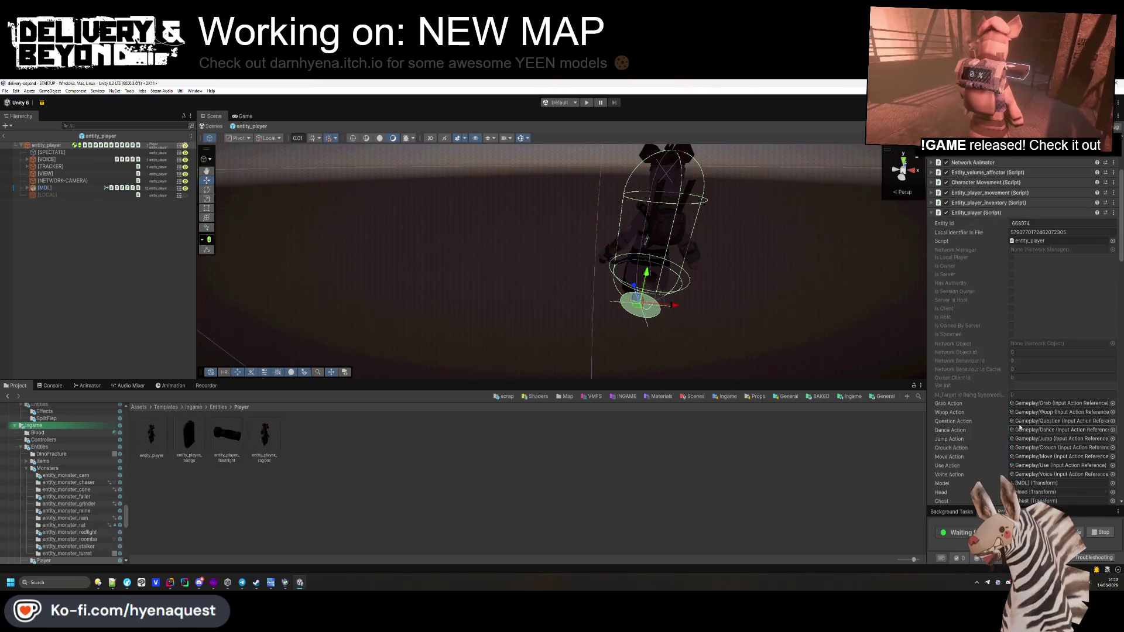
left_click(976, 260)
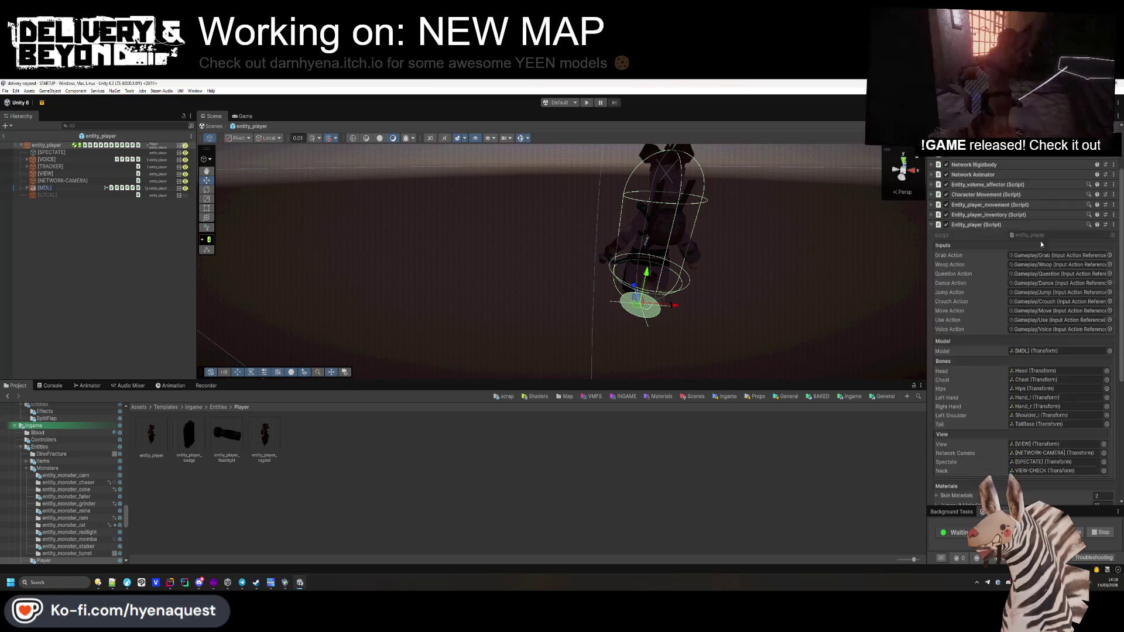
scroll(1040, 240, "up", 1)
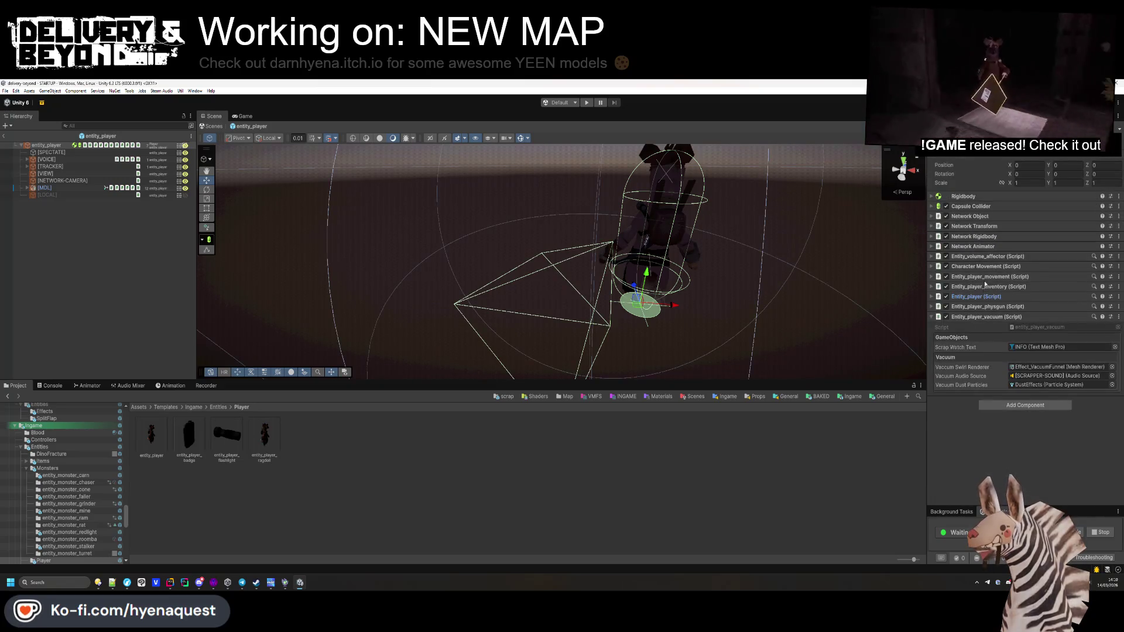
left_click(999, 307)
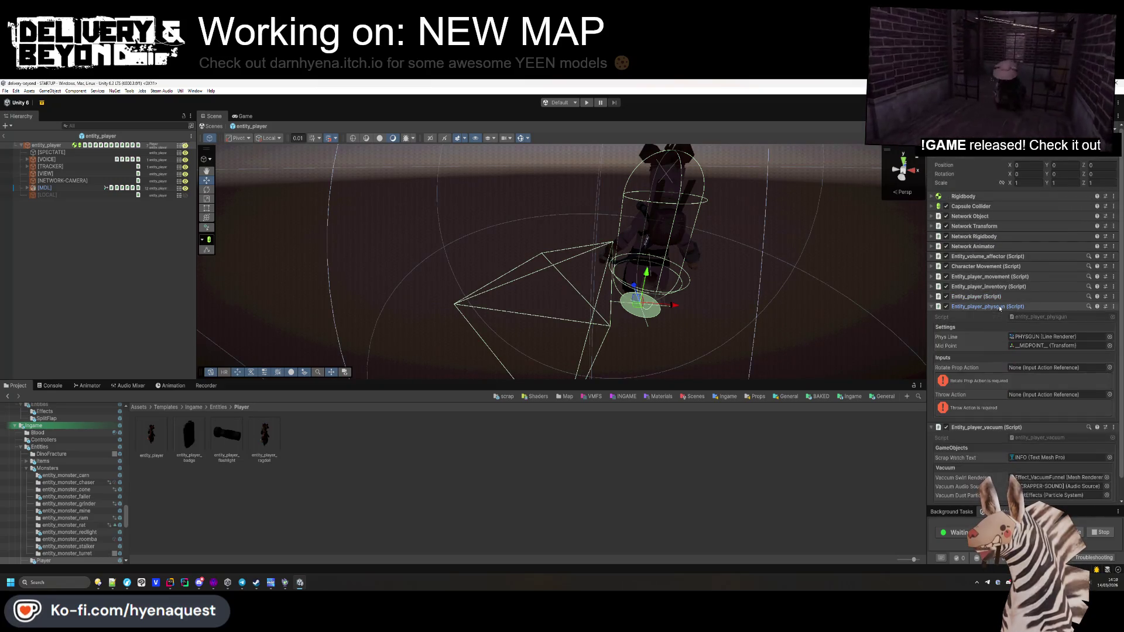
Step: Set the physgun's Rotate Prop and Throw actions to Gameplay/Rotate Prop and Gameplay/Throw
left_click(1108, 368)
type("rota")
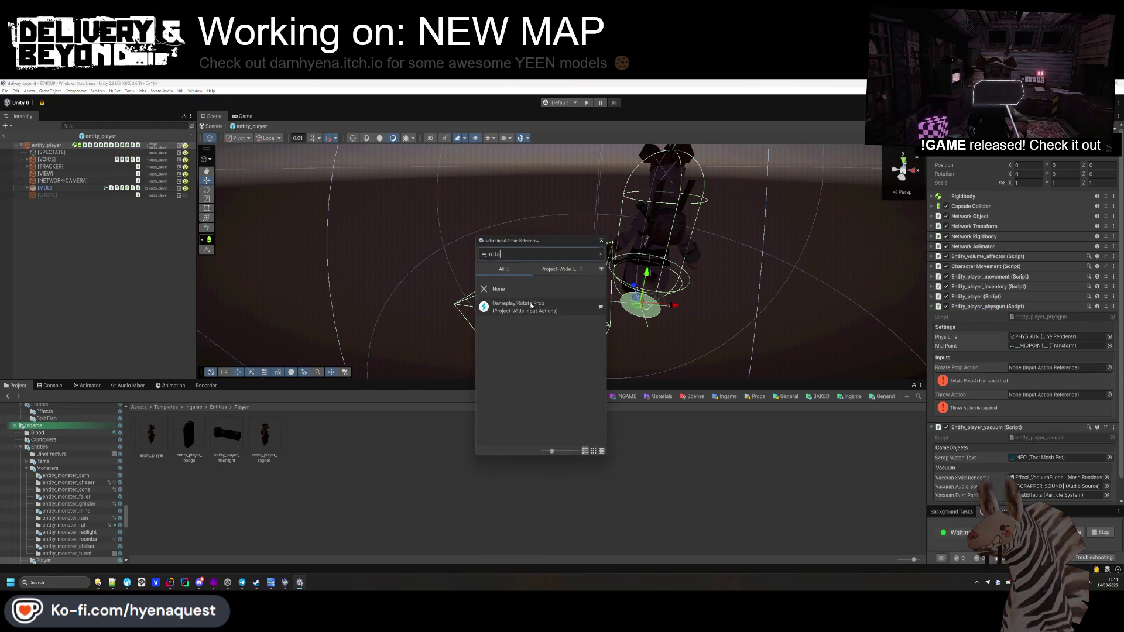
double_click(531, 305)
left_click(1109, 377)
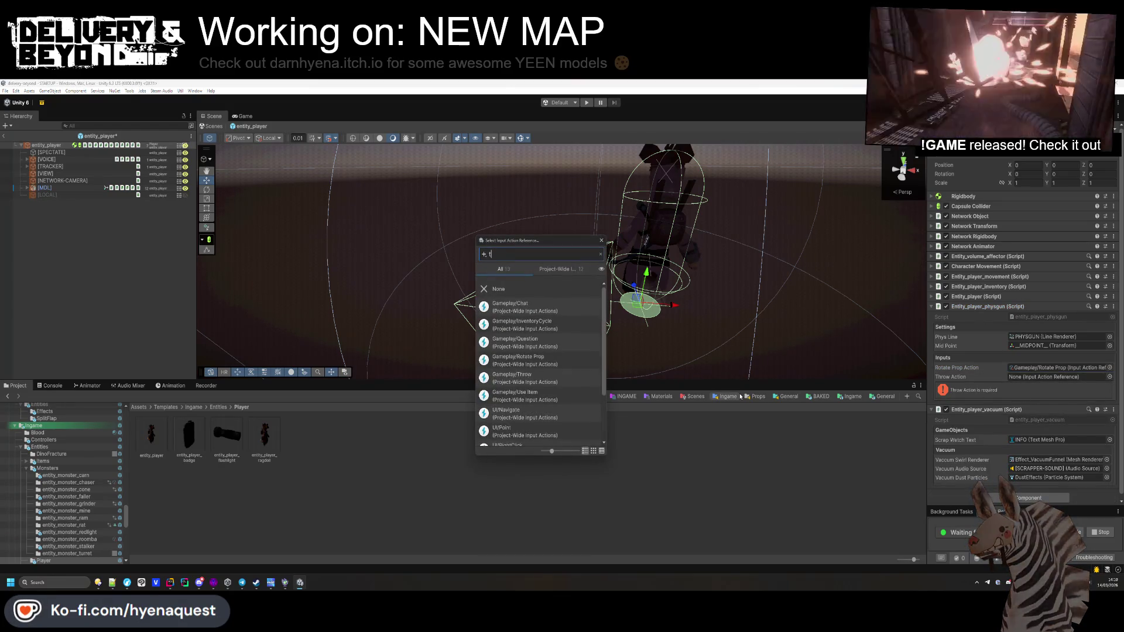
type("hrow")
double_click(515, 309)
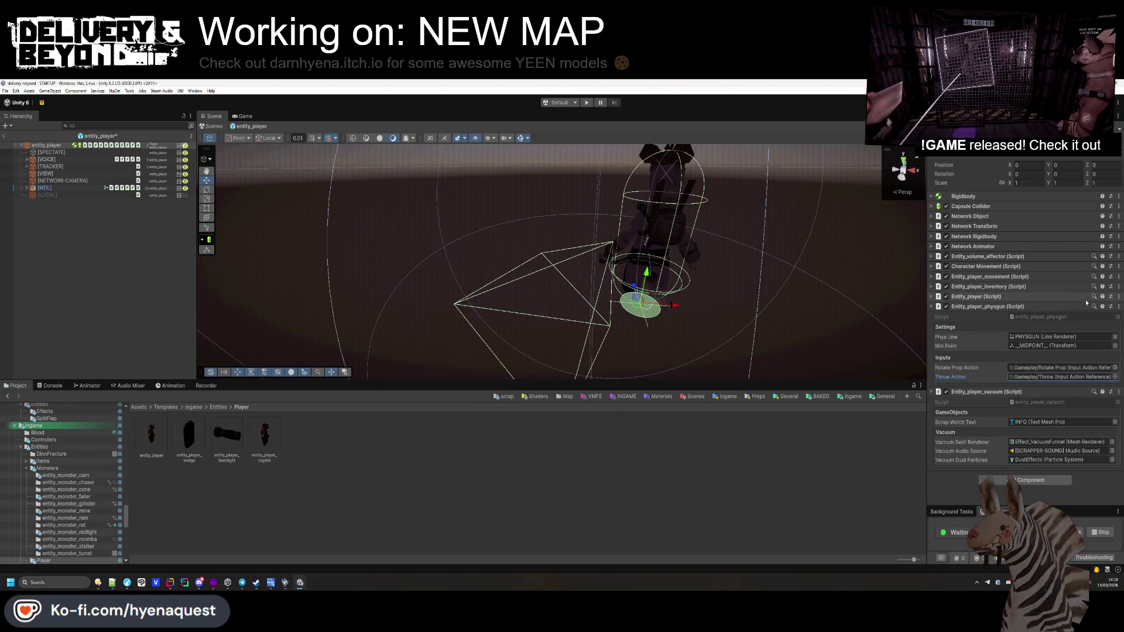
Step: Save the entity_player prefab with Ctrl+S and collapse the physgun script
left_click(1113, 125)
key("Escape")
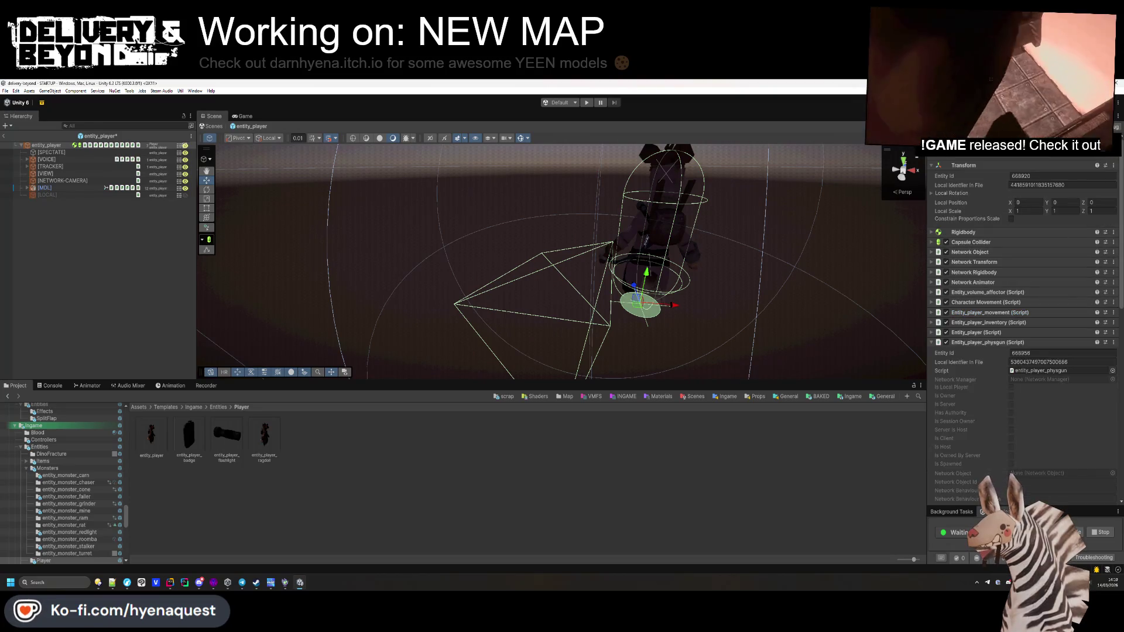
key("ctrl+s")
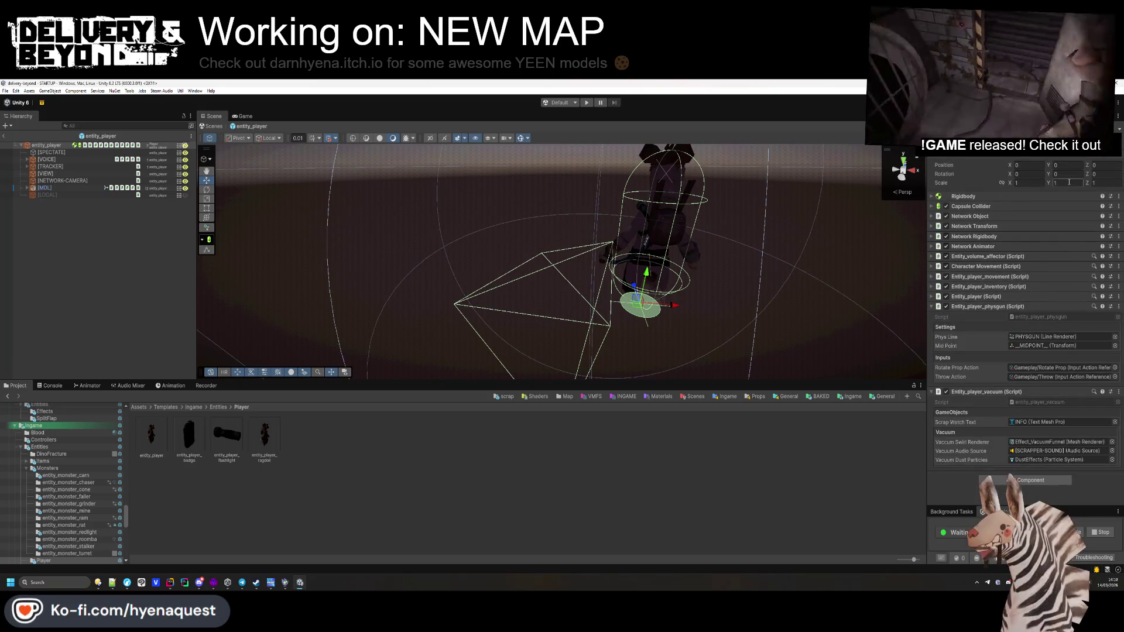
left_click(992, 306)
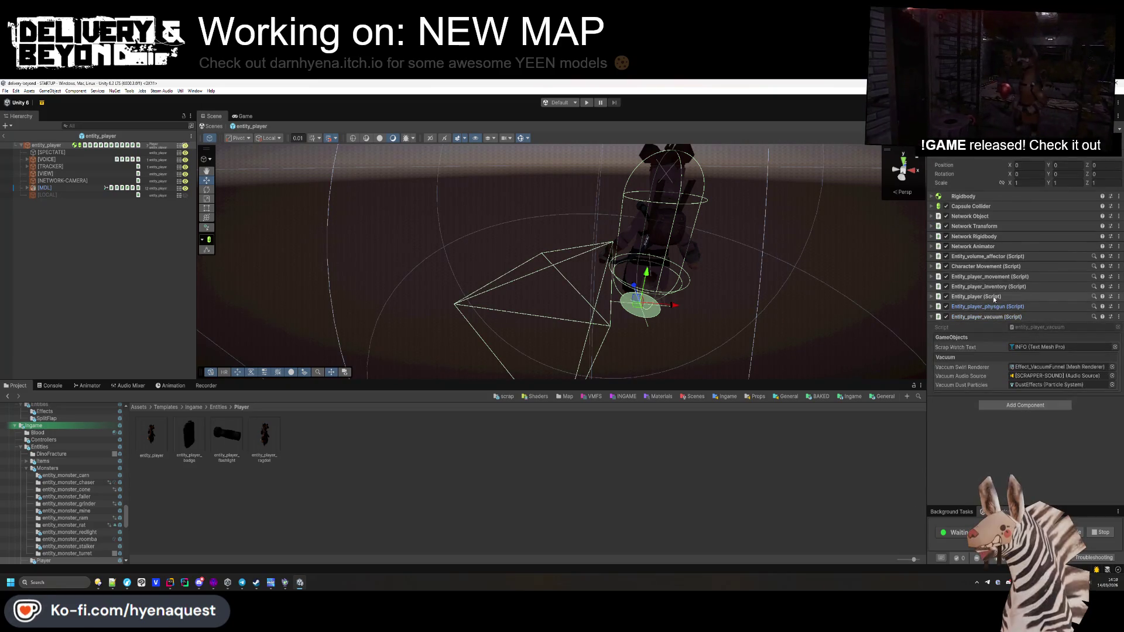
Step: Expand Entity_player_inventory and assign Gameplay/Cycle and Gameplay/InventoryCycle to its cycle inputs
left_click(995, 287)
left_click(1109, 317)
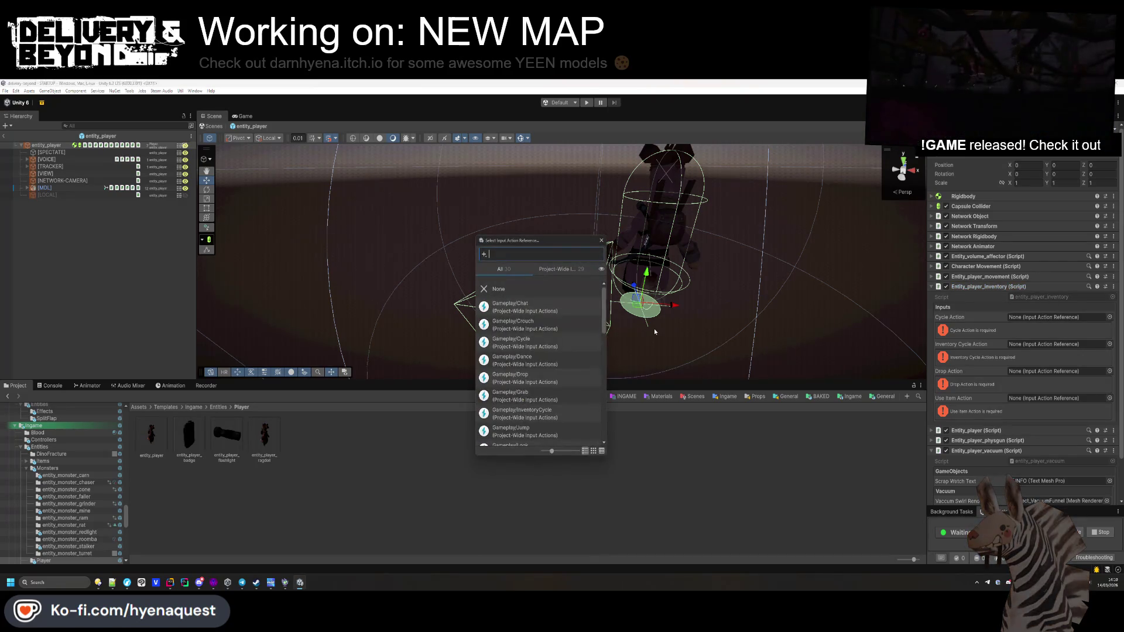
type("cy")
left_click(515, 307)
left_click(1004, 314)
left_click(1109, 317)
left_click(515, 304)
left_click(1107, 328)
left_click(1108, 328)
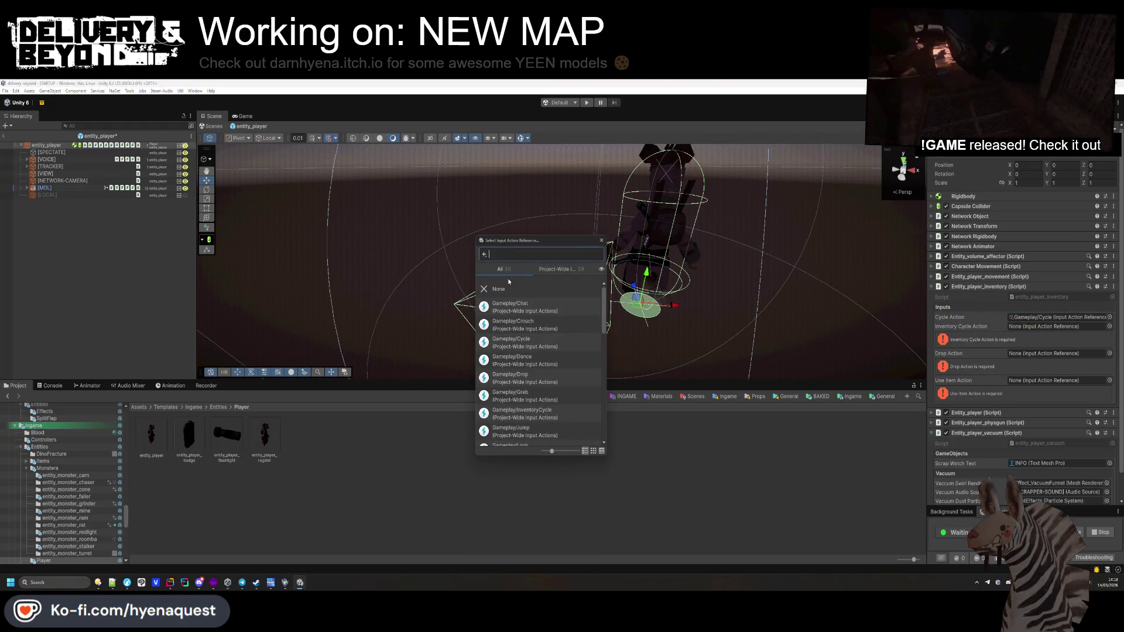
type("cy")
left_click(518, 324)
left_click(1058, 328)
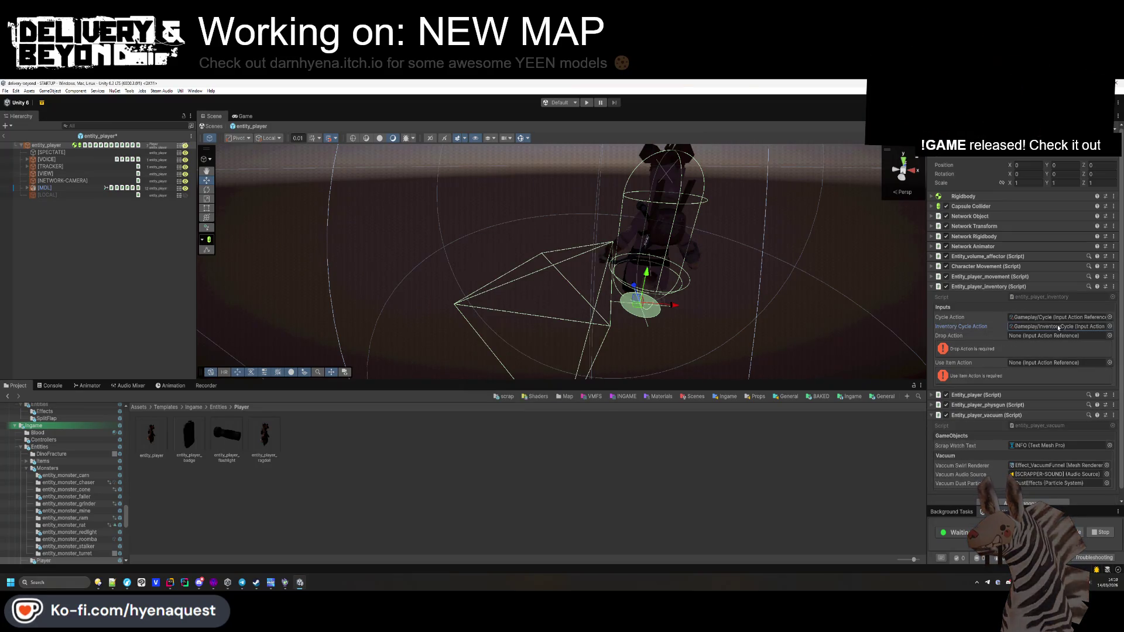
Step: Set the inventory's Drop and Use Item actions to Gameplay/Drop and Gameplay/Use Item
left_click(1108, 335)
type("drop")
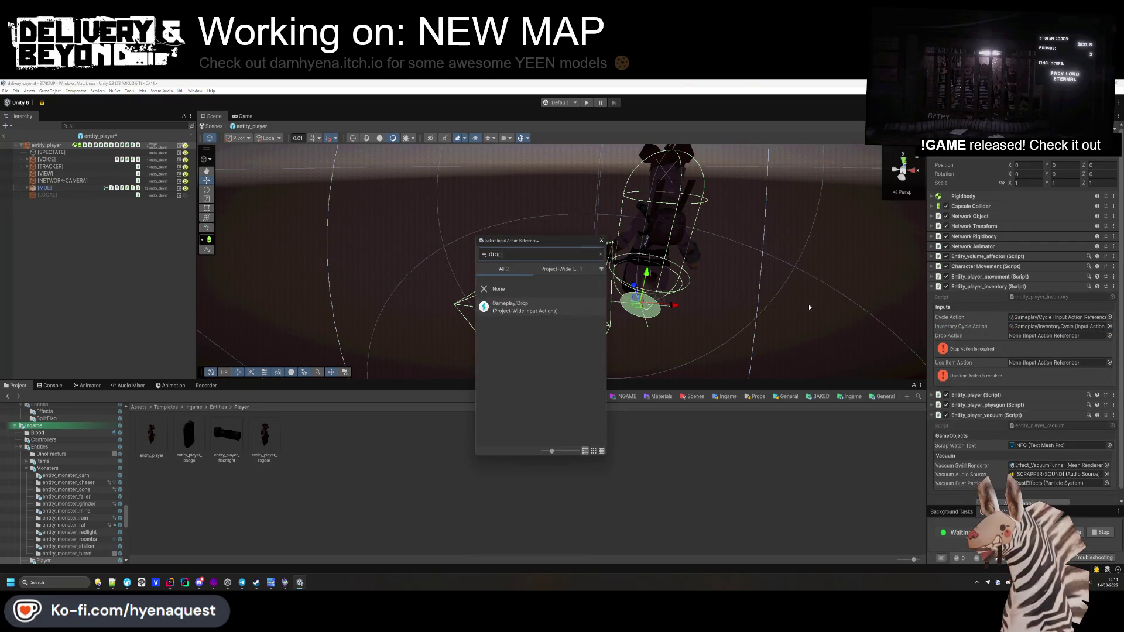
key("Down")
key("Return")
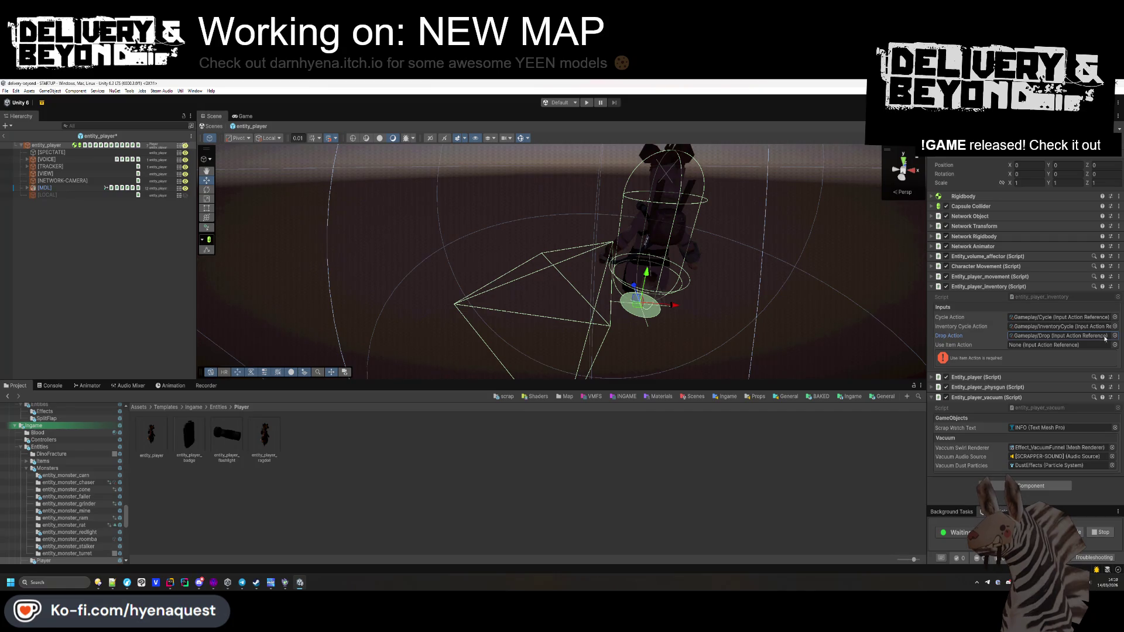
left_click(1108, 345)
type("use")
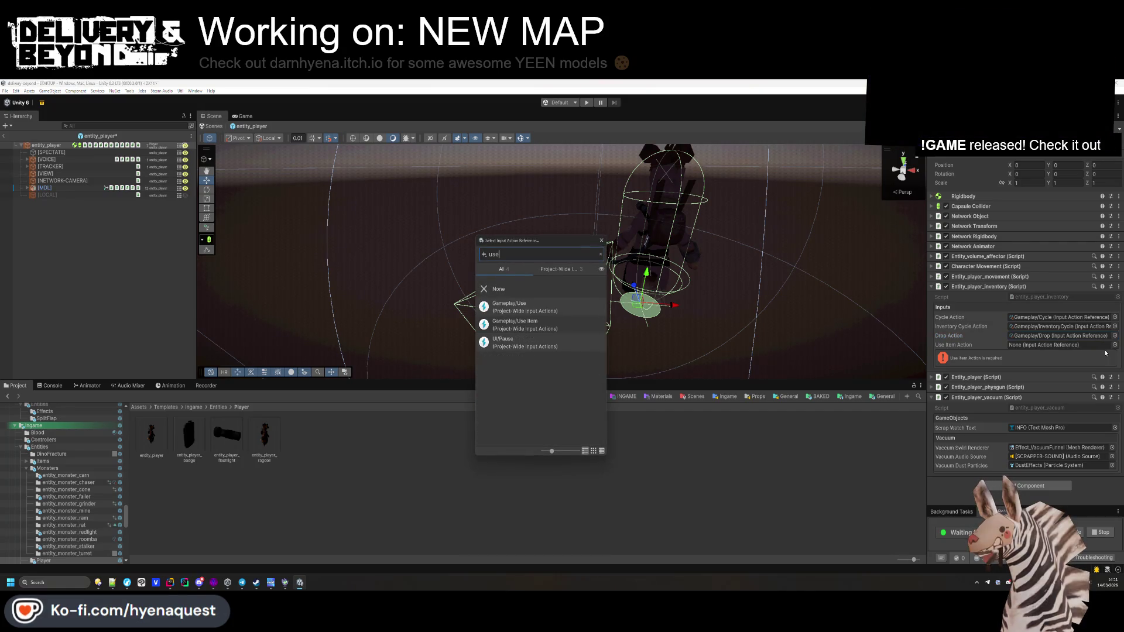
double_click(527, 325)
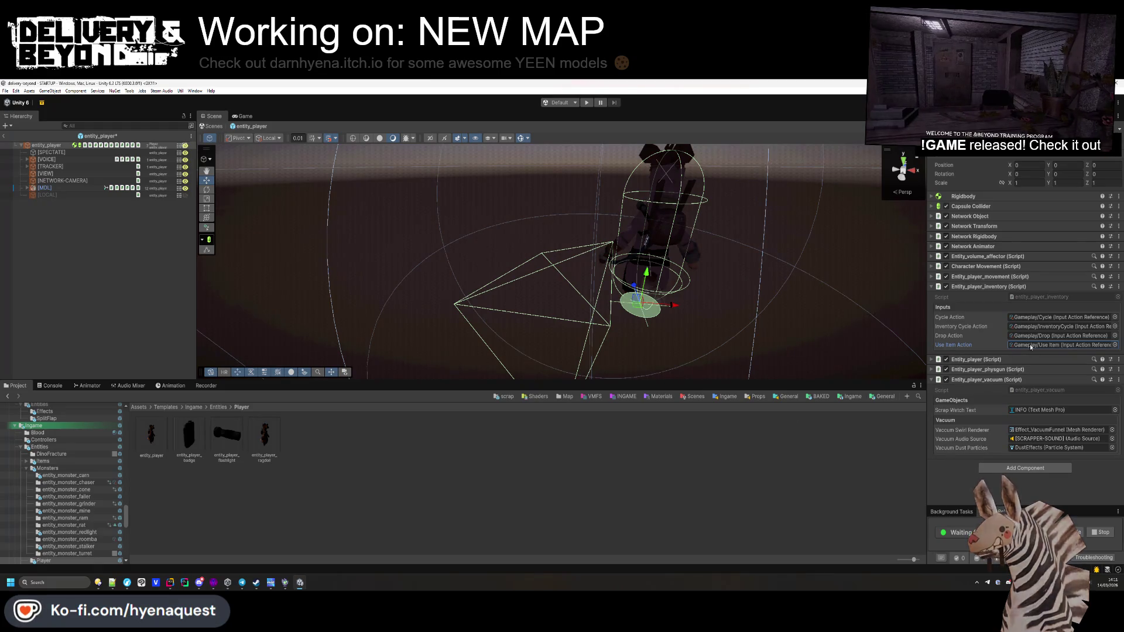
Step: Save the prefab with Ctrl+S and switch the Inspector to Debug view
key("ctrl+s")
left_click(970, 285)
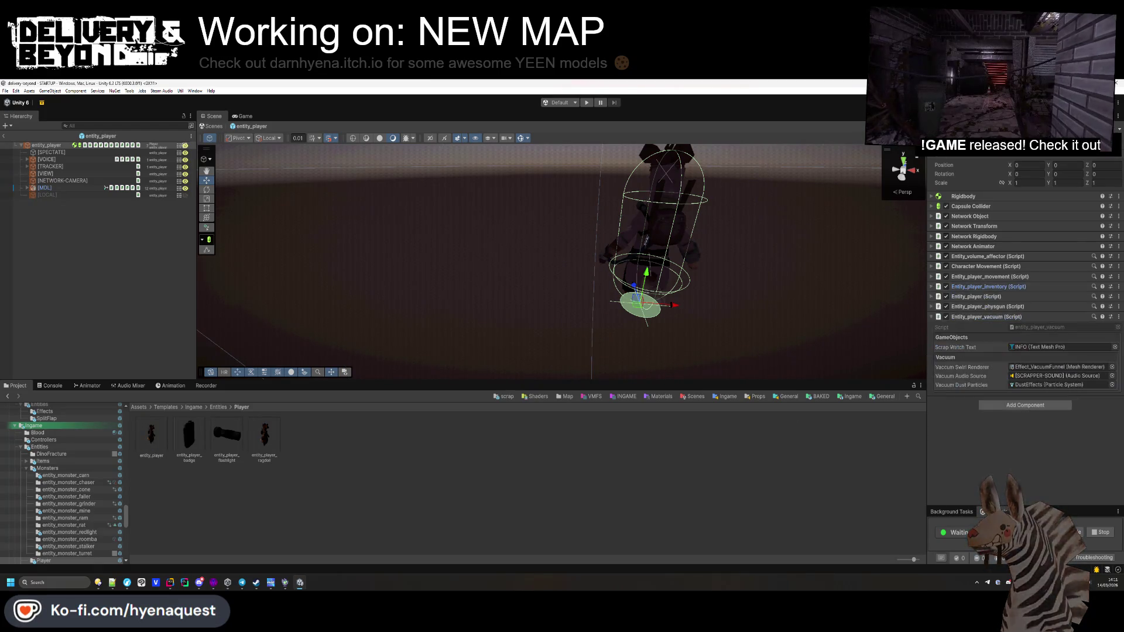
left_click(1118, 117)
left_click(1047, 143)
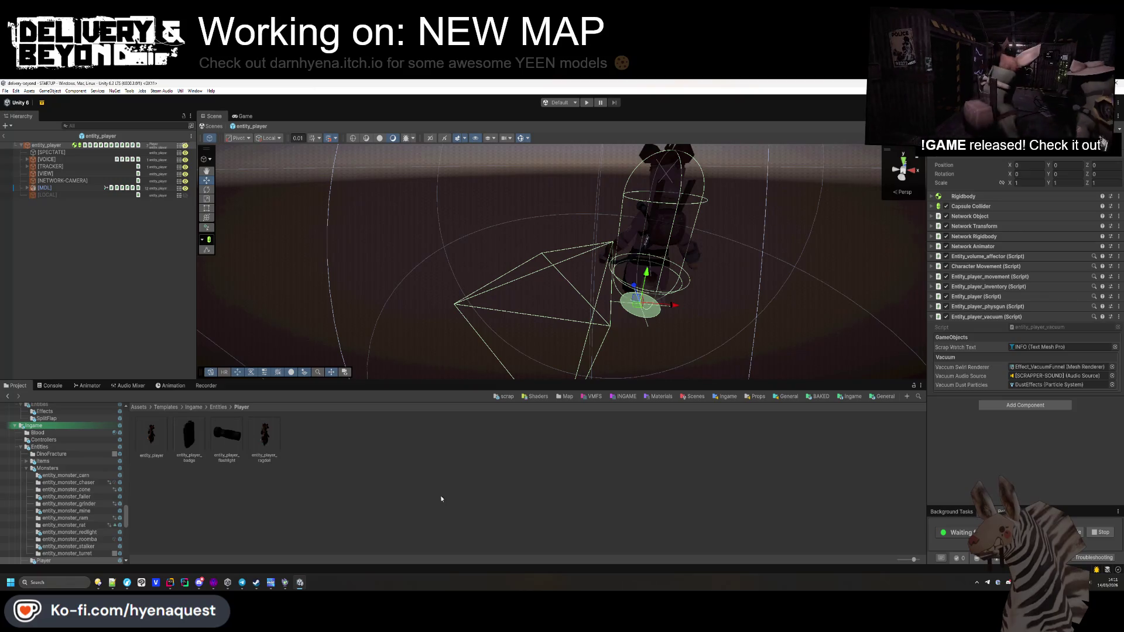
Step: Exit Prefab Mode and reopen the entity_player prefab from the Project window
left_click(178, 244)
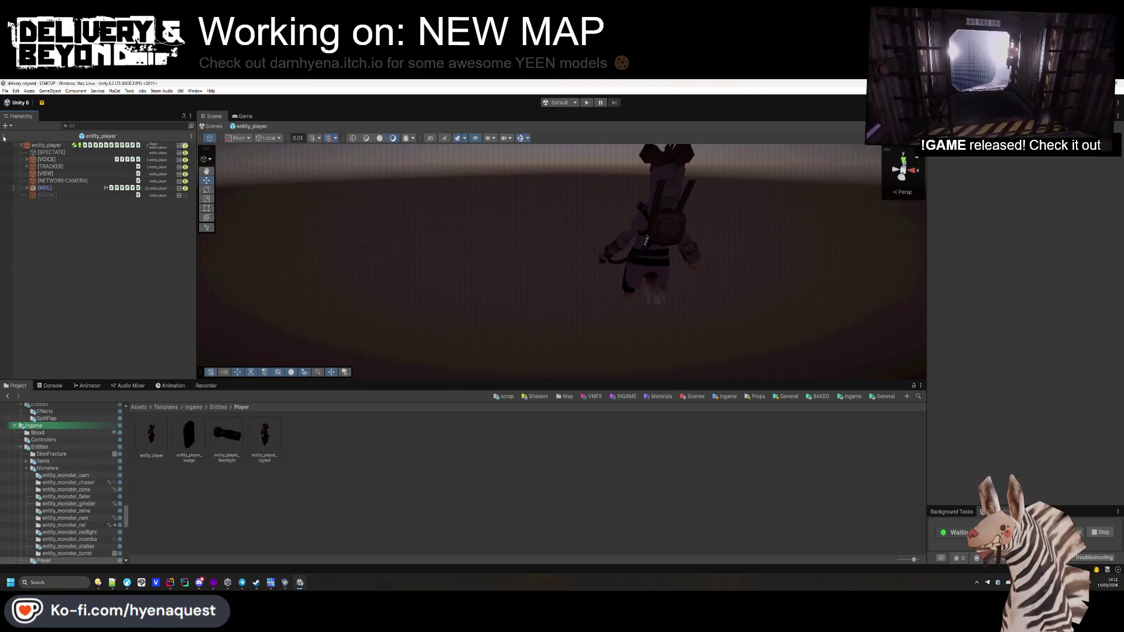
left_click(3, 138)
left_click(155, 438)
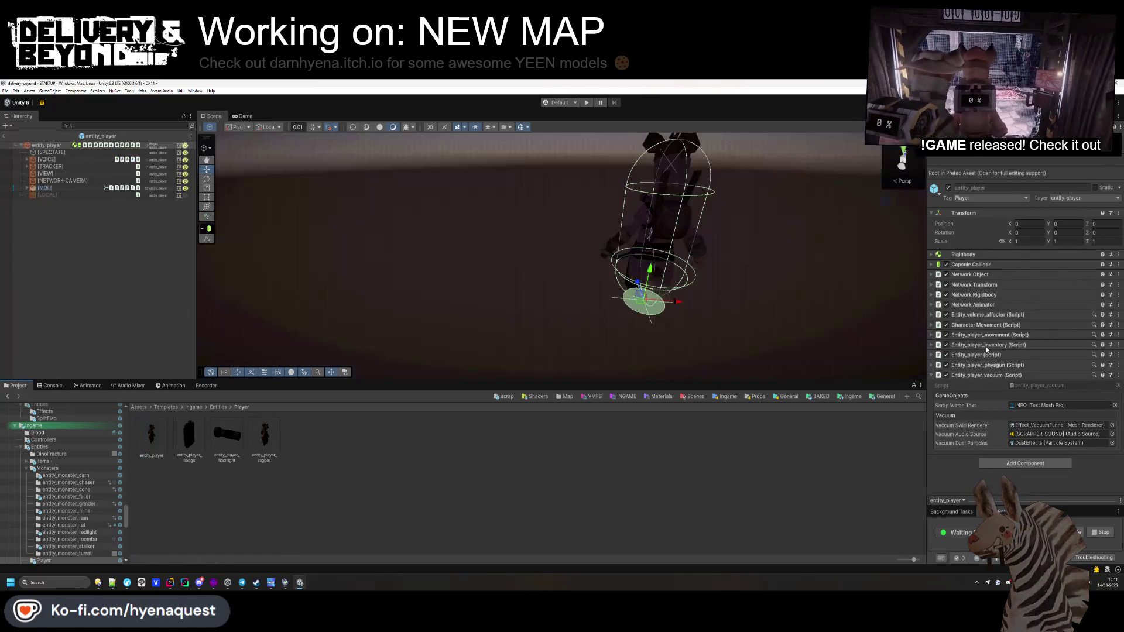
key("Return")
Step: Expand the Entity_player script to review its Gameplay-assigned input actions
left_click(986, 297)
scroll(995, 364, "down", 10)
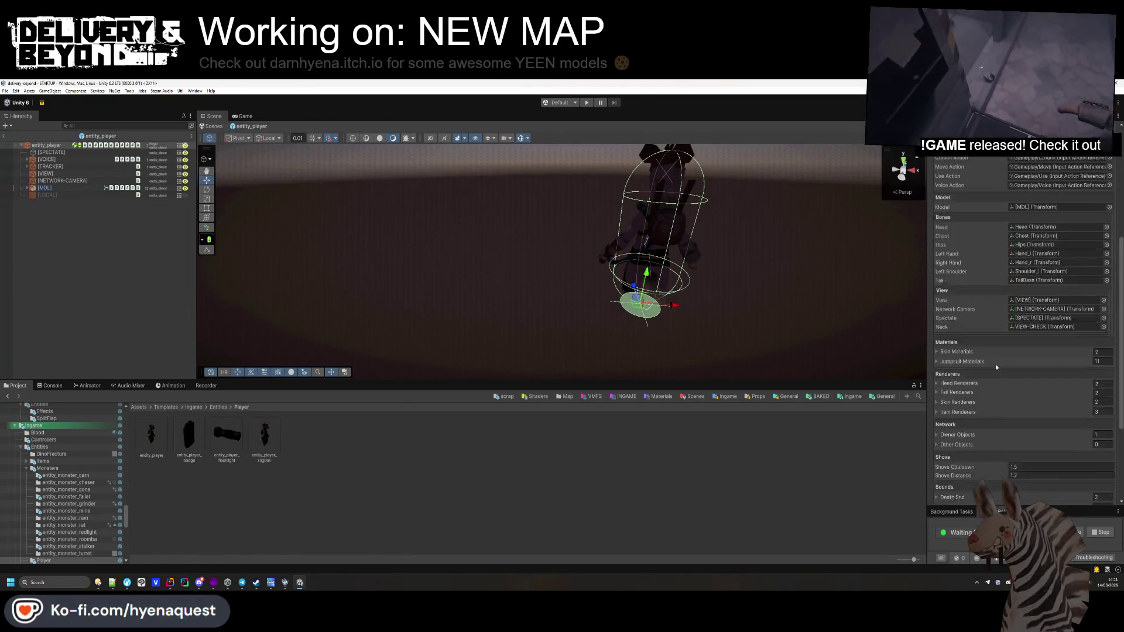
scroll(960, 462, "up", 3)
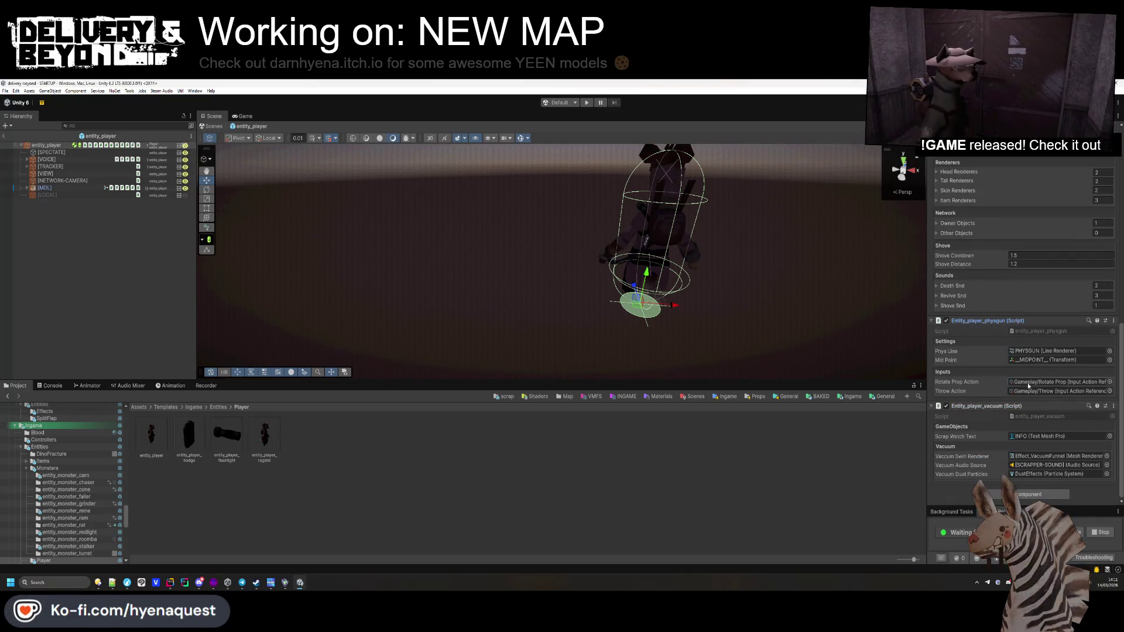
scroll(998, 333, "up", 10)
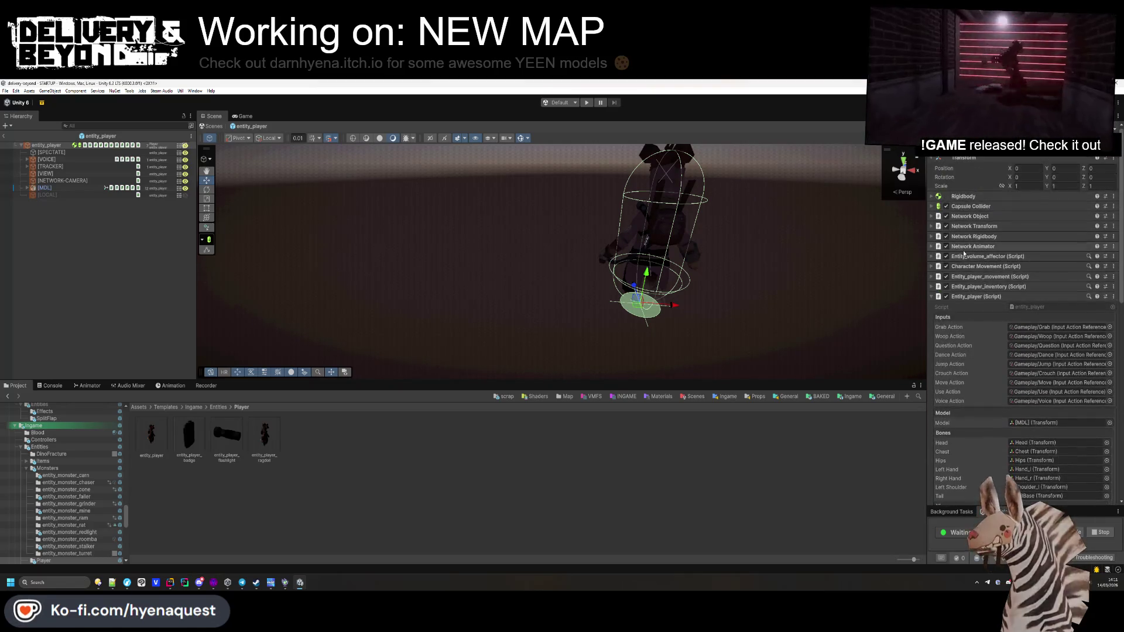
Step: Assign Gameplay/Jump, Gameplay/Crouch and Gameplay/Move to the movement script's Jump, Crouch and Move actions
scroll(989, 275, "down", 10)
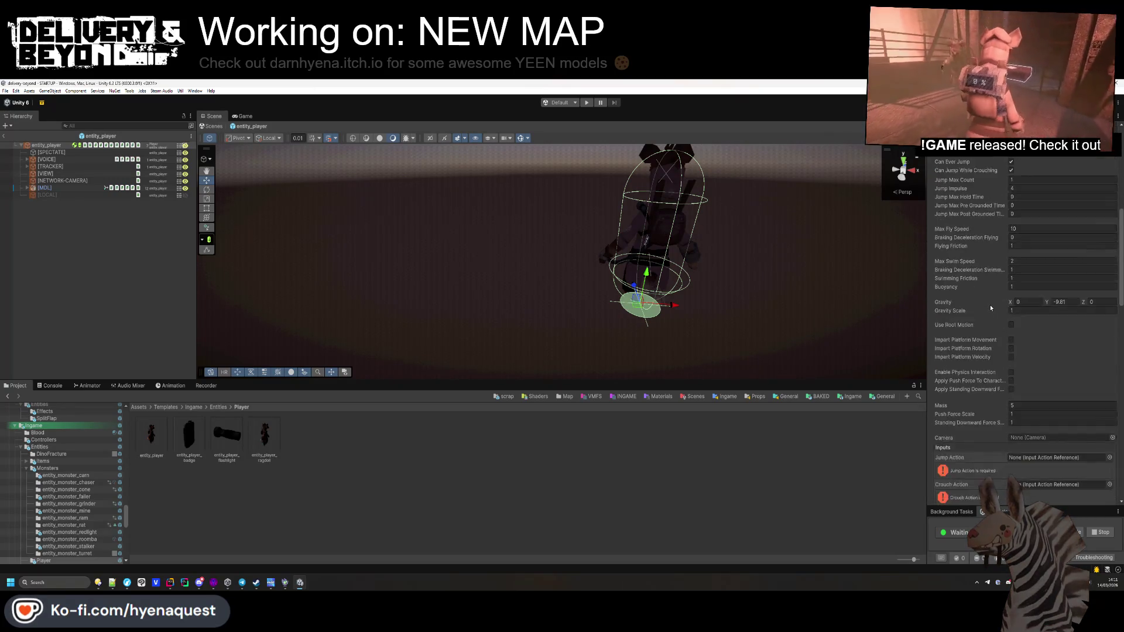
left_click(1109, 313)
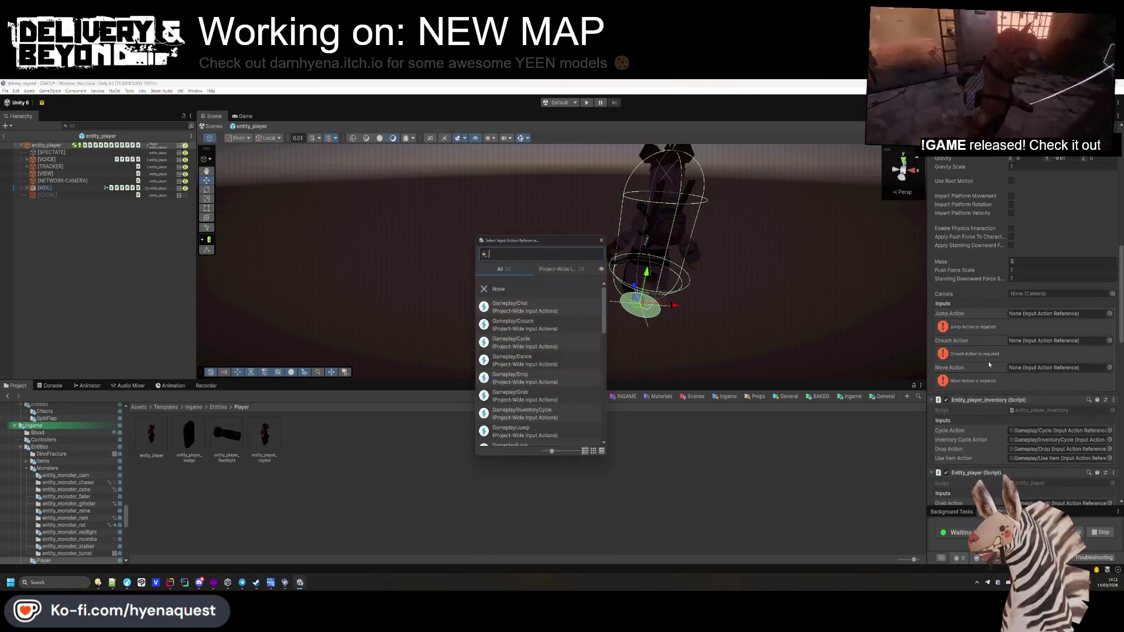
type("jump")
double_click(534, 307)
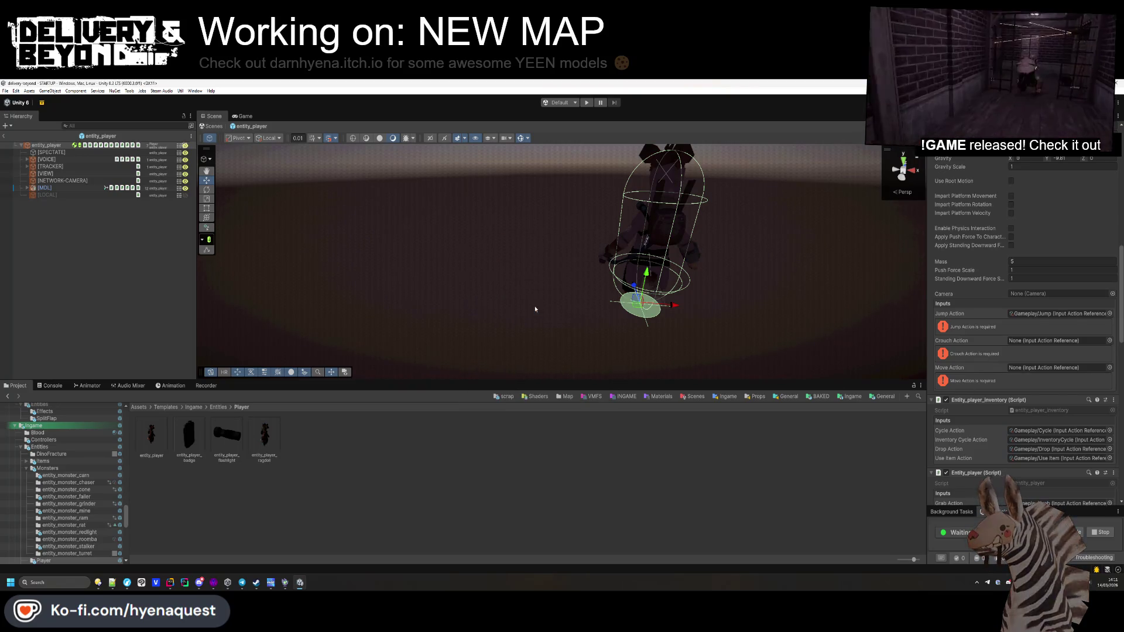
left_click(1109, 322)
type("crou")
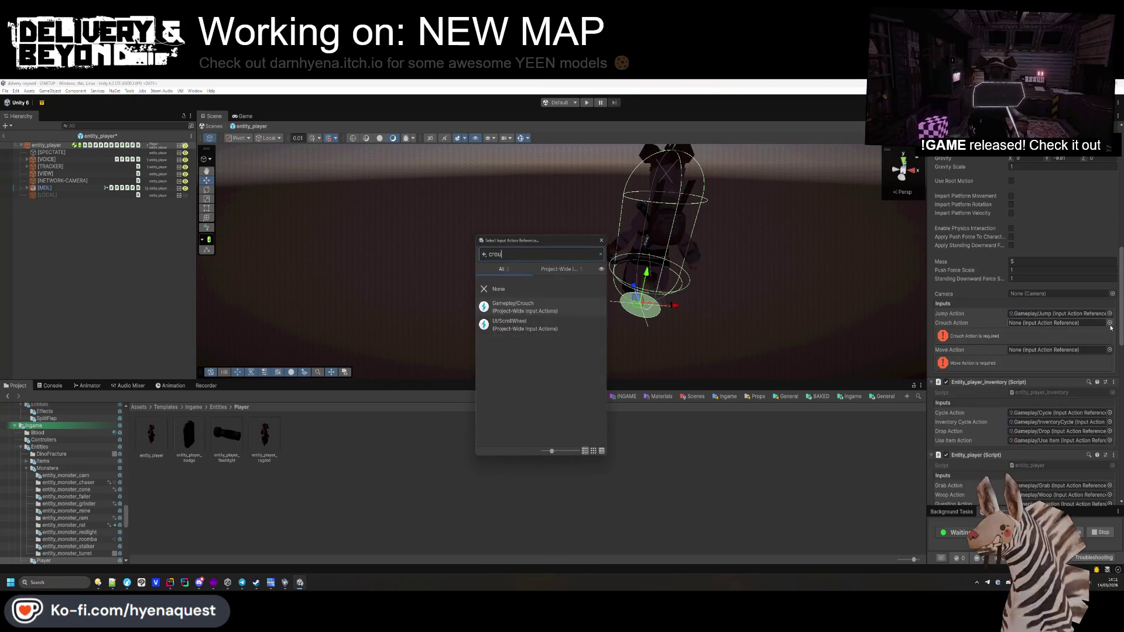
double_click(526, 311)
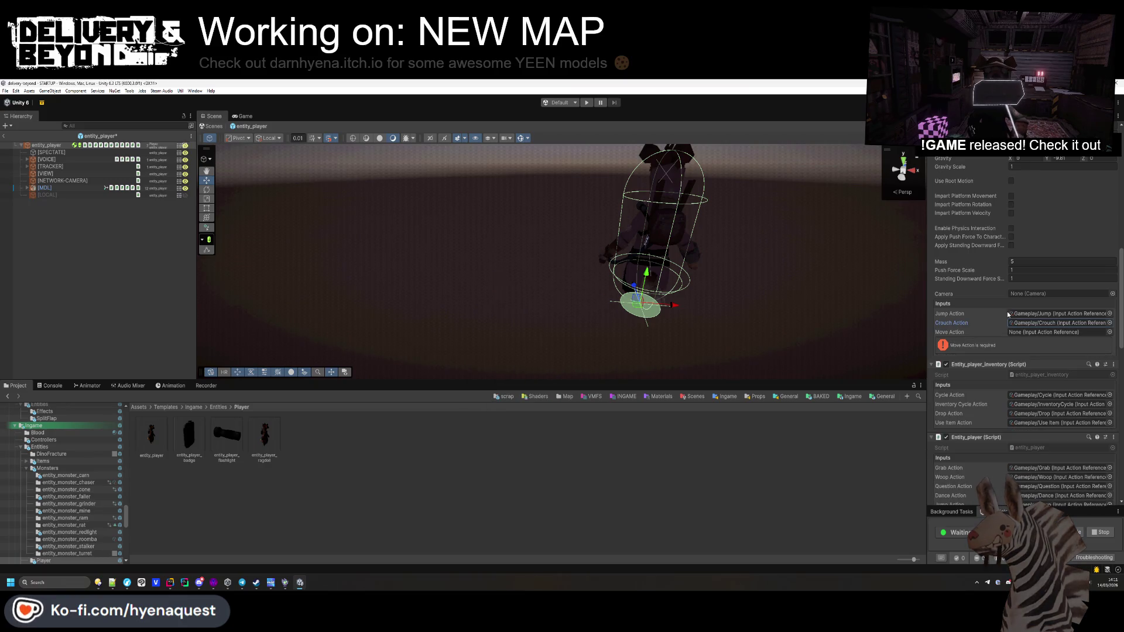
left_click(1108, 332)
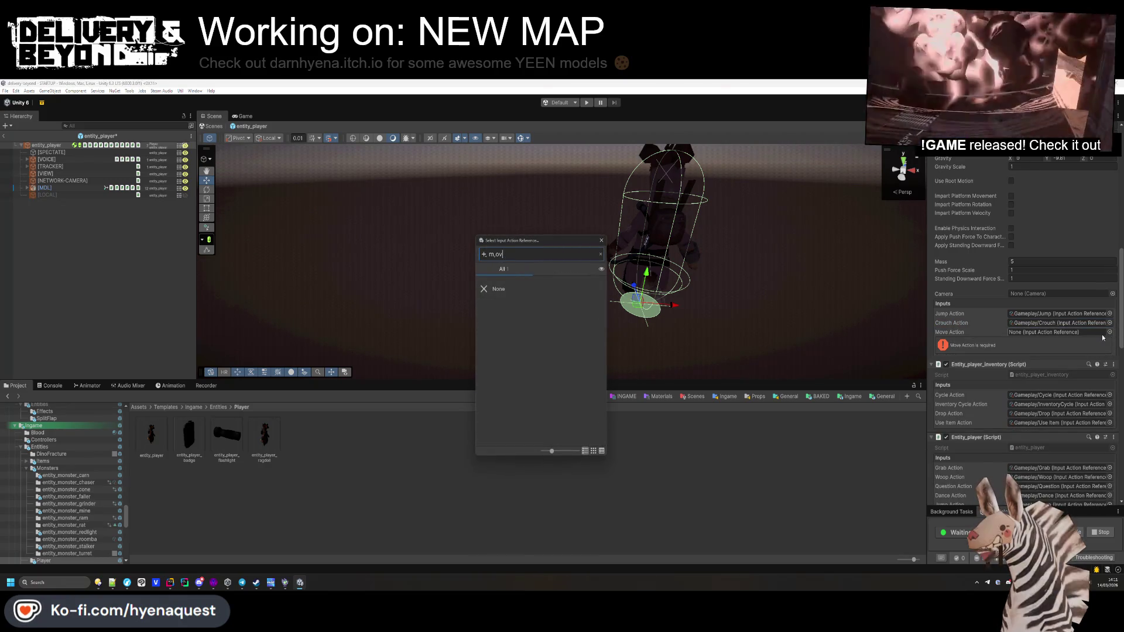
type("move")
double_click(517, 311)
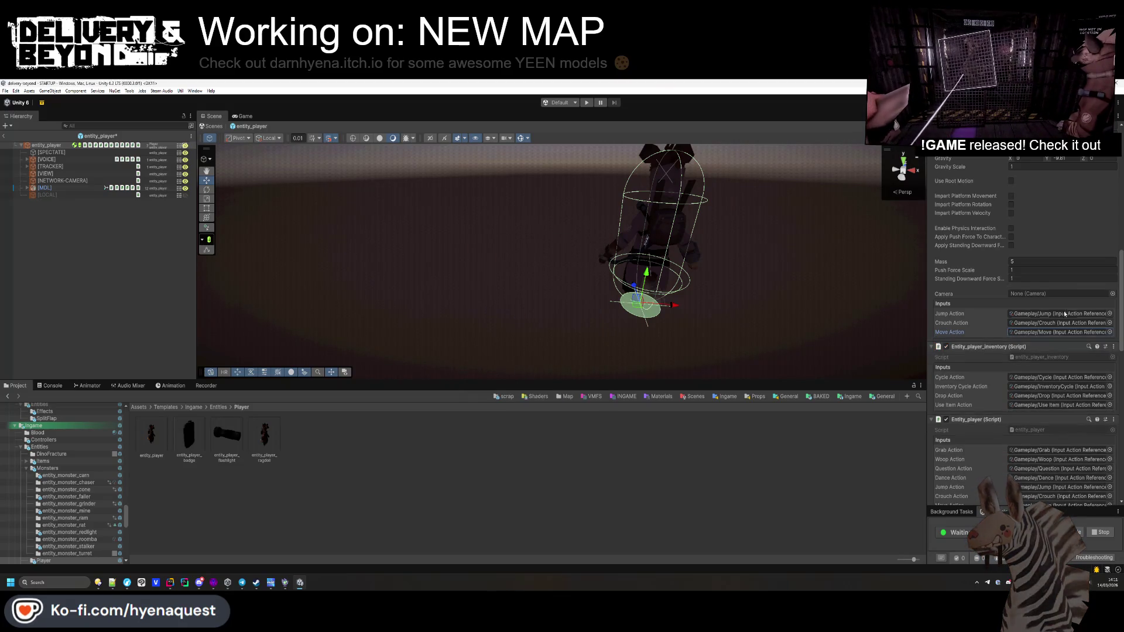
Step: Toggle the Inspector into Debug view and back to Normal view
scroll(1024, 293, "up", 10)
left_click(1117, 121)
left_click(1048, 250)
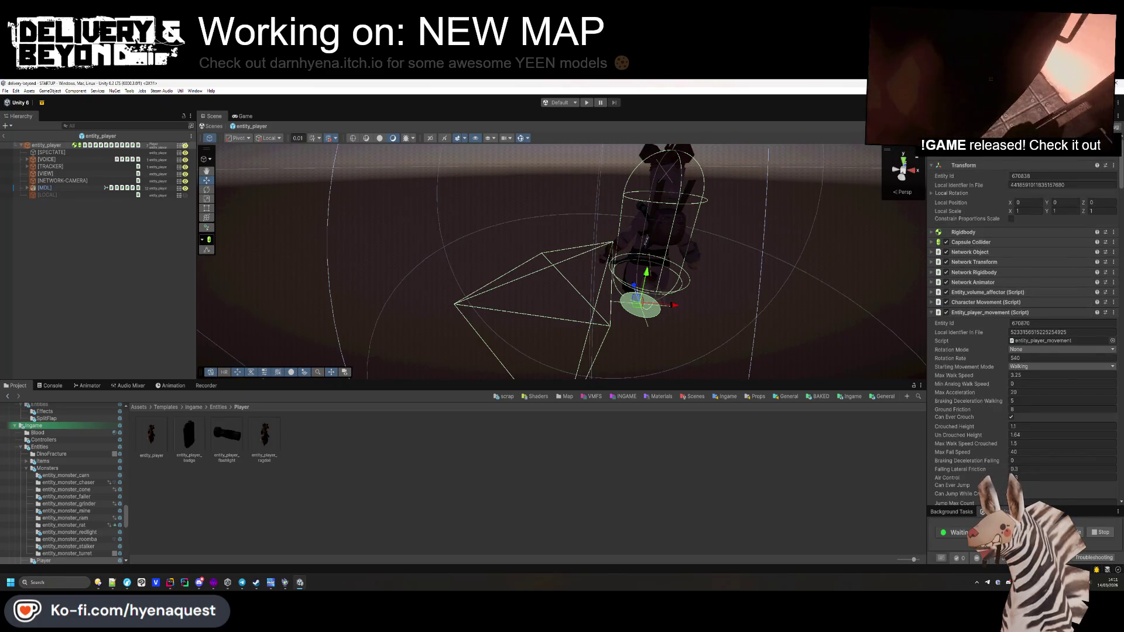
left_click(1116, 121)
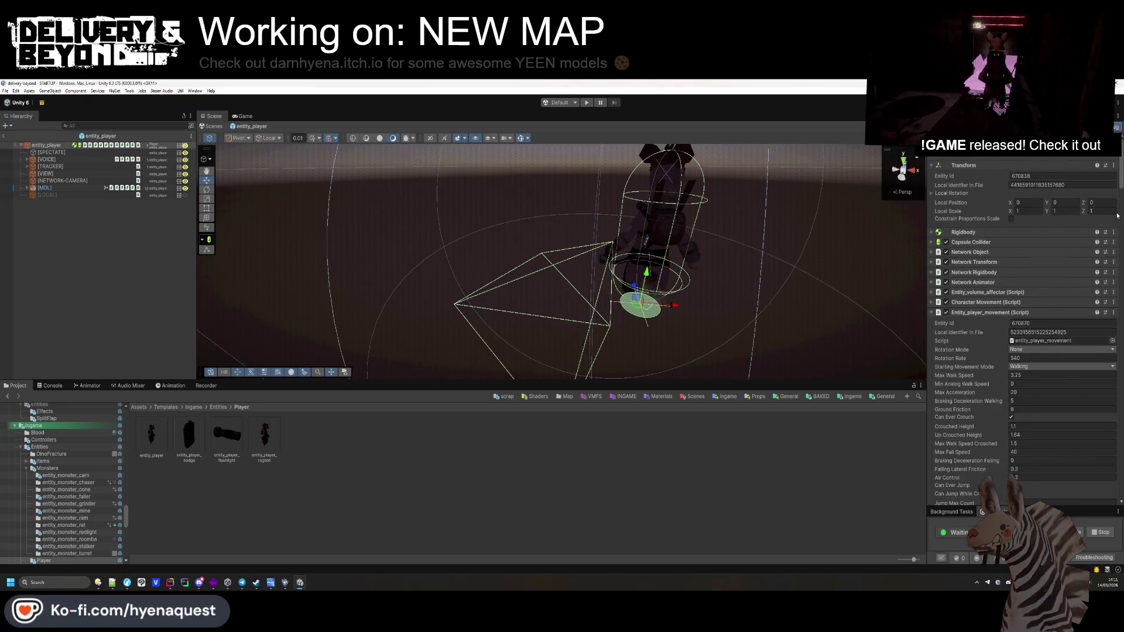
left_click(1048, 241)
Step: Expand the Character Movement, volume affector and Network components to review the player's settings
left_click(989, 266)
left_click(988, 257)
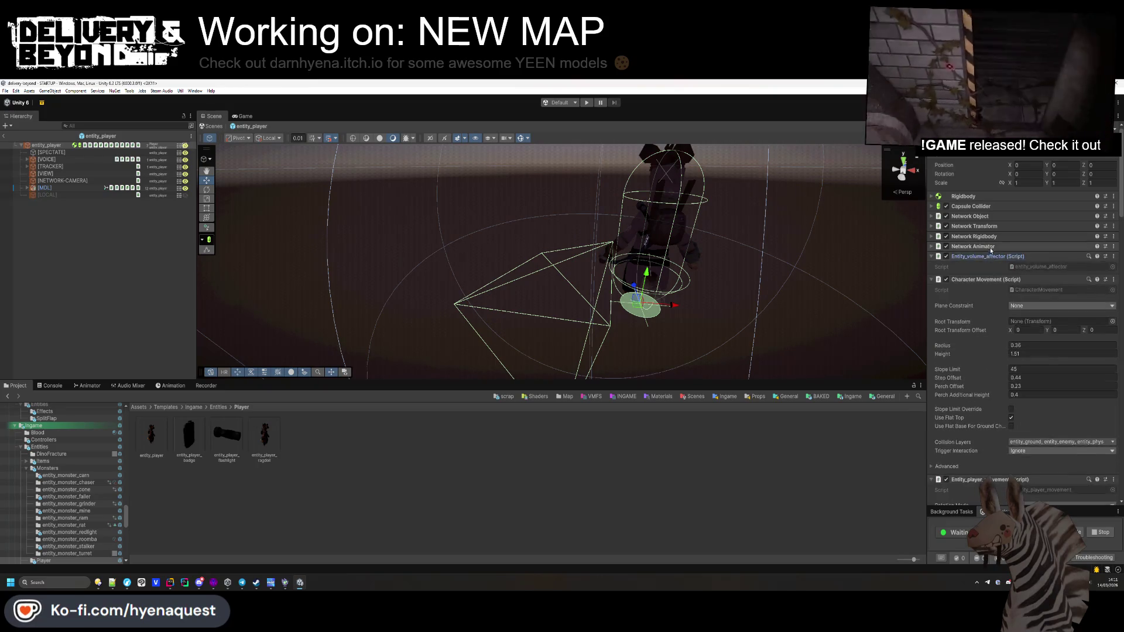
left_click(983, 246)
left_click(990, 237)
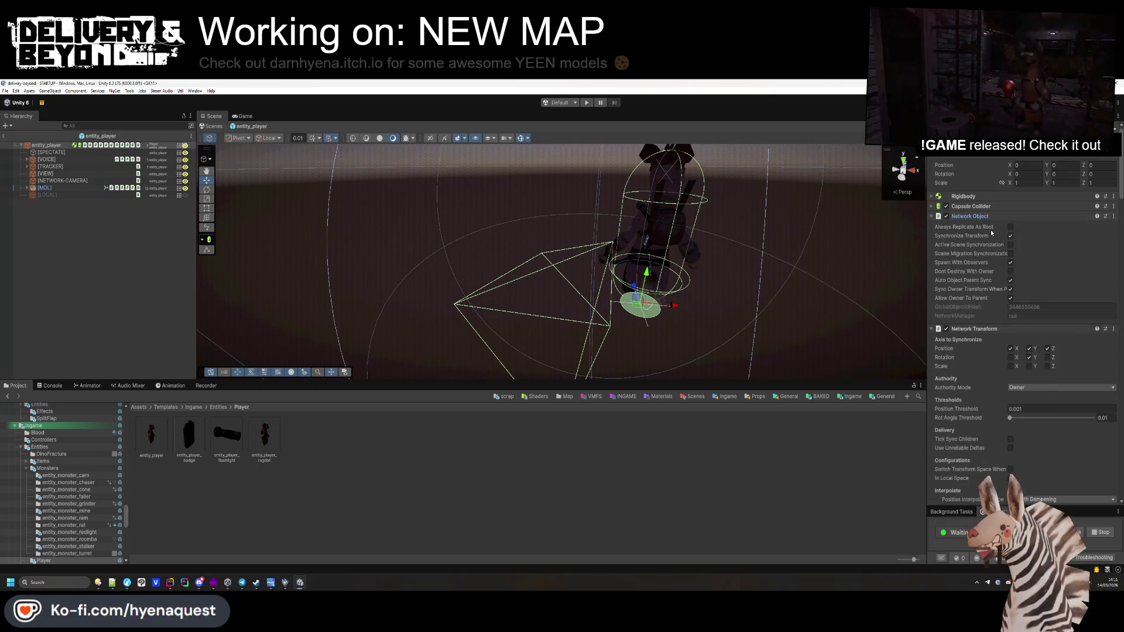
left_click(990, 228)
scroll(990, 241, "down", 3)
scroll(990, 241, "up", 5)
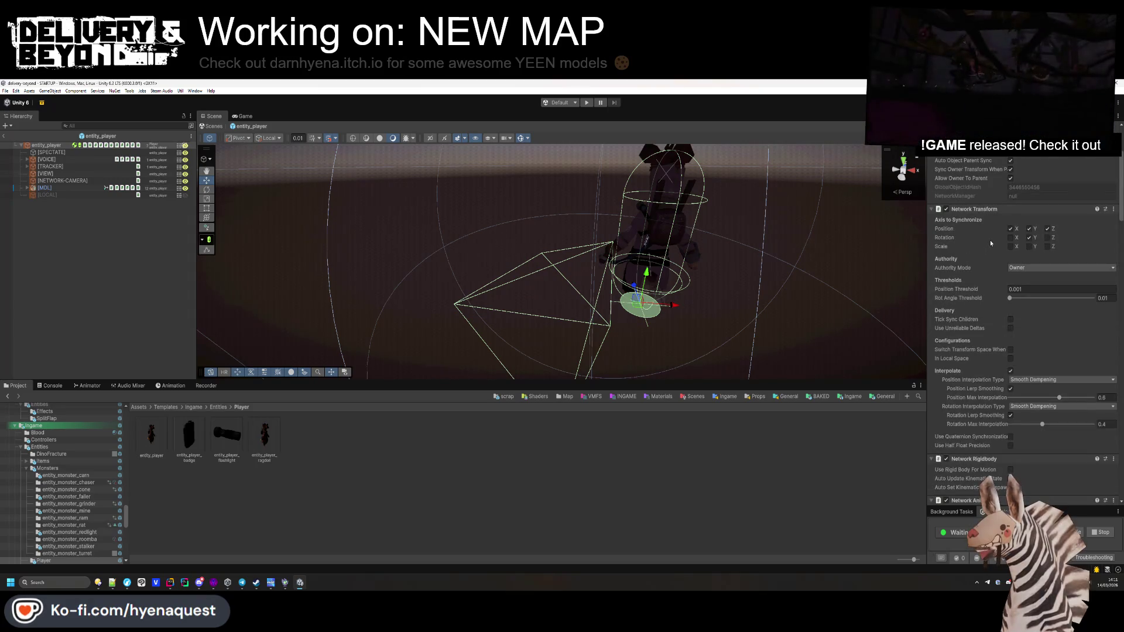
scroll(1020, 349, "down", 1)
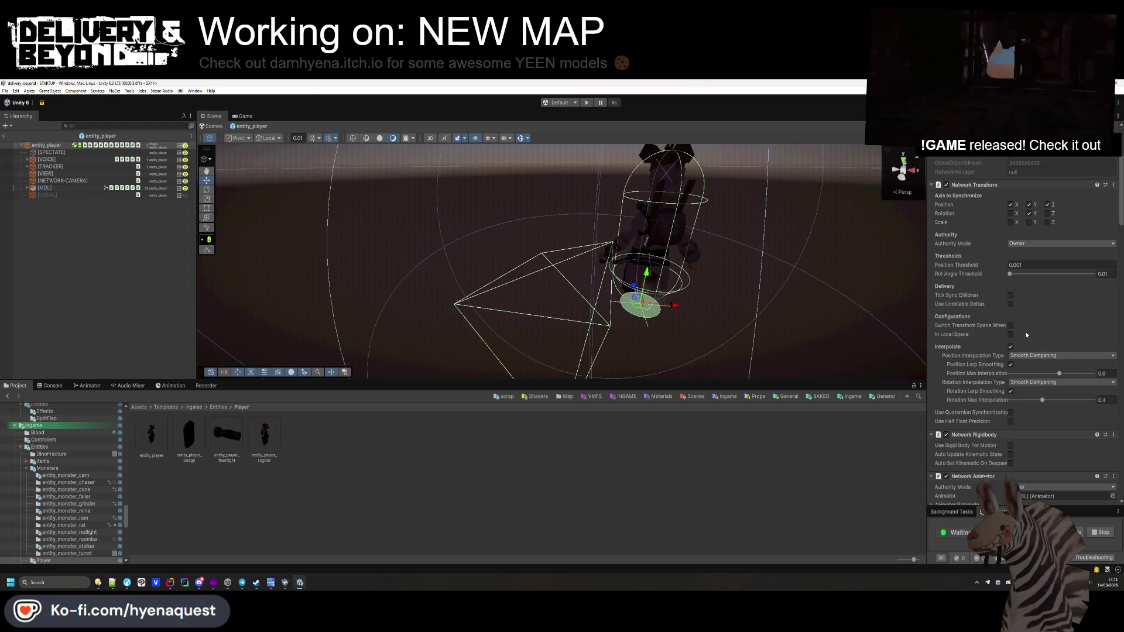
scroll(1024, 332, "down", 15)
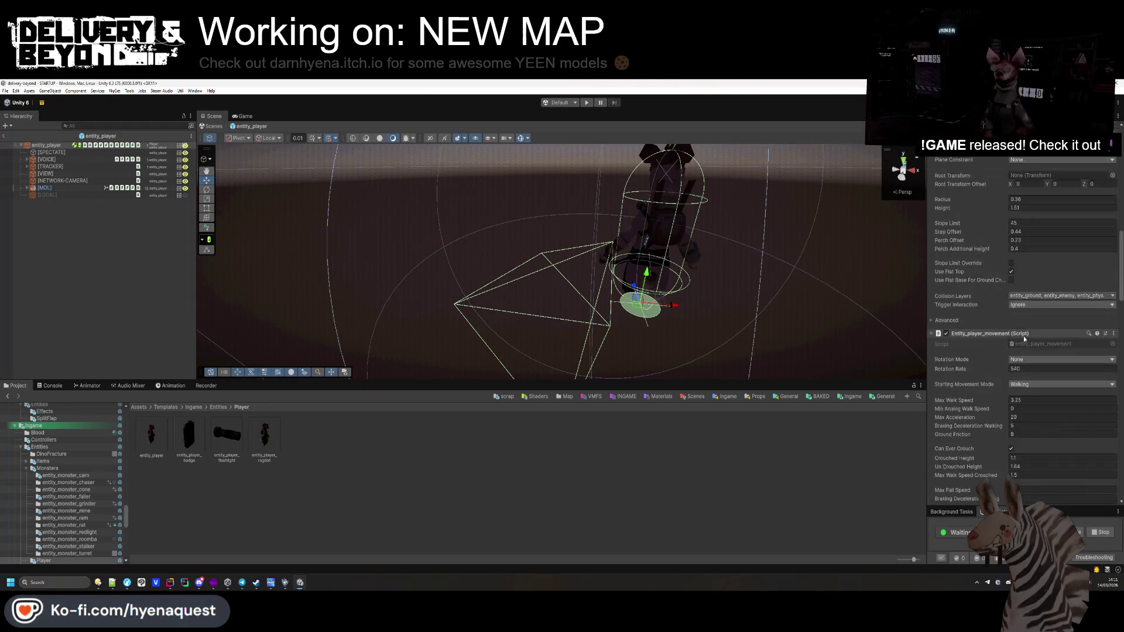
scroll(1024, 337, "down", 10)
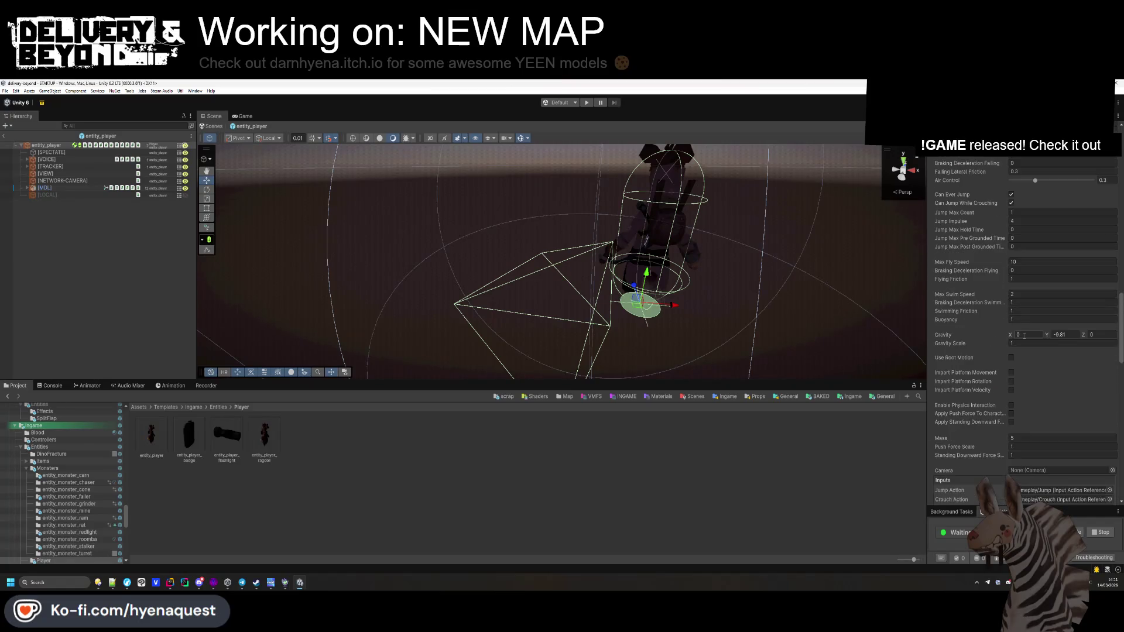
scroll(1024, 335, "down", 10)
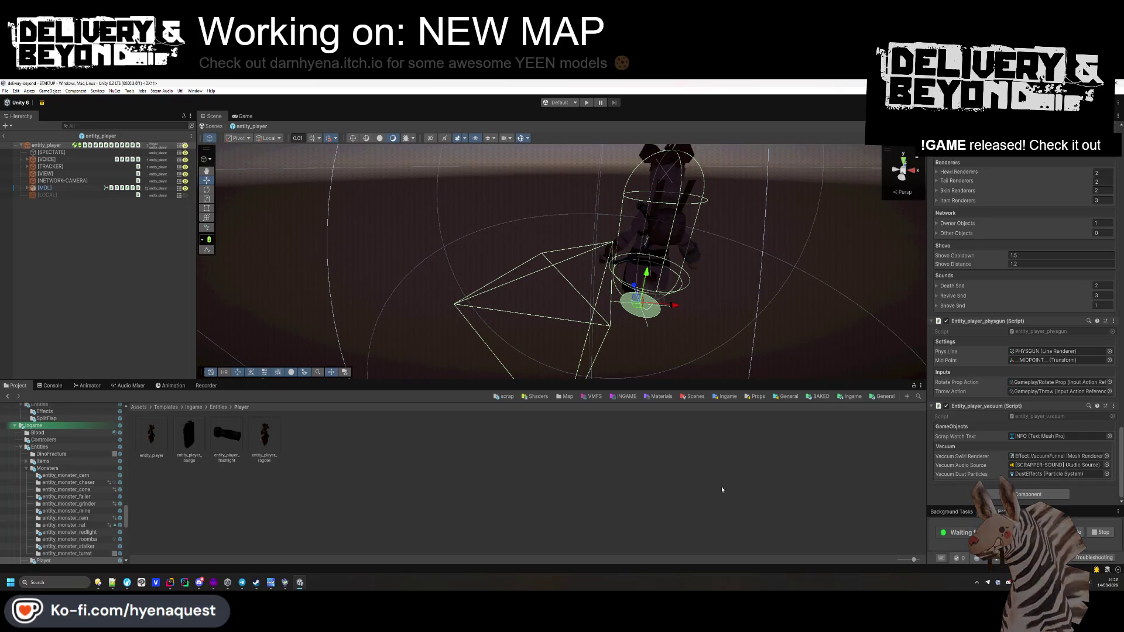
left_click(655, 504)
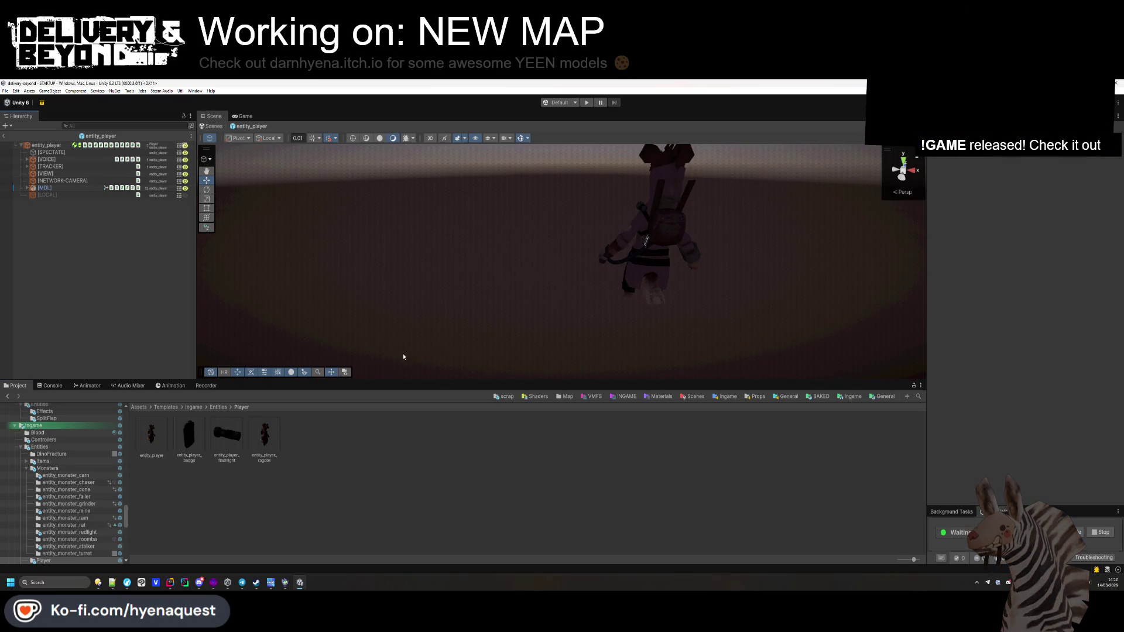
Step: Set the play mode scenario to MENU, leave the prefab and open the MAINMENU scene
scroll(403, 356, "down", 3)
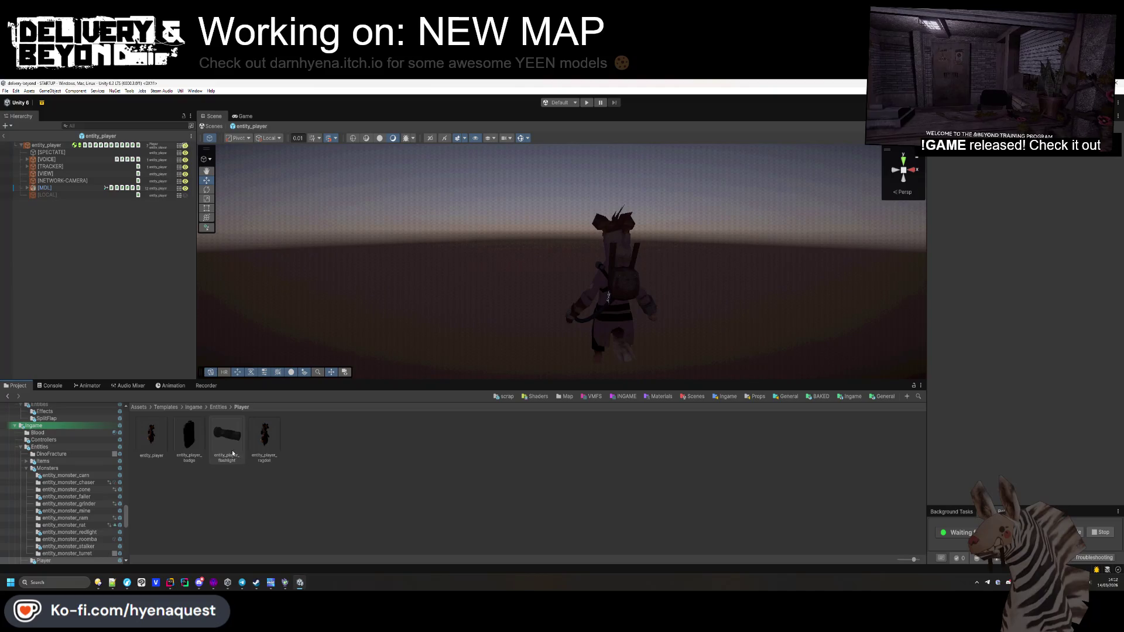
left_click(218, 408)
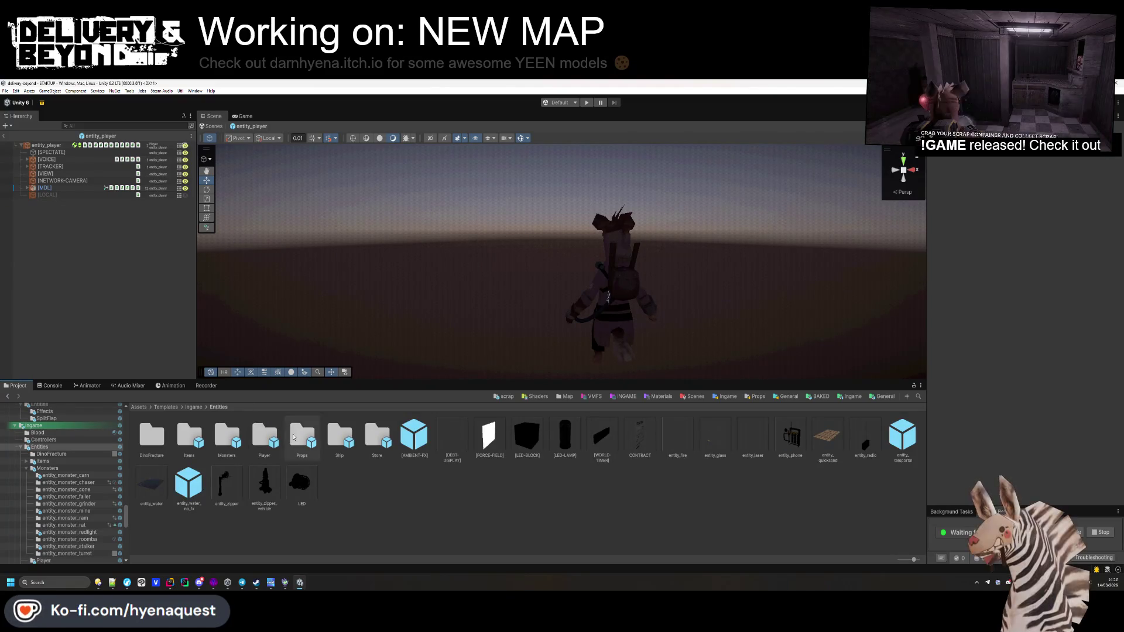
left_click(559, 102)
left_click(519, 123)
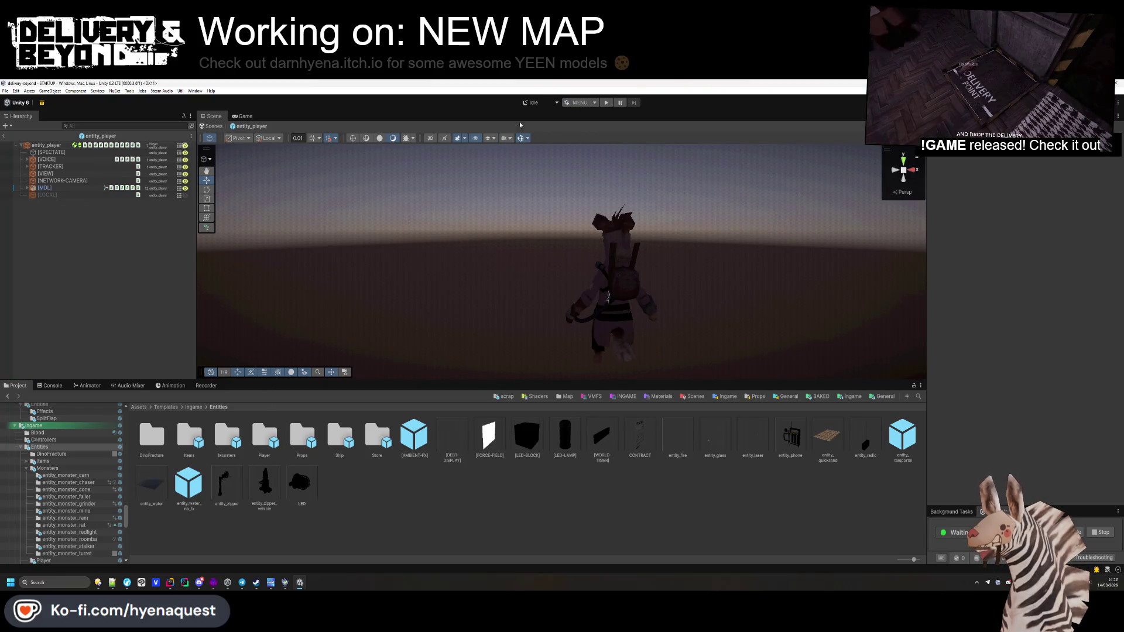
left_click(3, 136)
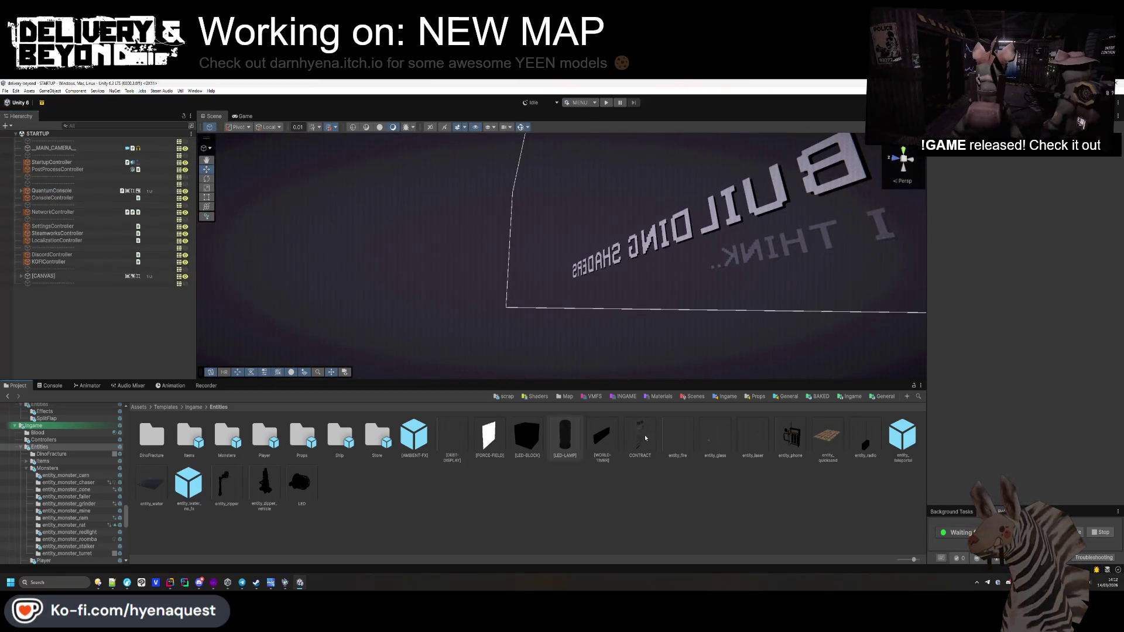
left_click(695, 396)
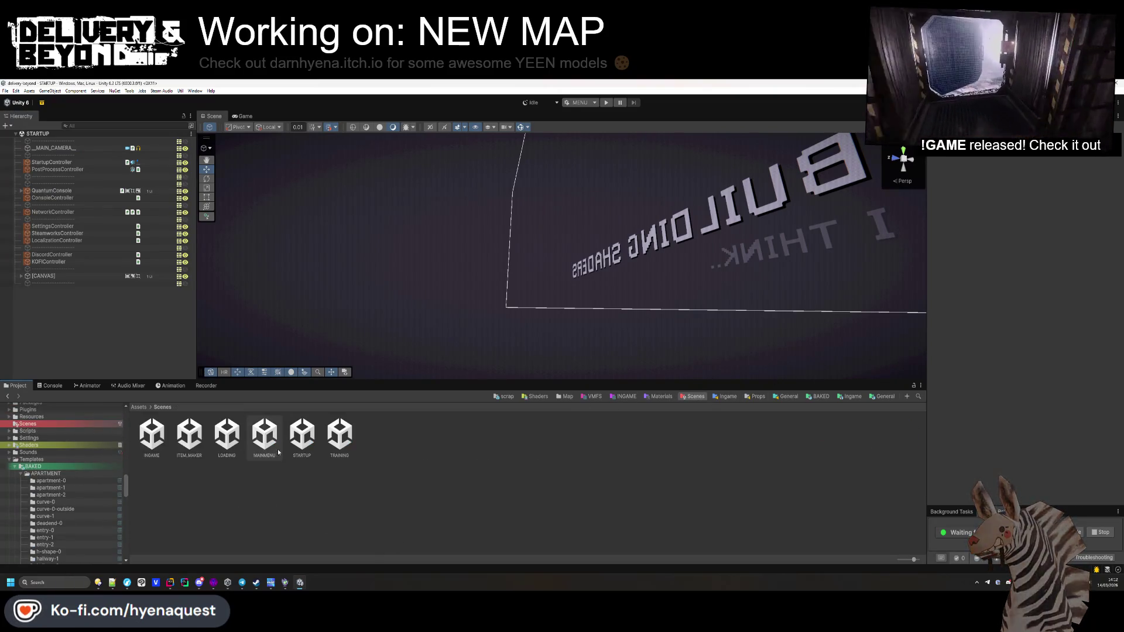
double_click(264, 436)
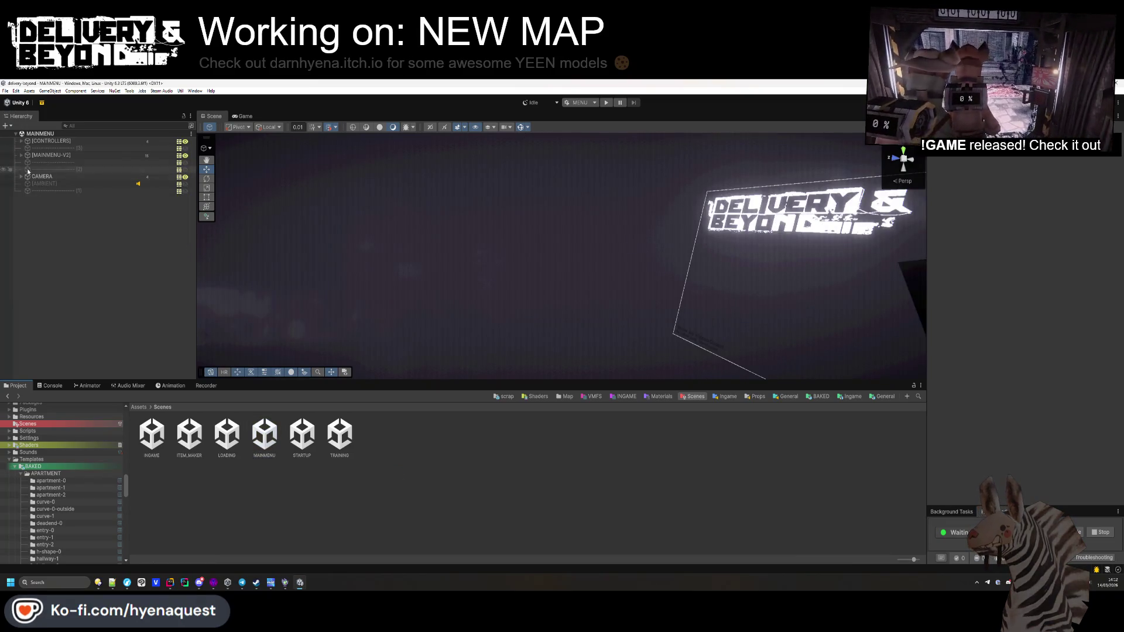
Step: Browse the [MAINMENU-V2] and [CONTROLLERS] branches in the Hierarchy
left_click(21, 155)
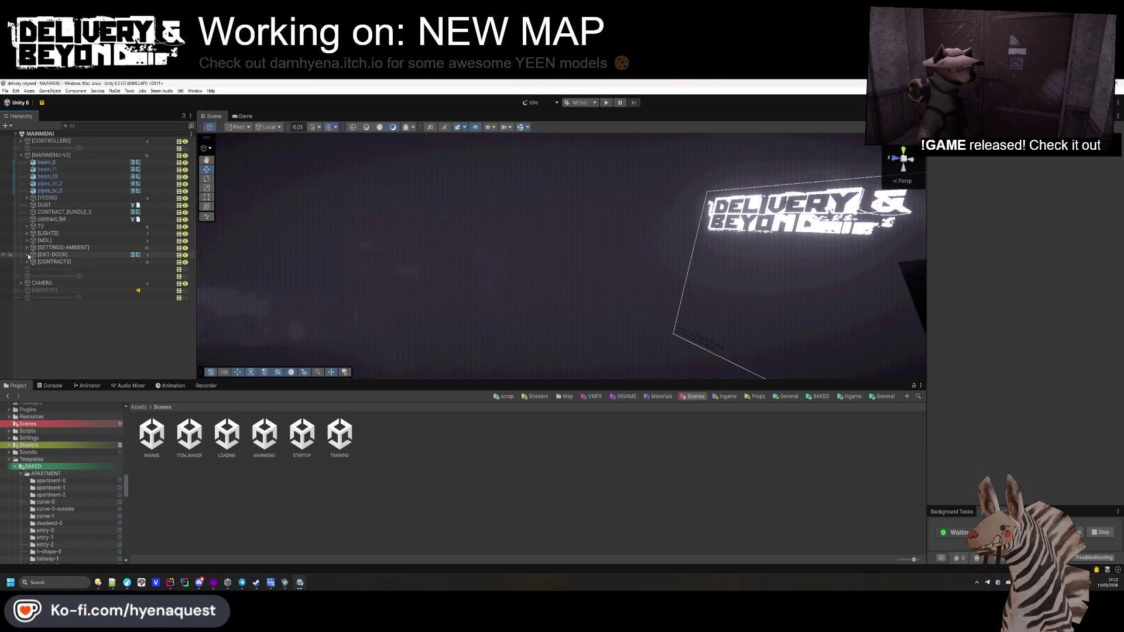
left_click(21, 155)
left_click(21, 141)
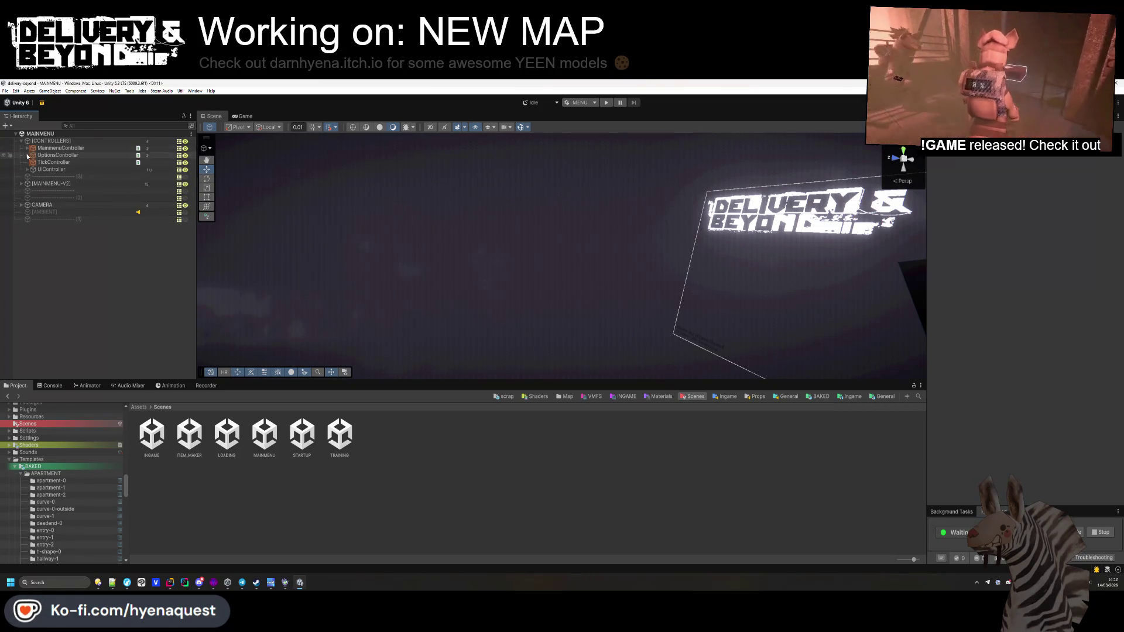
left_click(32, 177)
left_click(27, 169)
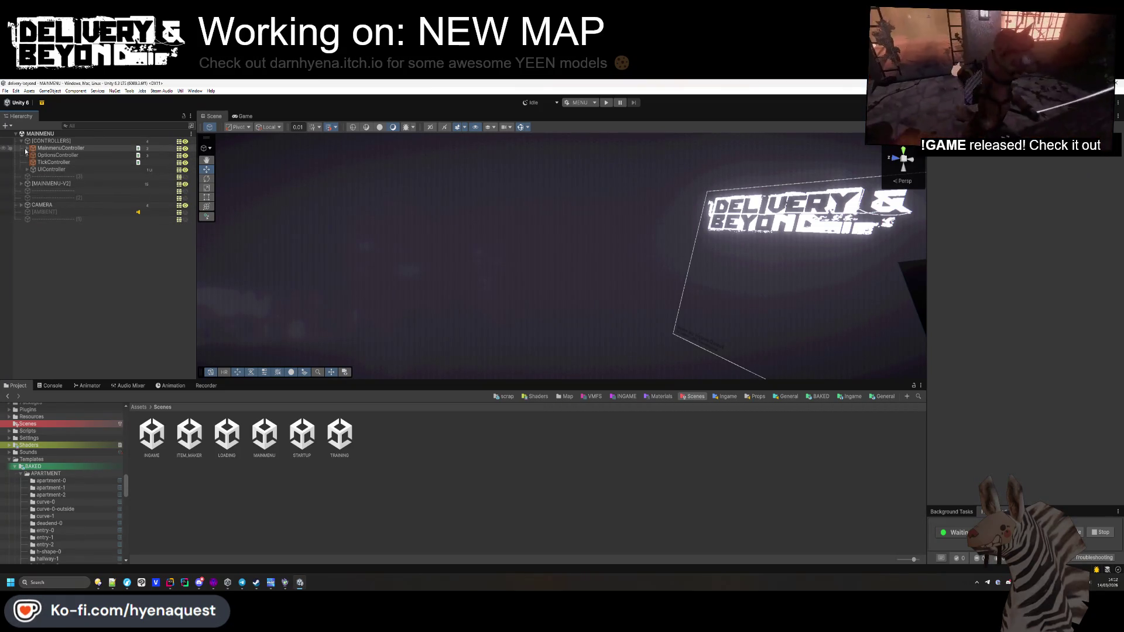
left_click(27, 148)
left_click(33, 162)
left_click(27, 148)
left_click(27, 164)
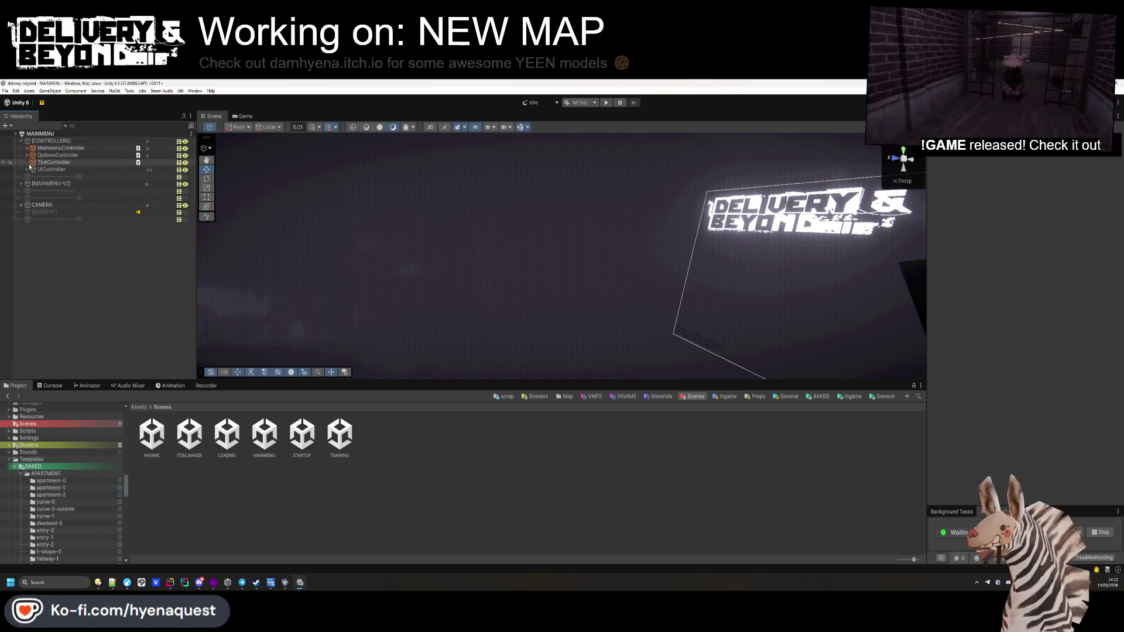
Step: Expand OptionsController and frame [INPUT-CANVAS] with its children shown
left_click(26, 156)
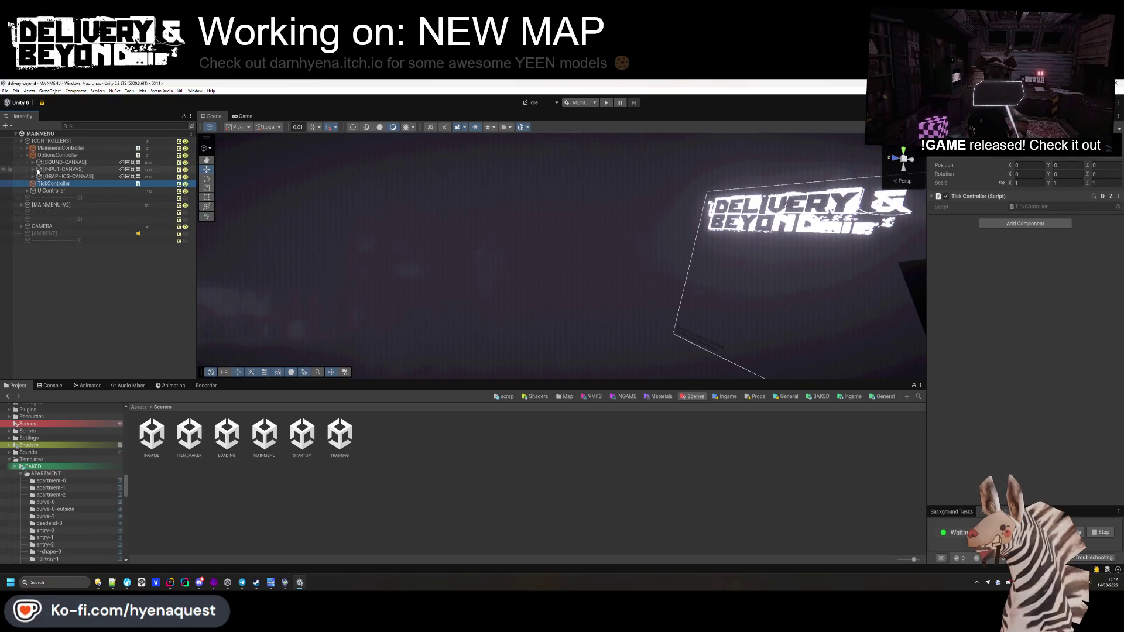
double_click(37, 170)
left_click(33, 169)
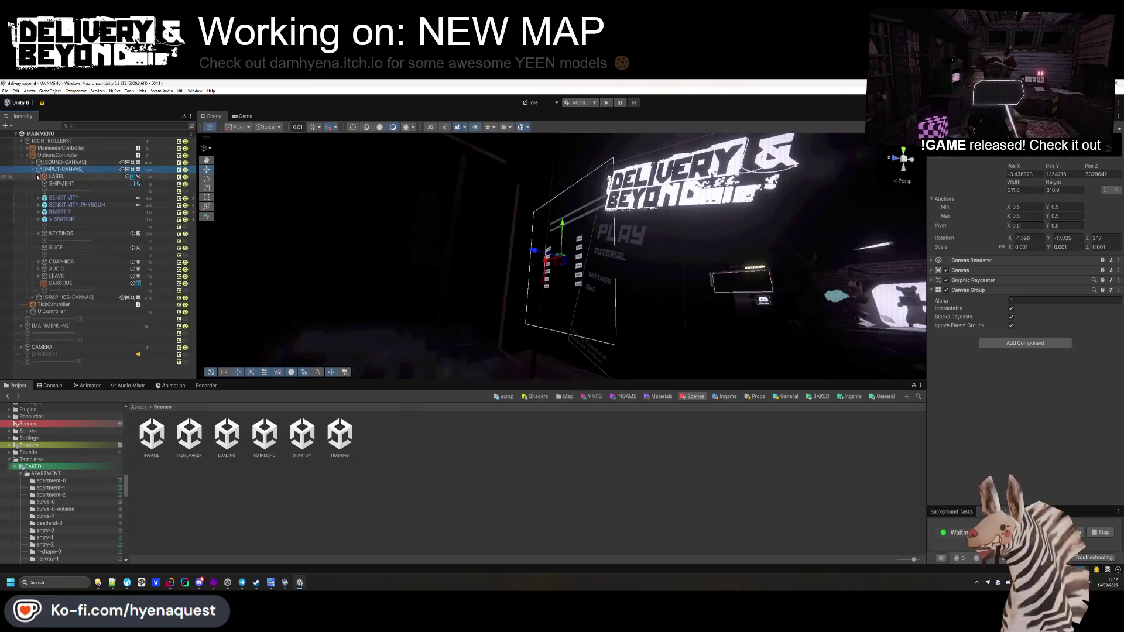
Step: Expand KEYBINDS to the Content buttons and bind REBIND-FORWARD to Gameplay/Move, Up: W
left_click(41, 233)
left_click(44, 240)
left_click(50, 247)
double_click(75, 255)
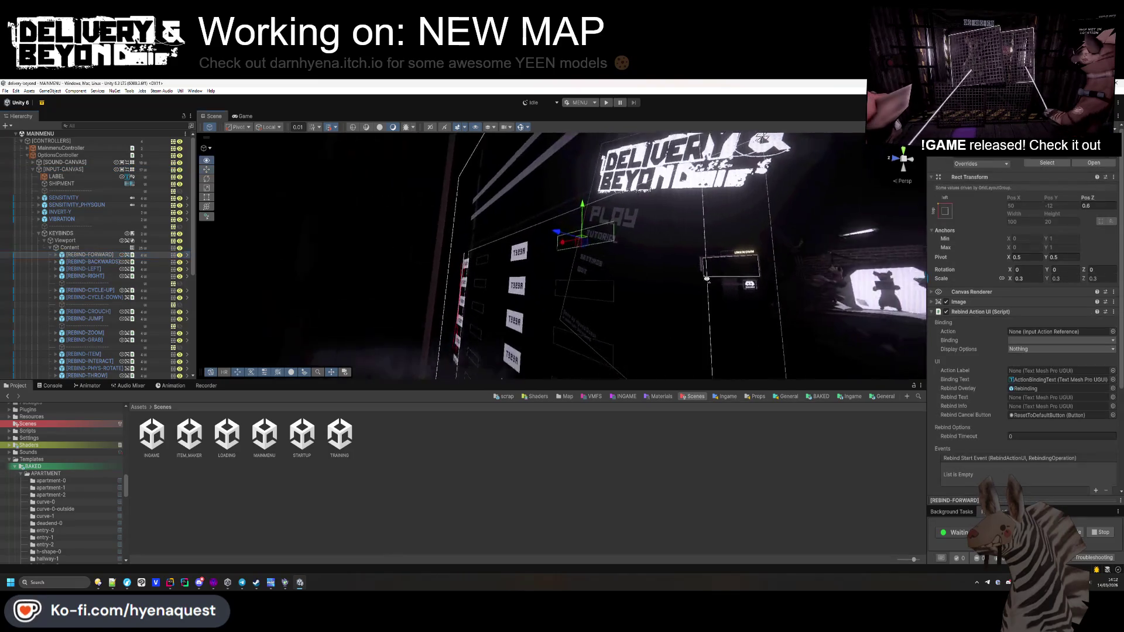
scroll(421, 276, "down", 2)
left_click(1112, 331)
type("move")
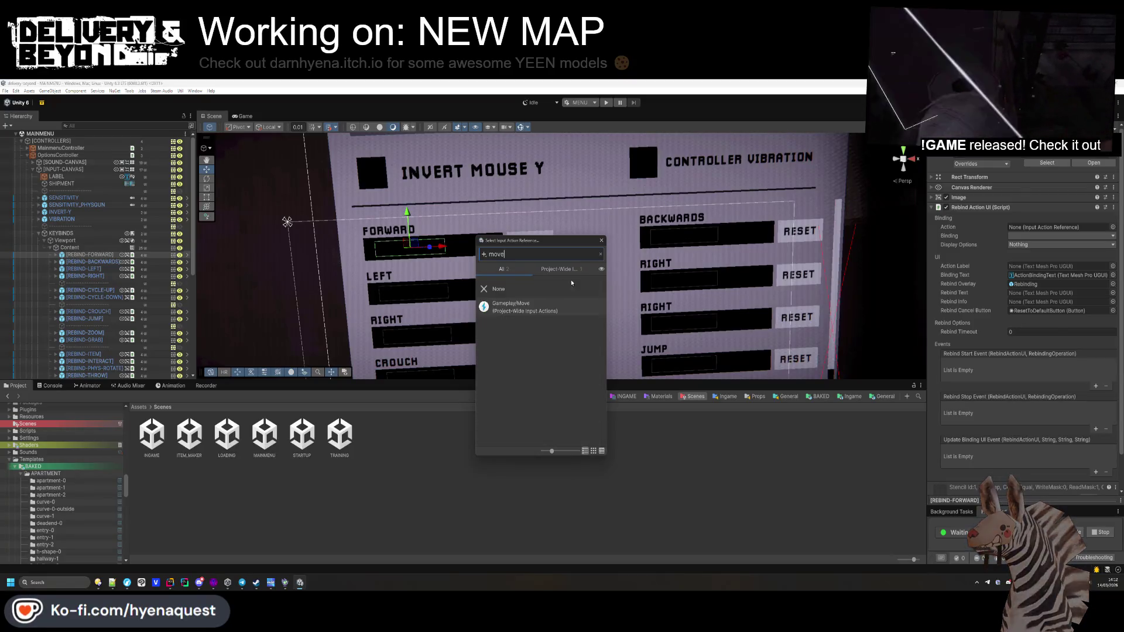
double_click(543, 310)
left_click(1028, 236)
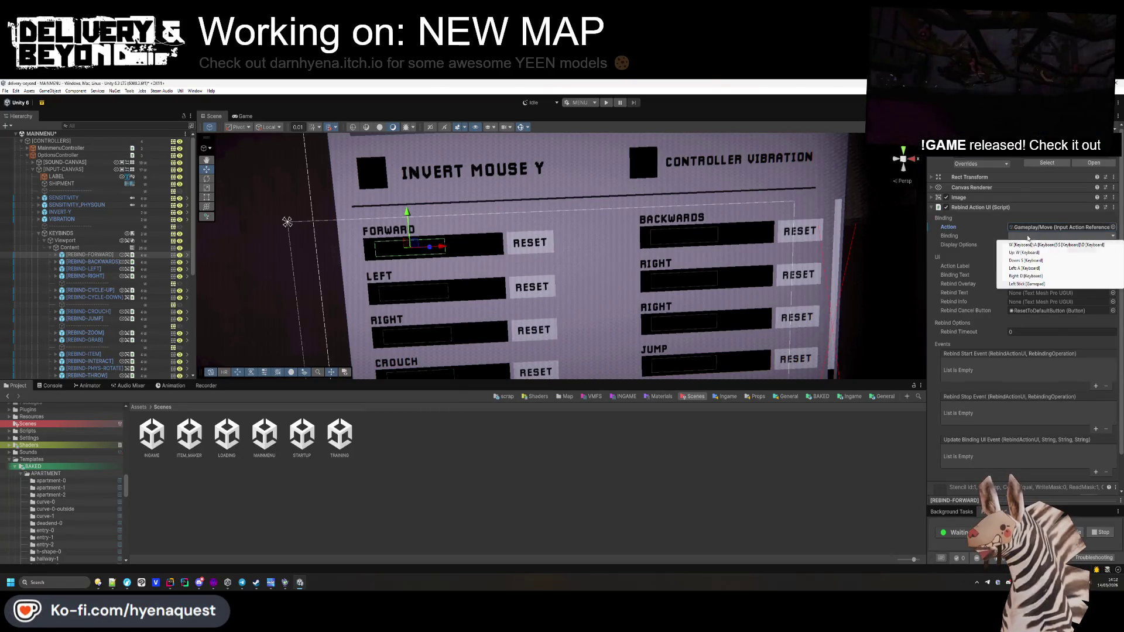
left_click(1028, 252)
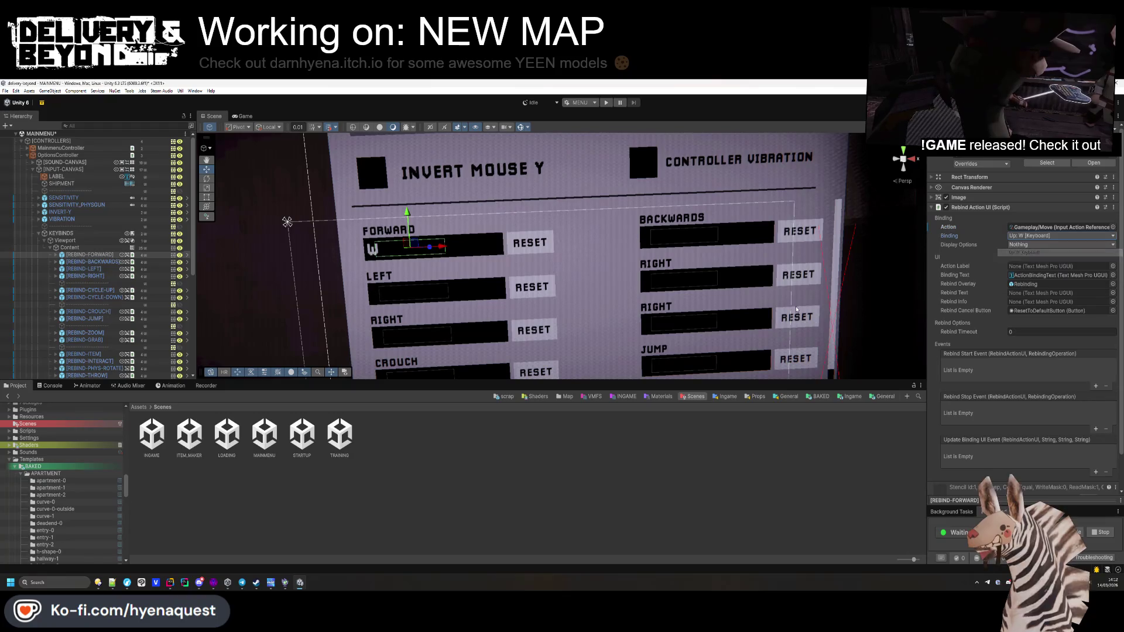
Step: Bind REBIND-BACKWARDS to Gameplay/Move with the Down: S binding
left_click(87, 262)
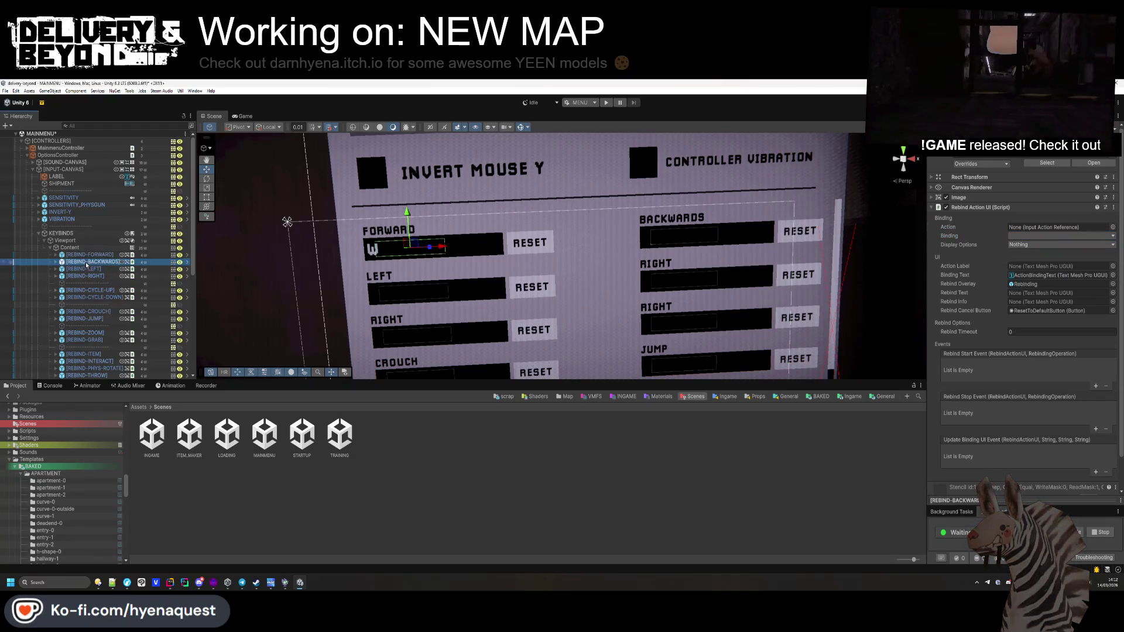
left_click(1113, 227)
type("move")
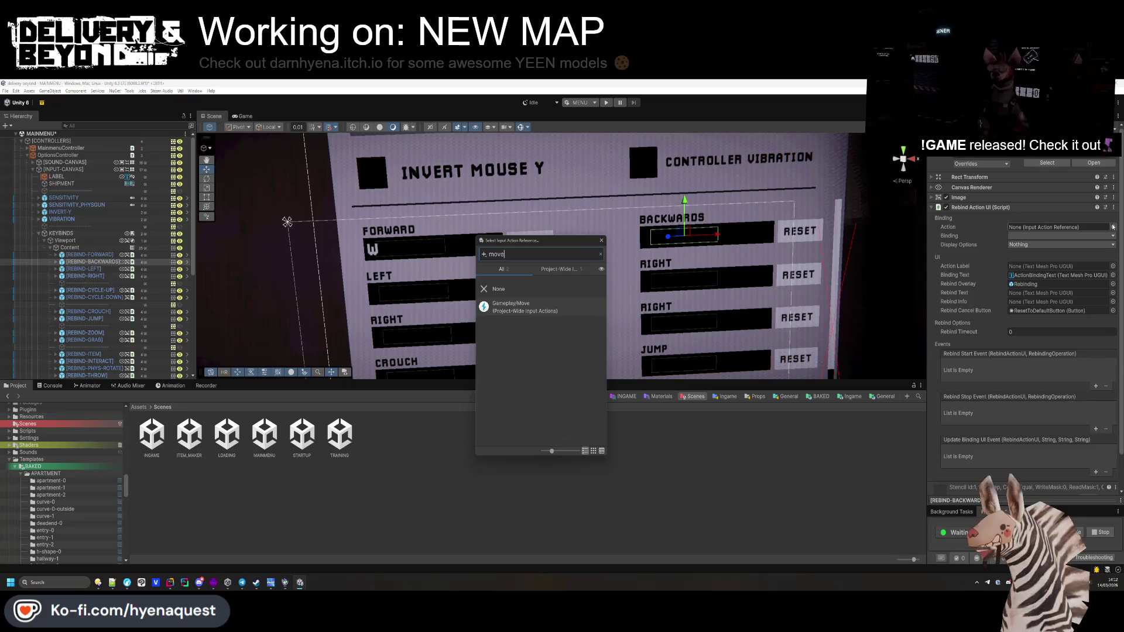
double_click(523, 310)
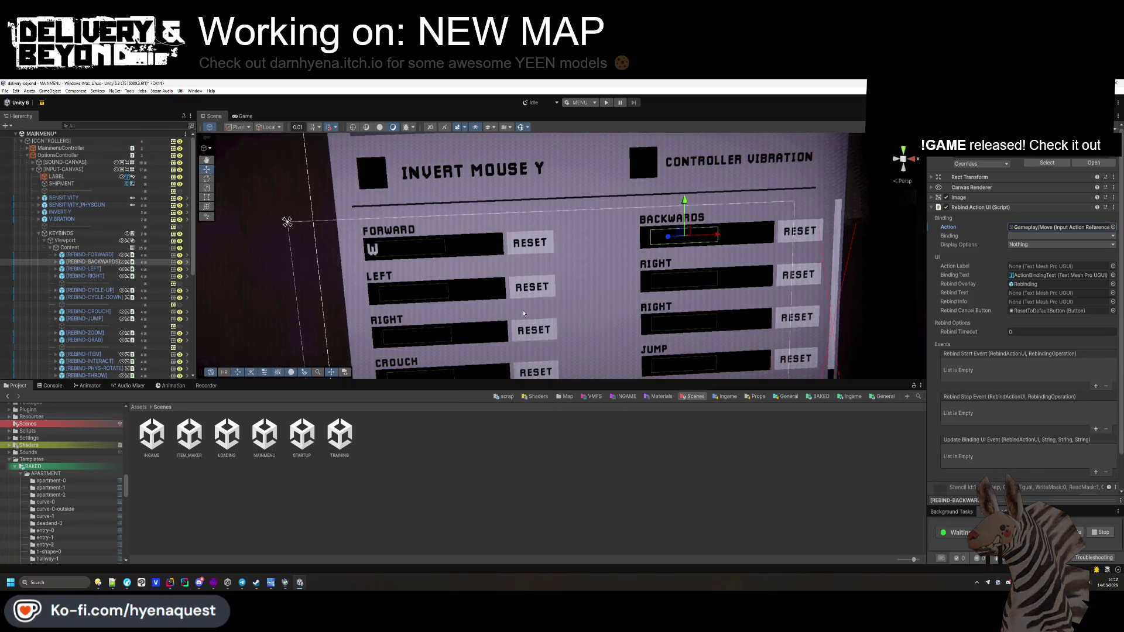
left_click(1025, 236)
left_click(1022, 261)
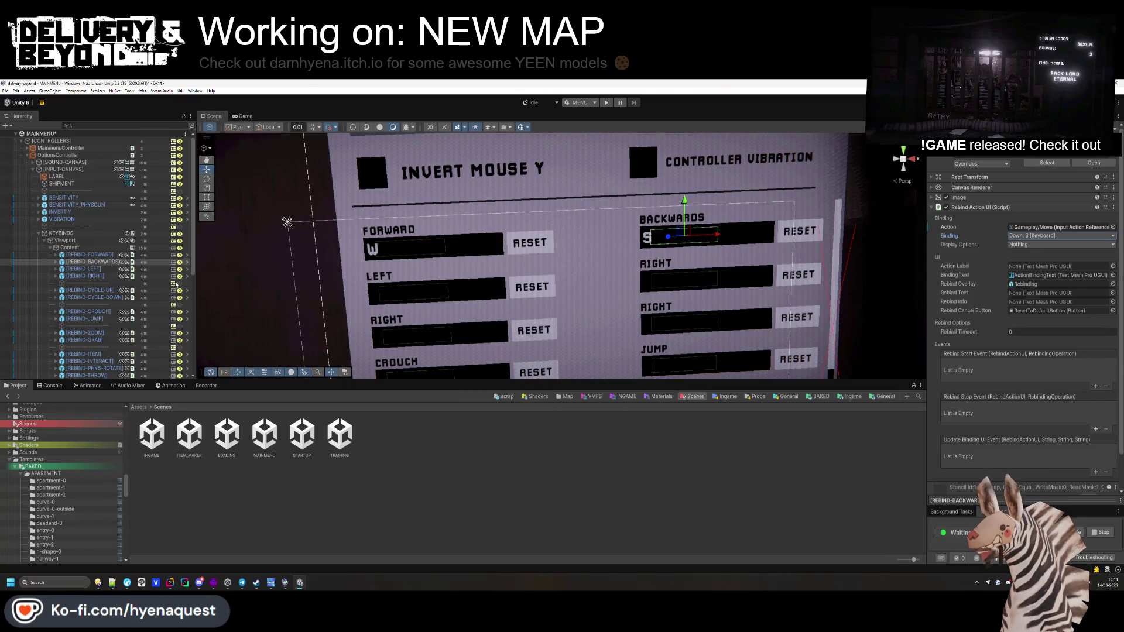
Step: Bind REBIND-LEFT to Gameplay/Move with the Left: A binding
left_click(94, 268)
left_click(1112, 227)
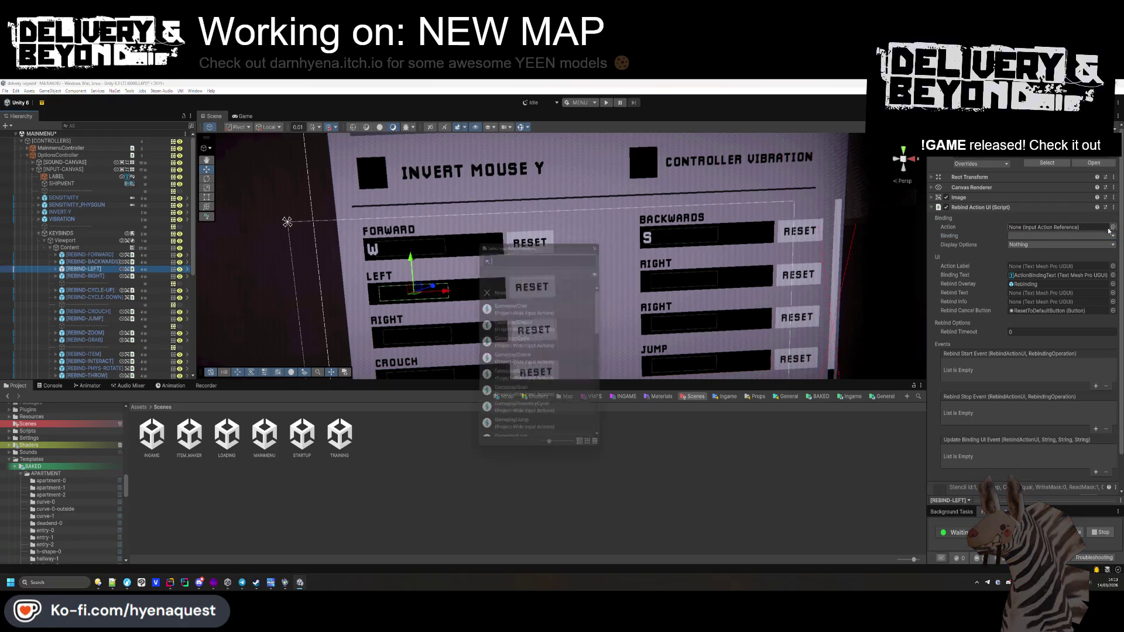
type("move")
double_click(521, 307)
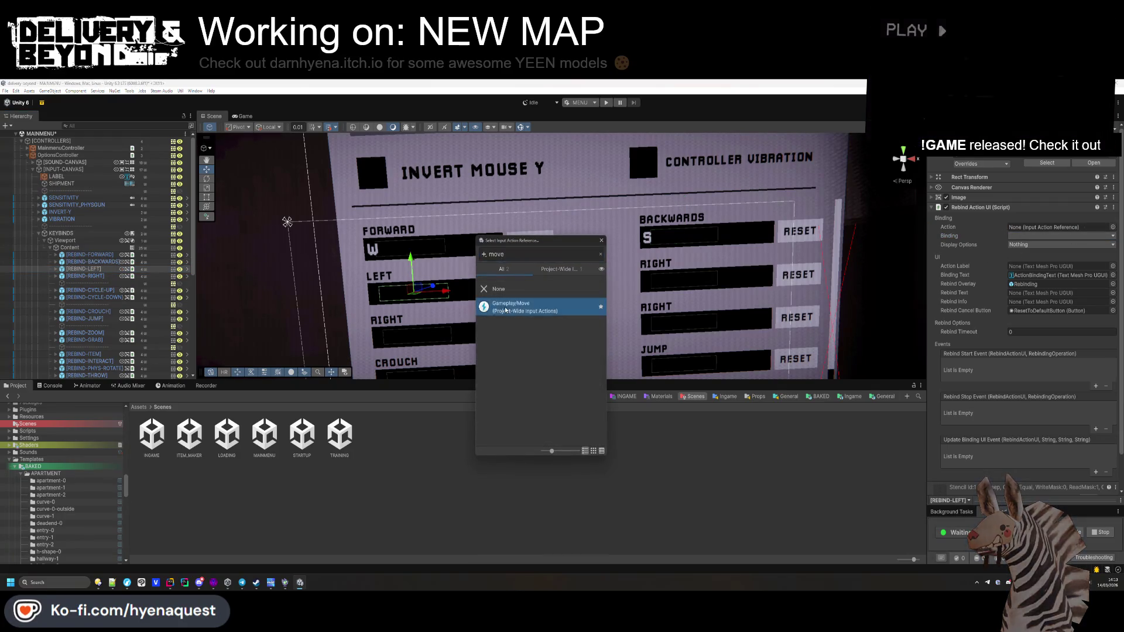
left_click(1048, 236)
left_click(1030, 268)
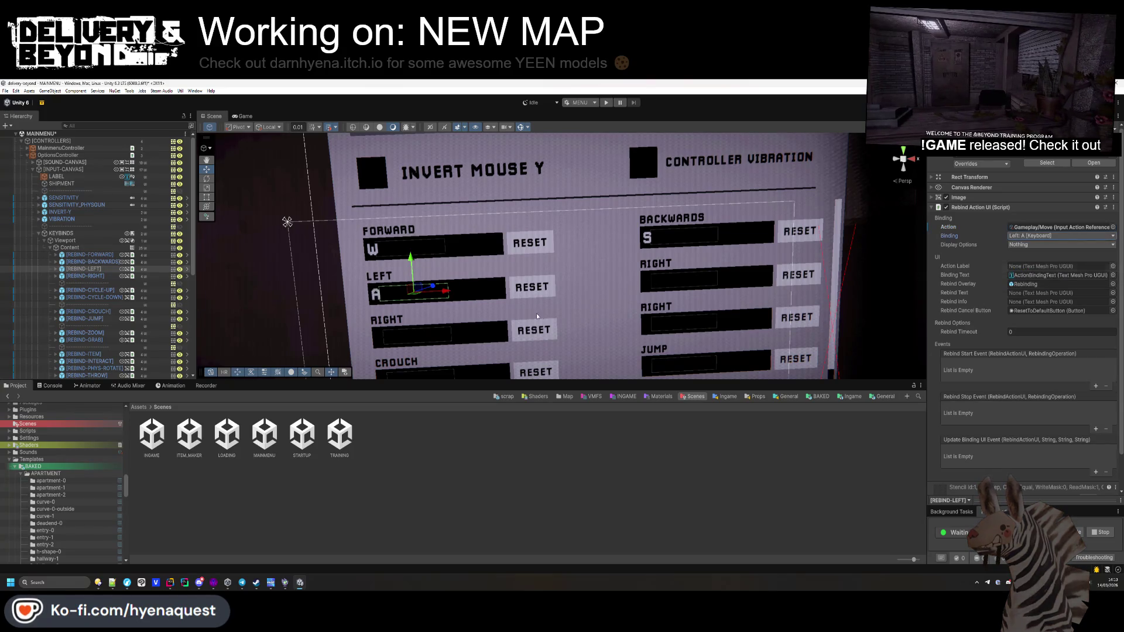
left_click(170, 276)
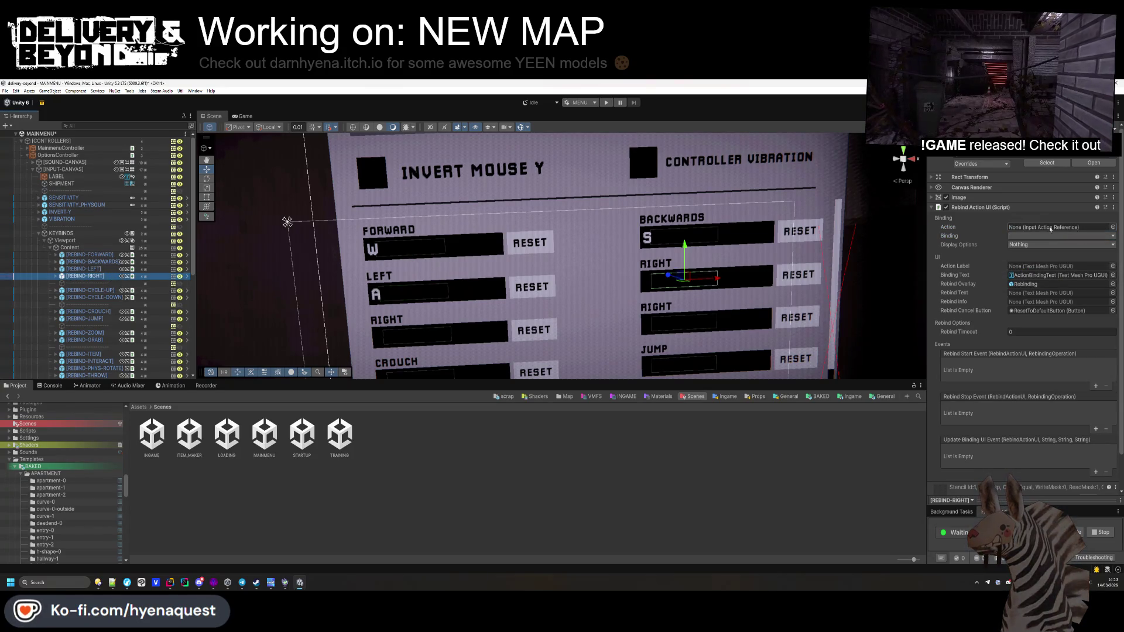
Step: Bind REBIND-RIGHT to Gameplay/Move, Right: D, leaving display options at Nothing
left_click(1111, 227)
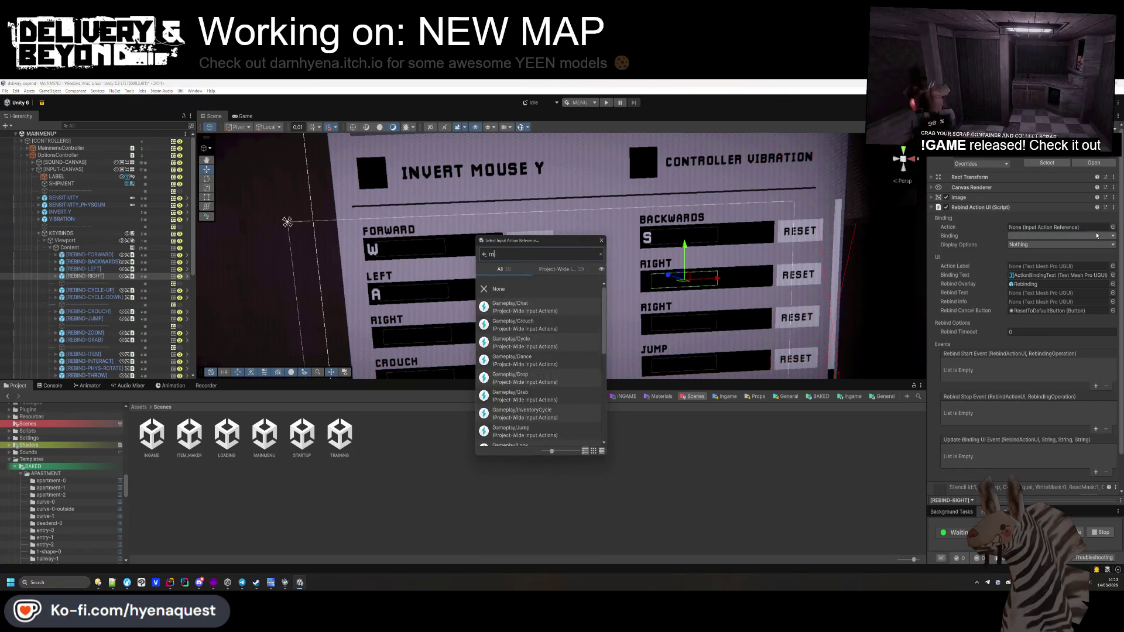
type("ove")
double_click(515, 307)
left_click(1060, 235)
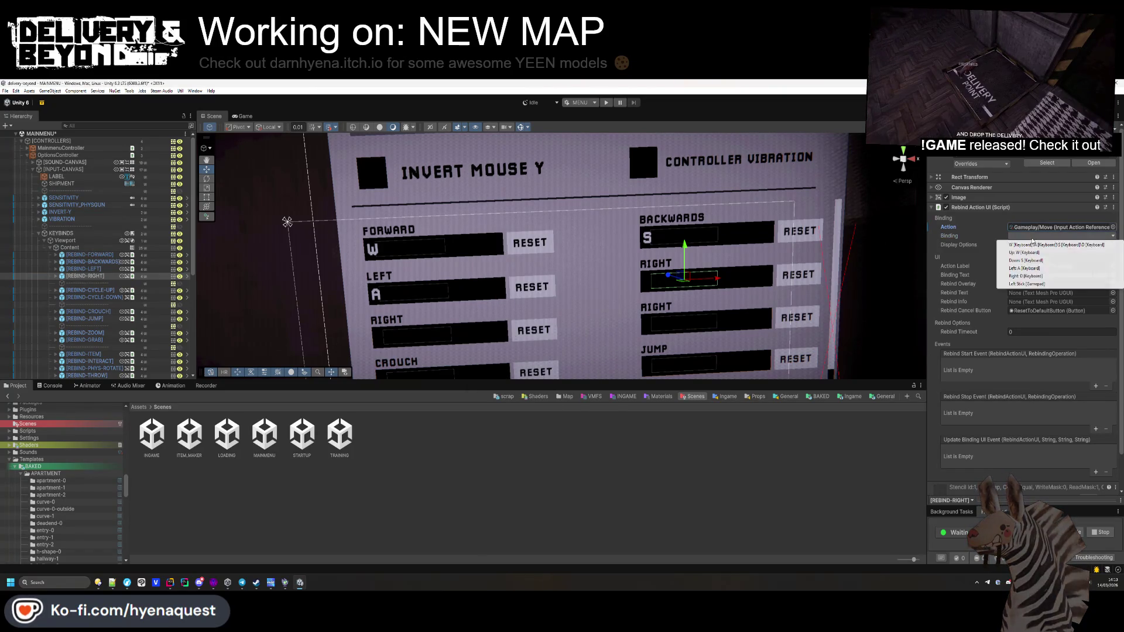
left_click(1038, 276)
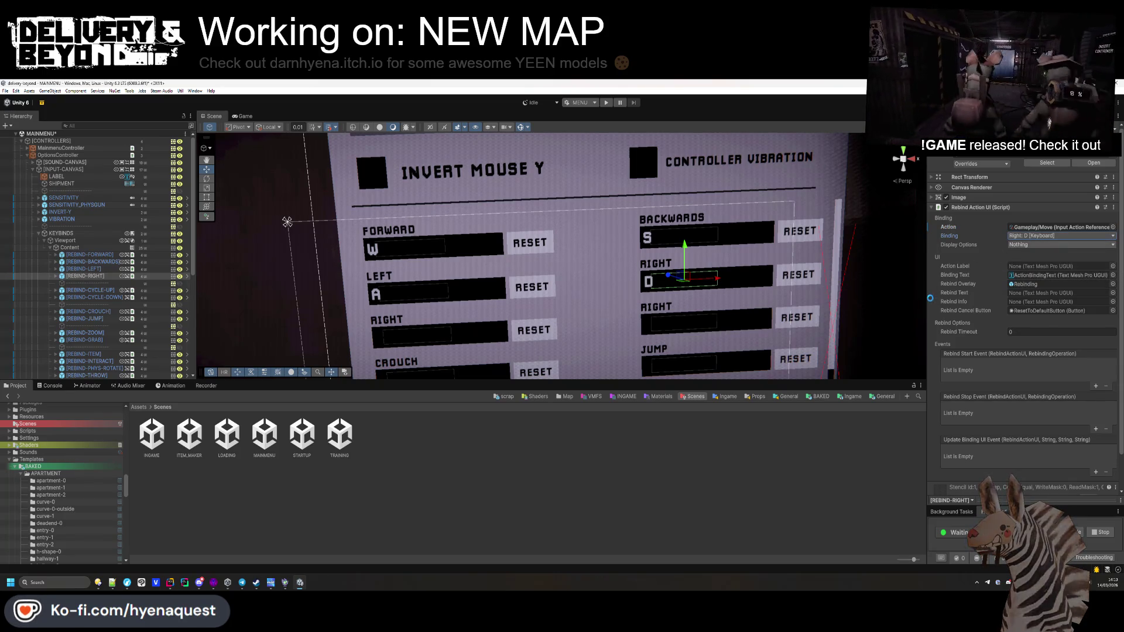
left_click(1028, 244)
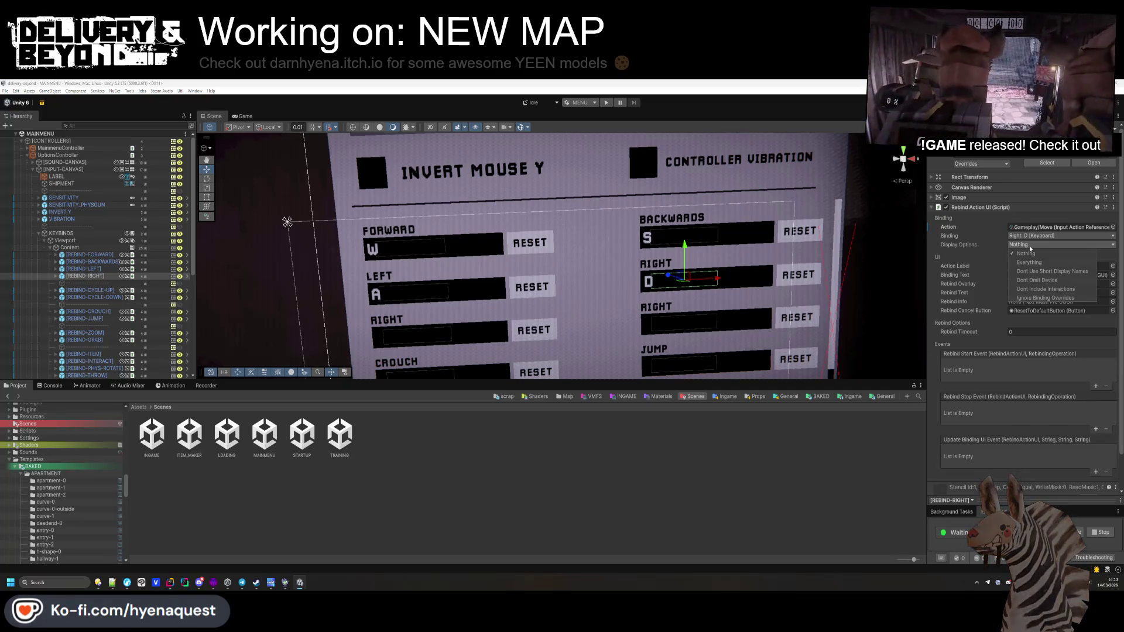
left_click(1013, 246)
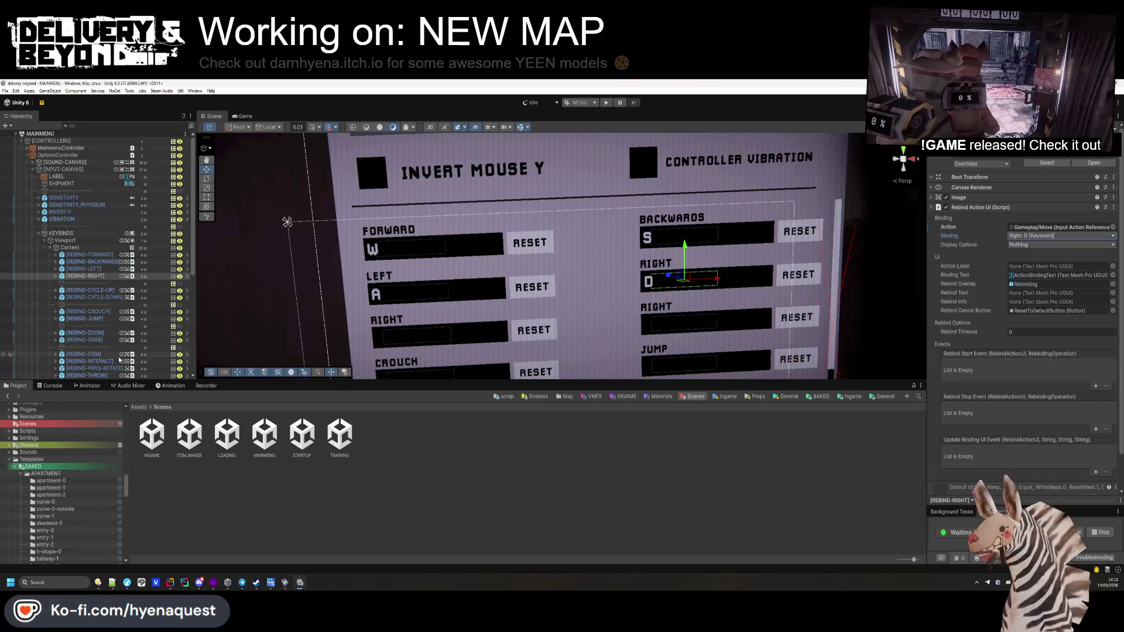
Step: Bind REBIND-CYCLE-UP to Gameplay/Cycle with Scroll [Mouse], display options at Nothing
left_click(82, 290)
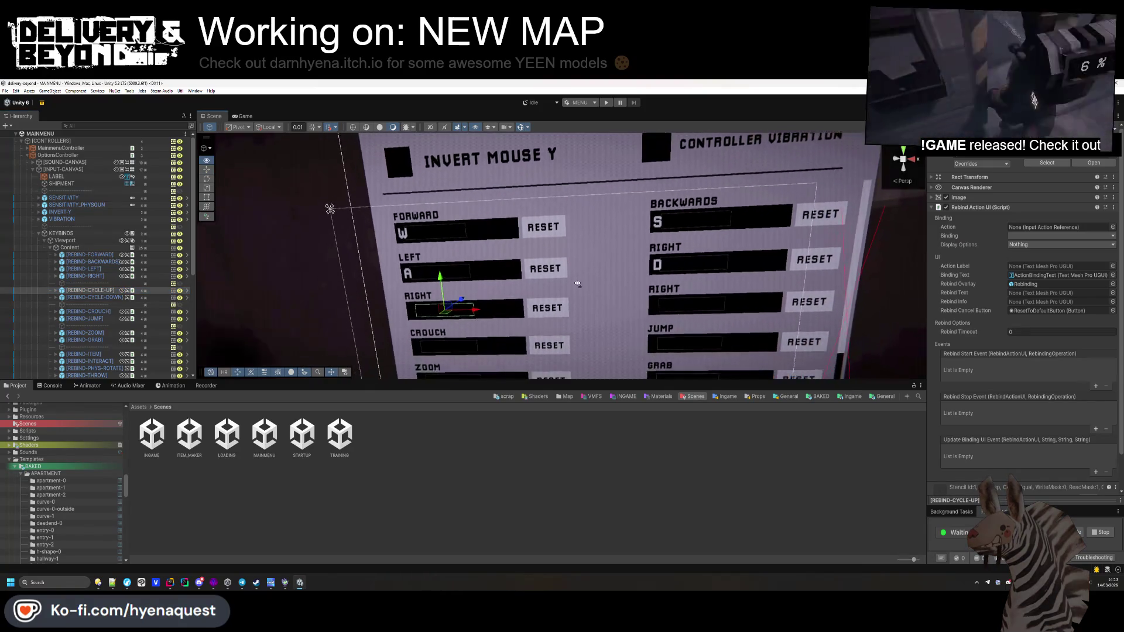
left_click(1112, 227)
type("cycl")
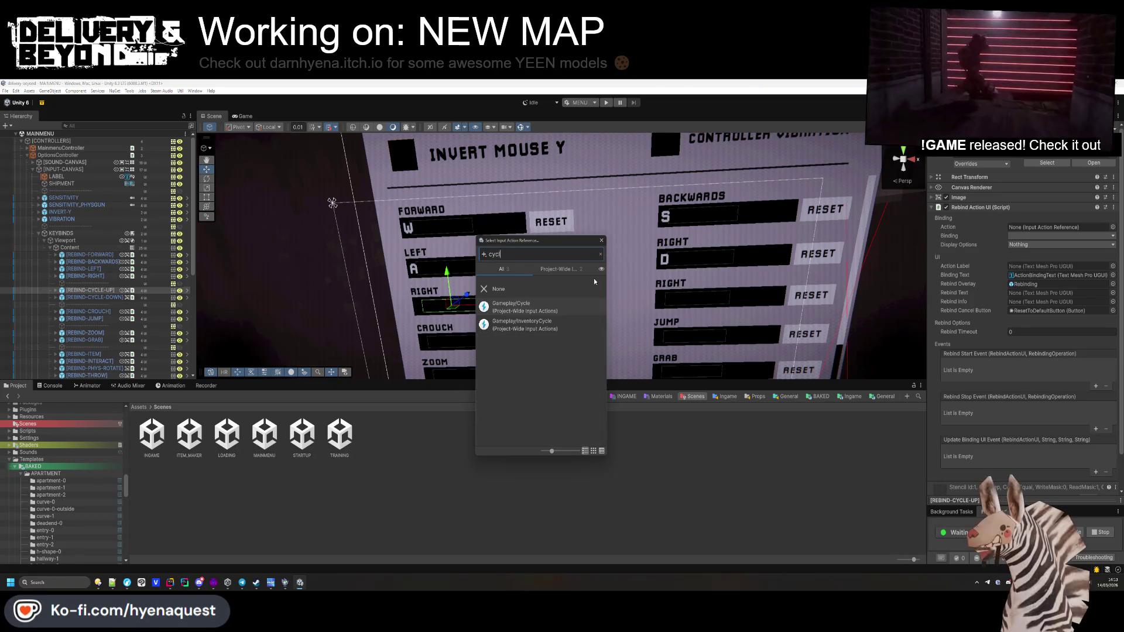
double_click(585, 306)
left_click(1034, 236)
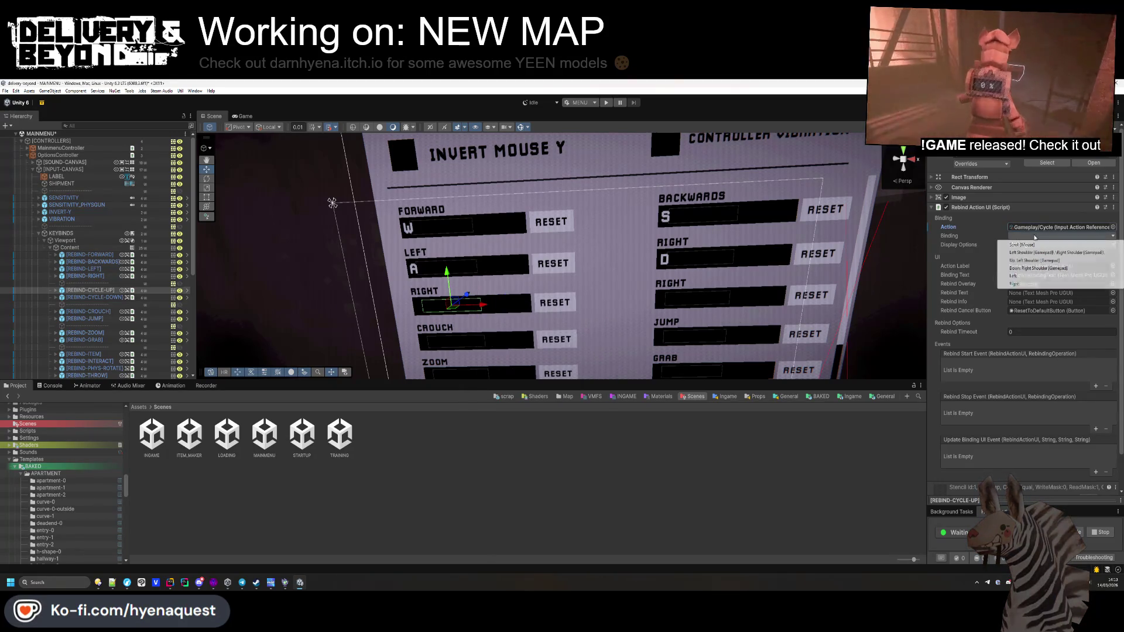
left_click(1032, 246)
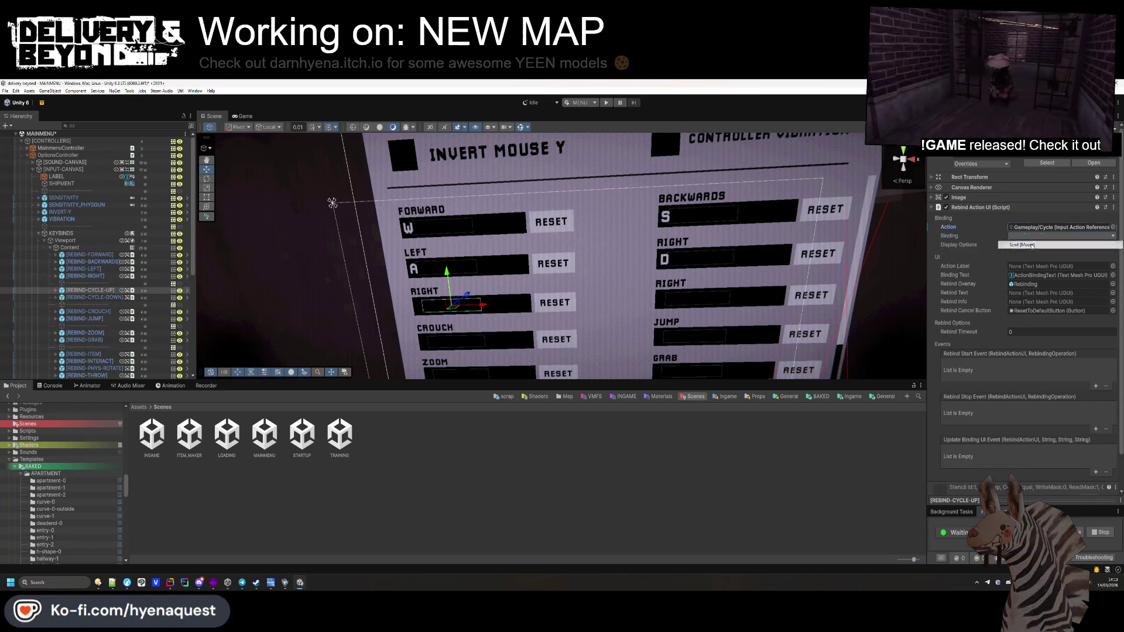
left_click(1032, 246)
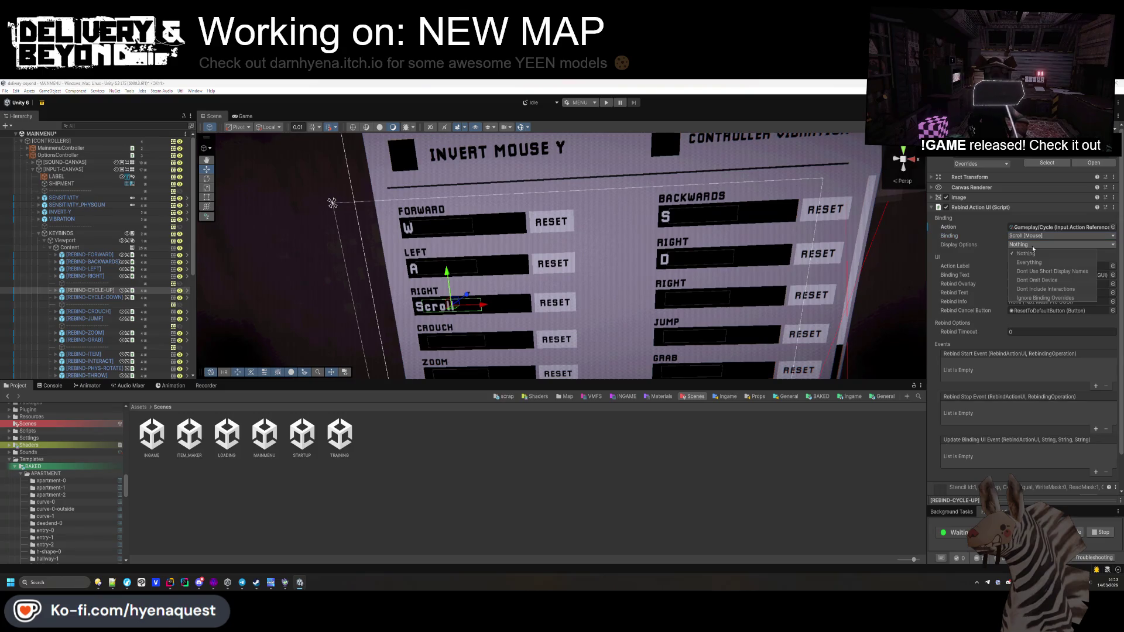
left_click(1022, 252)
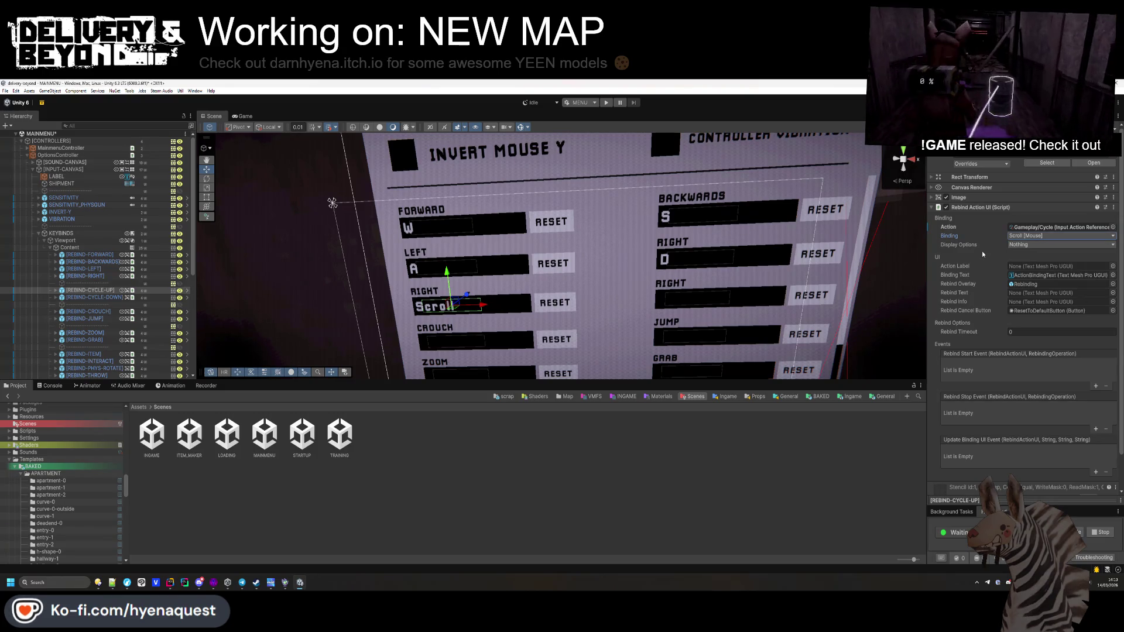
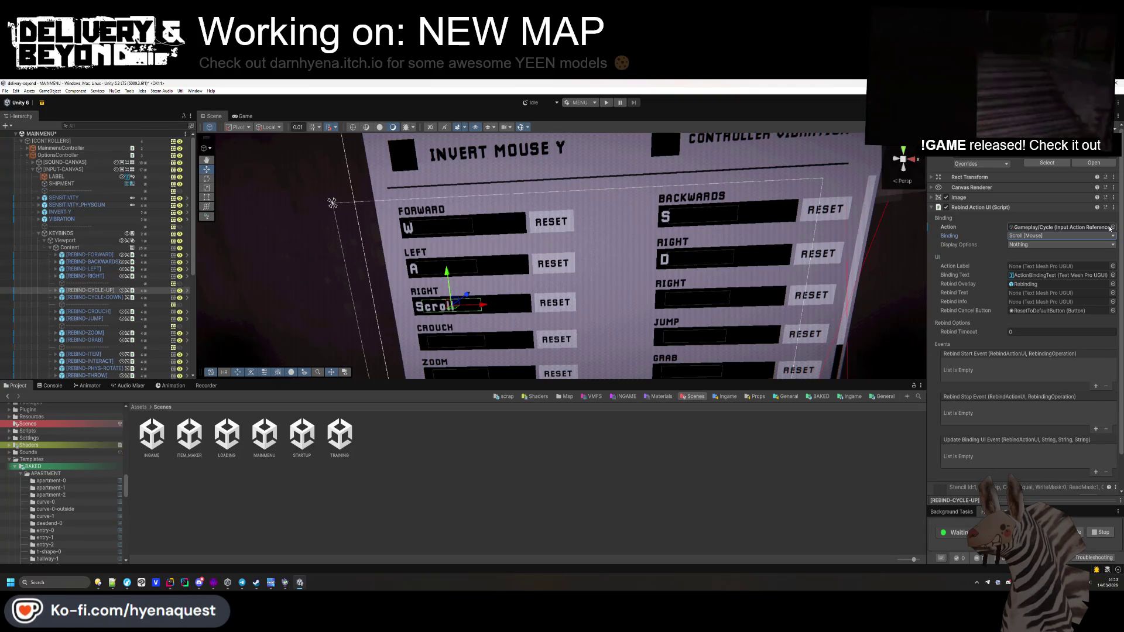
Step: Delete the cycle-down, cycle-up and separator rows, then undo to restore them
left_click(88, 297)
key("Delete")
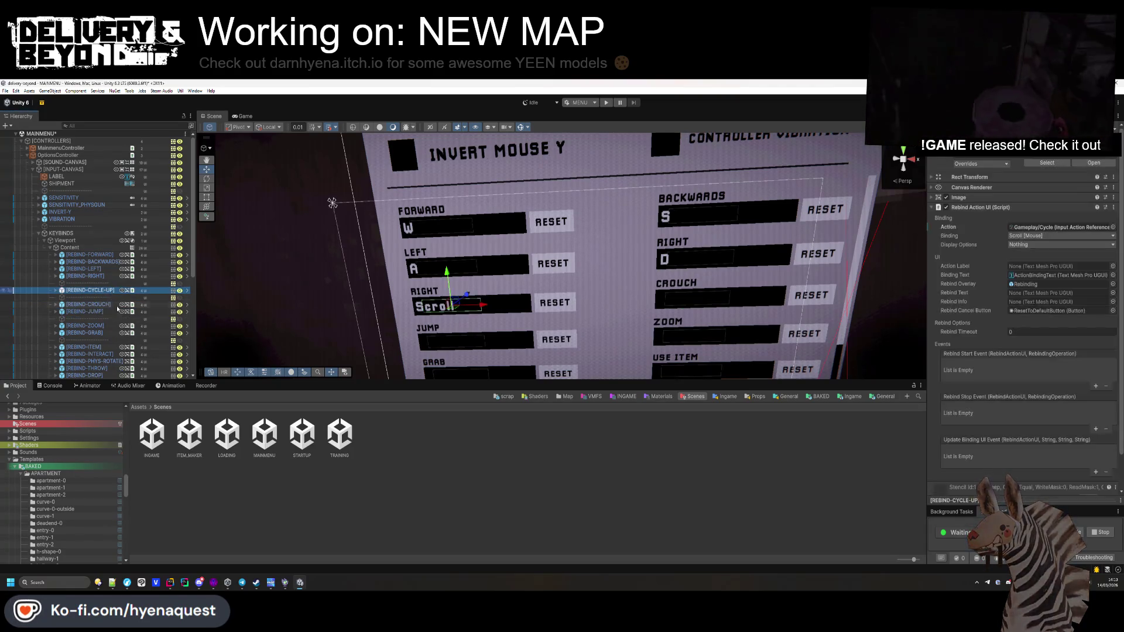
key("Delete")
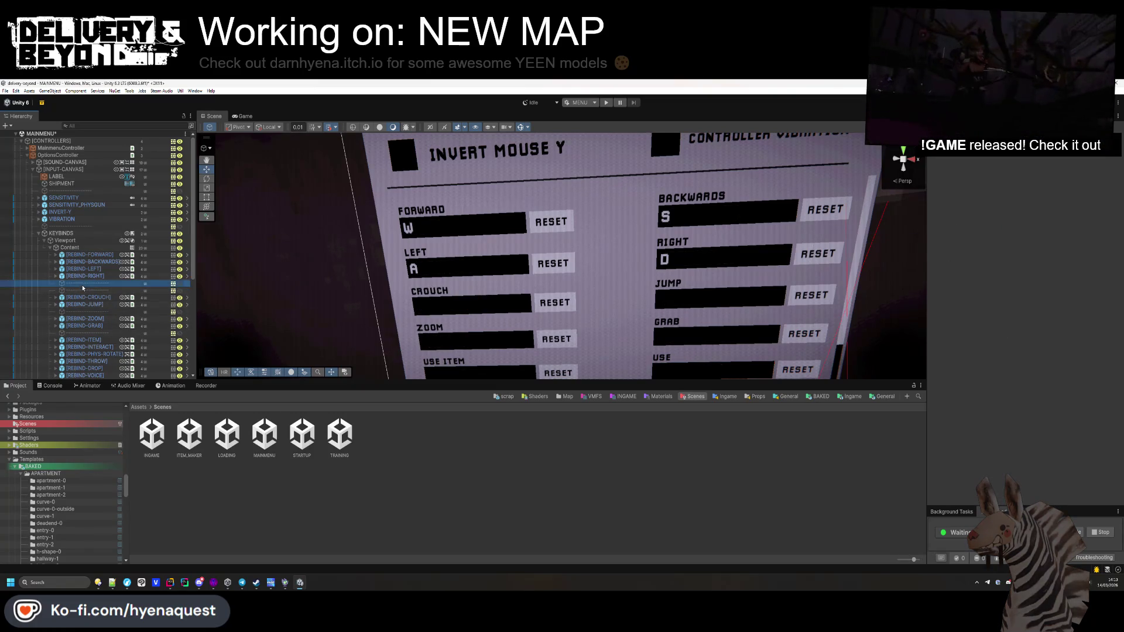
key("Delete")
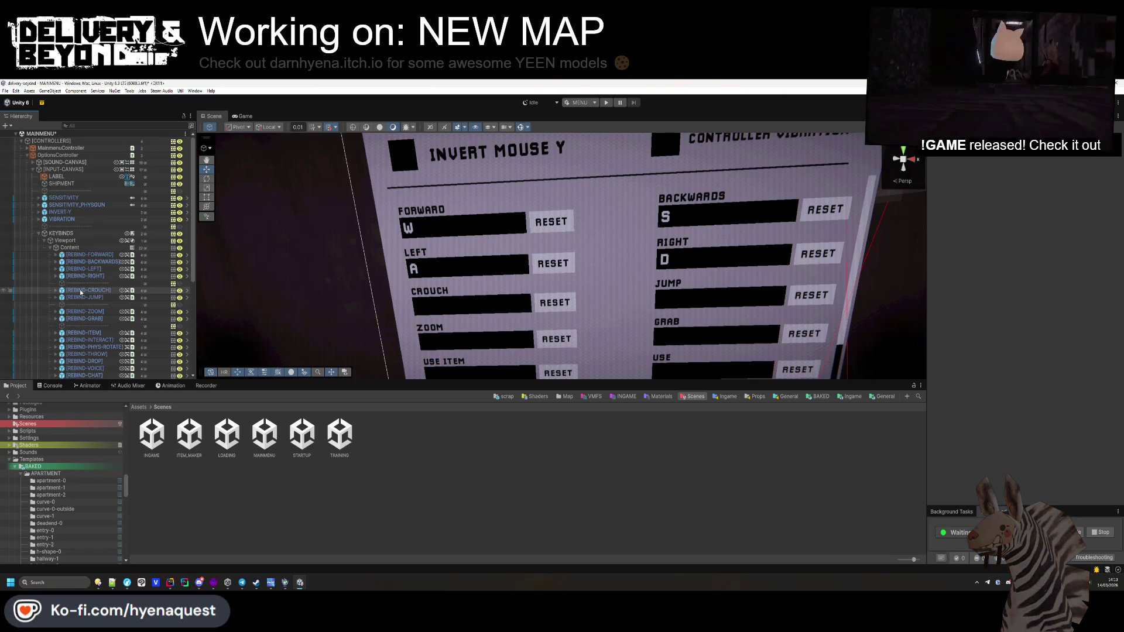
key("ctrl+z")
key("ctrl+z")
key("ctrl+z")
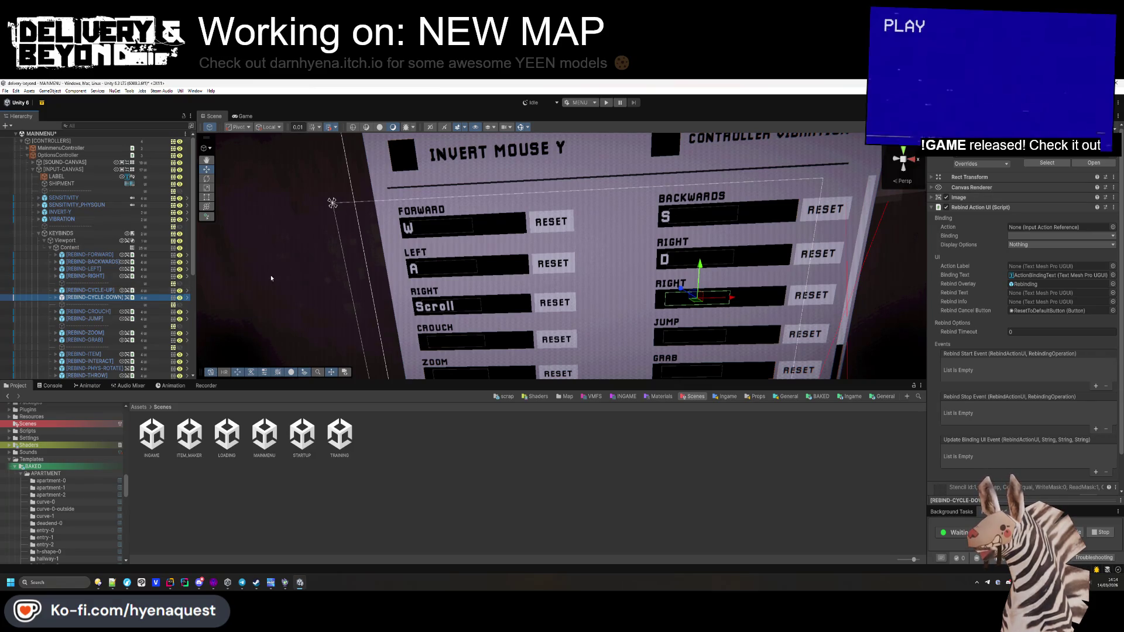
Step: Open the Controls input actions asset through REBIND-CYCLE-UP's Action reference
key("Up")
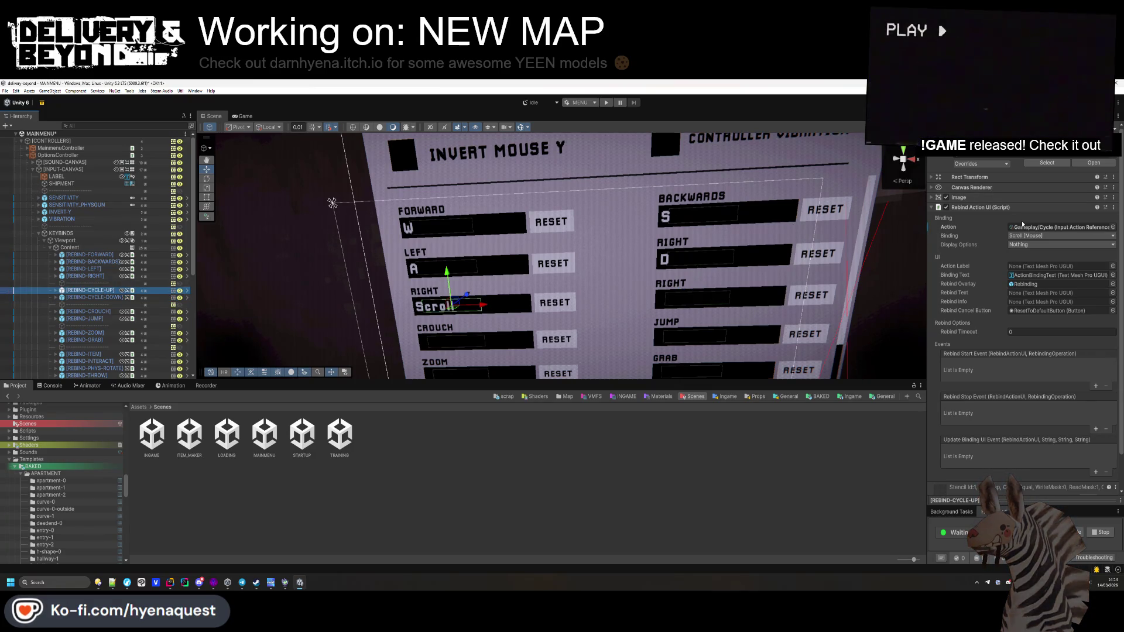
double_click(1022, 224)
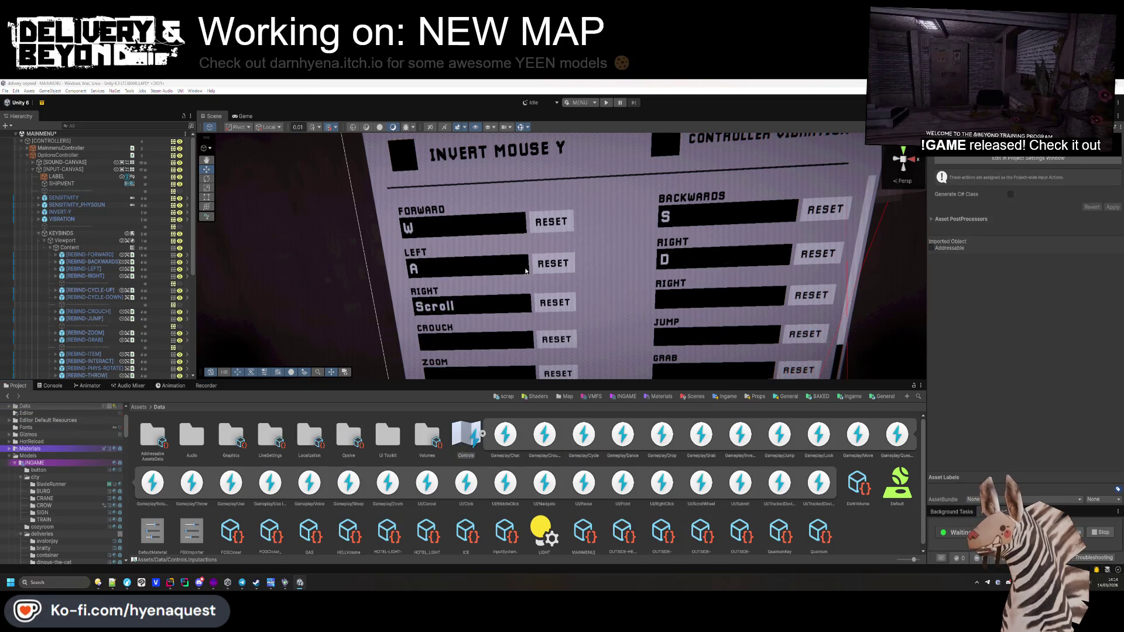
double_click(466, 436)
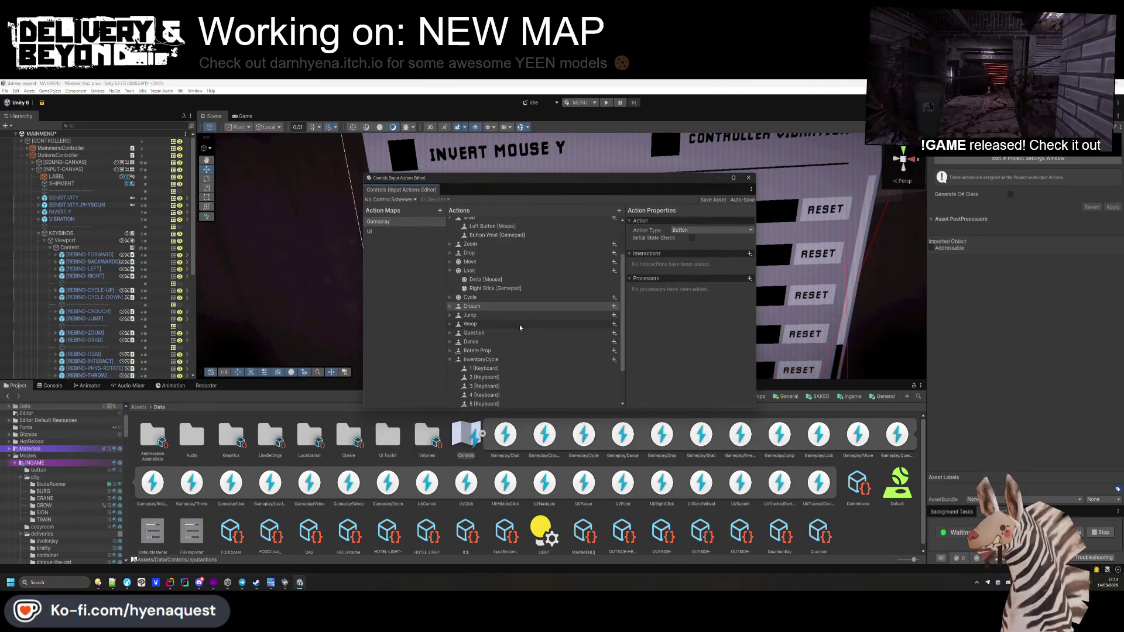
Step: Inspect the Cycle action's existing Scroll [Mouse] binding and its control path options
left_click(451, 305)
left_click(449, 297)
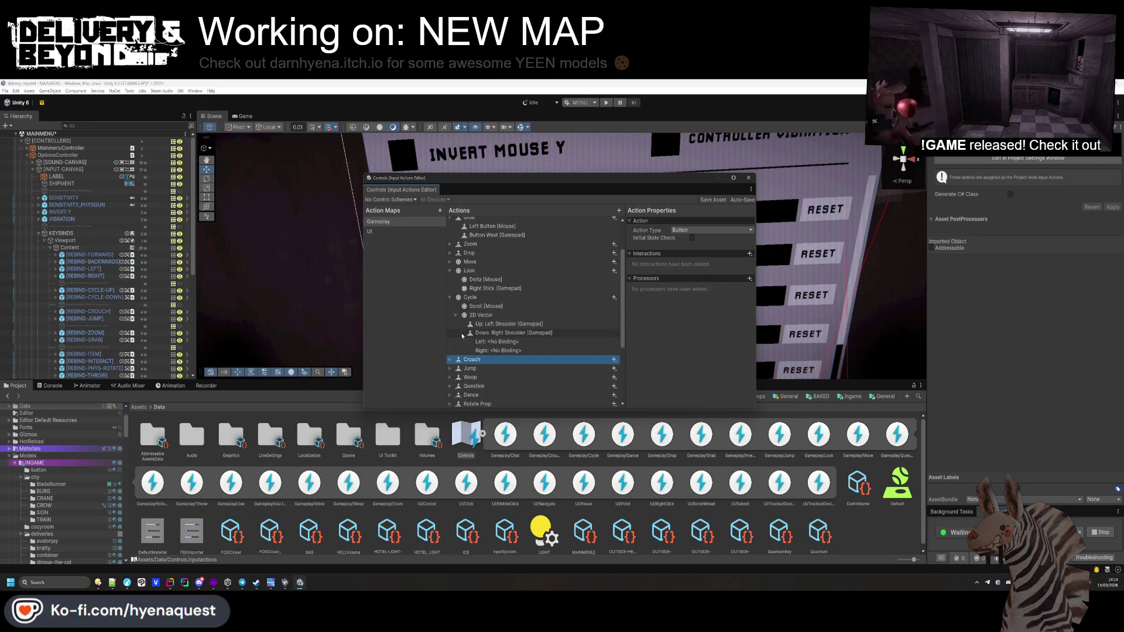
left_click(465, 308)
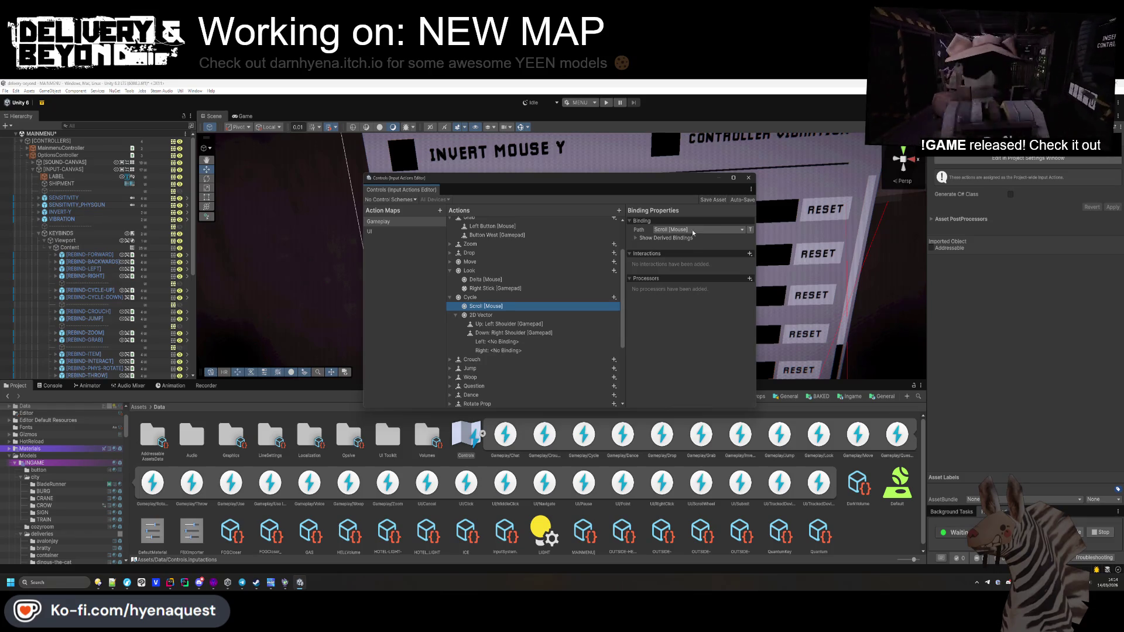
left_click(643, 238)
left_click(726, 230)
type("scroll")
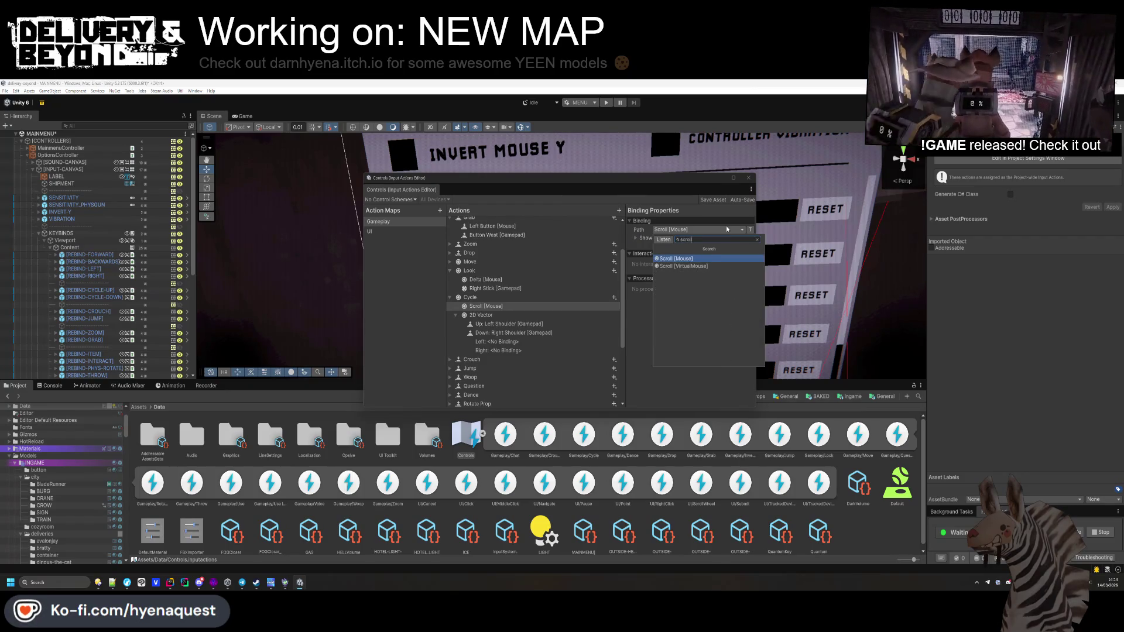
key("Escape")
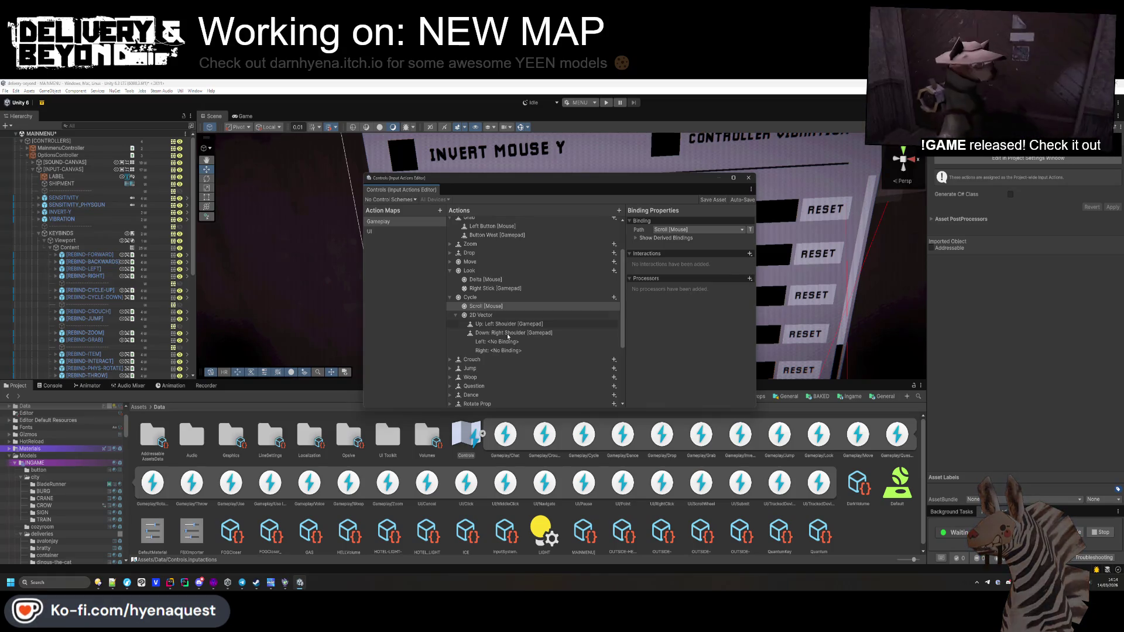
Step: Add a 2D Vector composite to Cycle with Up on Scroll/Up and Down on Scroll/Down [Mouse]
left_click(481, 300)
left_click(613, 297)
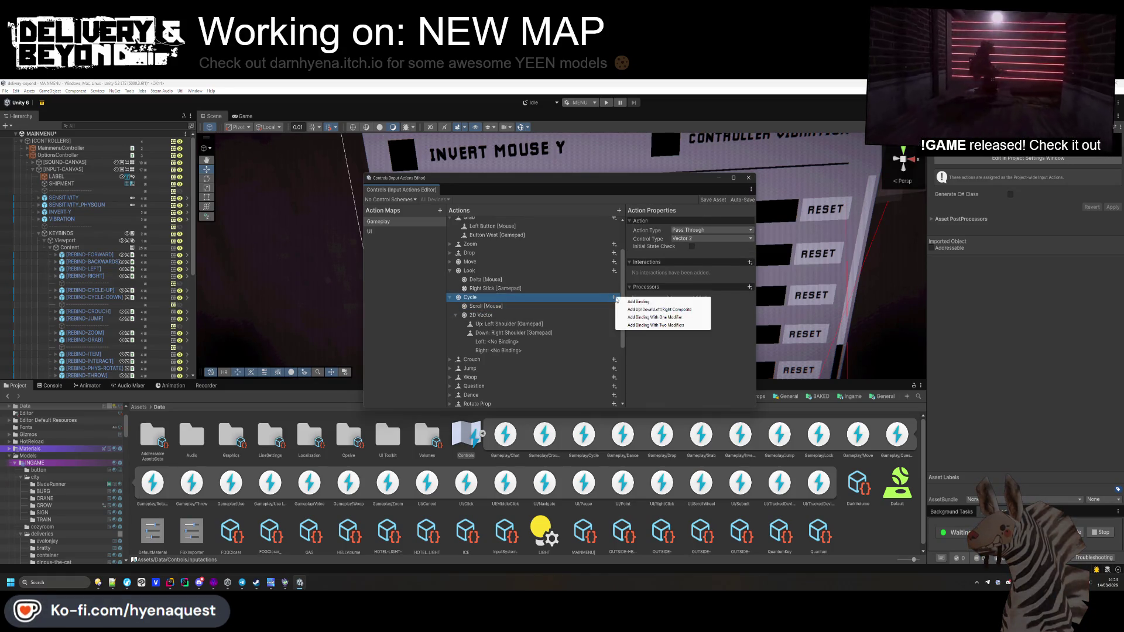
left_click(644, 310)
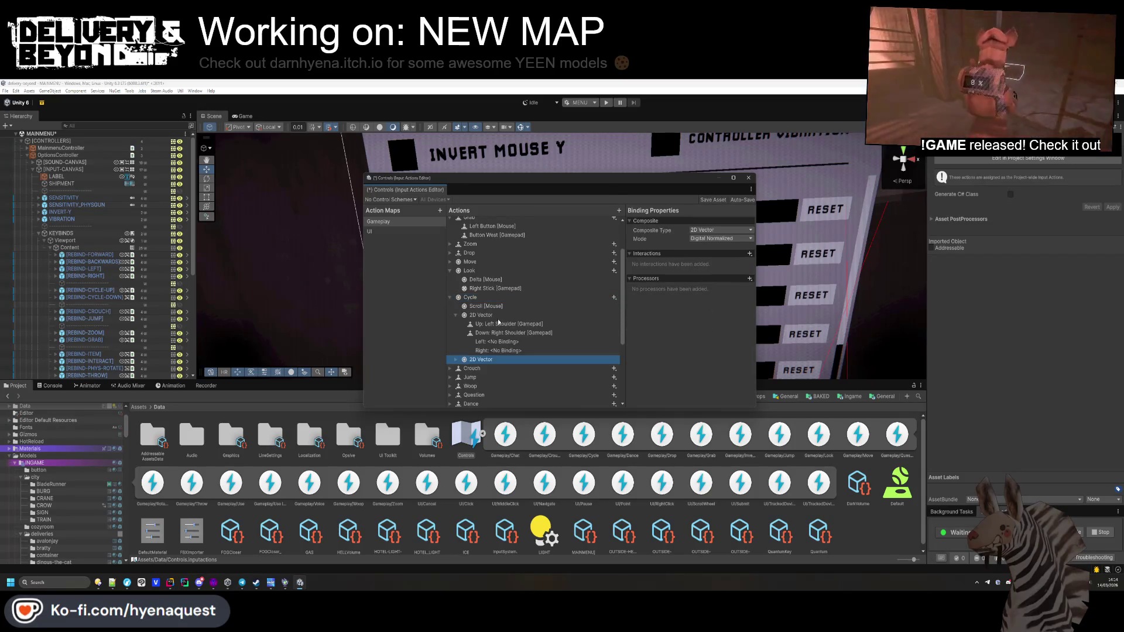
left_click_drag(479, 358, 483, 316)
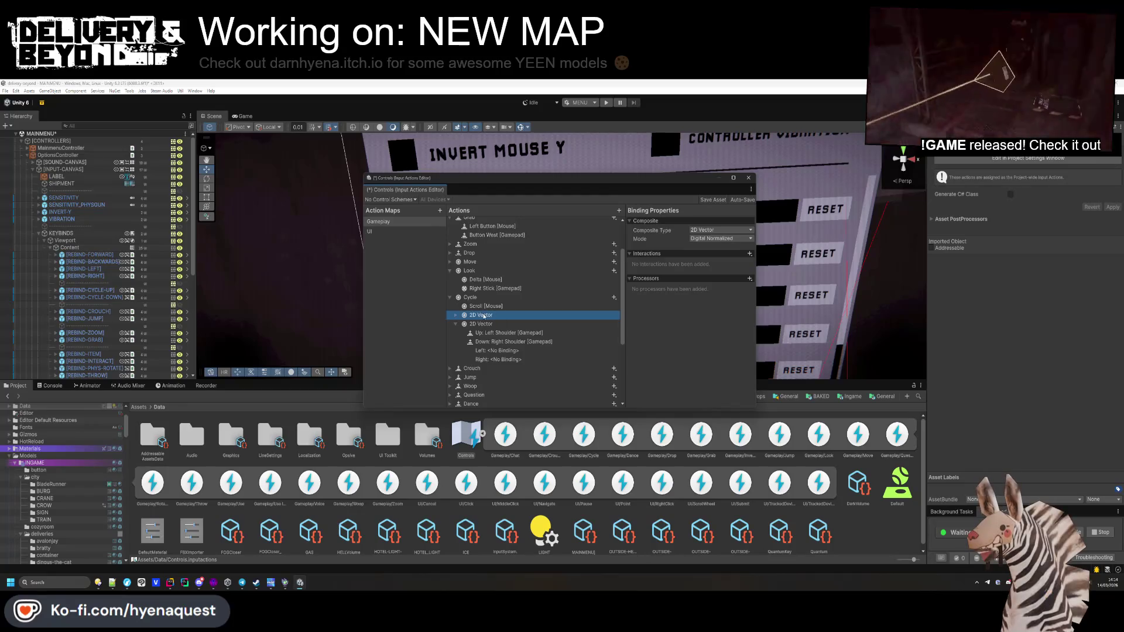
left_click(456, 315)
left_click(699, 230)
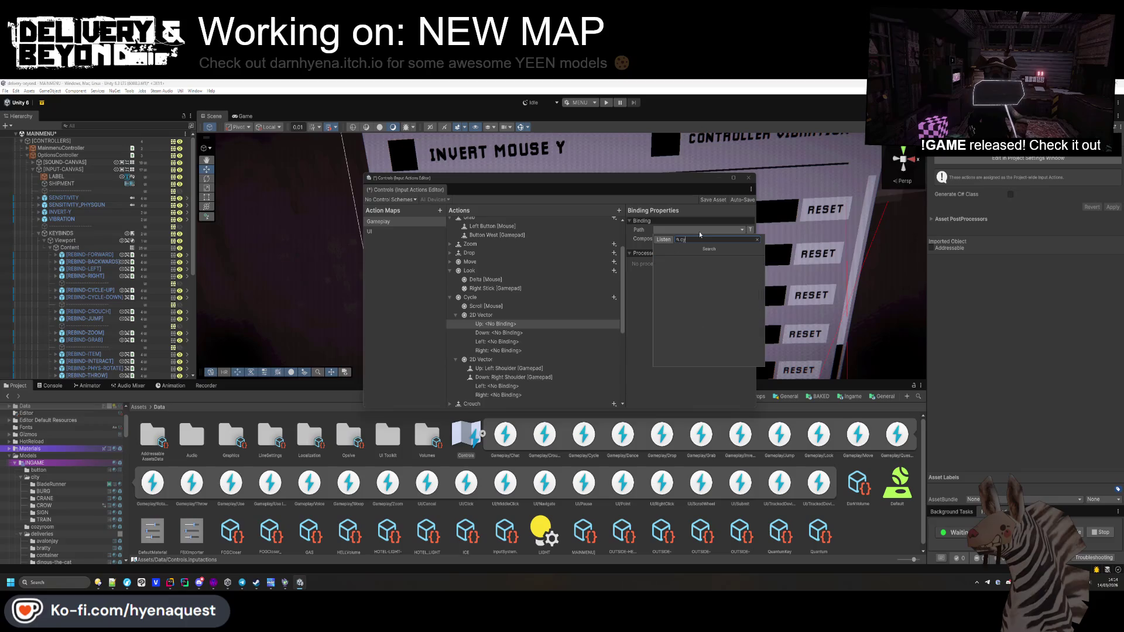
type("scrol")
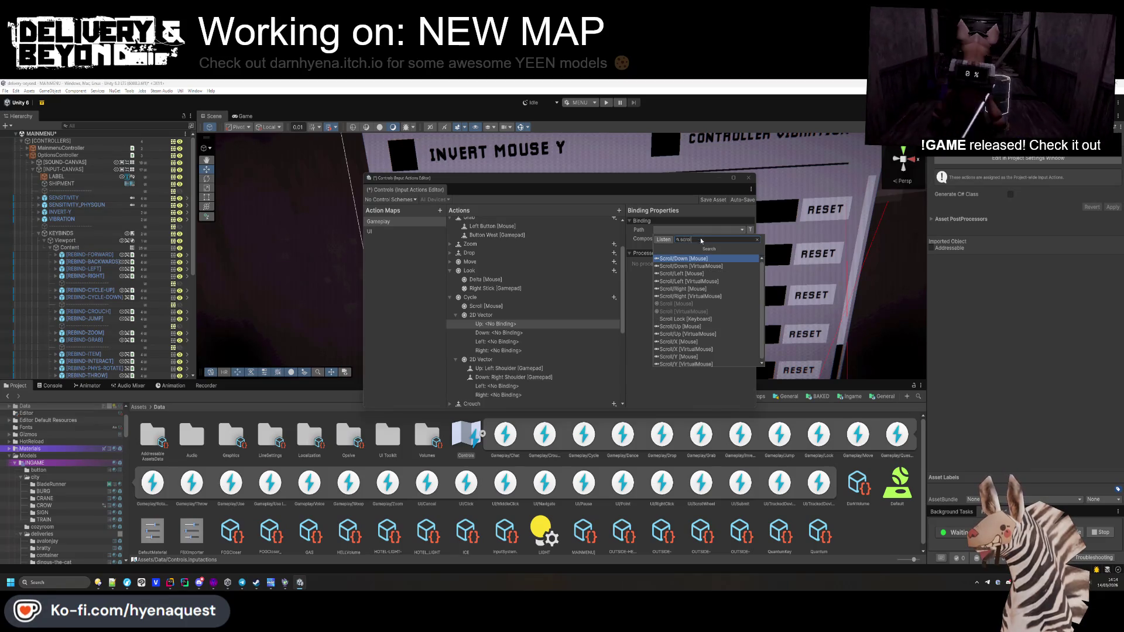
left_click(701, 327)
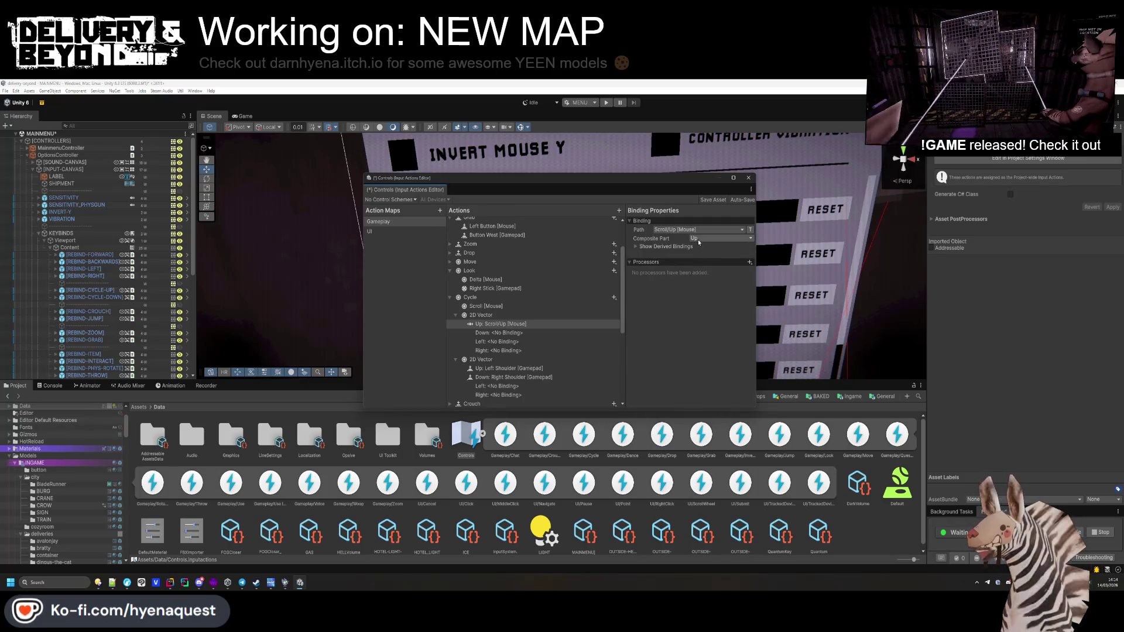
left_click(502, 333)
left_click(662, 230)
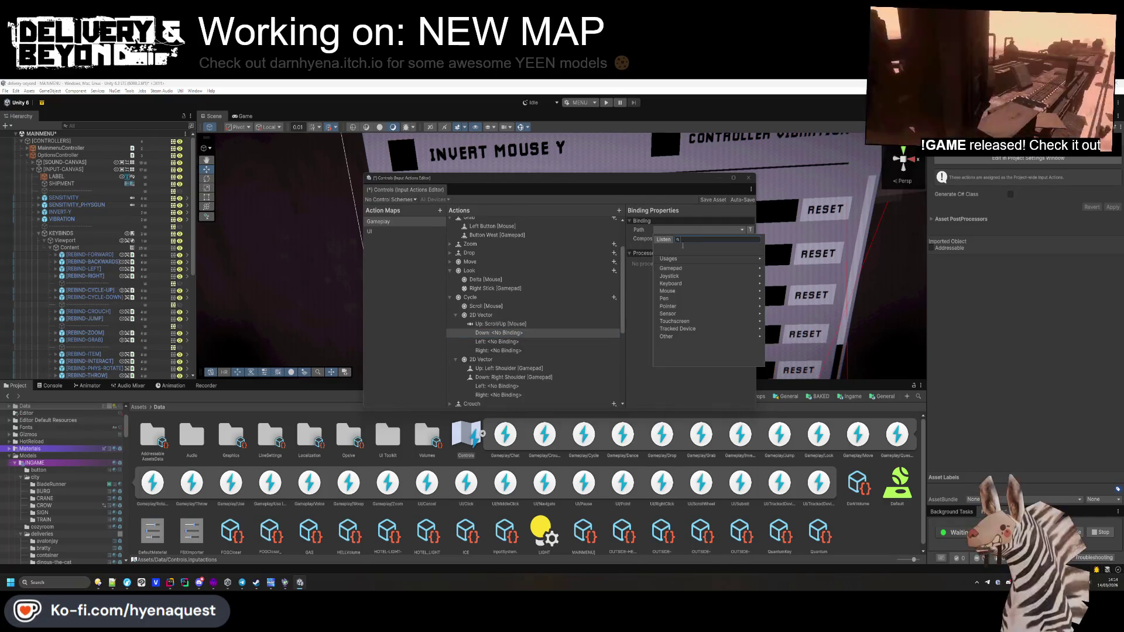
type("scroll")
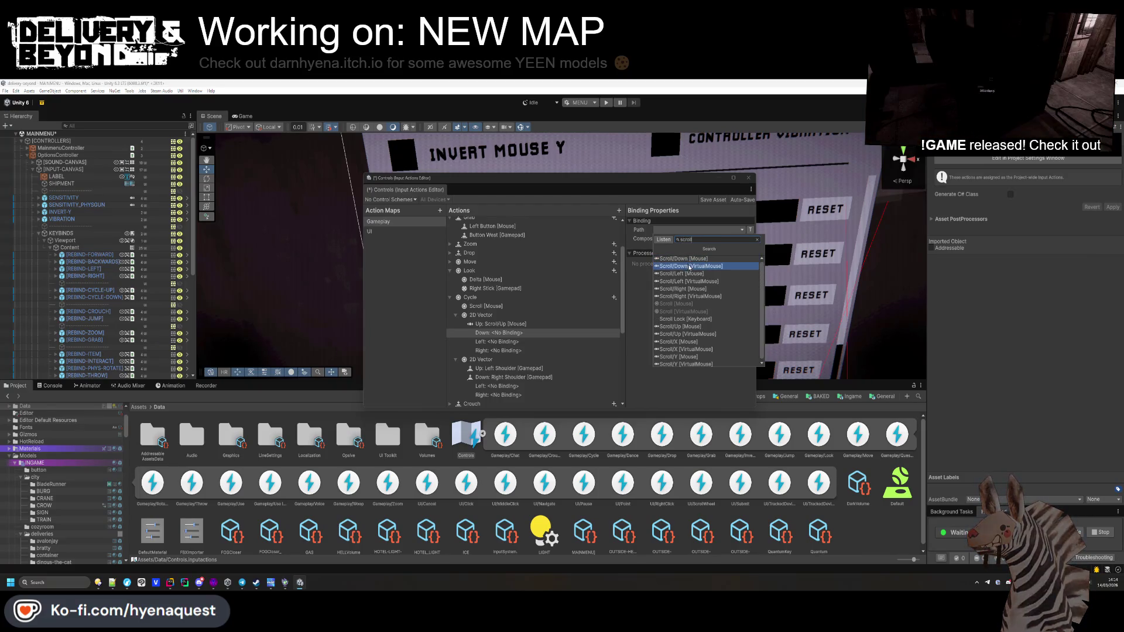
left_click(681, 259)
Step: Delete the old Scroll [Mouse] binding and close the Input Actions Editor
left_click(531, 334)
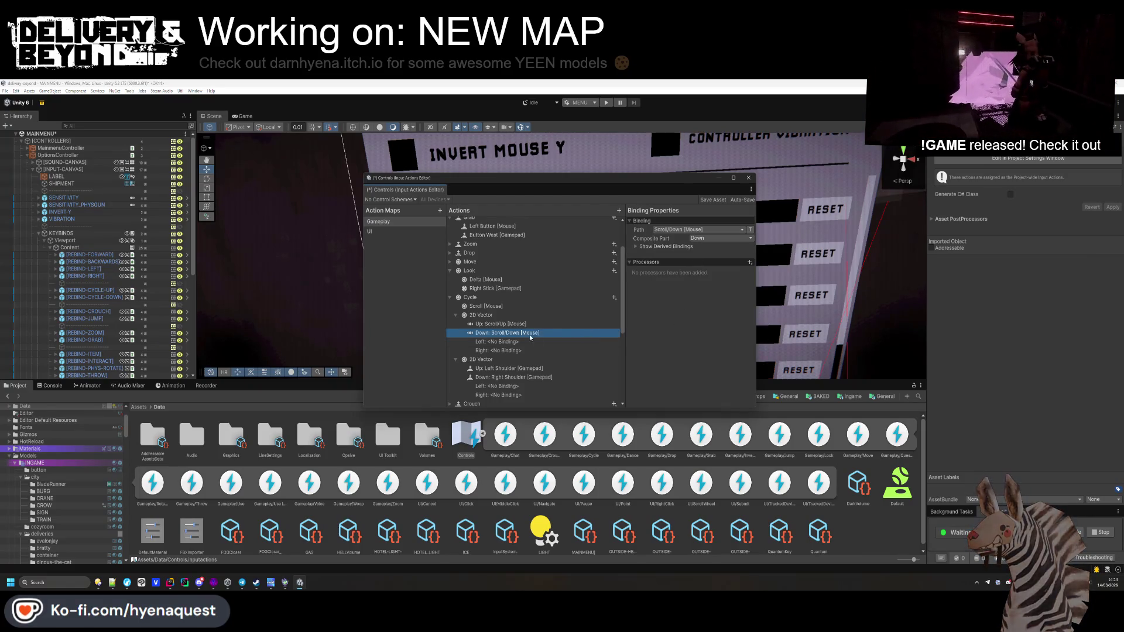
left_click(491, 307)
key("Delete")
left_click(547, 308)
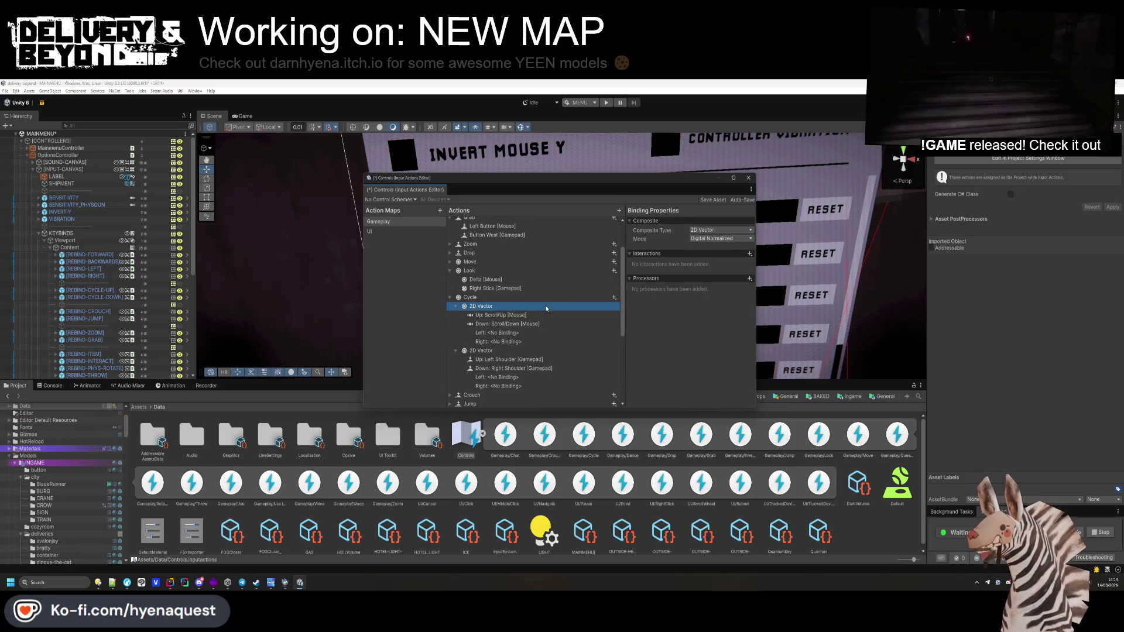
left_click(456, 307)
left_click(456, 316)
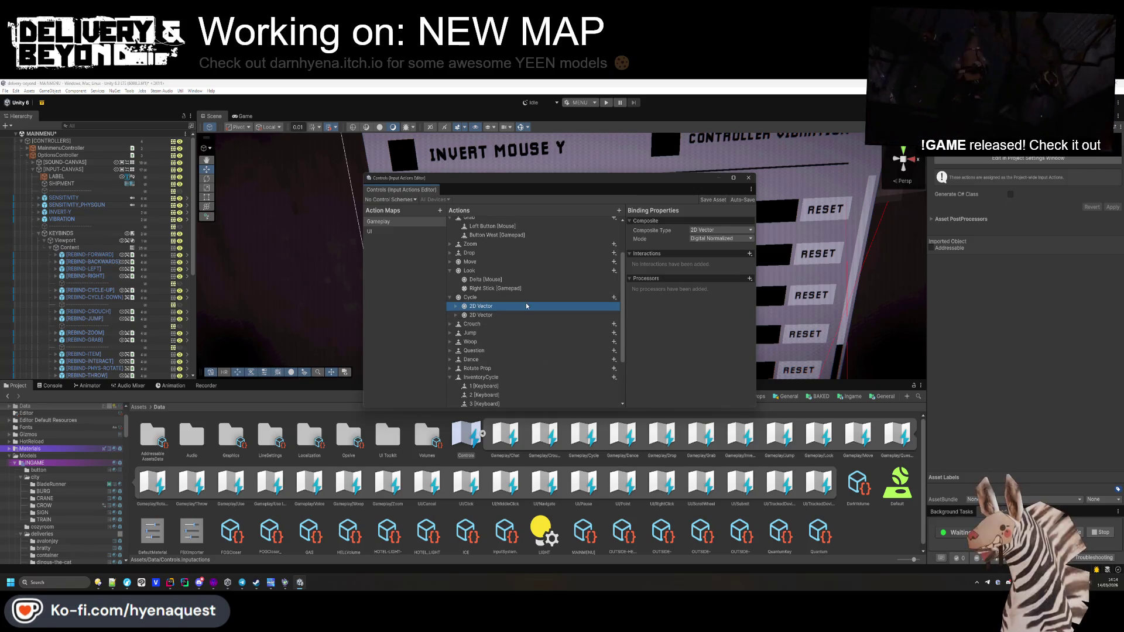
left_click(749, 178)
Step: Set cycle-up to Scroll Up, and cycle-down to Gameplay/Cycle with Scroll Down
left_click(92, 291)
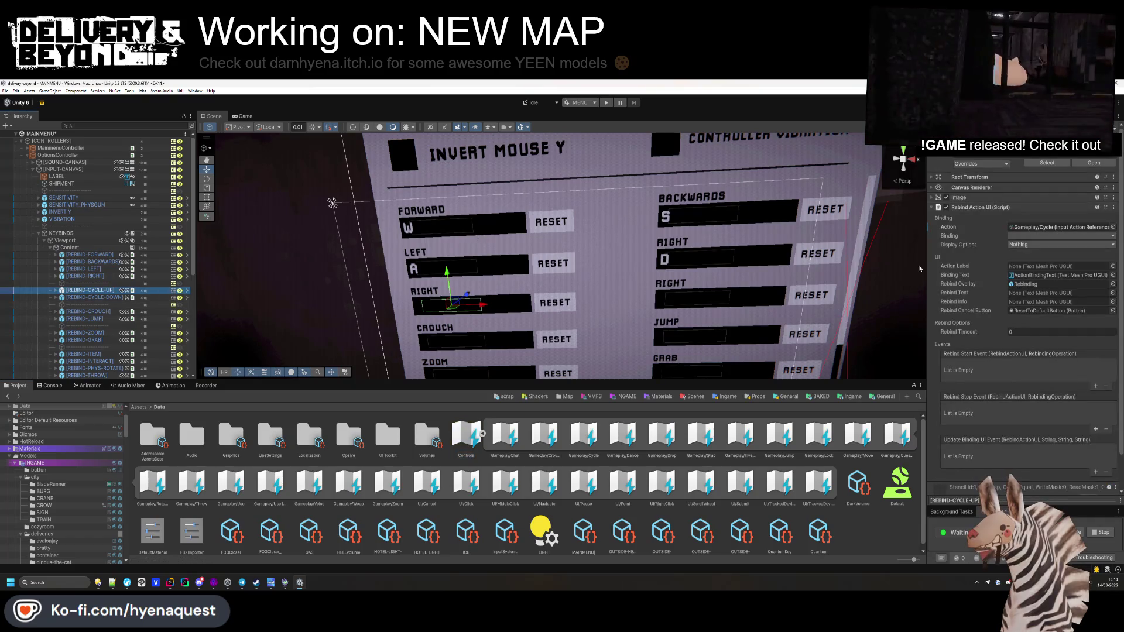
left_click(1083, 235)
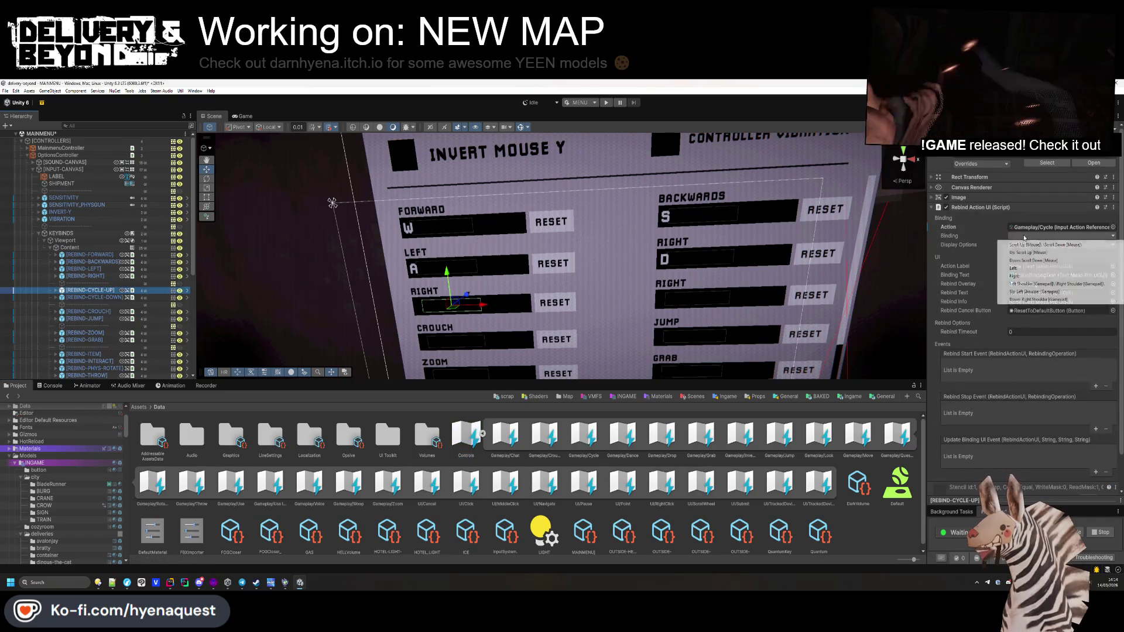
left_click(1057, 254)
left_click(450, 289)
left_click(1112, 228)
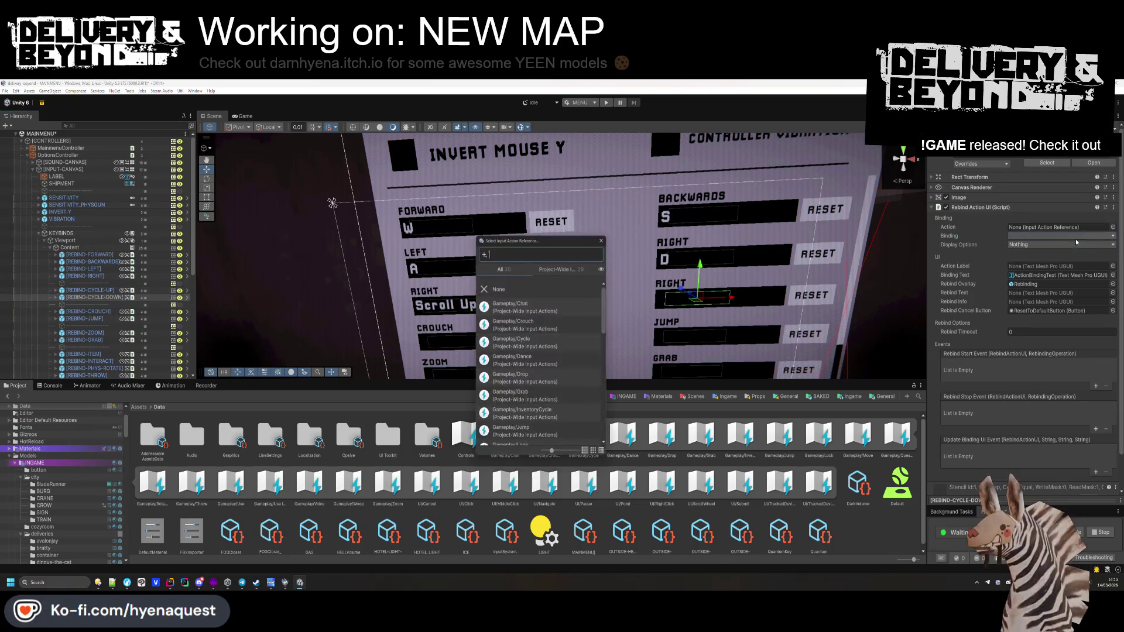
type("cycl")
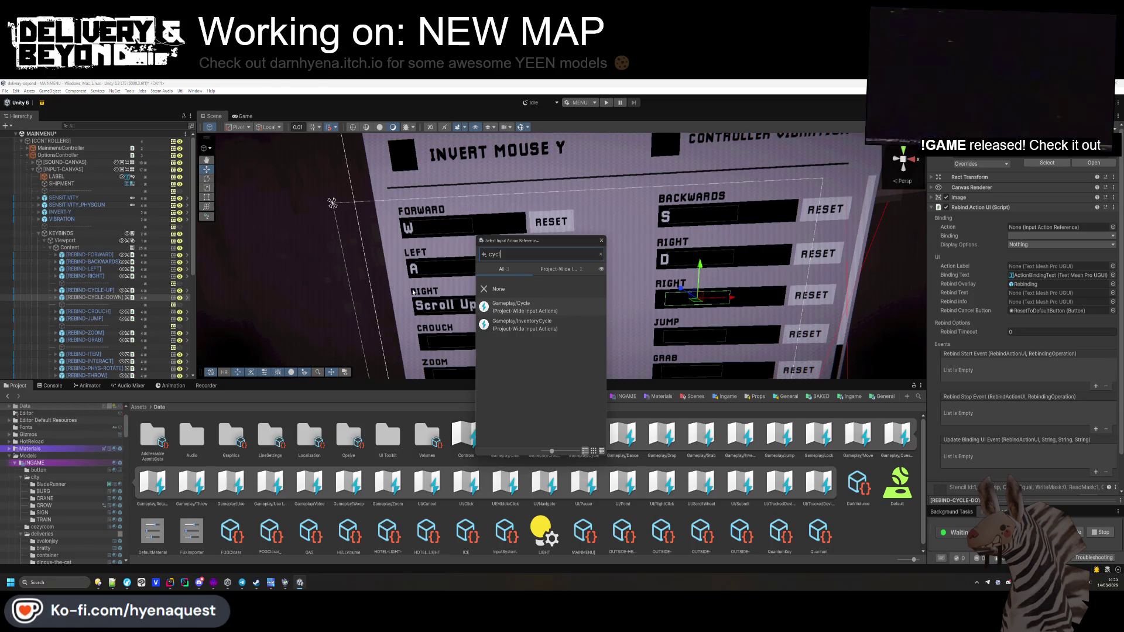
double_click(527, 311)
left_click(1097, 238)
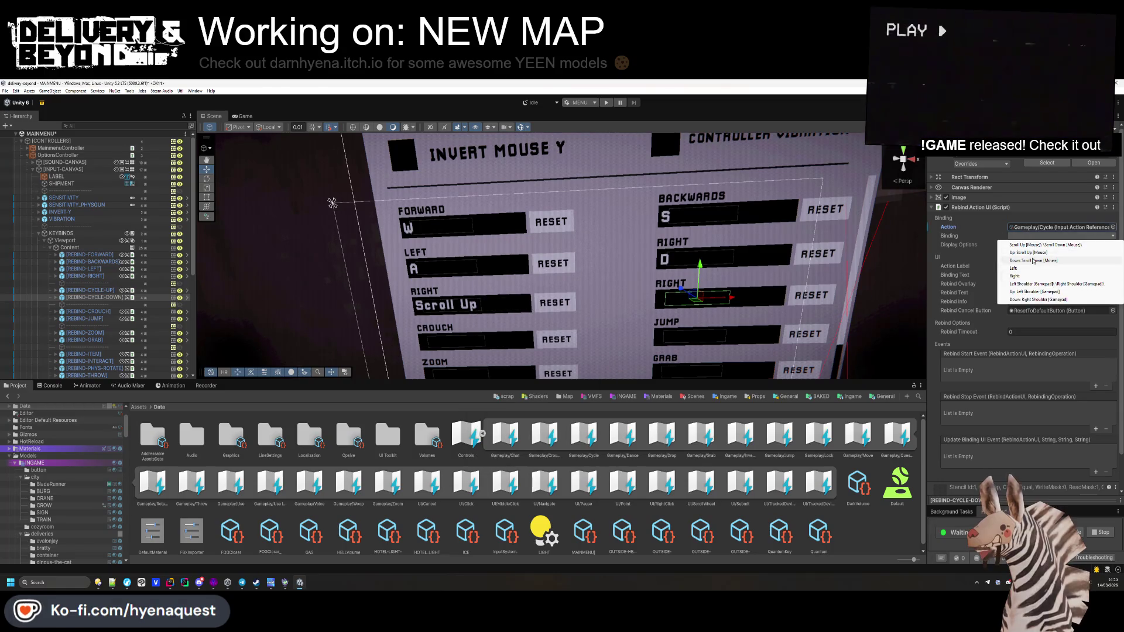
left_click(1035, 261)
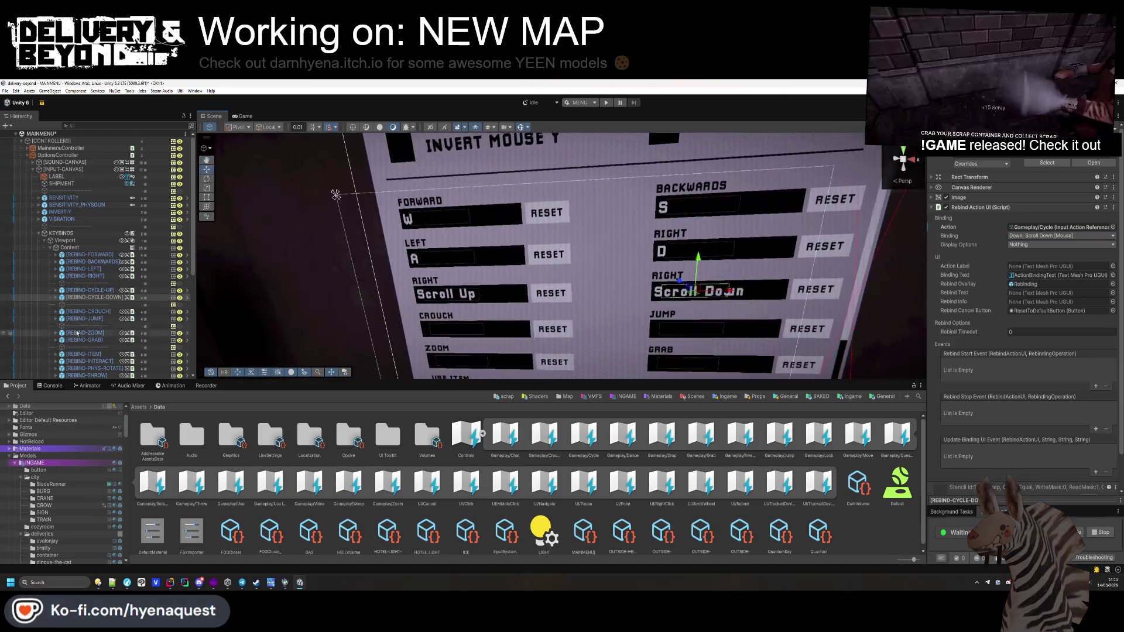
Step: Link the crouch label to Gameplay/Crouch with the Control [Keyboard] binding
left_click(468, 328)
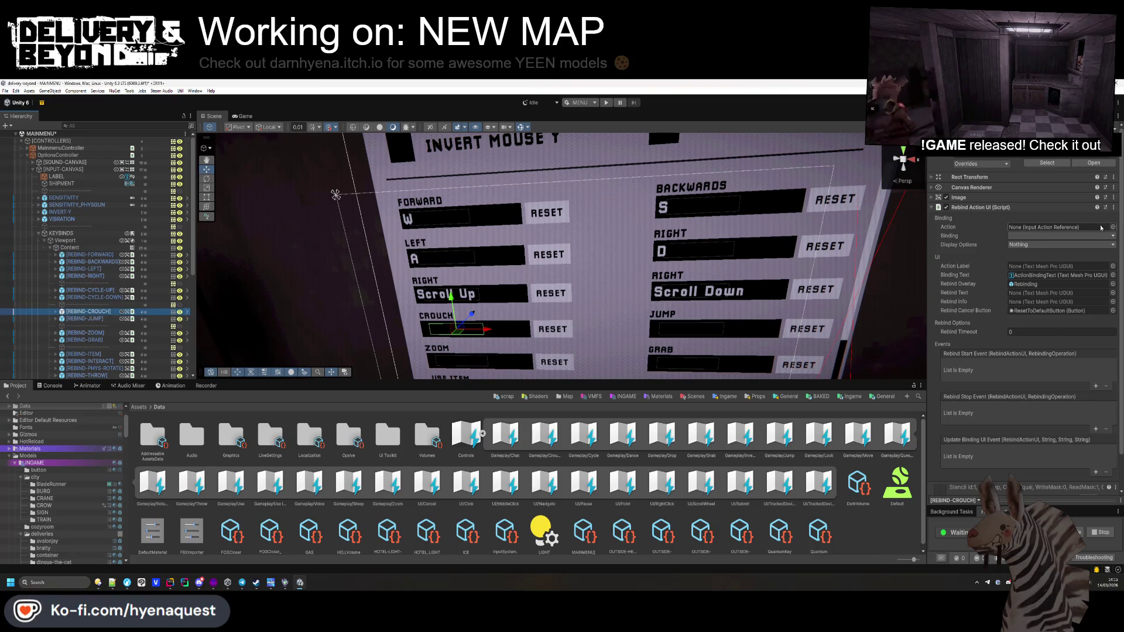
left_click(1100, 228)
key("Escape")
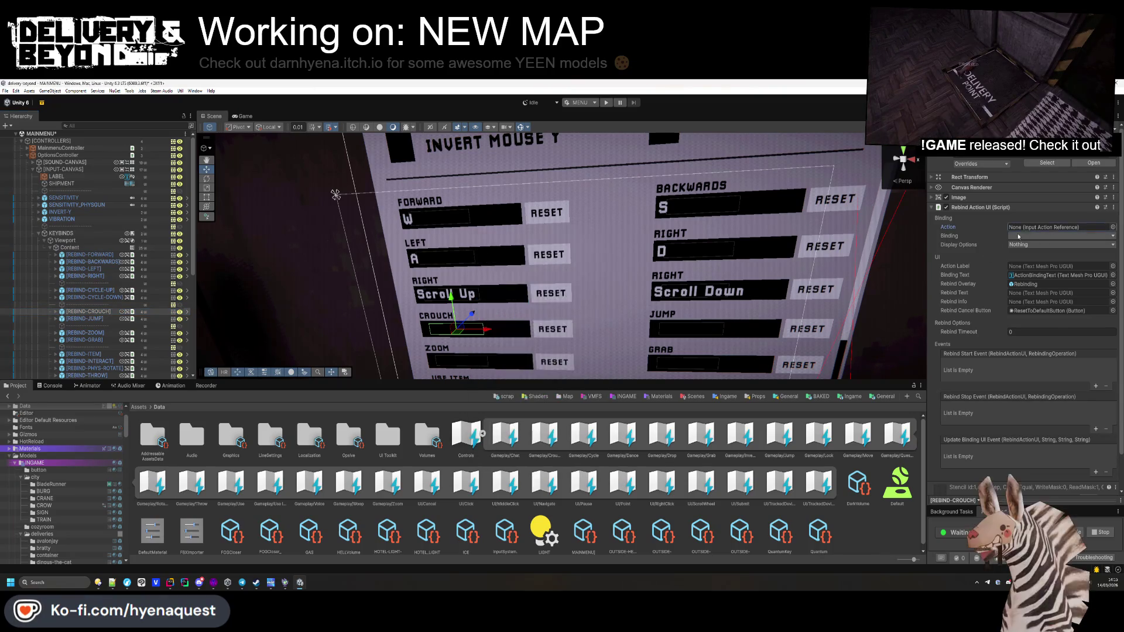
left_click(1111, 227)
double_click(515, 308)
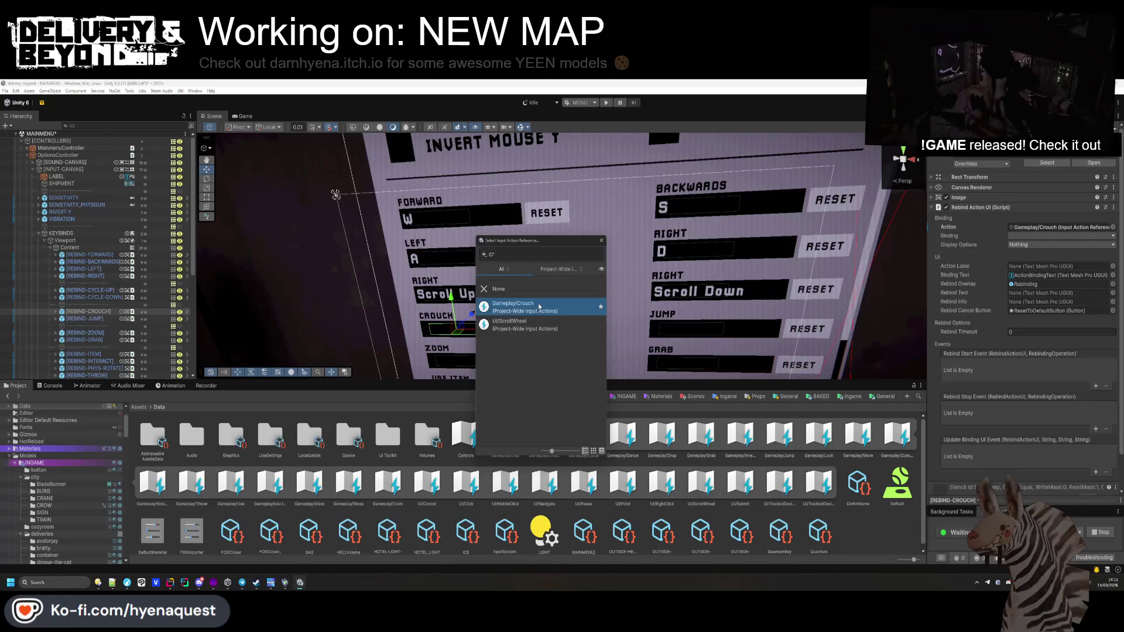
left_click(1060, 236)
left_click(1031, 245)
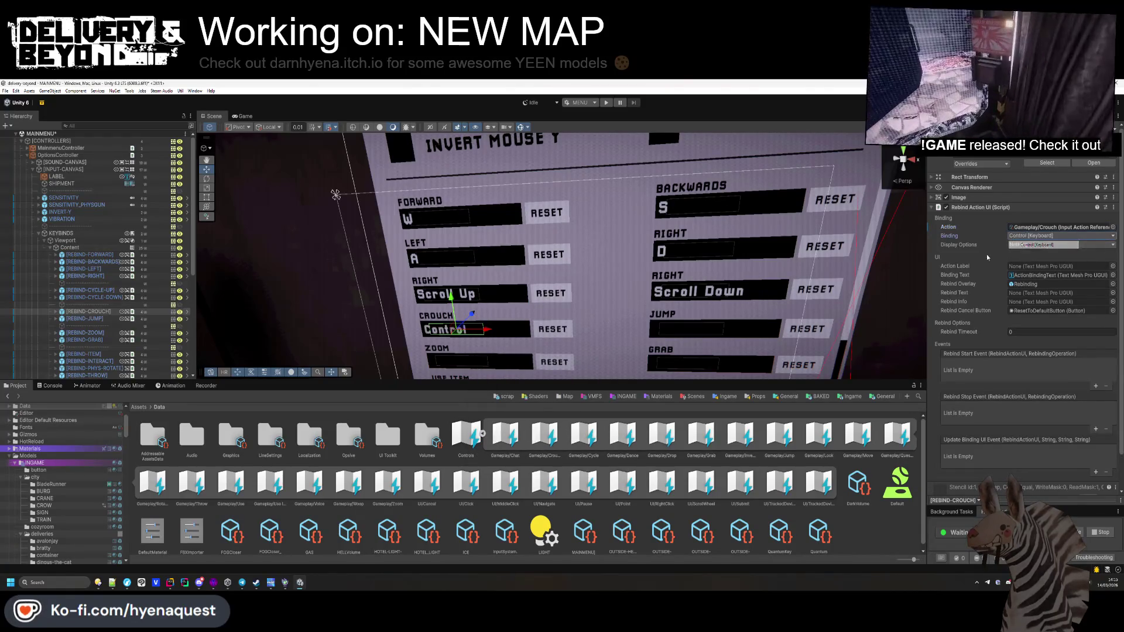
Step: Link the jump label to Gameplay/Jump with the Space [Keyboard] binding
left_click(97, 318)
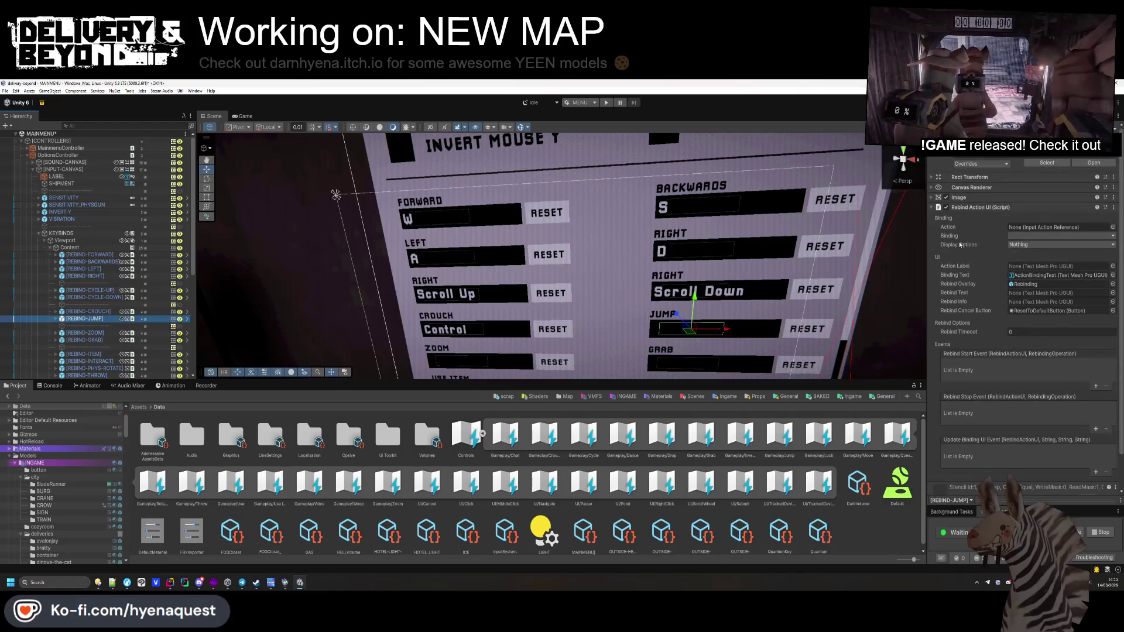
left_click(1113, 227)
type("jump")
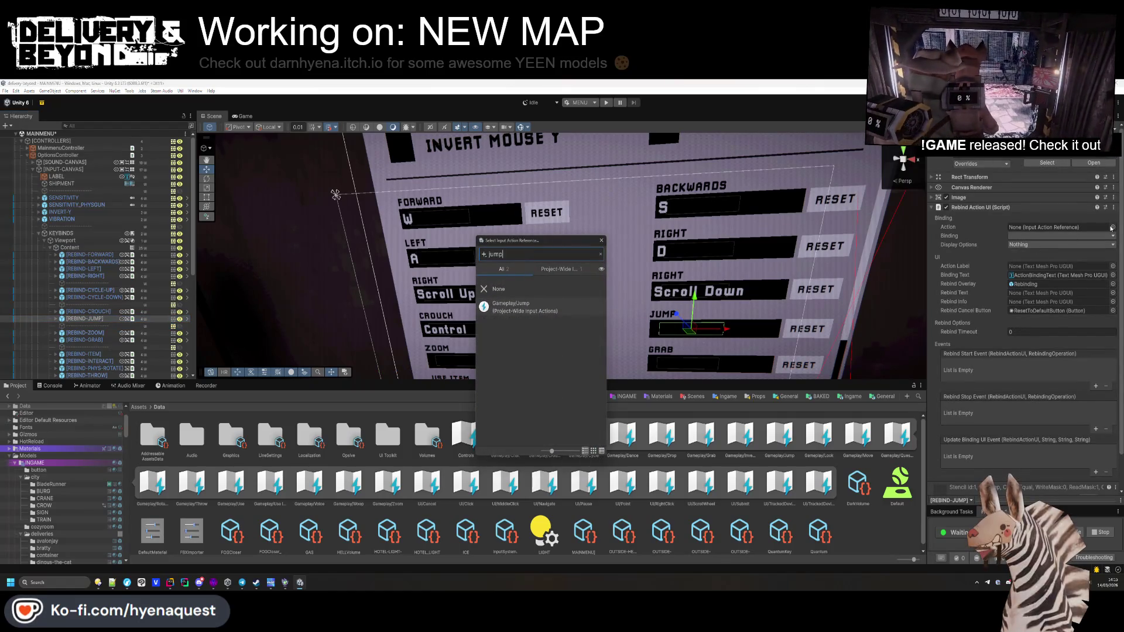
double_click(515, 306)
left_click(1056, 236)
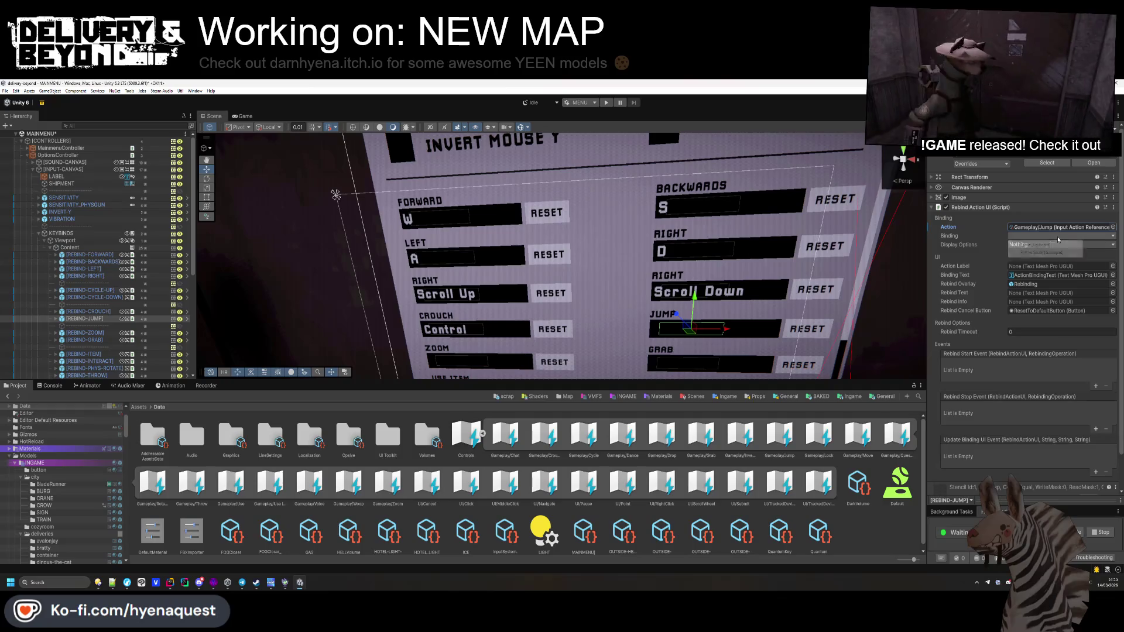
left_click(1042, 244)
scroll(515, 299, "down", 3)
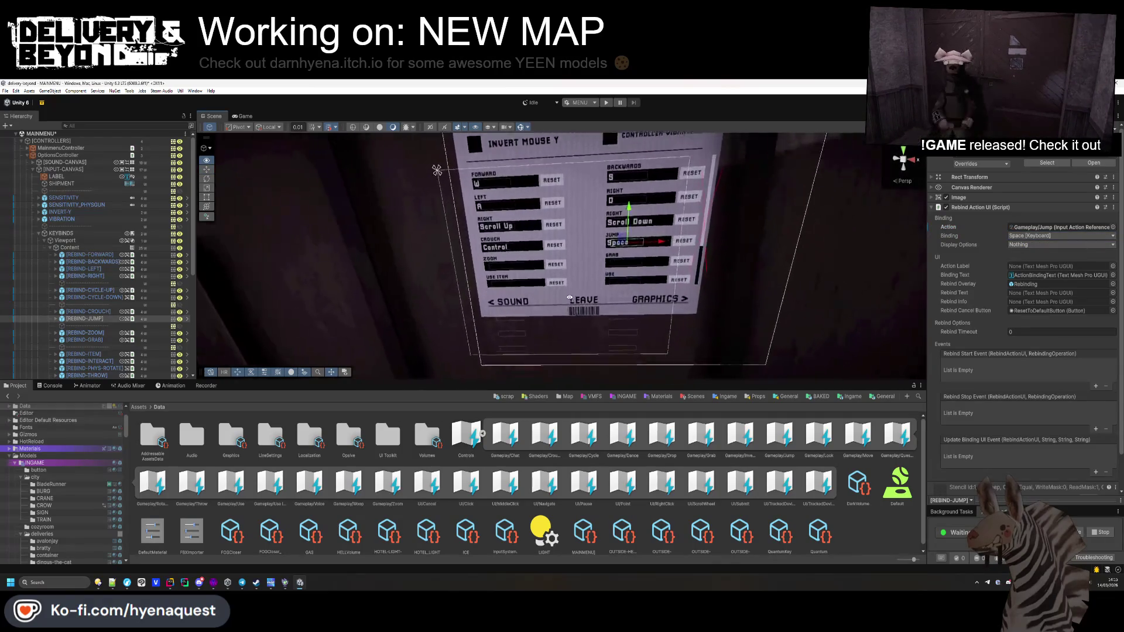
Step: Link the zoom label to Gameplay/Zoom with the F key binding
scroll(515, 299, "up", 3)
left_click(486, 270)
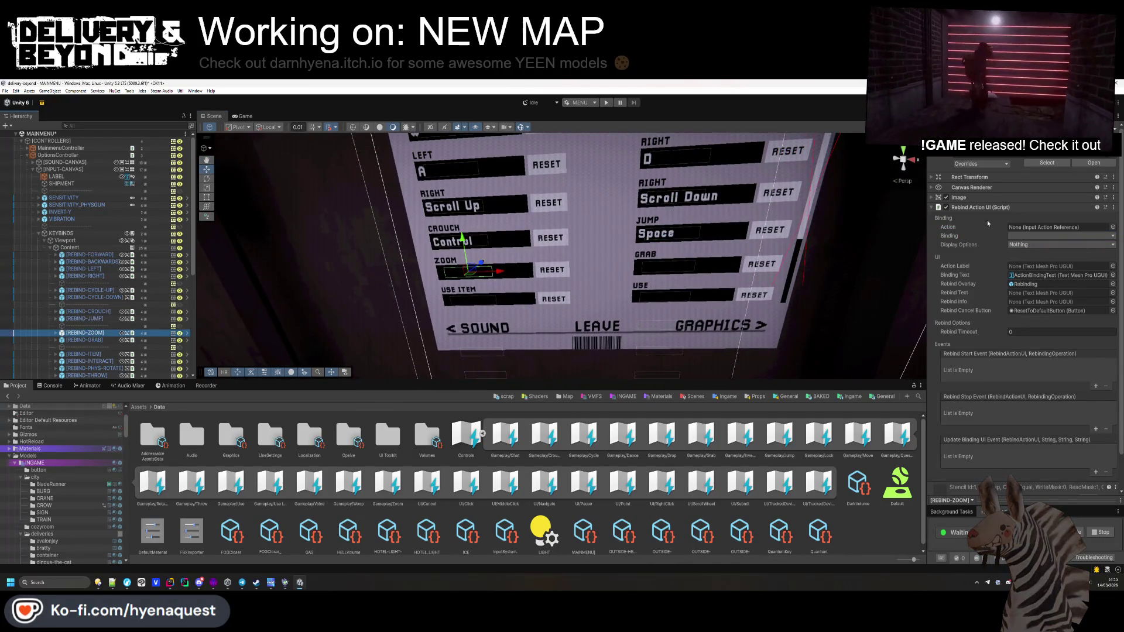
left_click(1111, 228)
type("zoom")
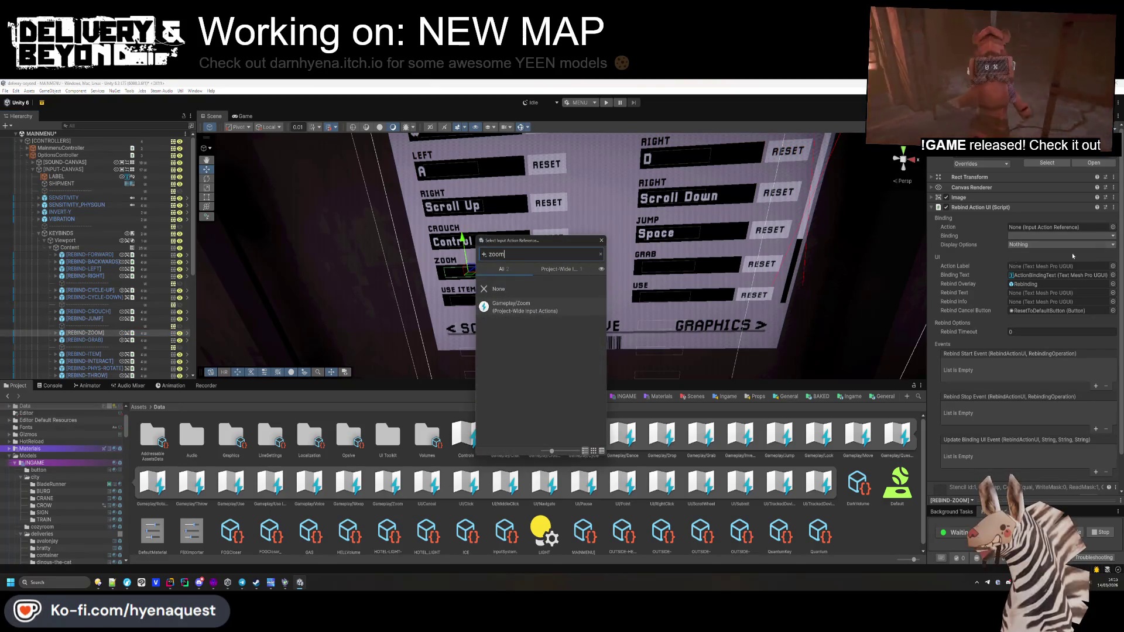
double_click(516, 309)
left_click(1037, 236)
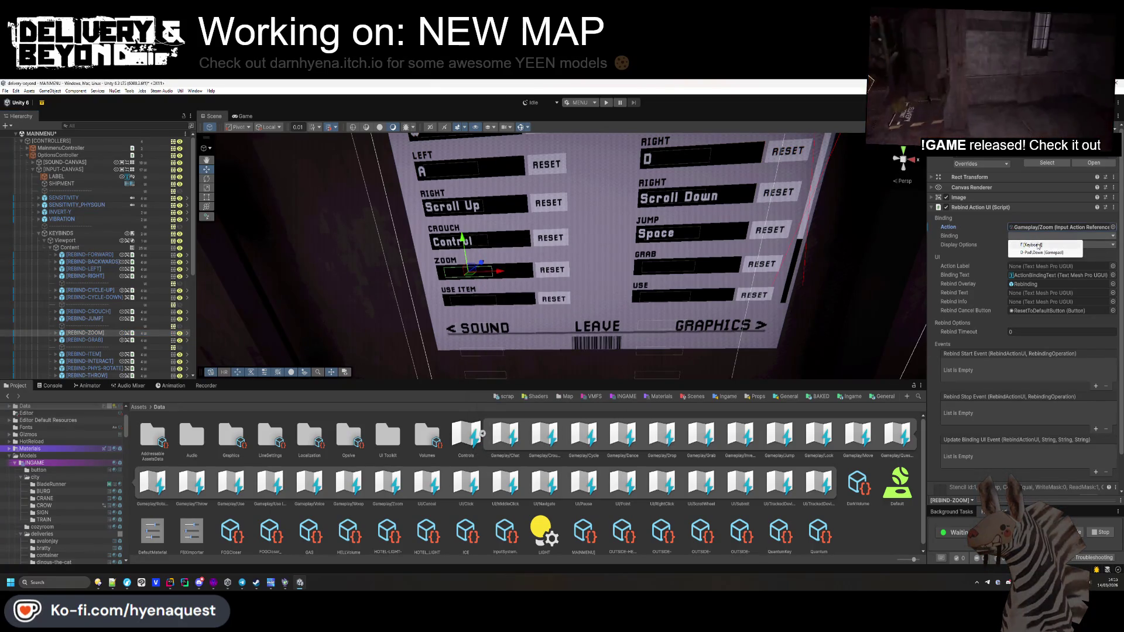
left_click(1037, 245)
Step: Link the grab label to Gameplay/Grab with the left mouse button binding
left_click(84, 340)
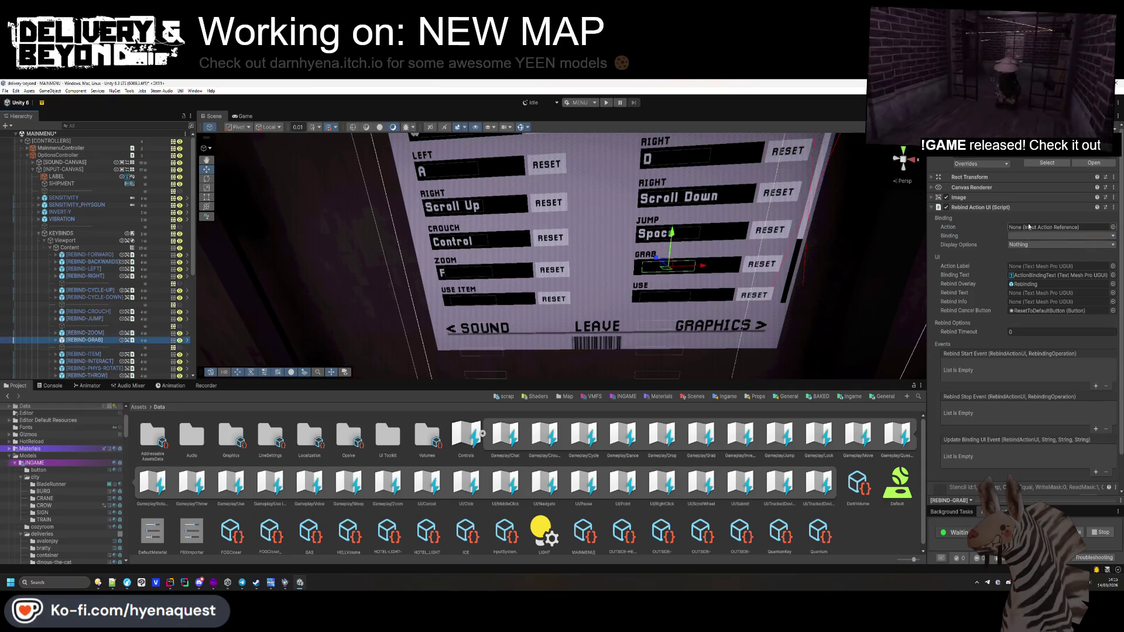
left_click(1110, 227)
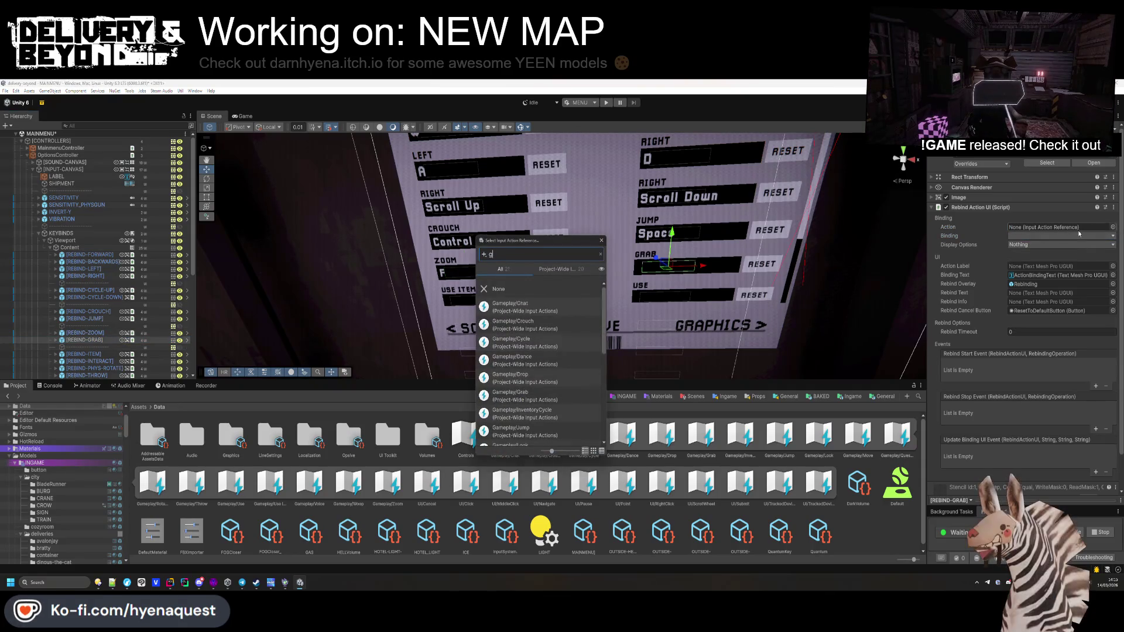
type("gra")
double_click(530, 305)
left_click(1035, 236)
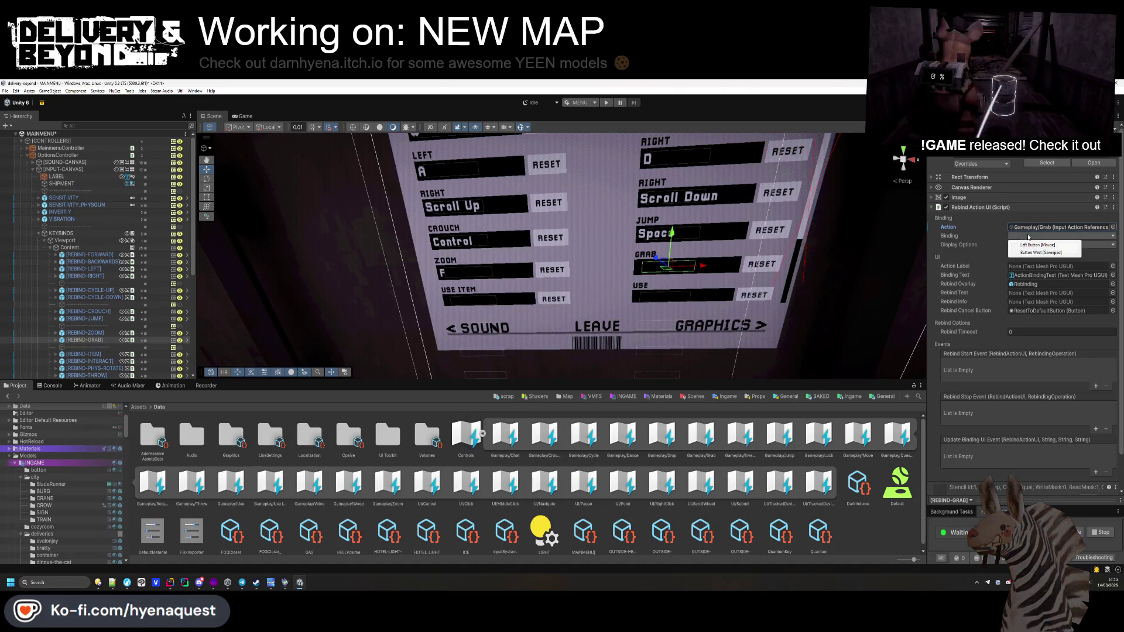
left_click(1033, 246)
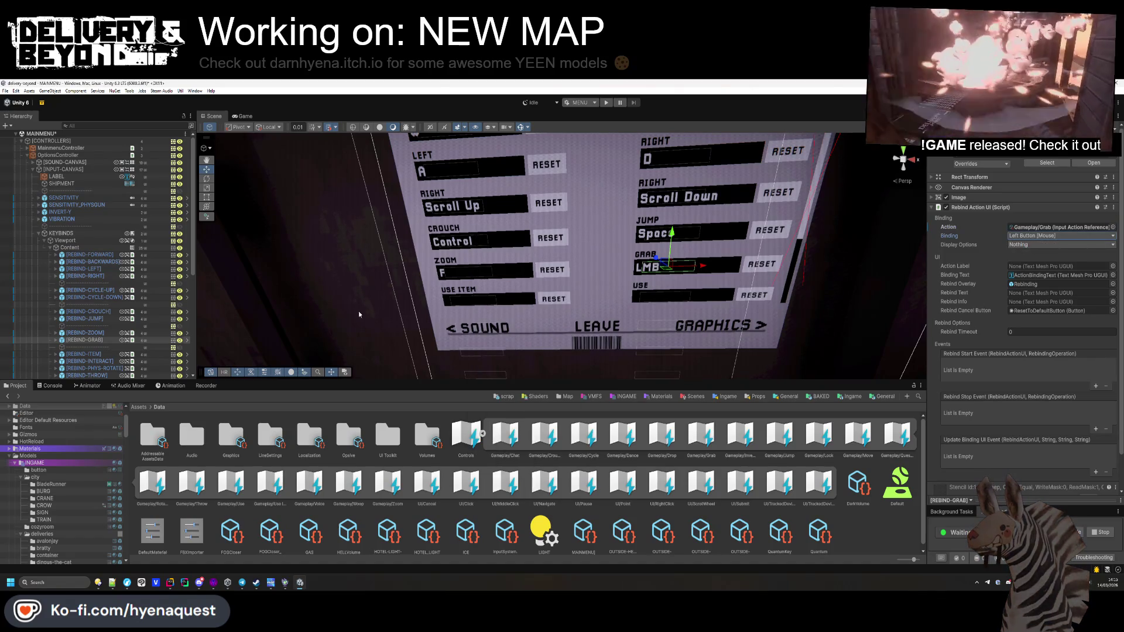
Step: Assign Gameplay/Use Item to the use-item label and Gameplay/Use with E to interact
left_click(97, 356)
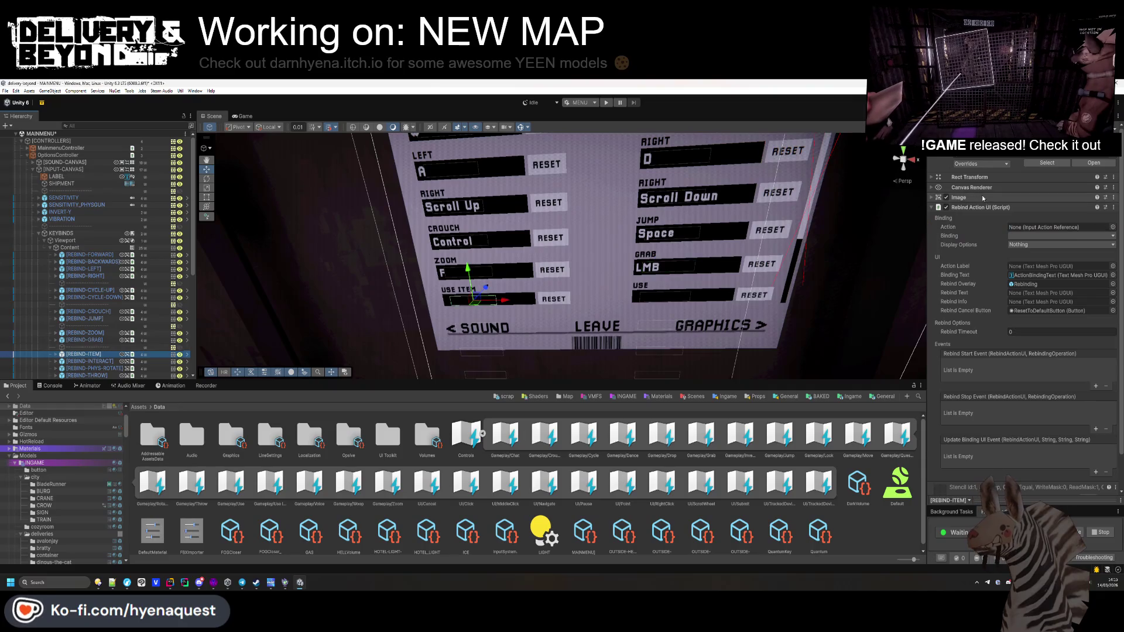
left_click(1112, 227)
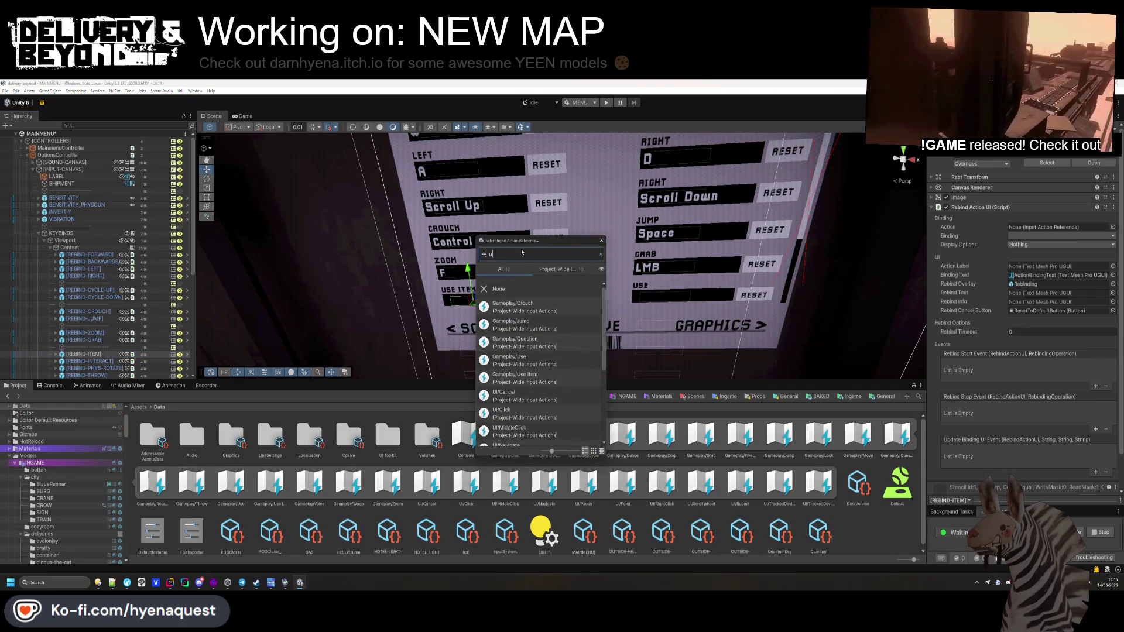
type("se")
double_click(514, 326)
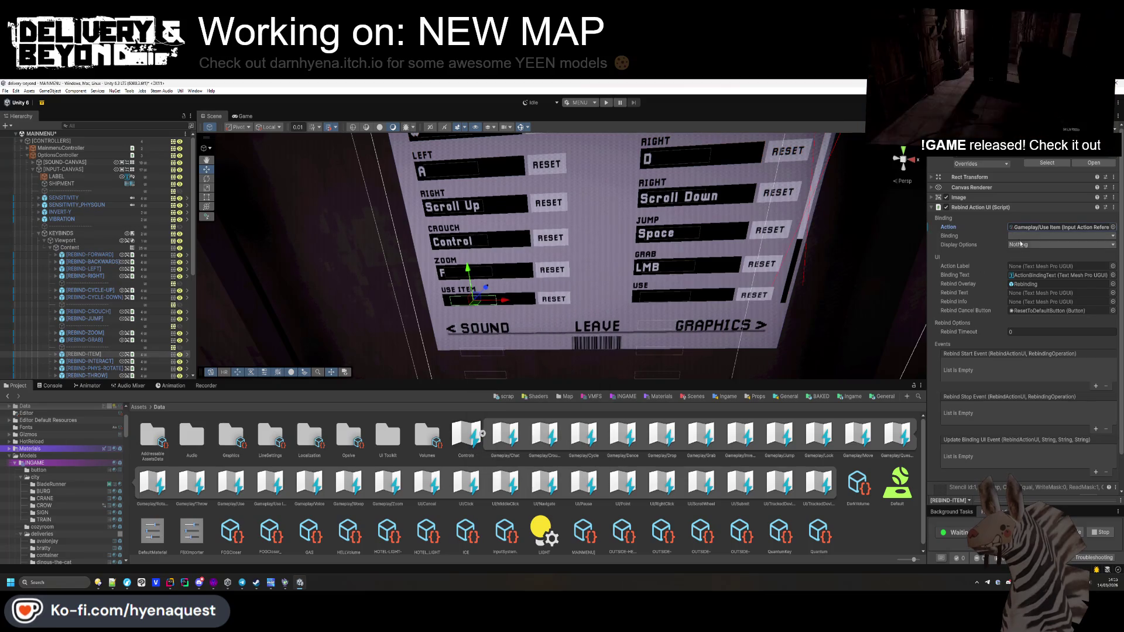
left_click(94, 361)
left_click(1111, 227)
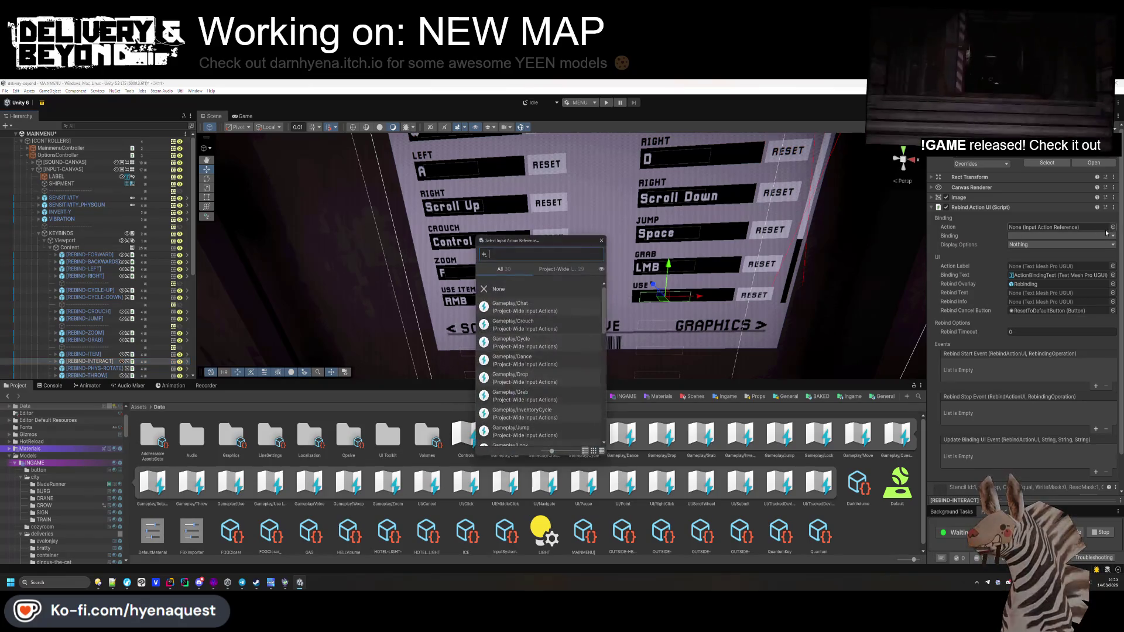
type("use")
left_click(511, 306)
left_click(511, 306)
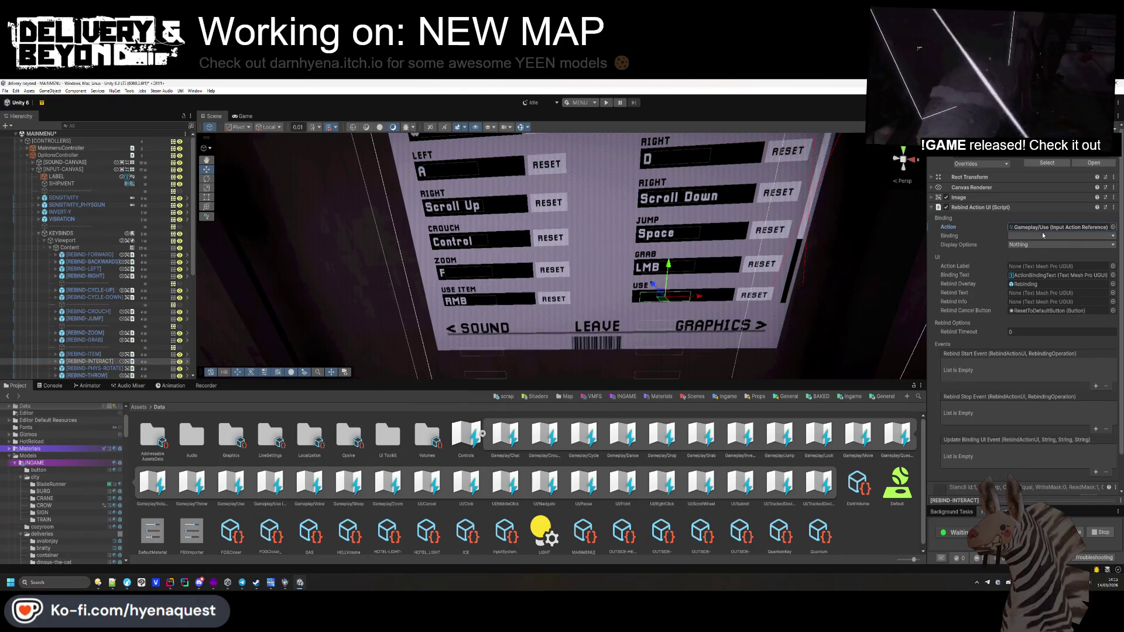
Step: Link the rotate-prop label to Gameplay/Rotate Prop with the R key binding
left_click(93, 368)
left_click(1113, 229)
type("ro")
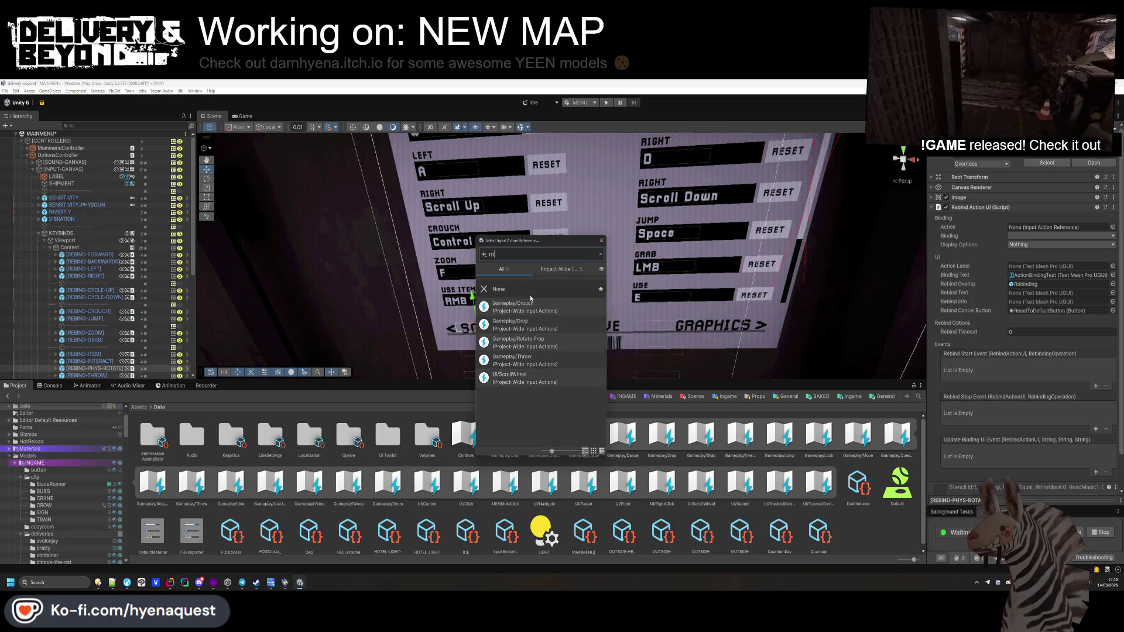
type("tate")
double_click(524, 306)
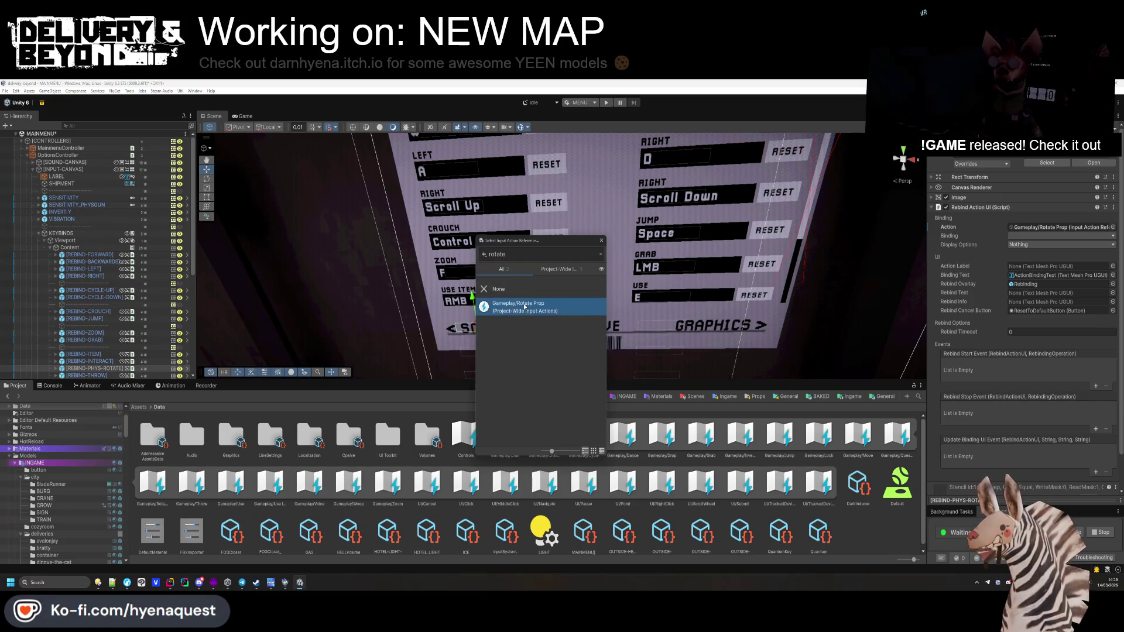
left_click(1048, 236)
left_click(1041, 246)
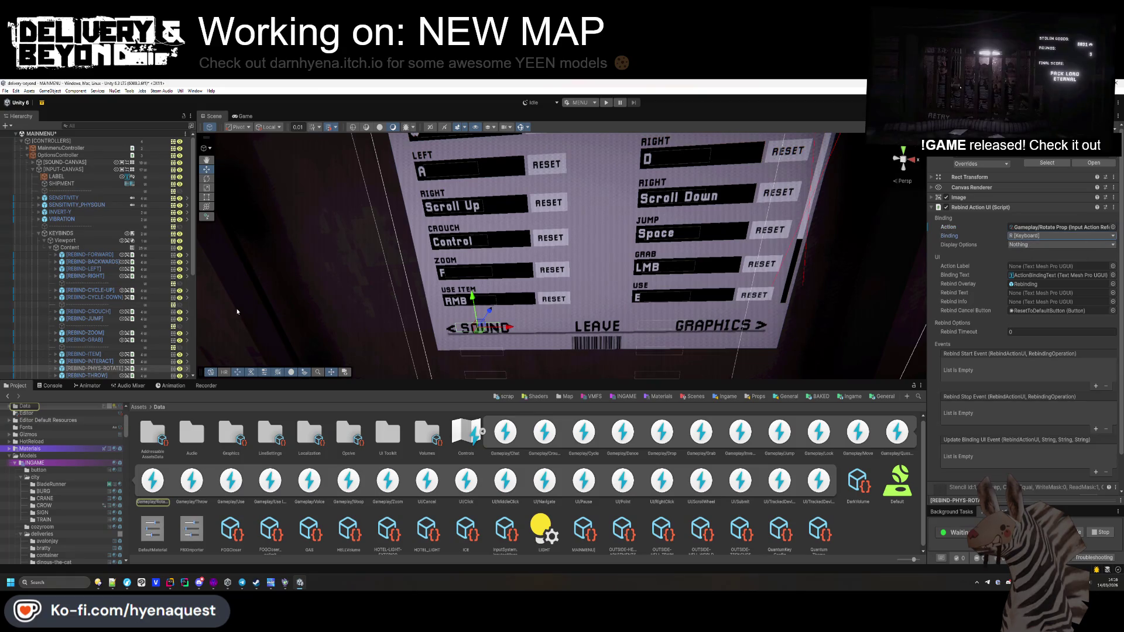
Step: Assign Gameplay/Throw to the throw label and Gameplay/Drop with Q to drop
left_click(710, 235)
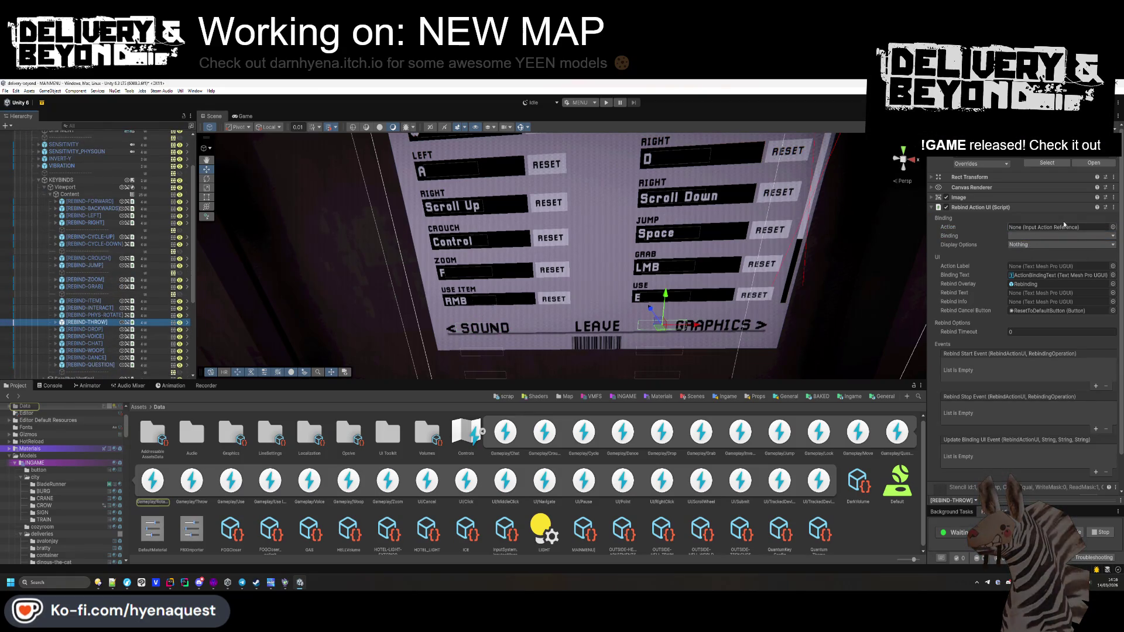
left_click(1111, 227)
type("throw")
left_click(511, 311)
double_click(511, 312)
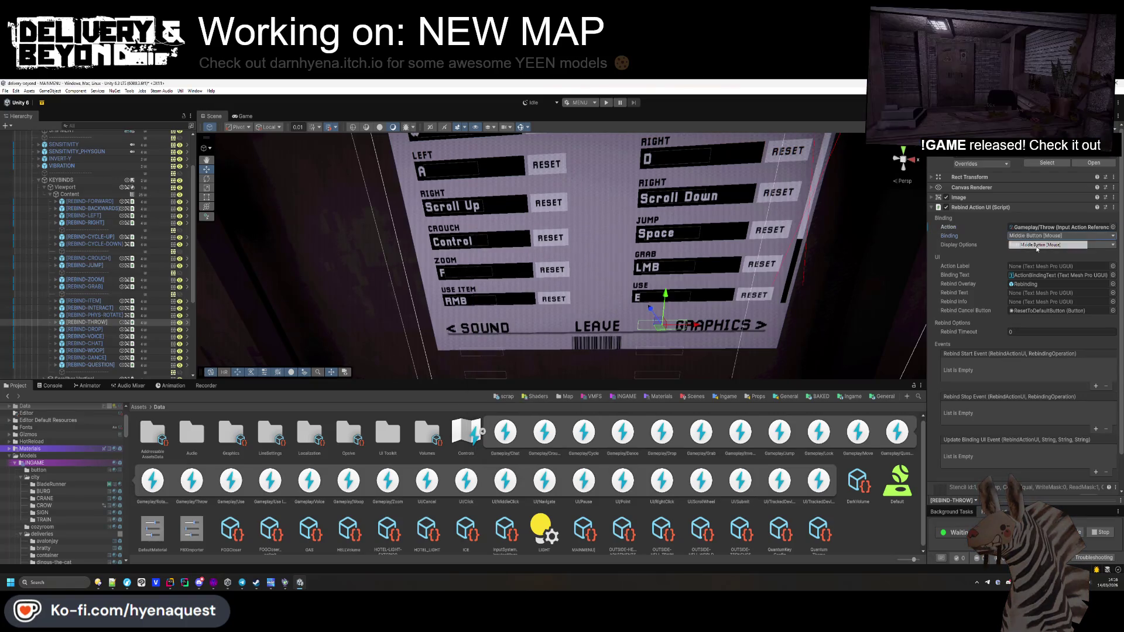
left_click(88, 329)
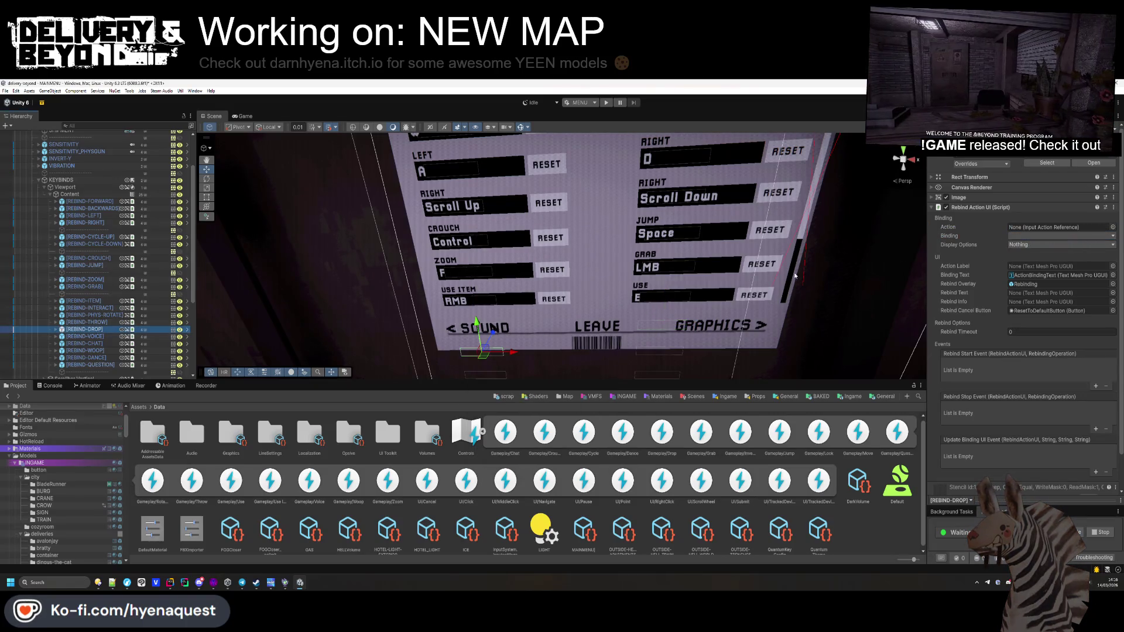
left_click(1111, 227)
type("drop")
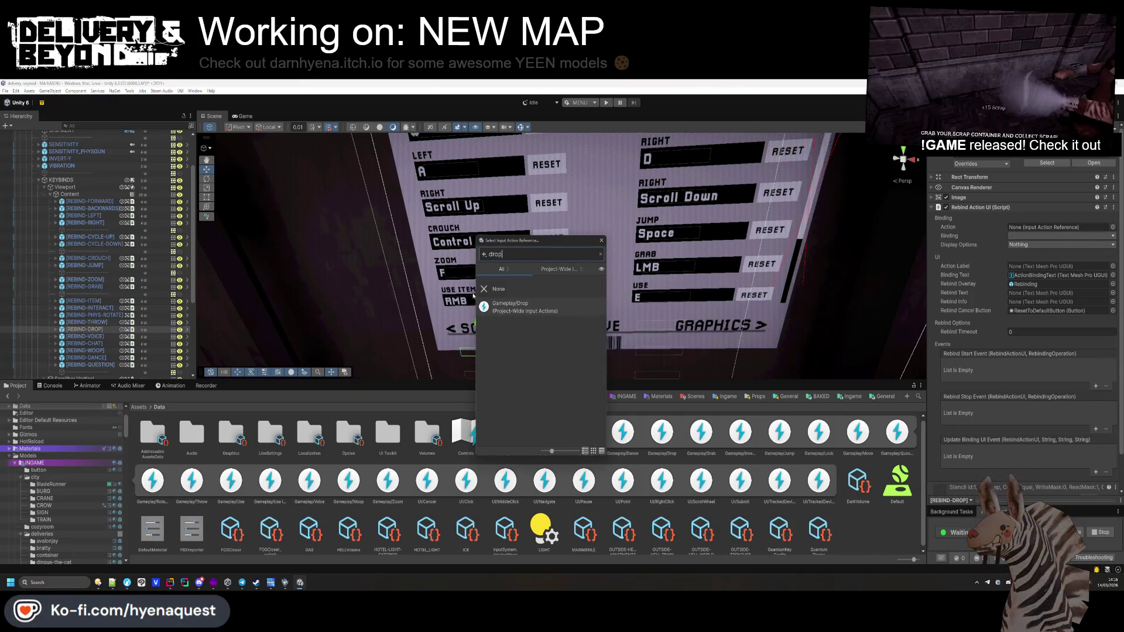
key("Return")
left_click(1043, 236)
left_click(1035, 245)
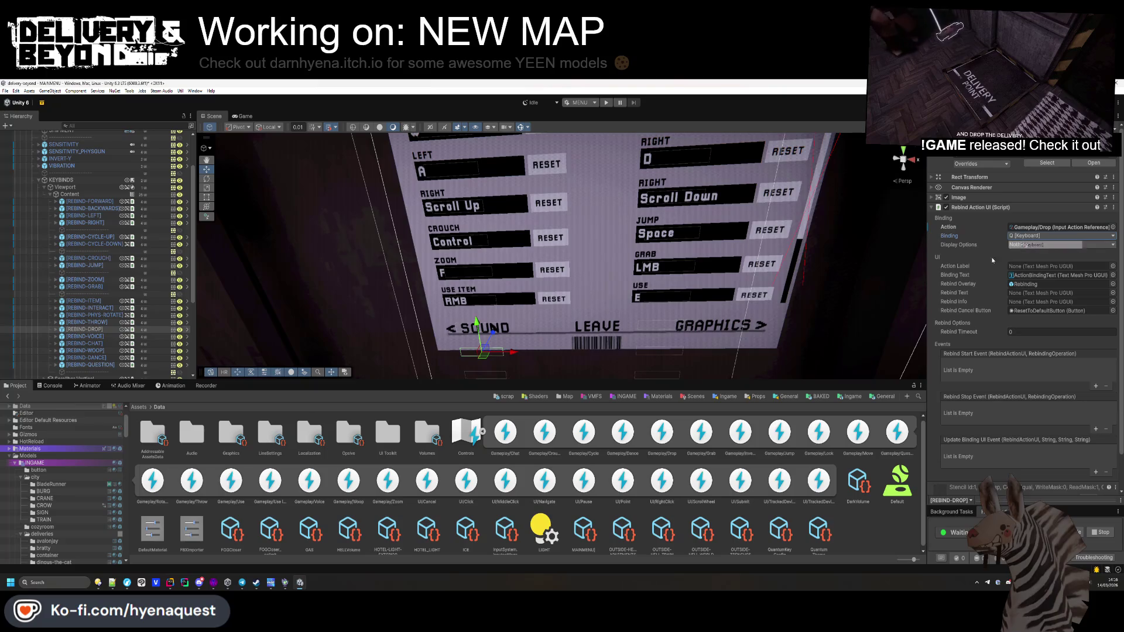
Step: Link the voice label to the Gameplay/Voice action
left_click(85, 337)
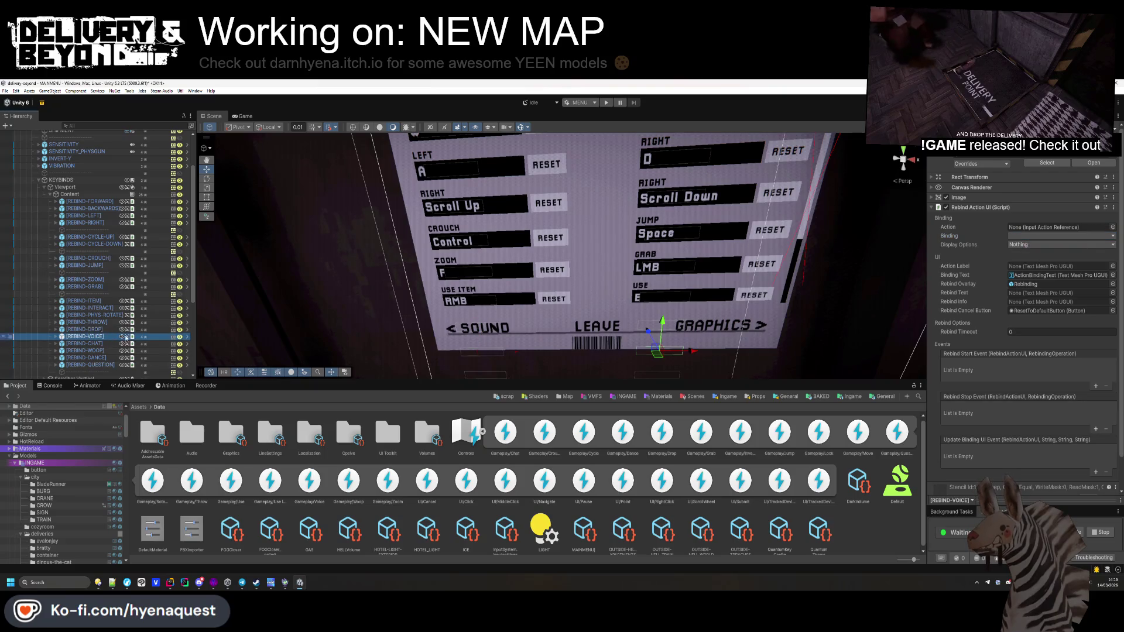
left_click(1113, 227)
key("Escape")
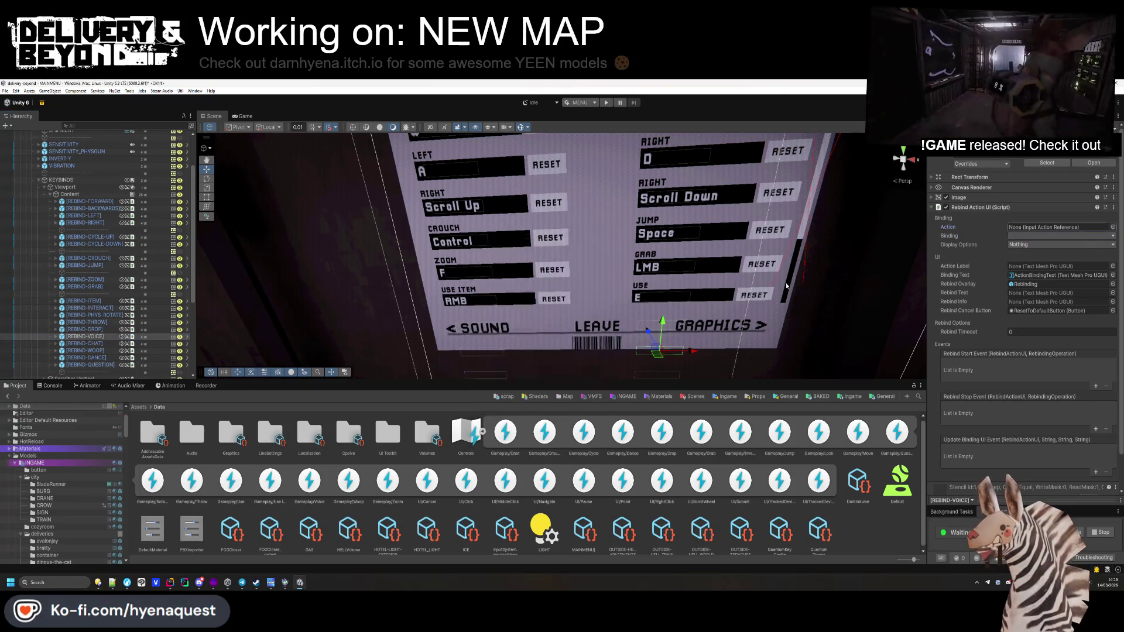
left_click(1113, 227)
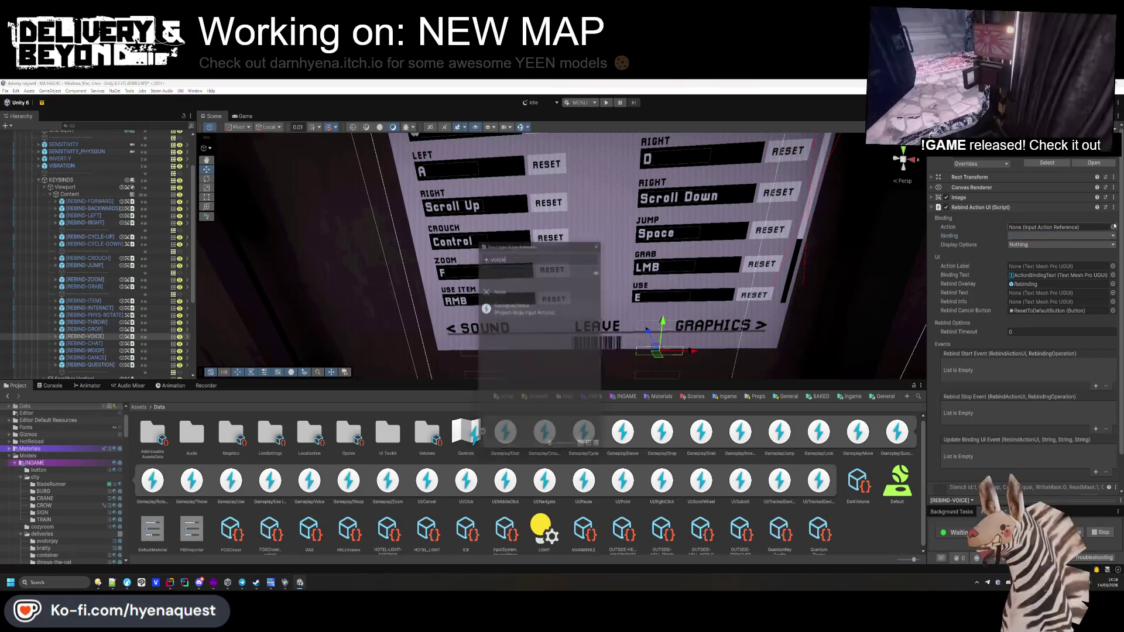
double_click(542, 310)
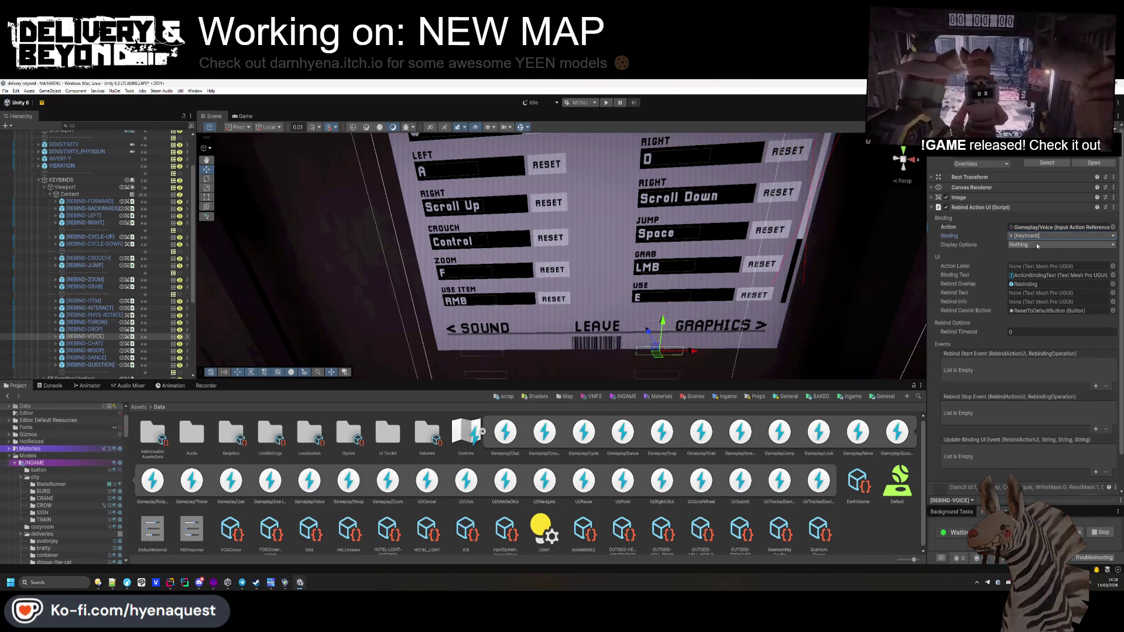
Step: Bind REBIND-CHAT to Gameplay/Chat and REBIND-WOOP to Gameplay/Woop
key("Down")
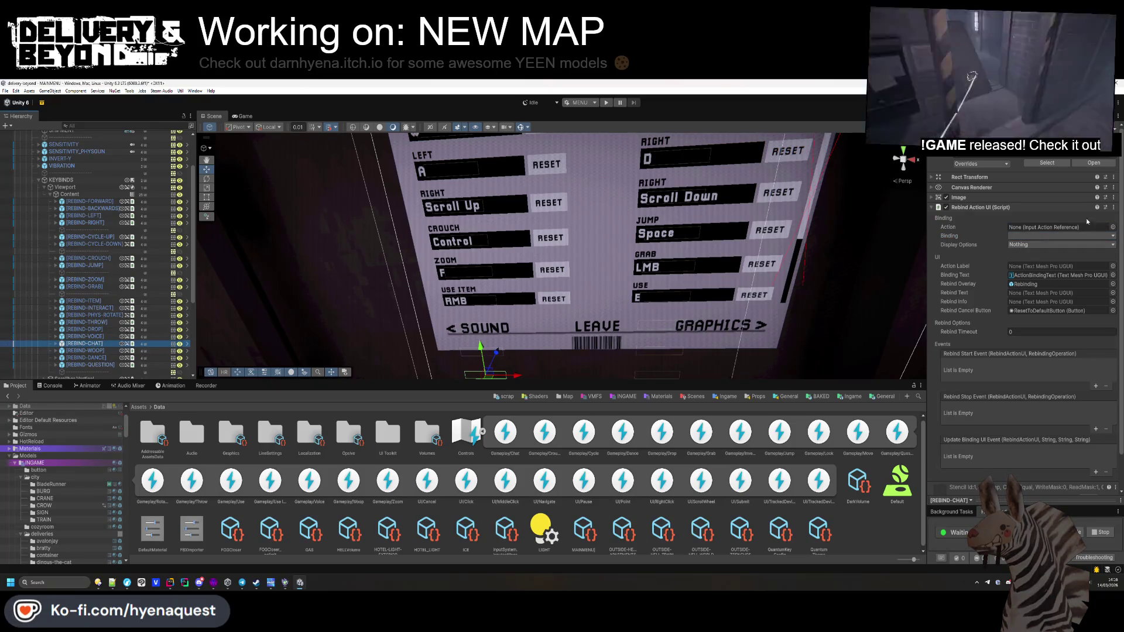
left_click(1113, 227)
type("chat")
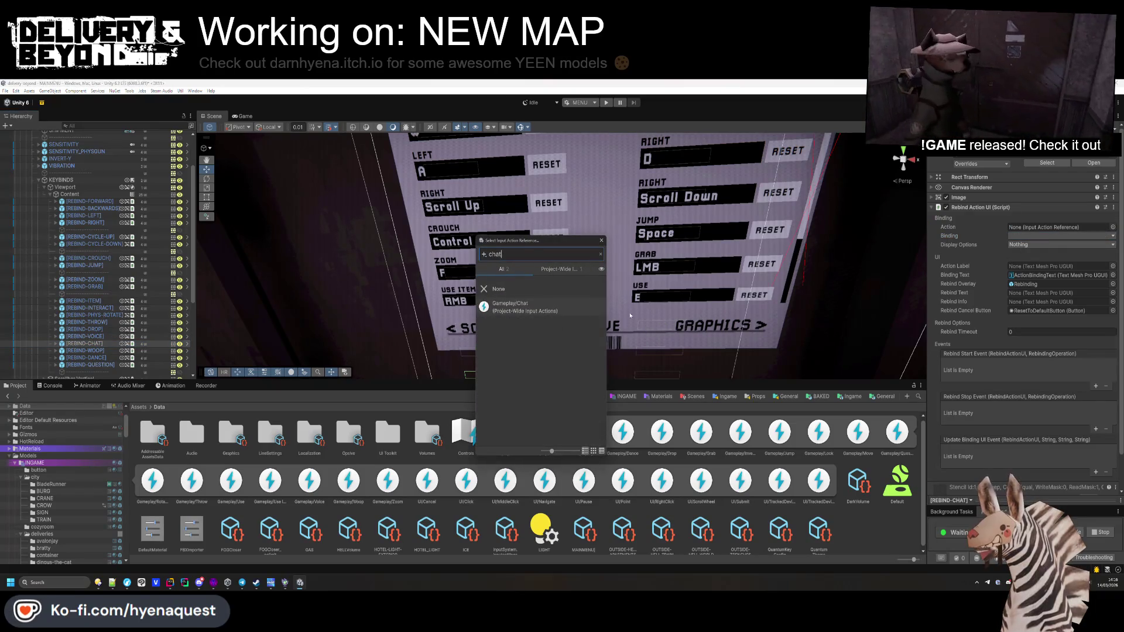
double_click(515, 307)
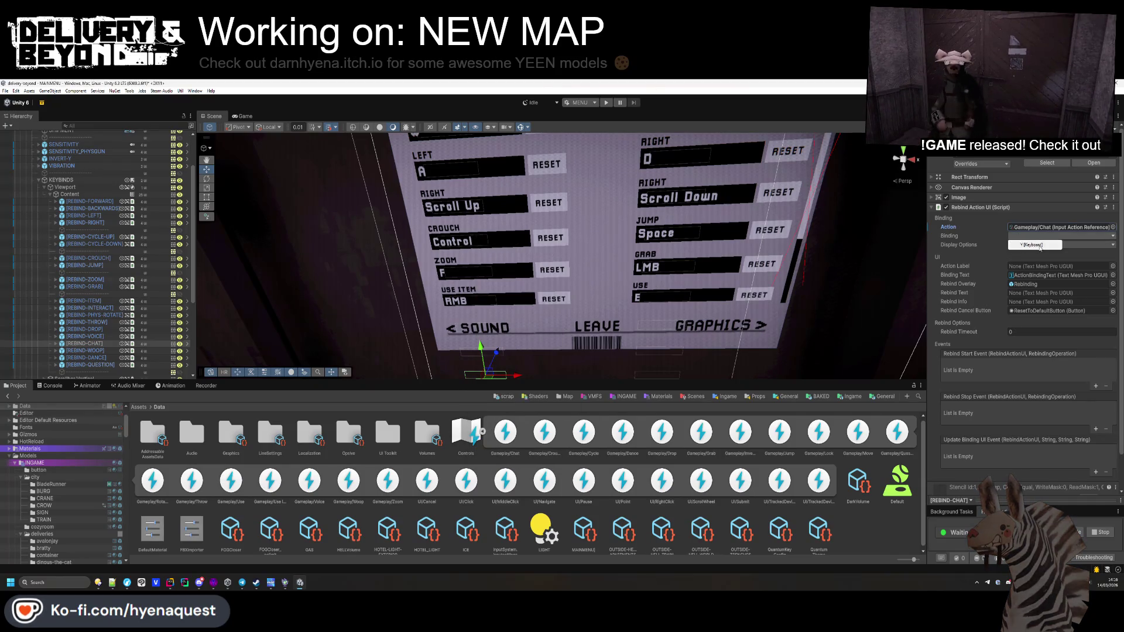
left_click(106, 352)
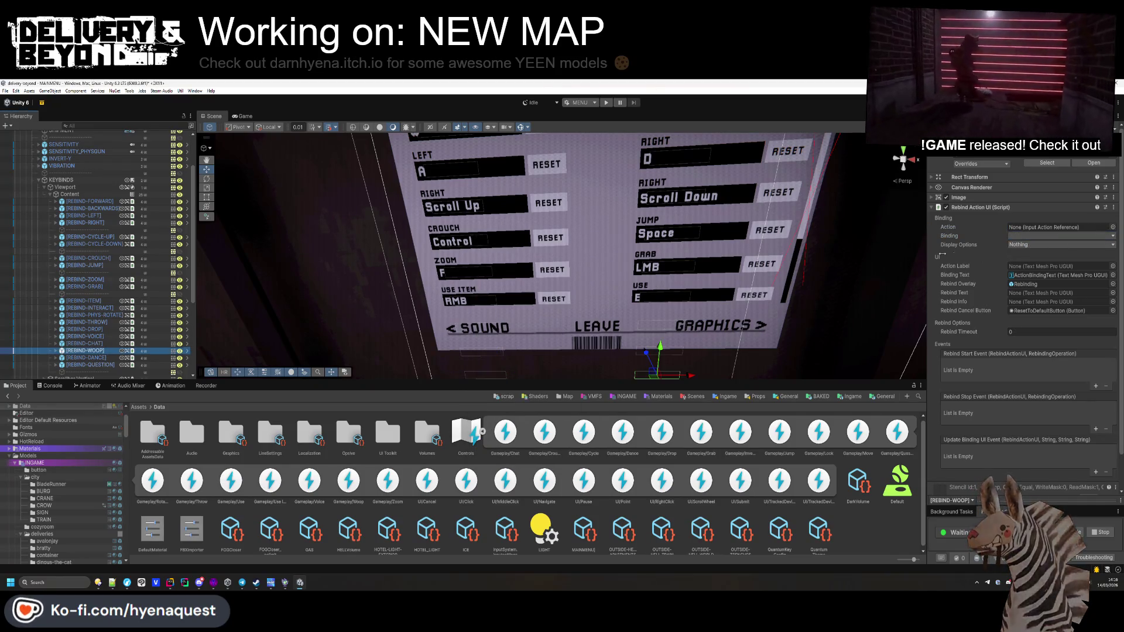
left_click(1113, 228)
type("woo")
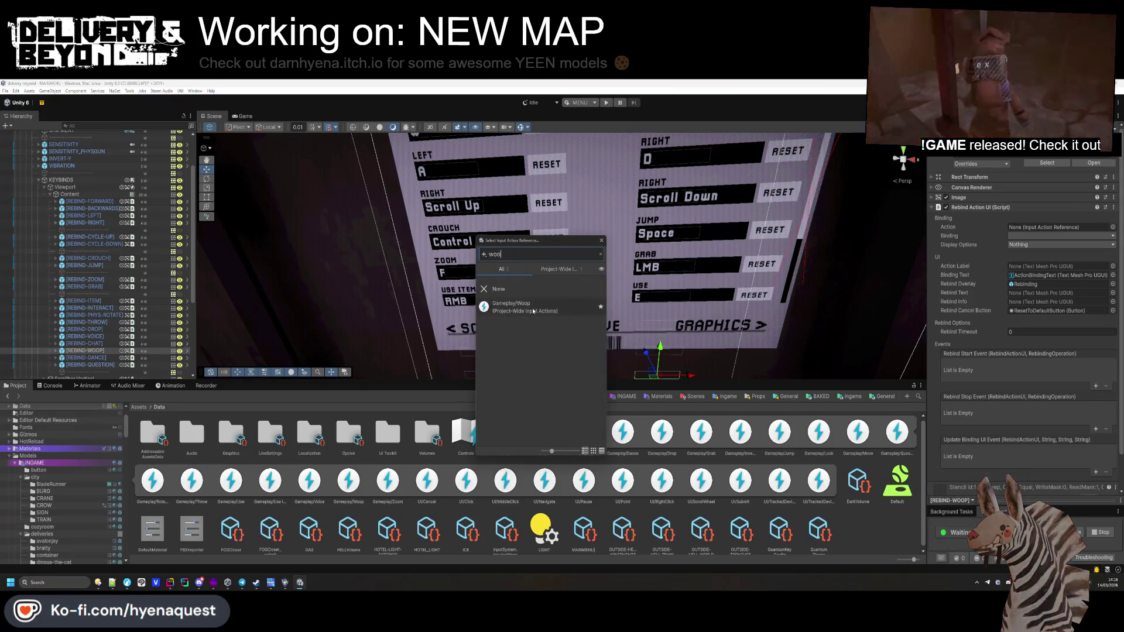
left_click(515, 306)
double_click(519, 310)
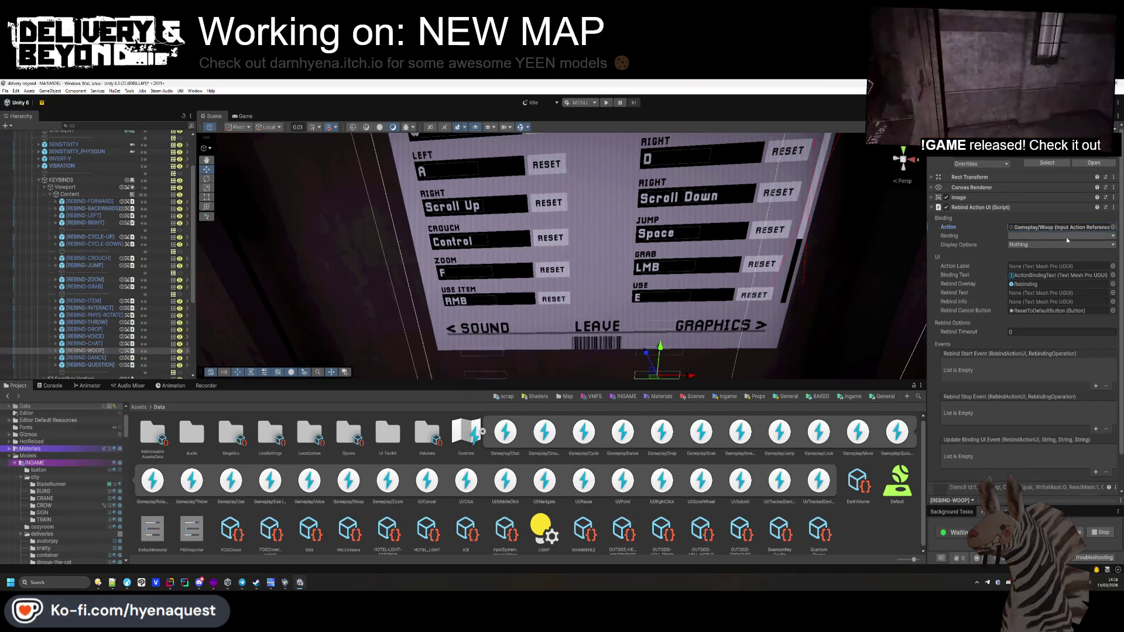
Step: Bind REBIND-DANCE to Gameplay/Dance with the 9 key binding
left_click(85, 358)
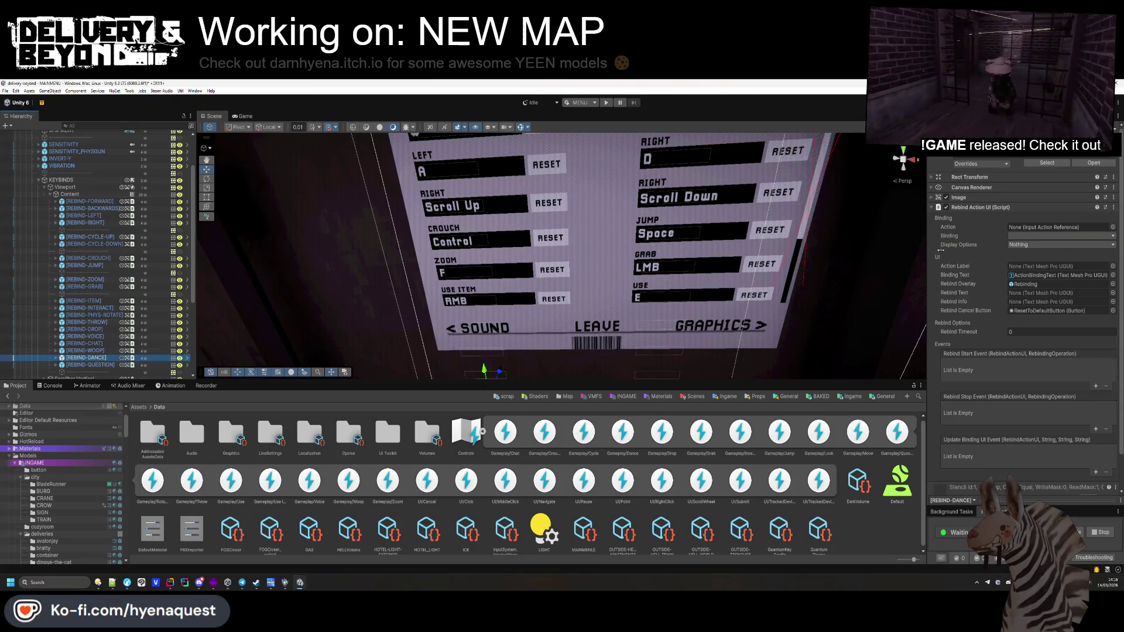
left_click(1112, 228)
type("fance")
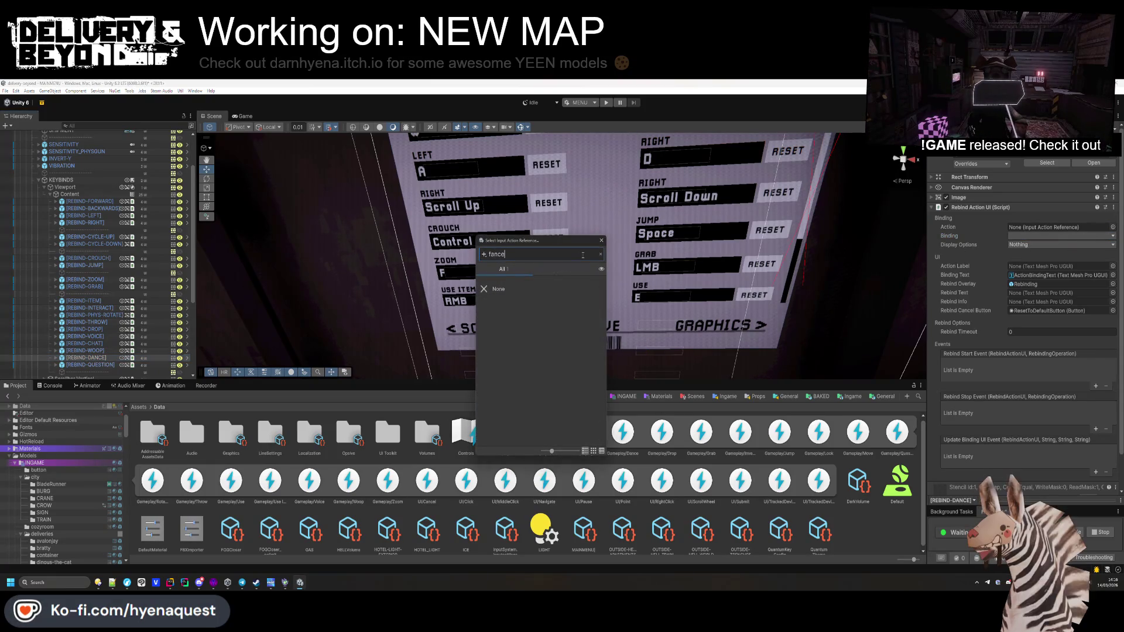
key("ctrl+a")
type("dance")
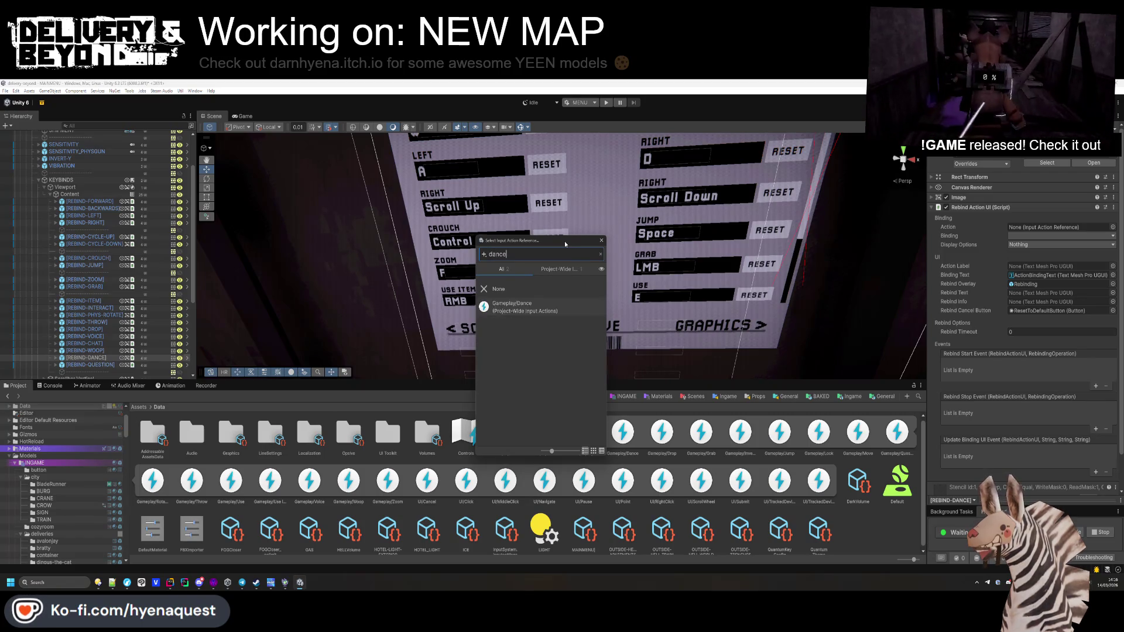
double_click(515, 306)
left_click(1028, 245)
Step: Bind REBIND-QUESTION to Gameplay/Question with the B key binding
left_click(86, 365)
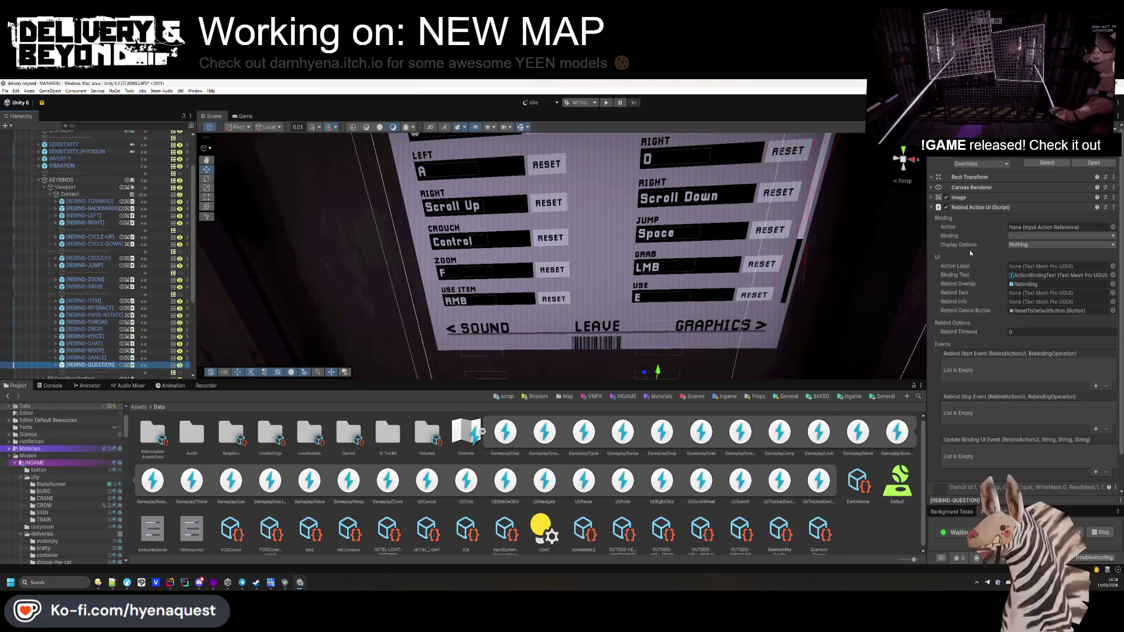
left_click(1111, 227)
type("ques")
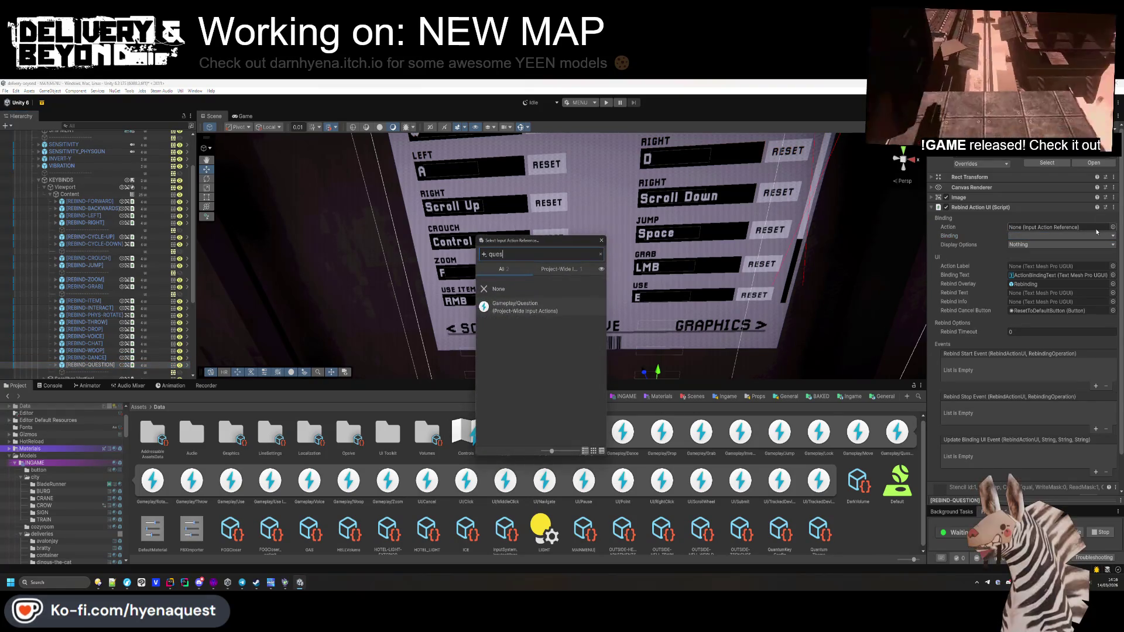
left_click(1085, 229)
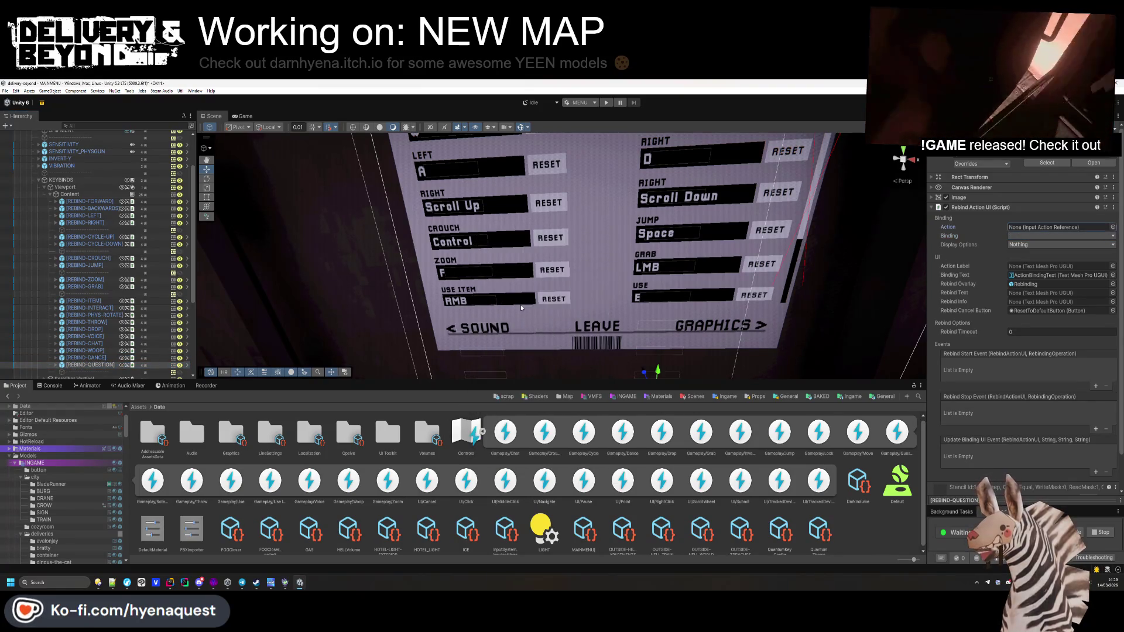
left_click(1051, 236)
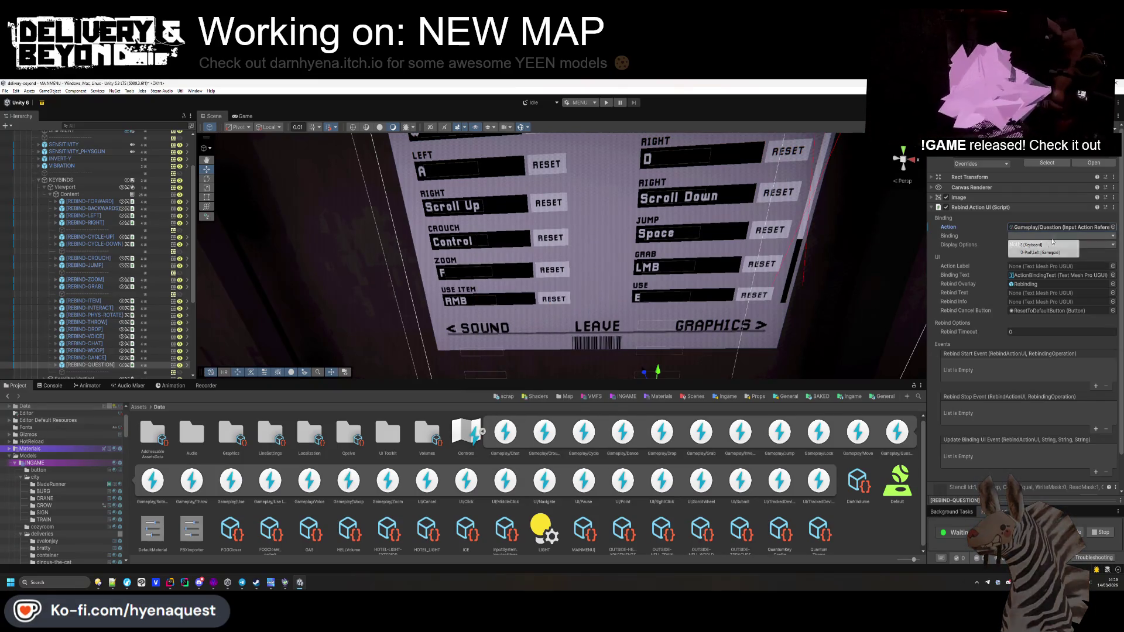
left_click(1053, 244)
scroll(89, 341, "down", 2)
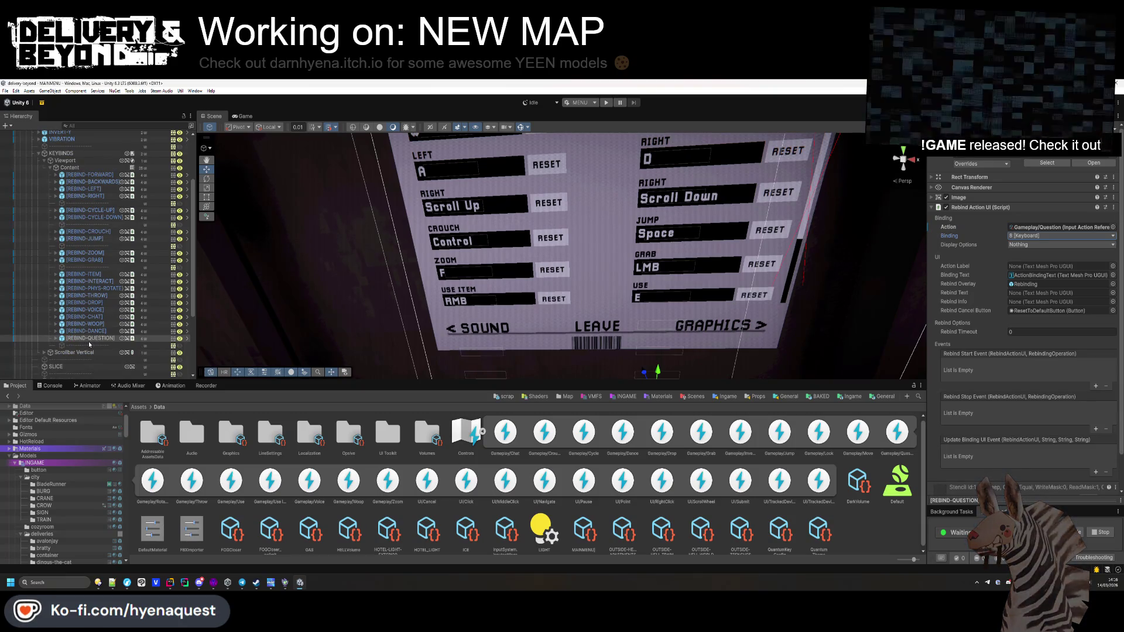
mouse_move(463, 264)
left_mouse_down()
mouse_move(480, 242)
mouse_move(409, 248)
left_mouse_up()
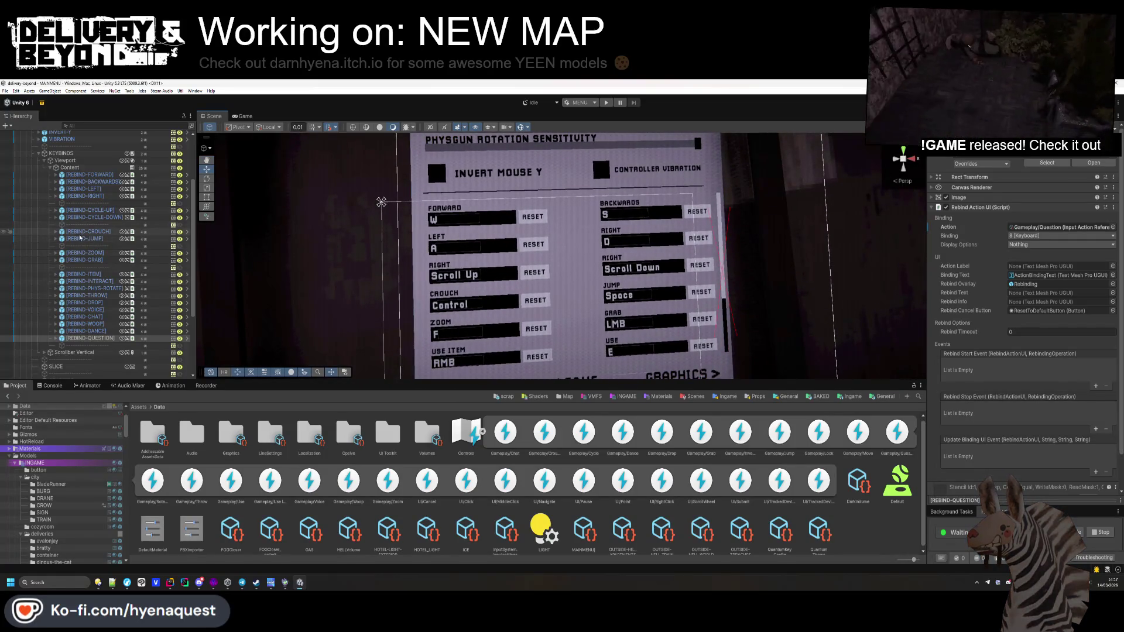
Step: Change the Cycle Up entry's ActionNameText to read Cycle up
left_click(56, 210)
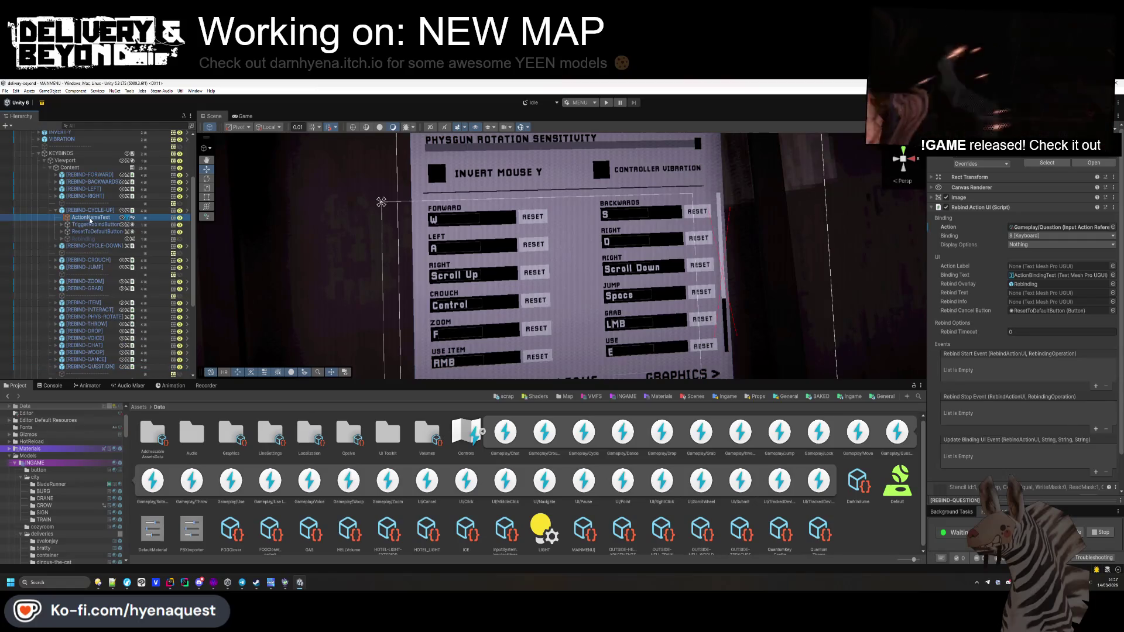
left_click(90, 217)
scroll(989, 175, "down", 2)
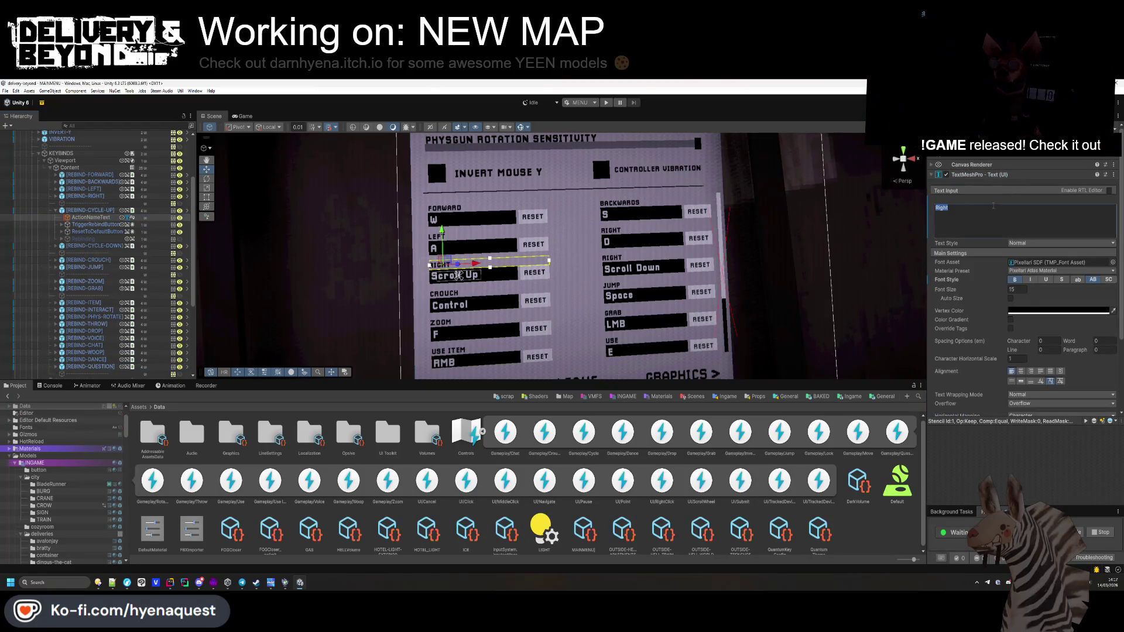
type("Cycle up")
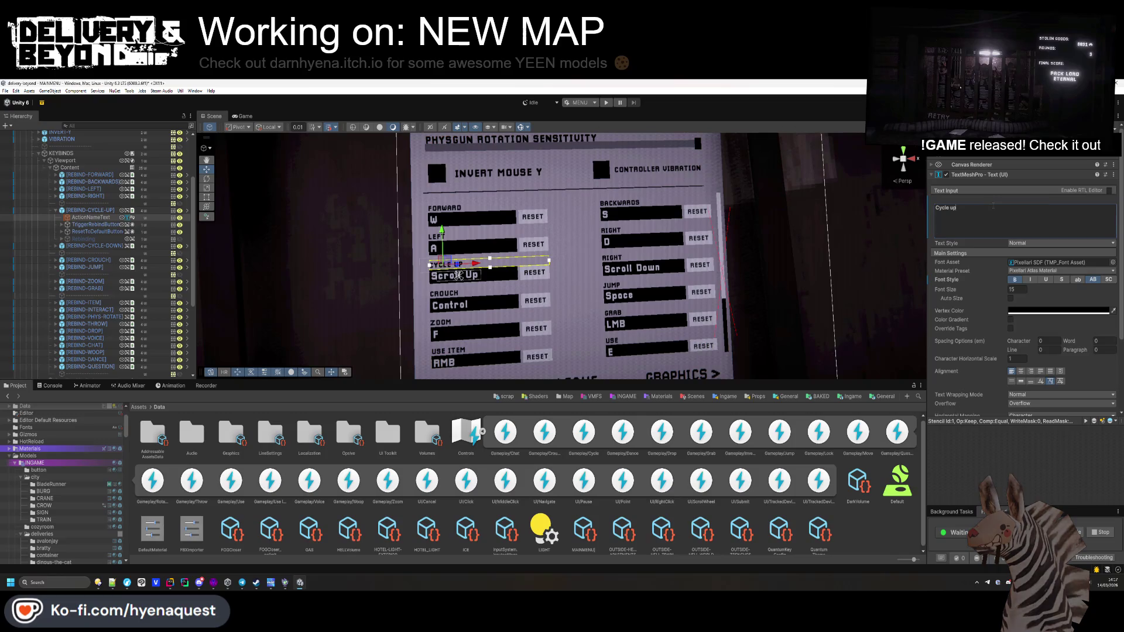
left_click(76, 239)
Step: Change the Cycle Down entry's ActionNameText to 'Cycle down' and collapse both entries
left_click(56, 246)
left_click(91, 253)
type("Cycle down")
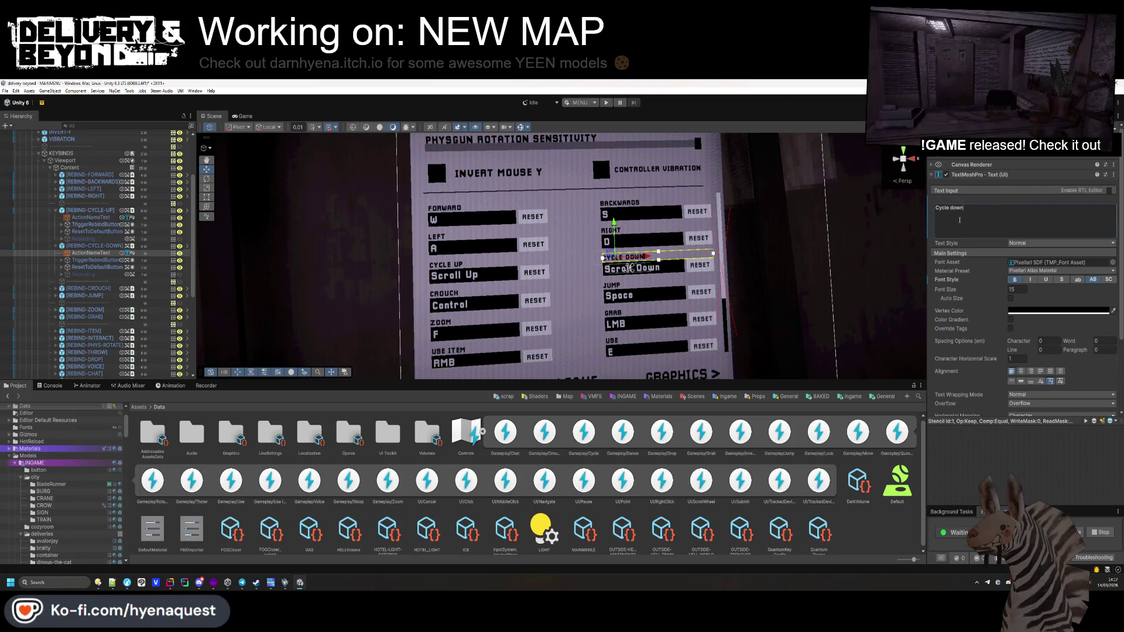
left_click(74, 268)
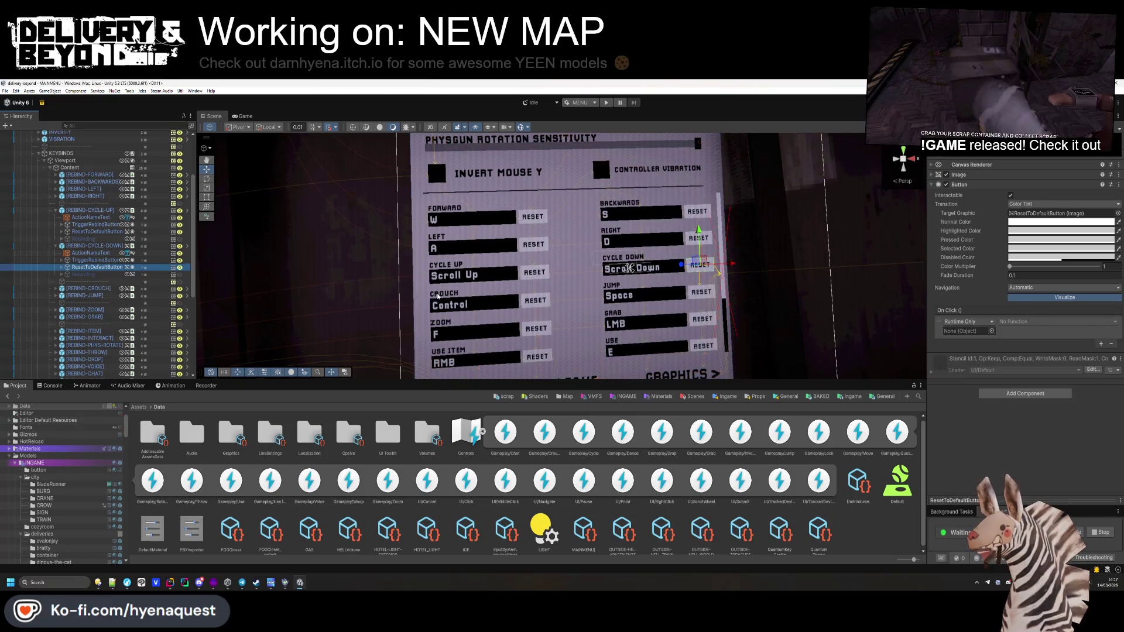
left_click(56, 211)
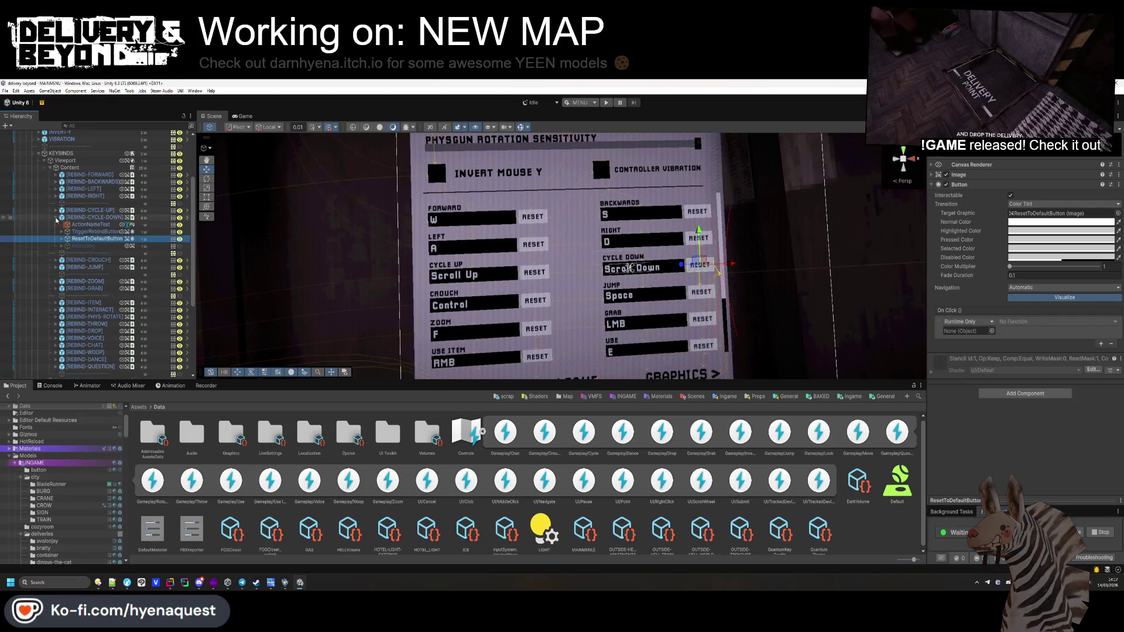
left_click(56, 217)
left_click(89, 174)
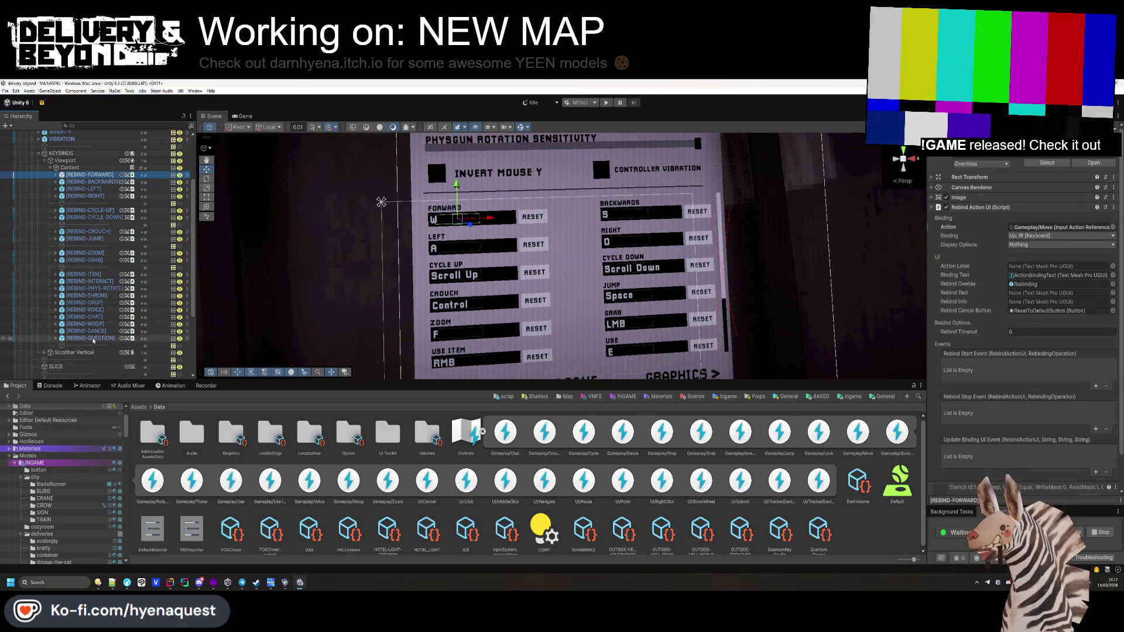
Step: Set the Forward and Backwards rebind entries to Dont Use Short Display Names
left_click(91, 338, "shift")
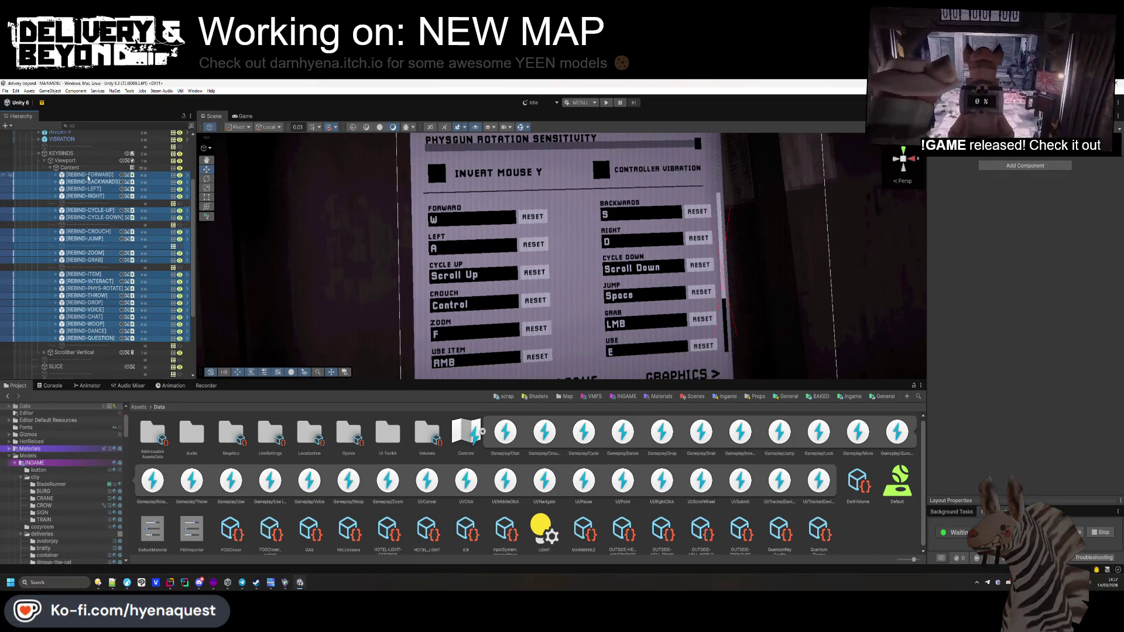
left_click(88, 175)
left_click(1039, 244)
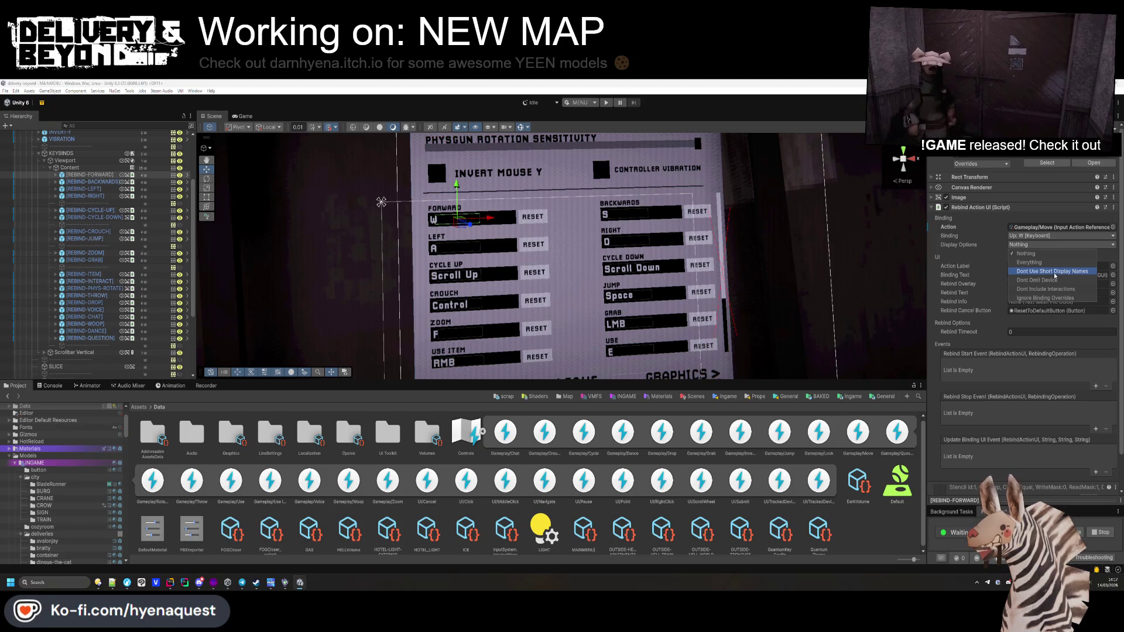
left_click(1053, 272)
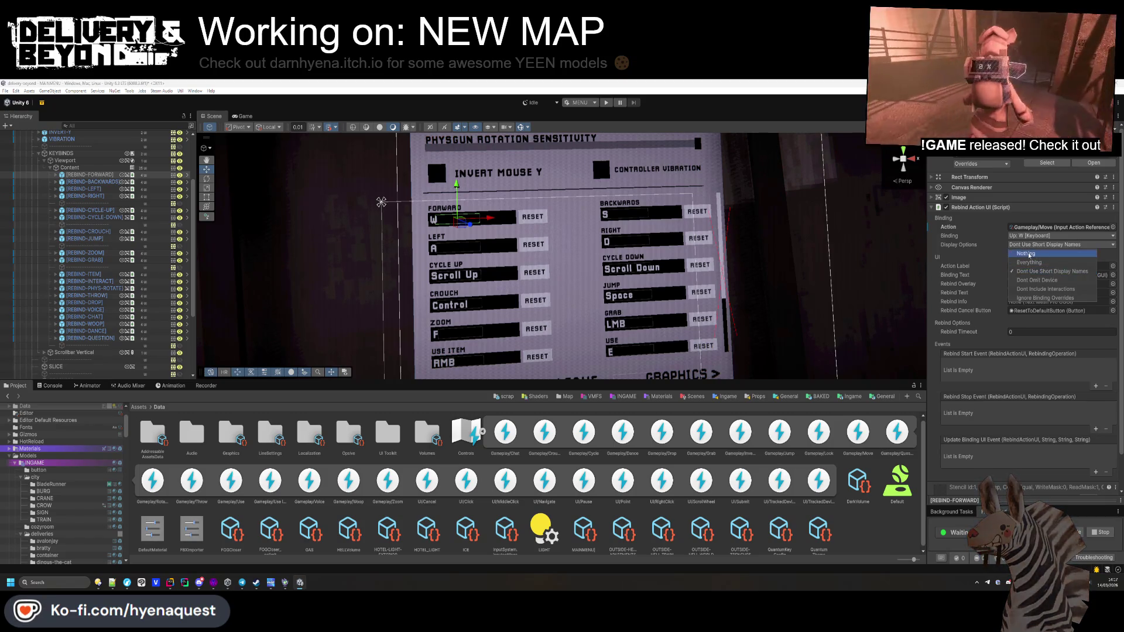
left_click(91, 182)
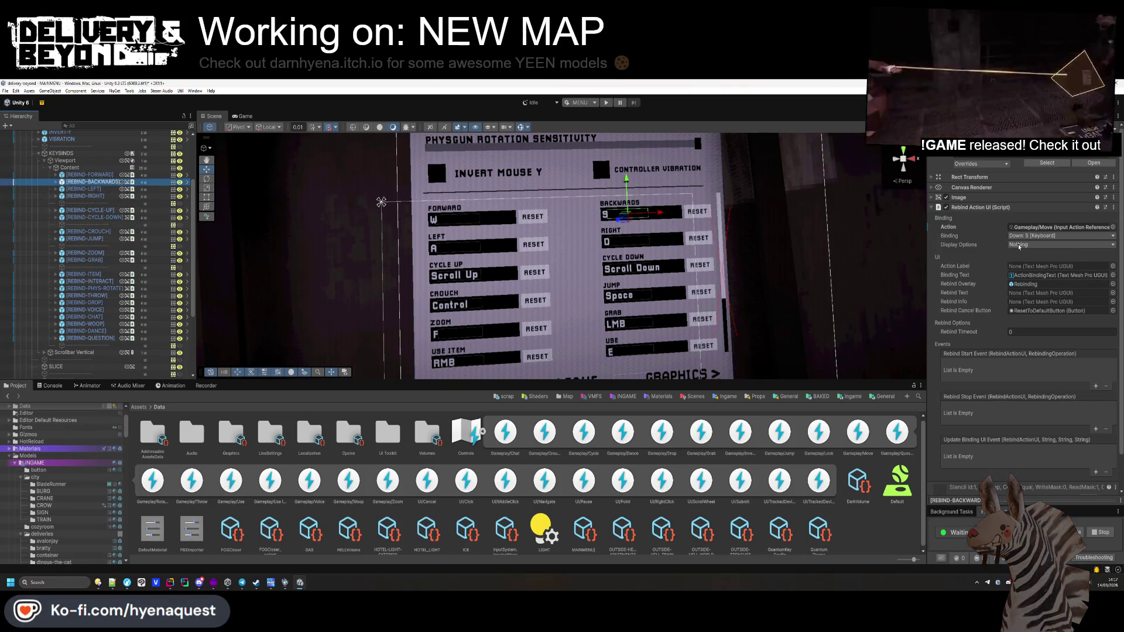
left_click(1019, 245)
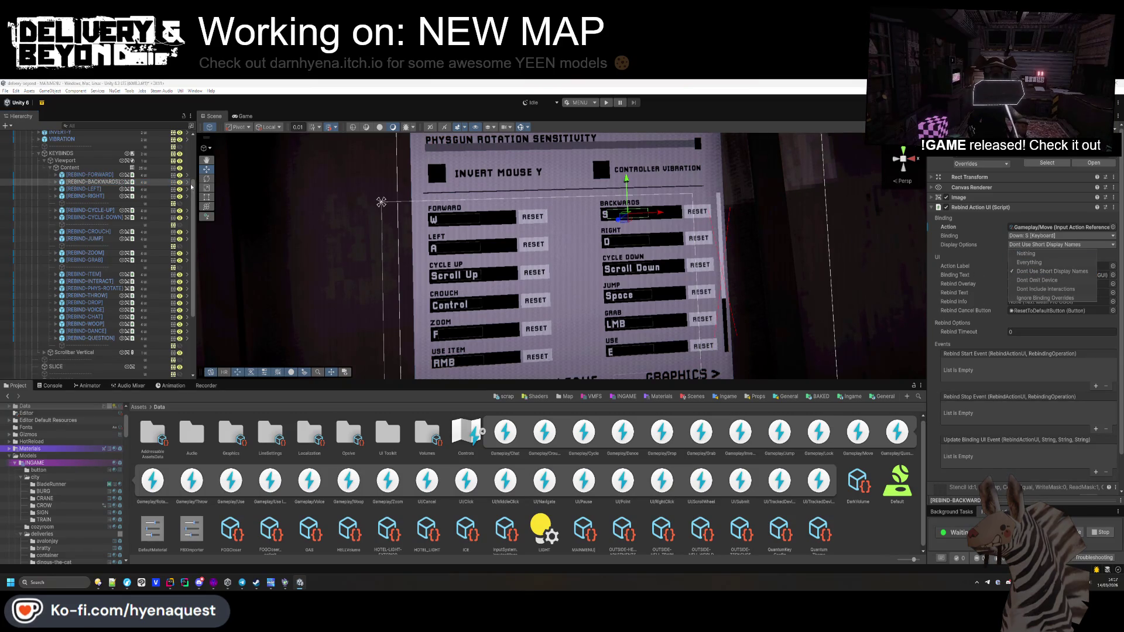
Step: Set the Left, Right and Cycle Up rebind entries to show full display names
left_click(85, 189)
left_click(1037, 244)
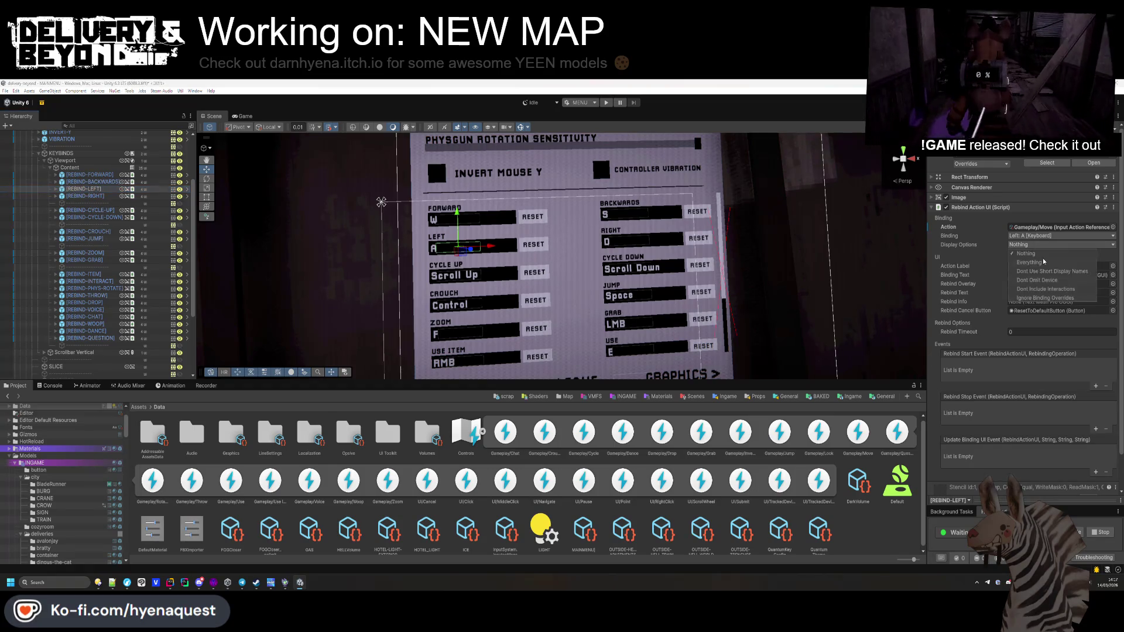
left_click(85, 196)
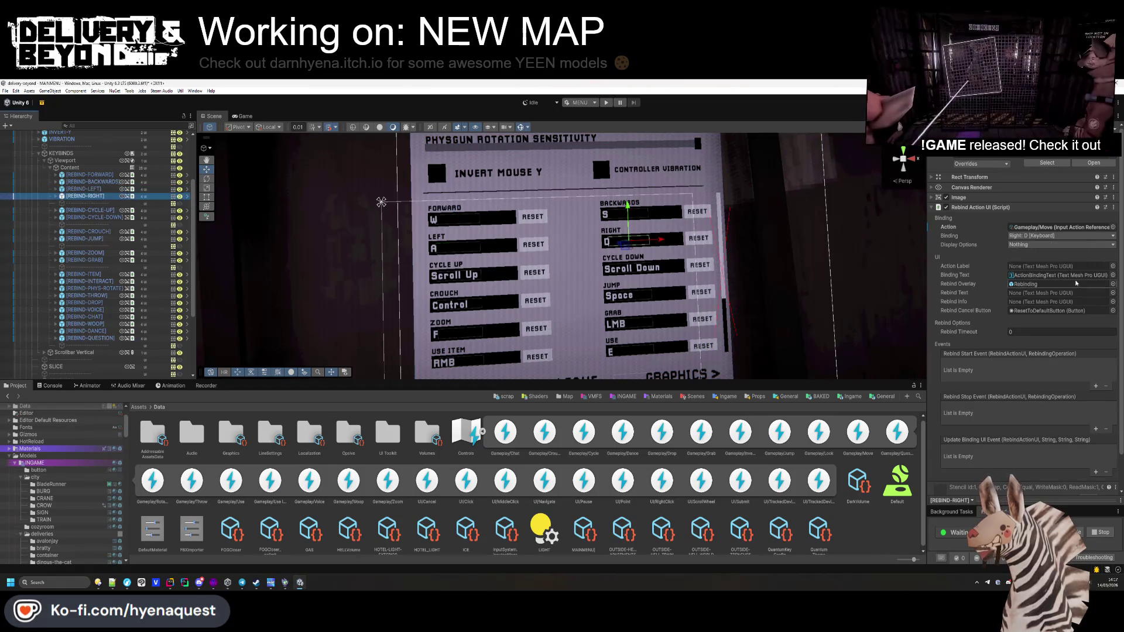
left_click(89, 210)
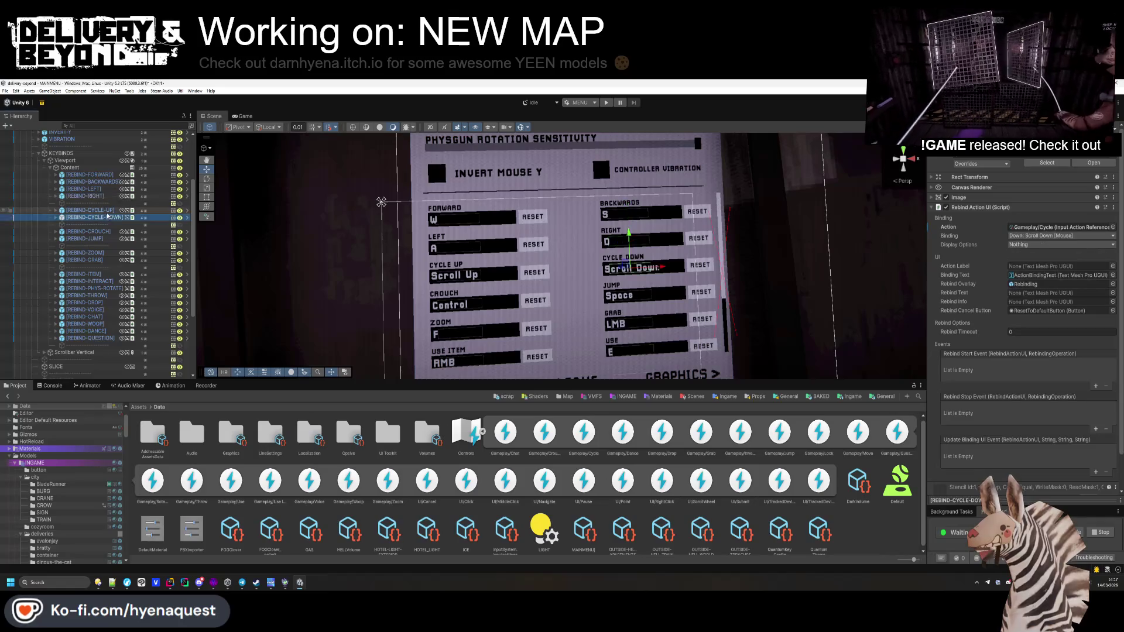
left_click(1030, 245)
left_click(1051, 271)
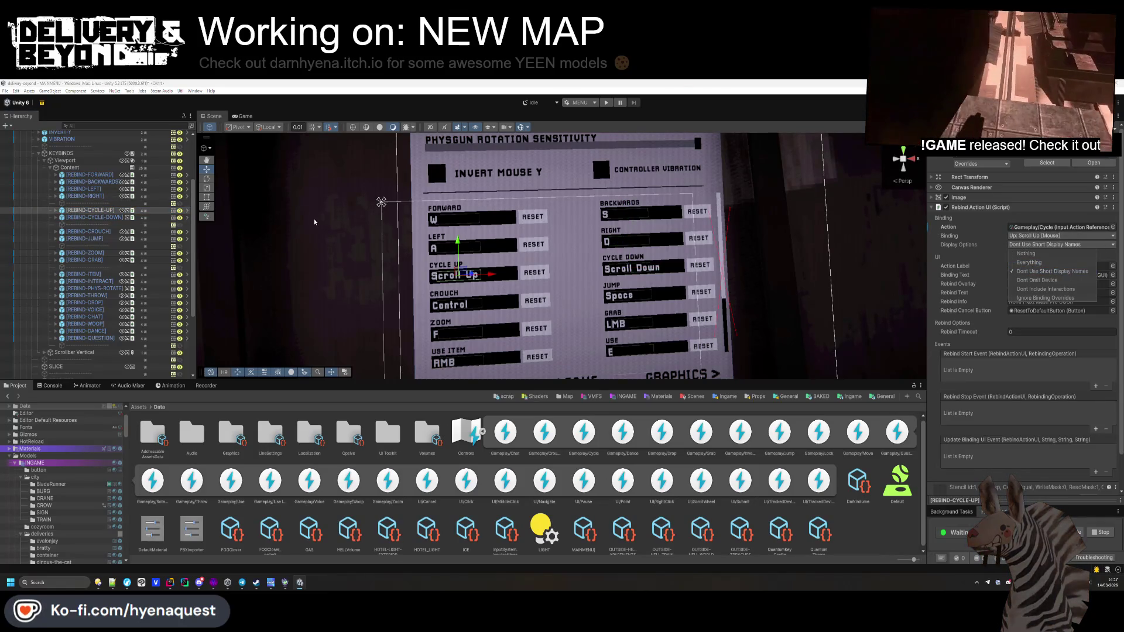
Step: Go through Cycle Down, Crouch, Jump, Zoom and Grab, and make Use Item read Right Button
left_click(88, 217)
left_click(1020, 244)
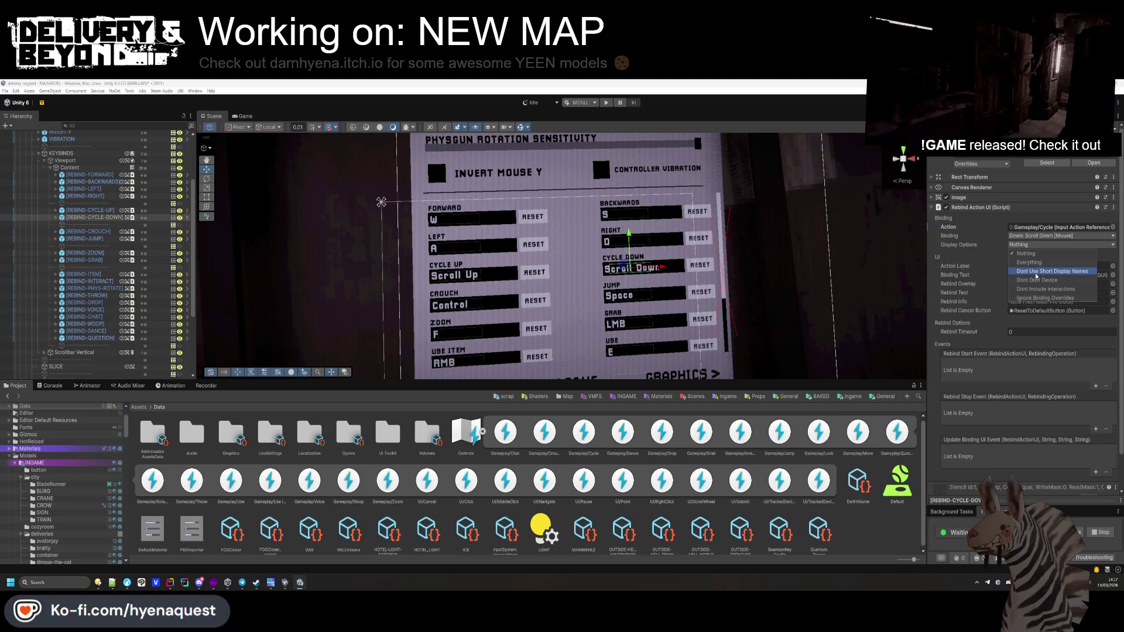
left_click(89, 231)
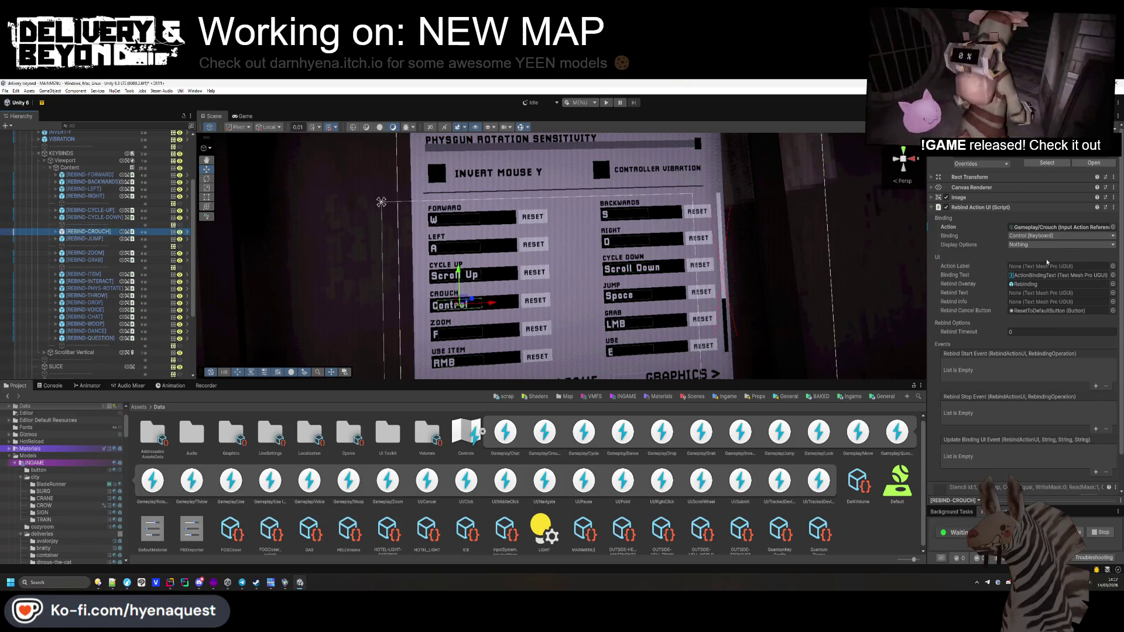
left_click(96, 239)
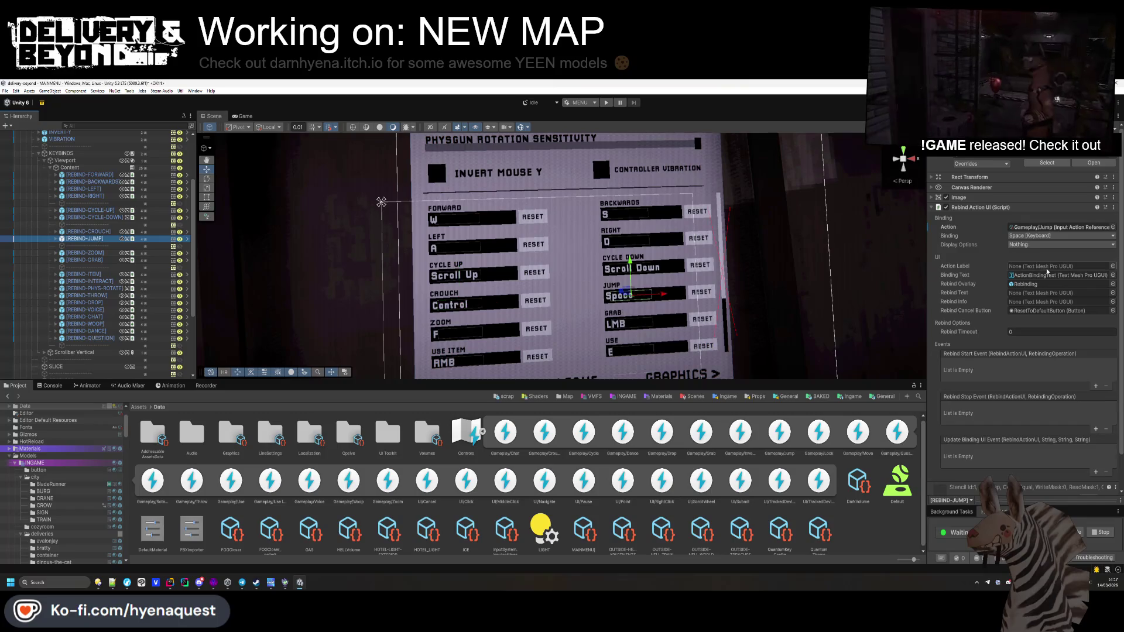
left_click(115, 252)
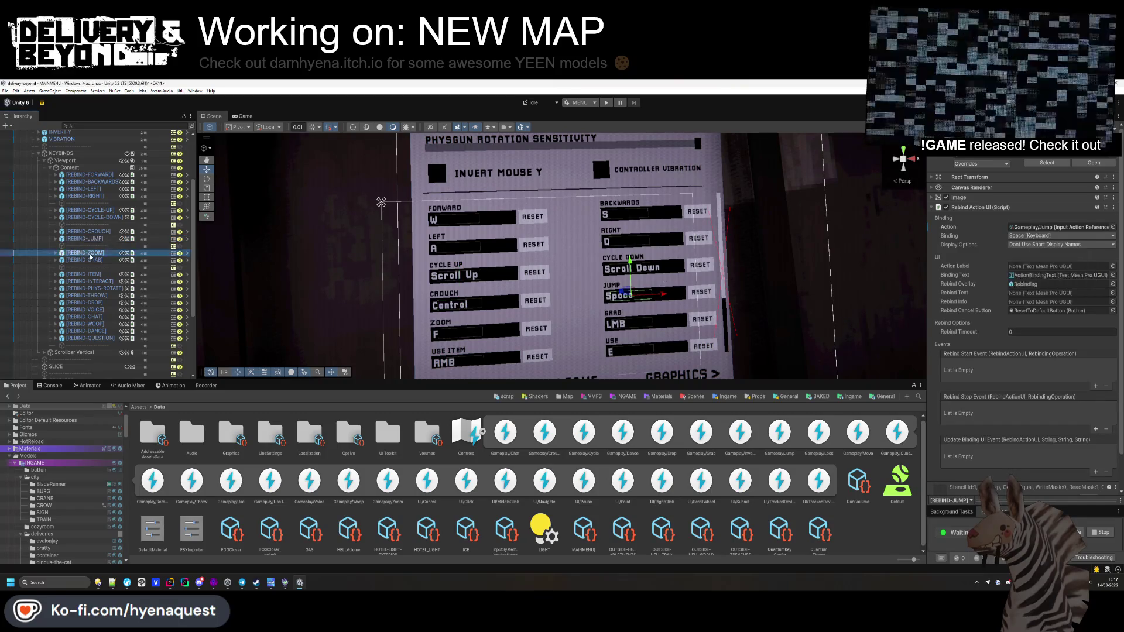
left_click(139, 260)
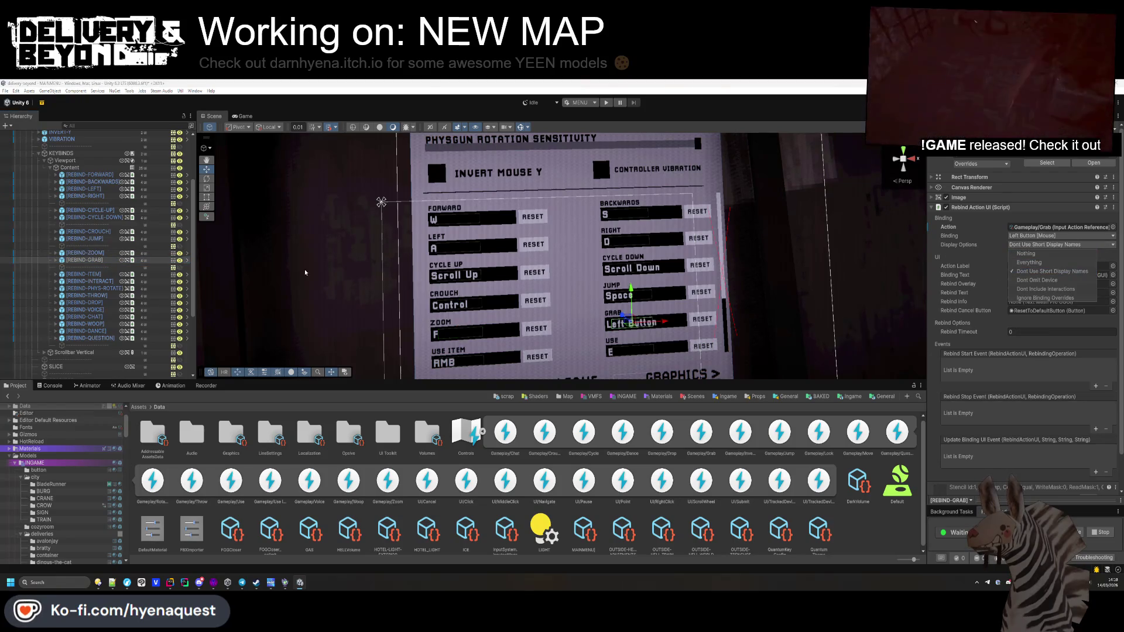
left_click(83, 274)
left_click(1043, 245)
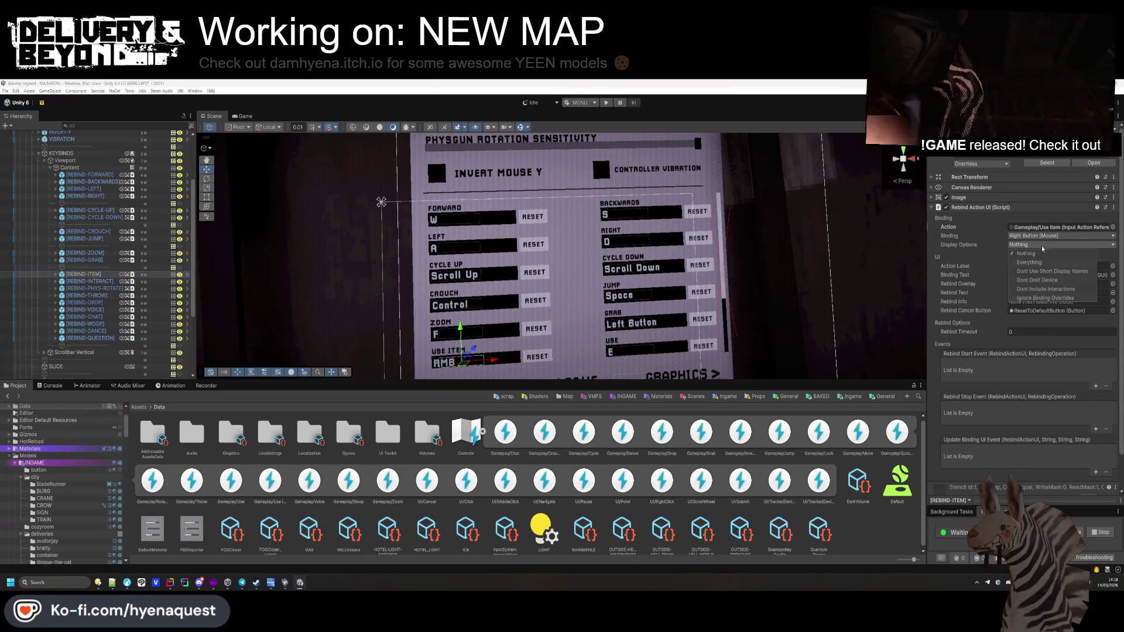
left_click(1047, 273)
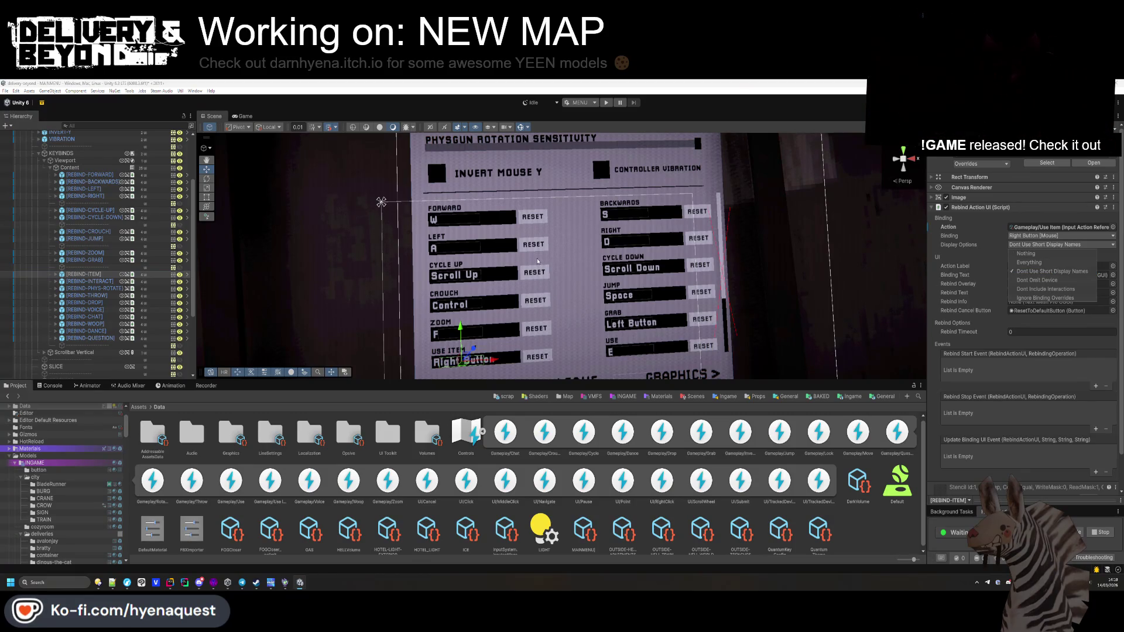
Step: Give Interact full display names, clearing the device-name, include-interactions and ignore-overrides flags
left_click(89, 281)
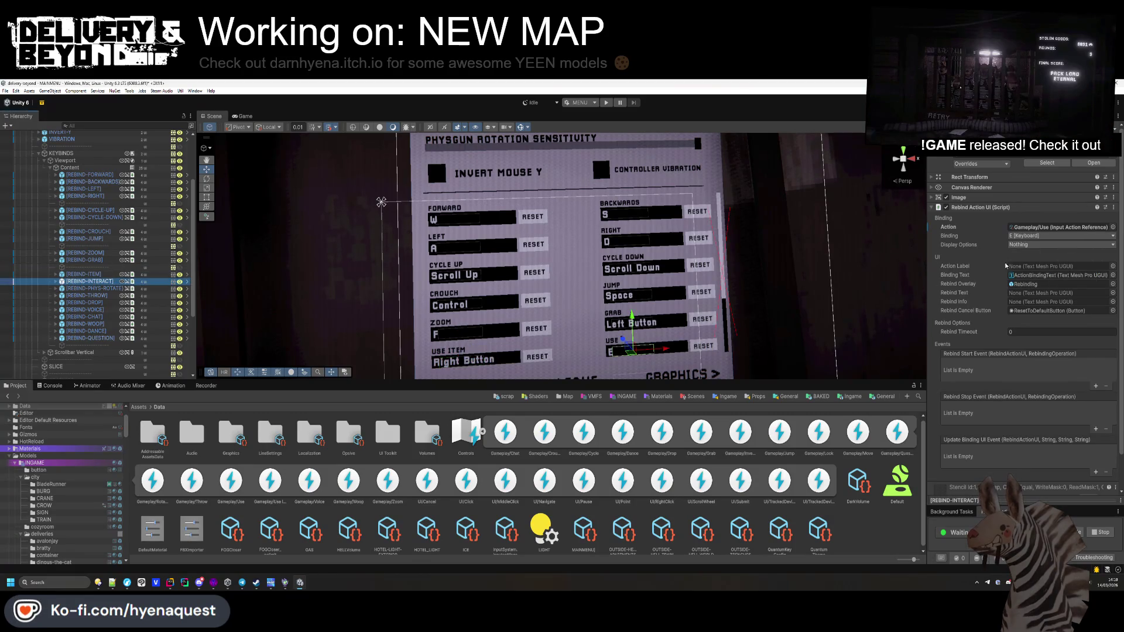
left_click(1043, 244)
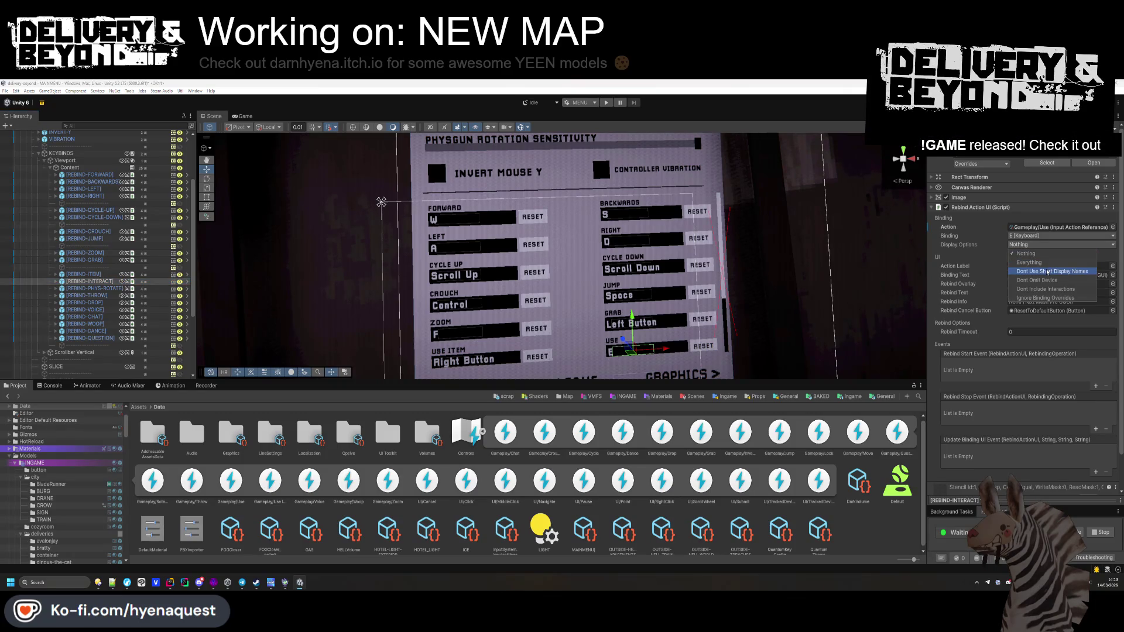
left_click(1046, 272)
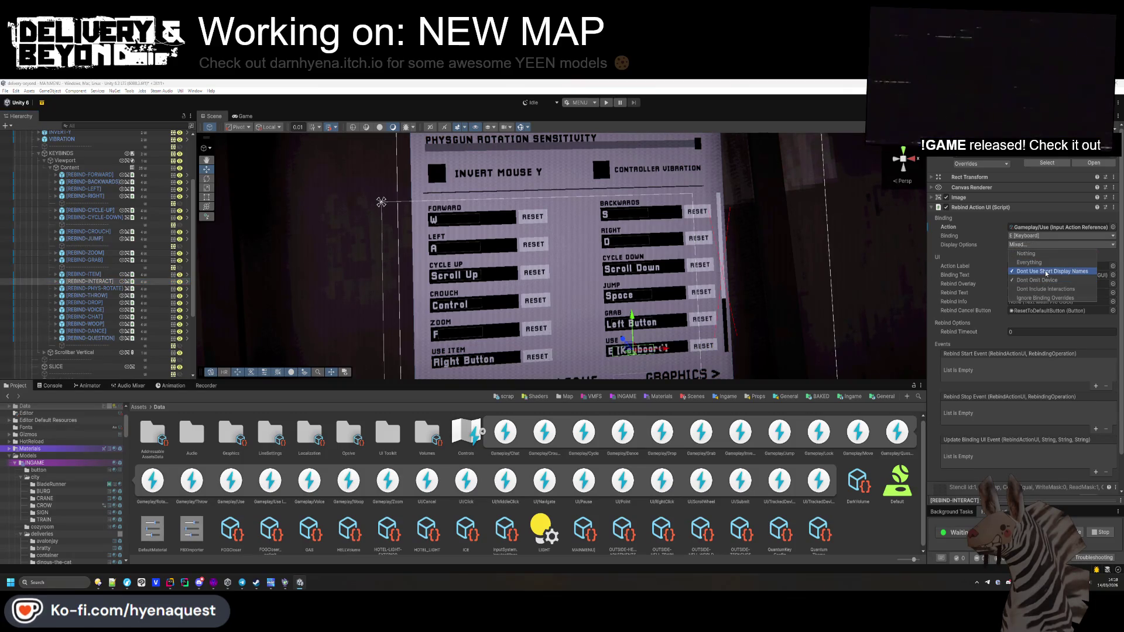
left_click(1046, 280)
left_click(1047, 289)
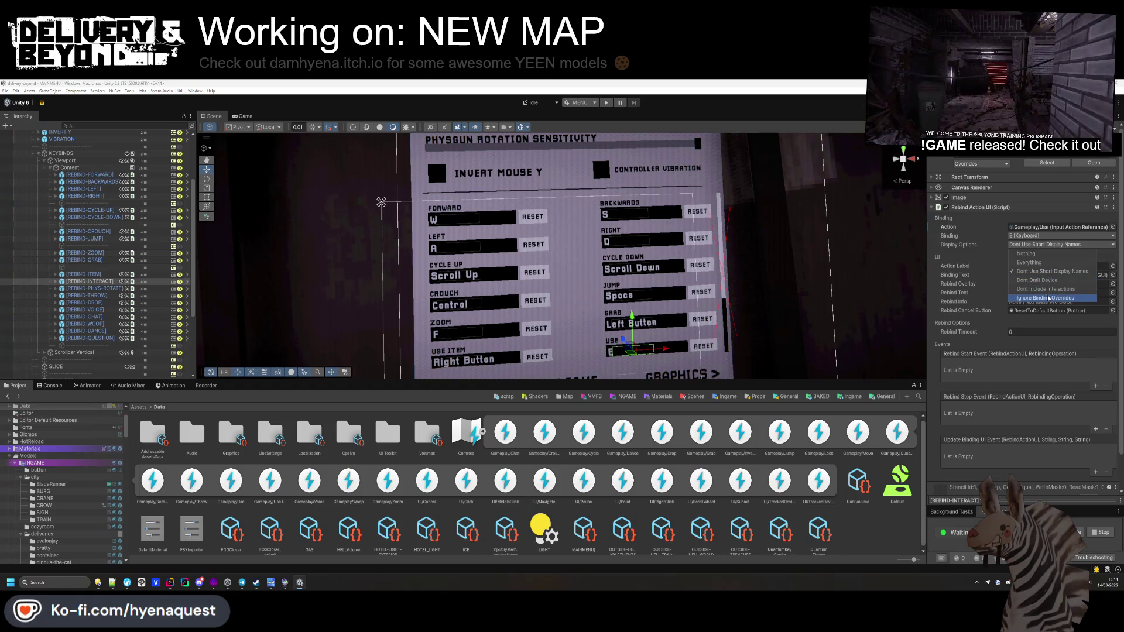
left_click(1048, 299)
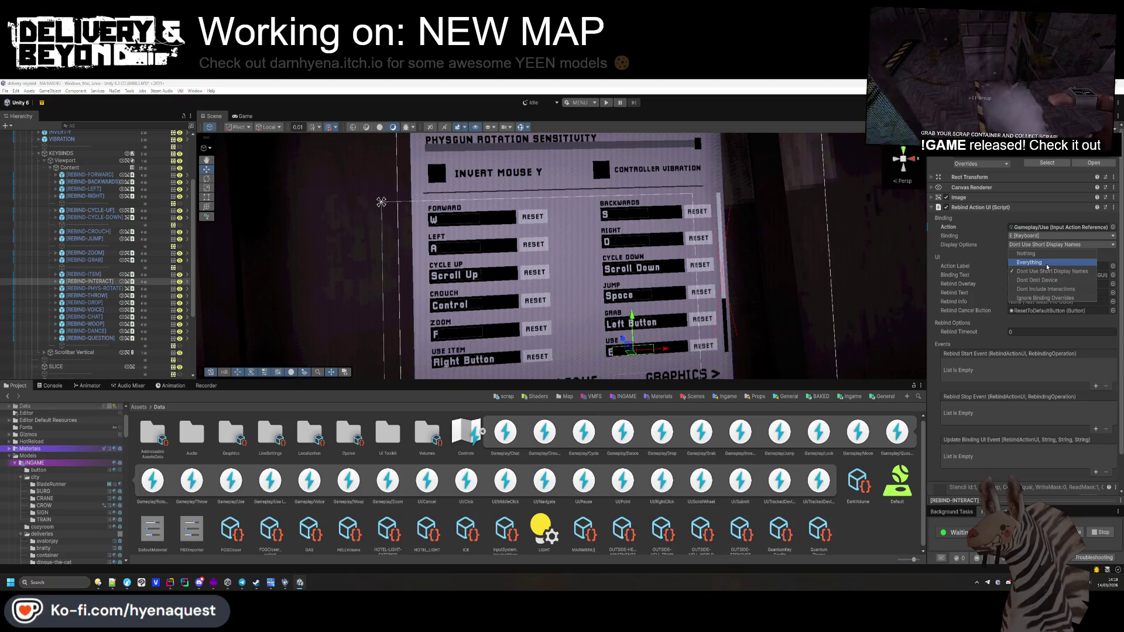
left_click(965, 252)
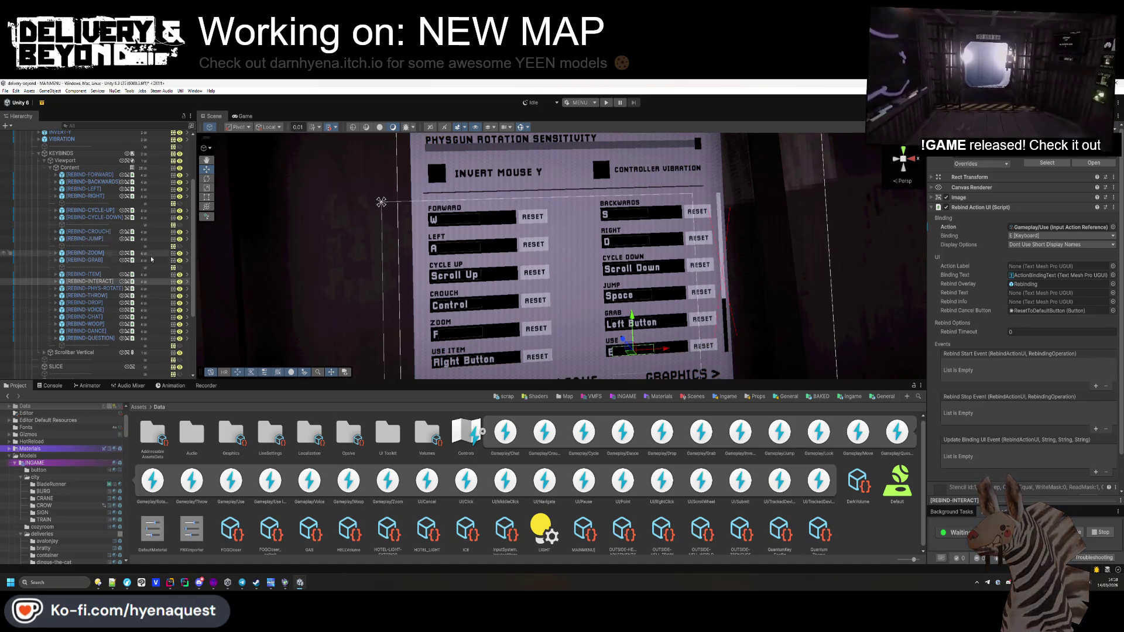
Step: Set Rotate Prop, Throw, Drop and Voice entries to Dont Use Short Display Names
left_click(561, 280)
left_click(1060, 245)
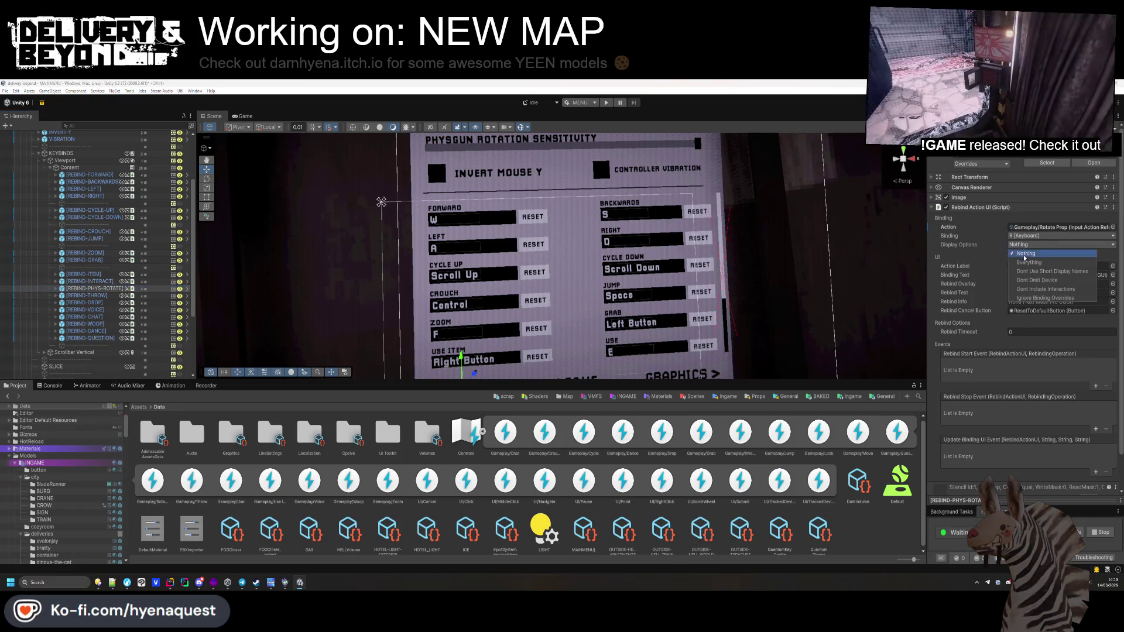
left_click(1051, 271)
left_click(87, 296)
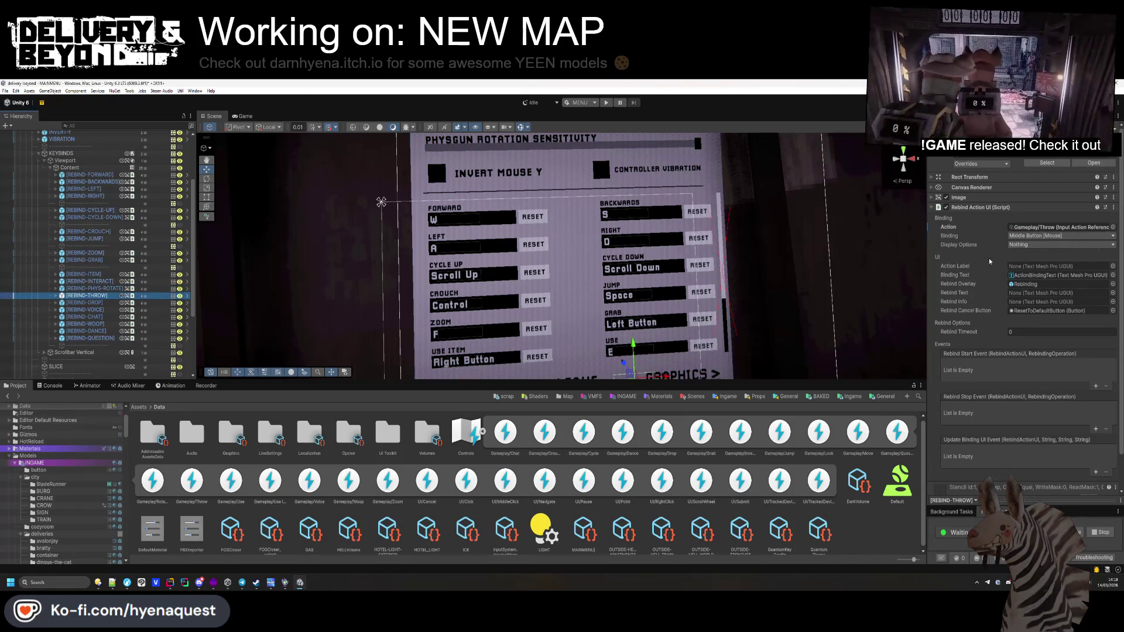
left_click(85, 303)
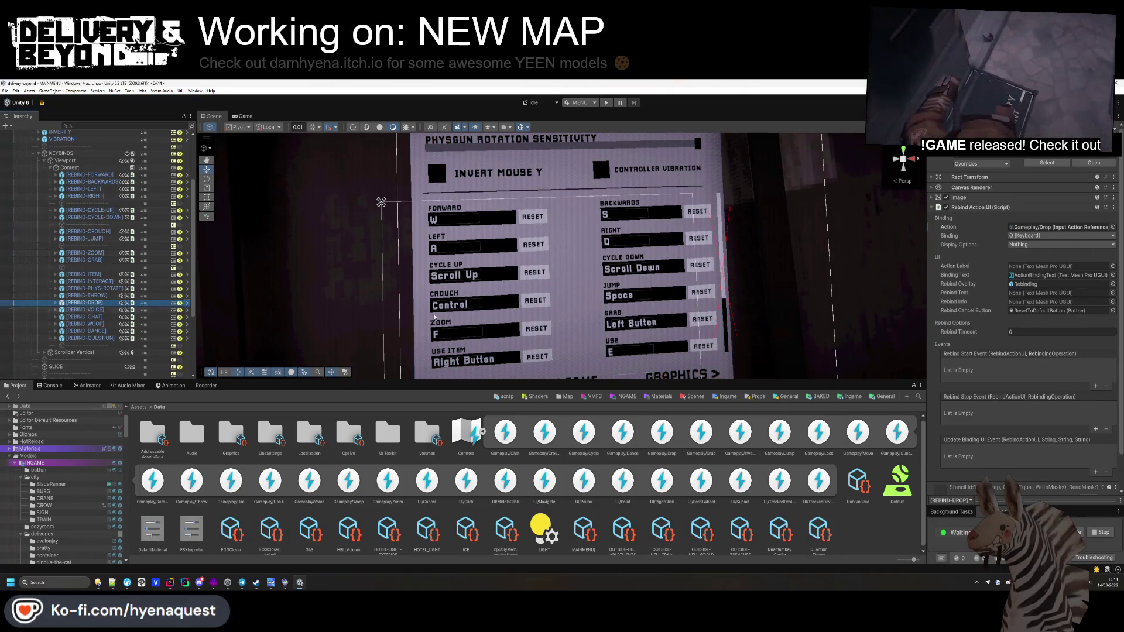
key("Down")
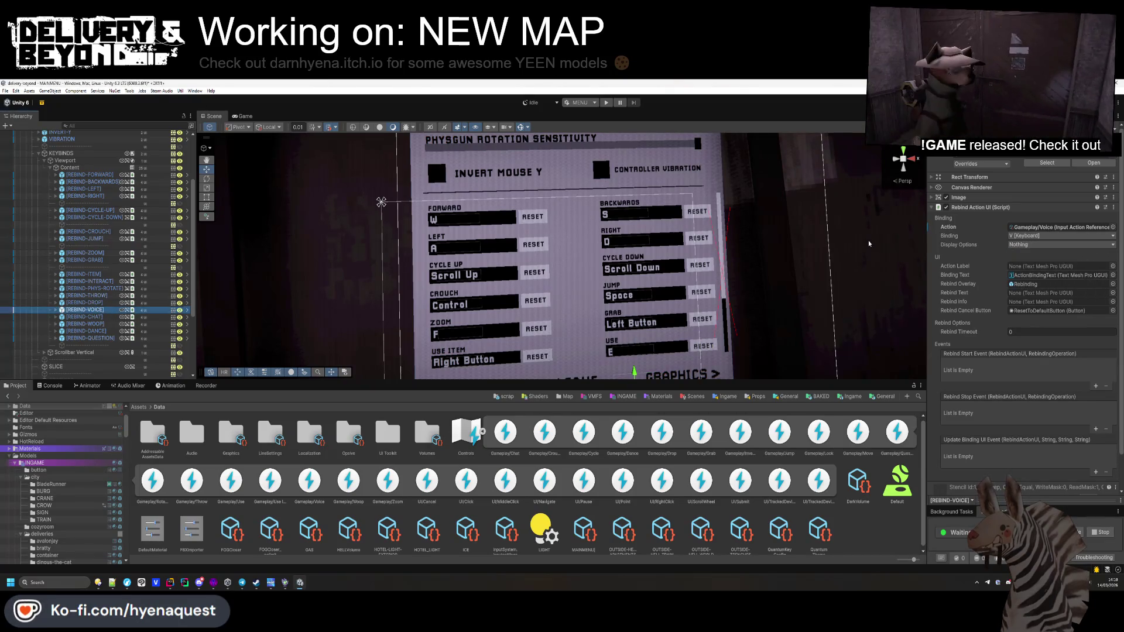
left_click(1023, 244)
left_click(1052, 271)
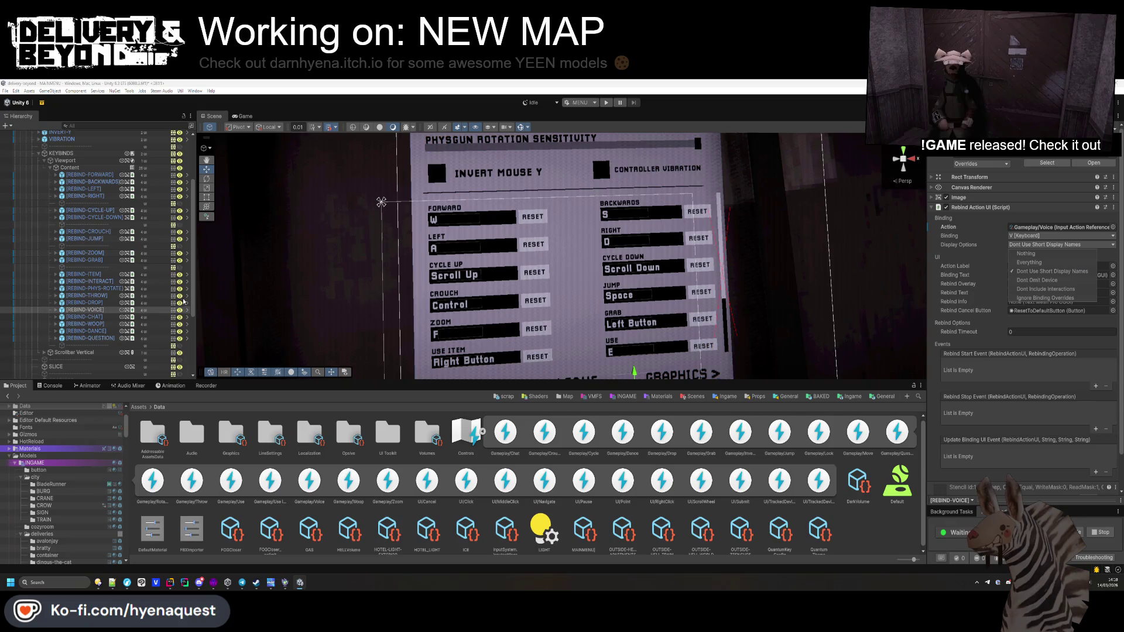
Step: Set the Chat and Woop rebind entries to show full display names
left_click(79, 316)
left_click(1023, 244)
left_click(1052, 271)
left_click(98, 324)
left_click(1023, 244)
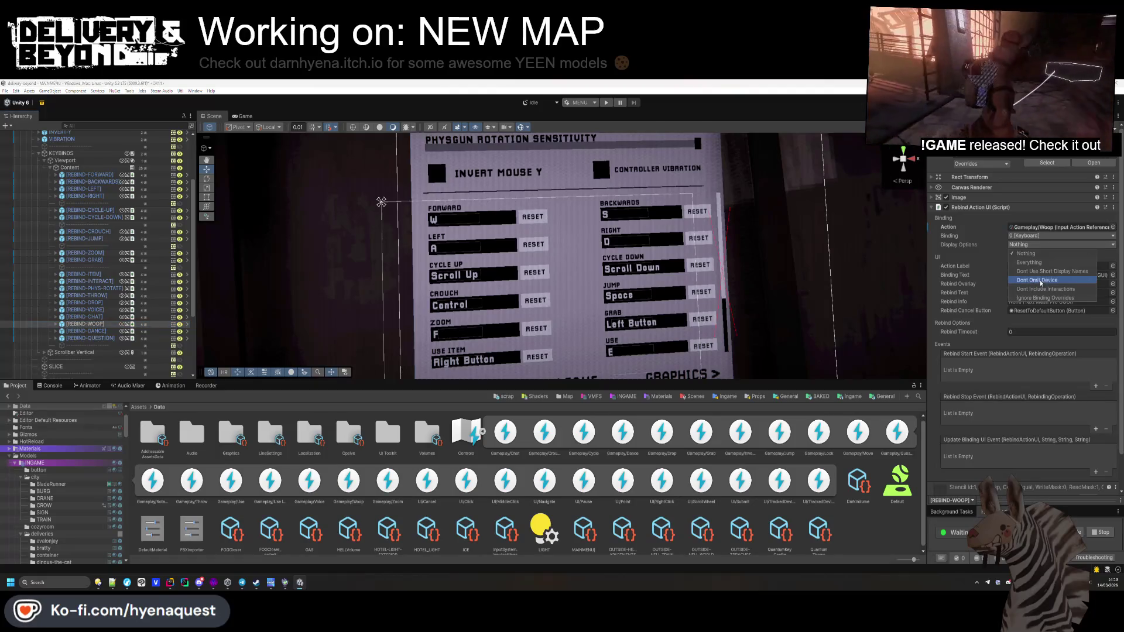
Step: Set the Dance and Question entries, then deselect and view the whole settings panel
left_click(94, 331)
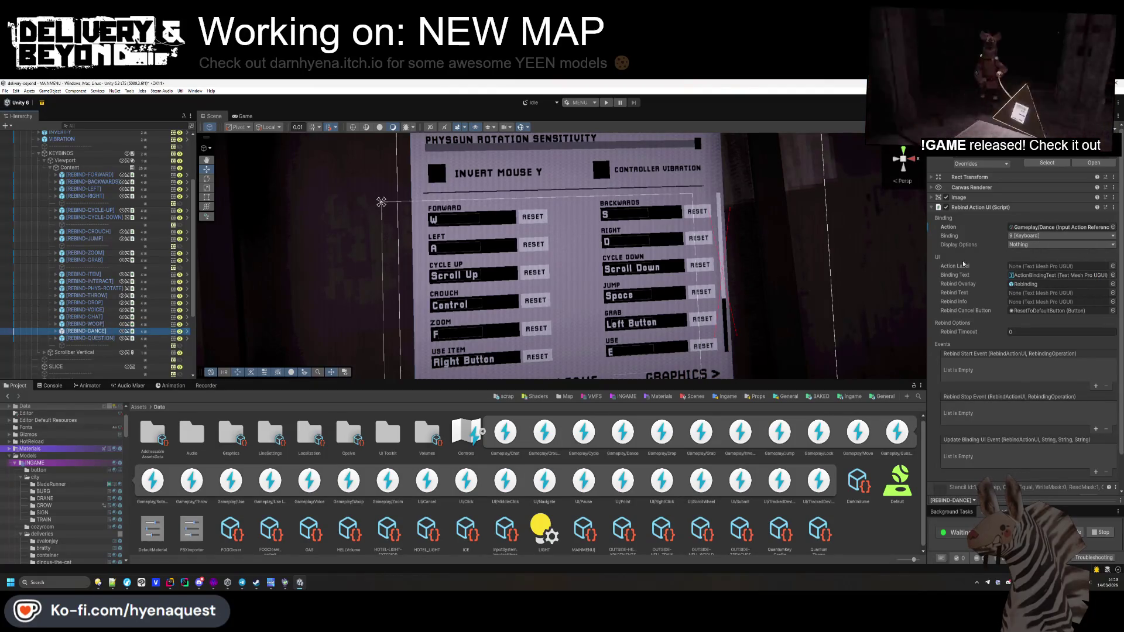
left_click(87, 339)
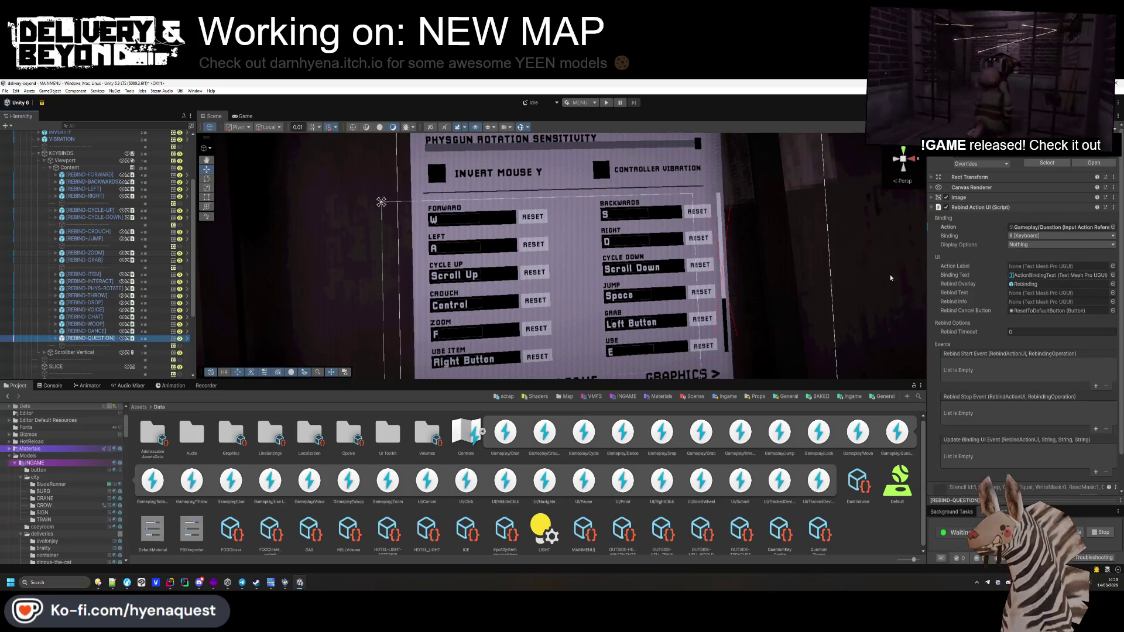
left_click(1023, 244)
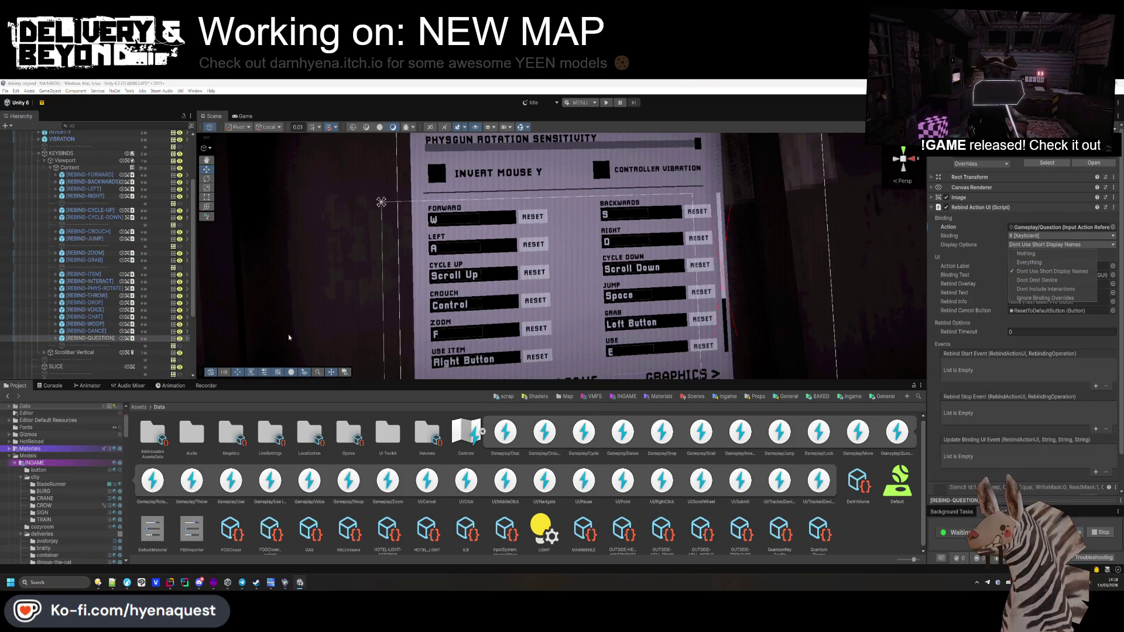
left_click(93, 331)
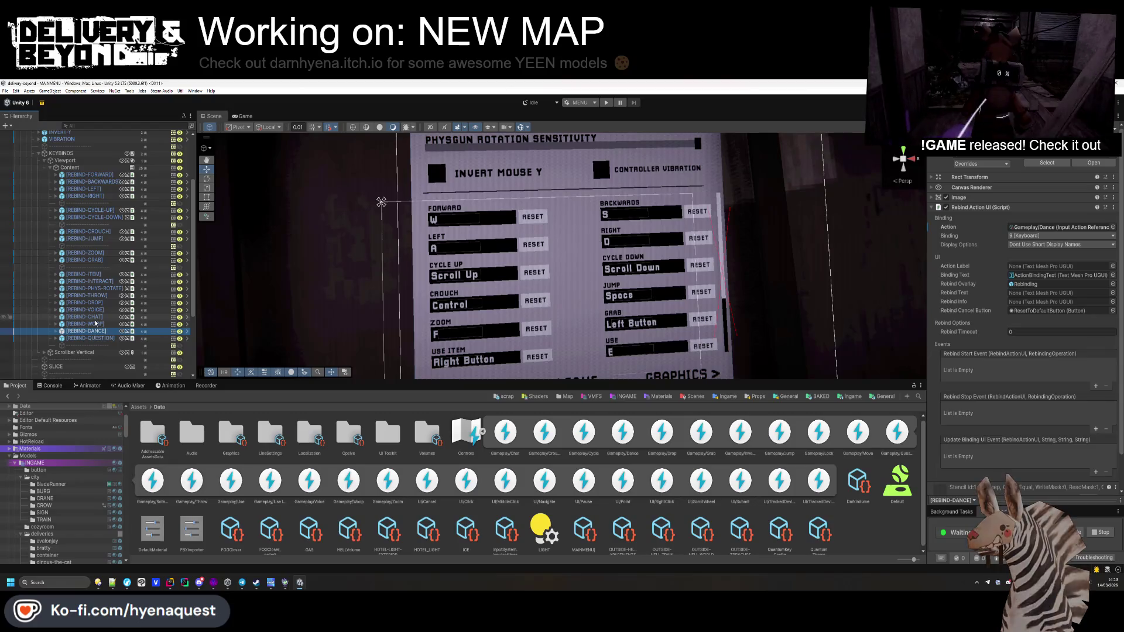
left_click(482, 432)
left_click_drag(679, 310, 643, 321)
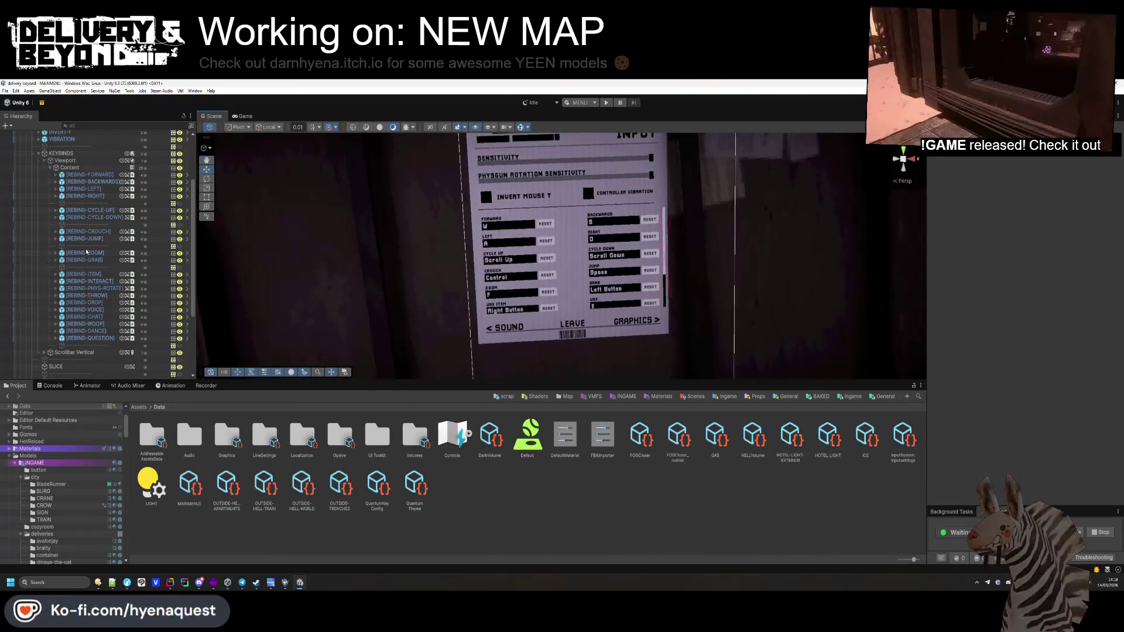
Step: Delete the spare row under the Question rebind entry and deselect all entries
left_click(83, 175)
left_click(98, 344, "shift")
left_click(97, 344)
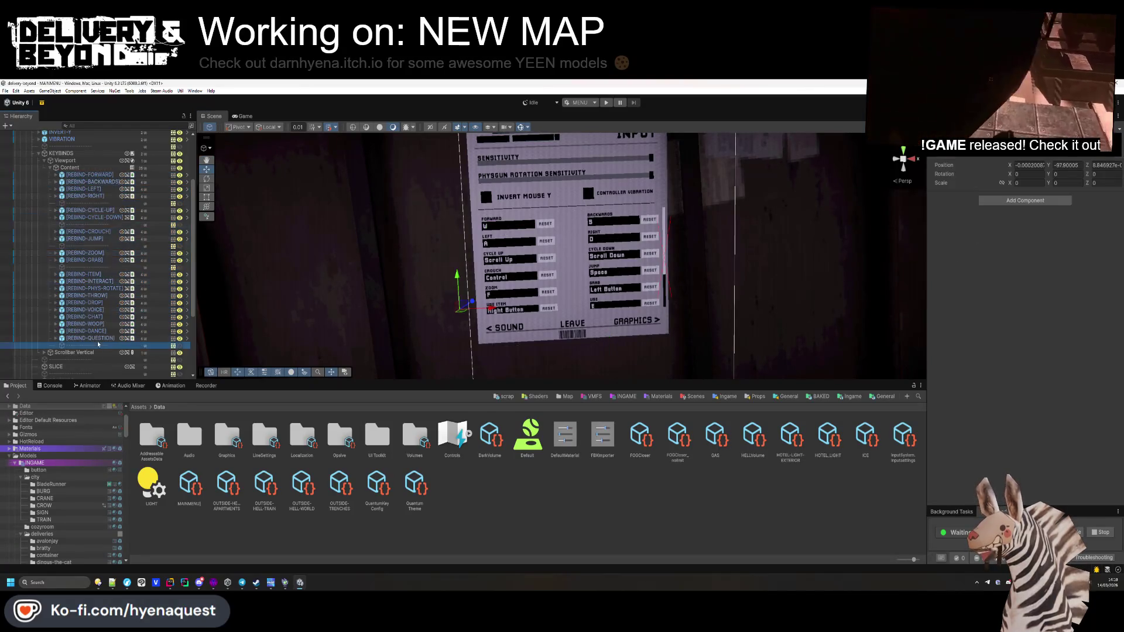
left_click(91, 175, "shift")
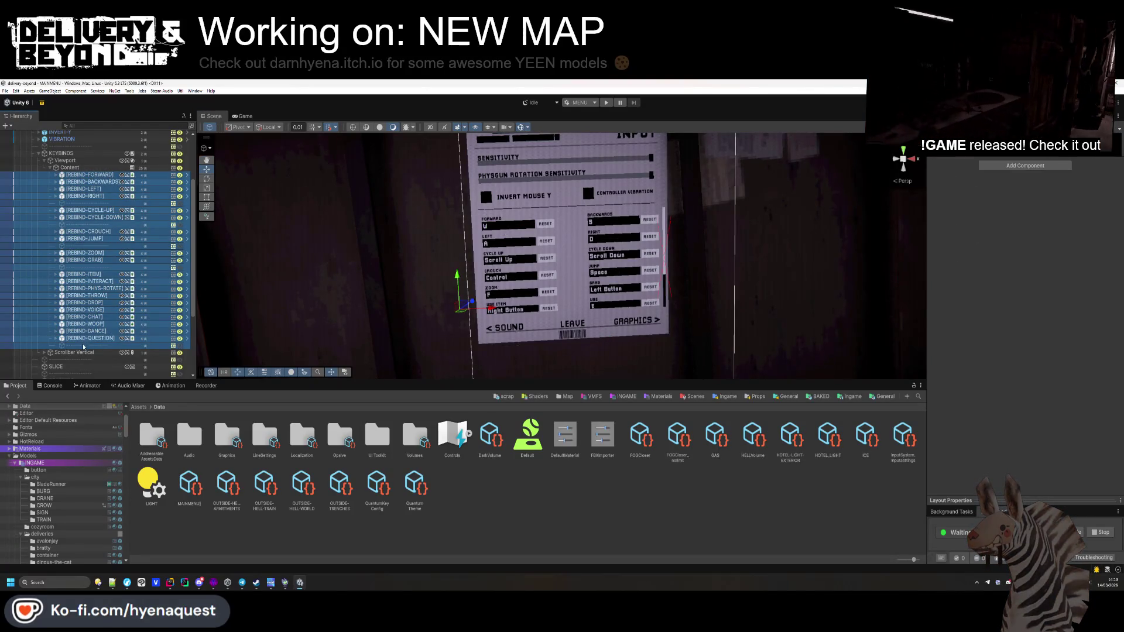
left_click(83, 346)
key("Delete")
left_click(88, 338)
left_click(95, 179, "shift")
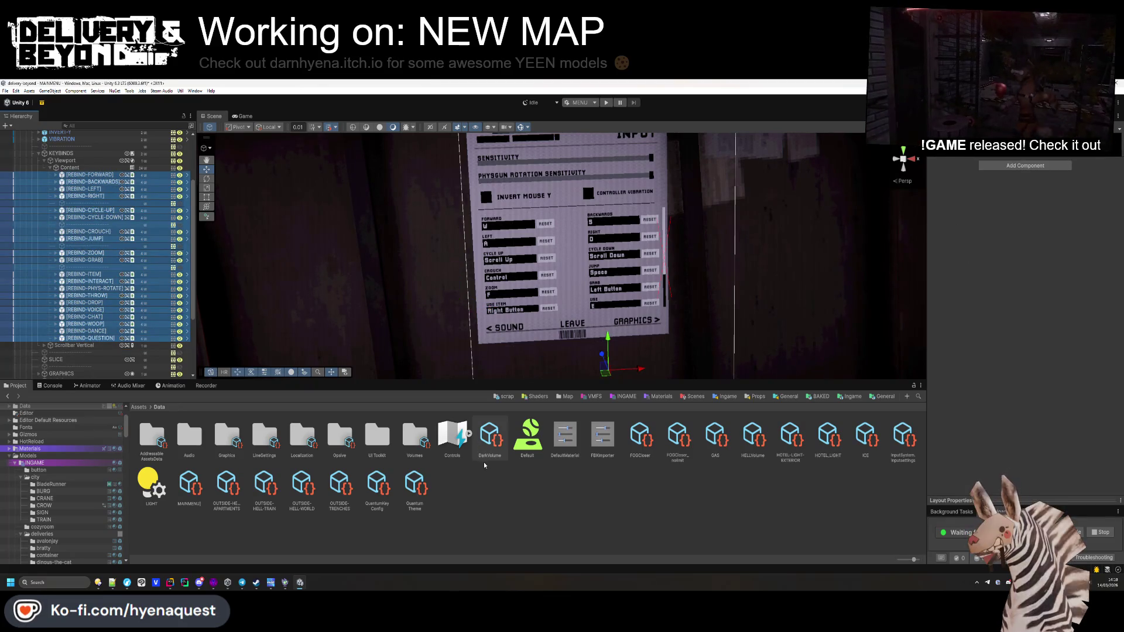
key("Escape")
Step: Collapse the scene's controllers branch in the Hierarchy, then bring up the pull request in the browser
scroll(99, 179, "up", 4)
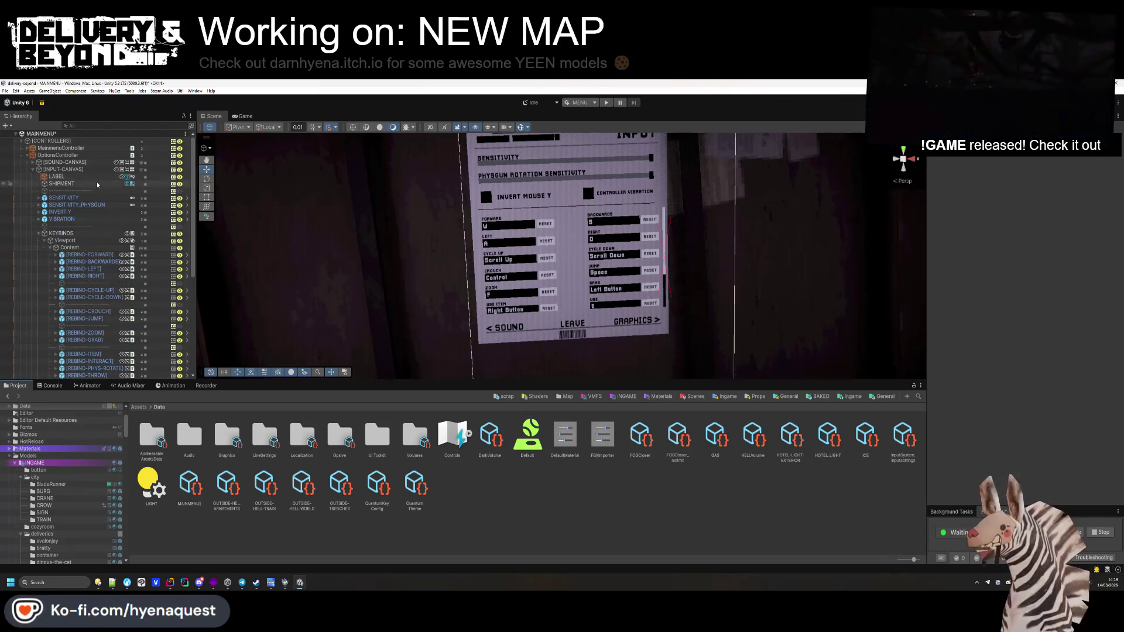
left_click(21, 141)
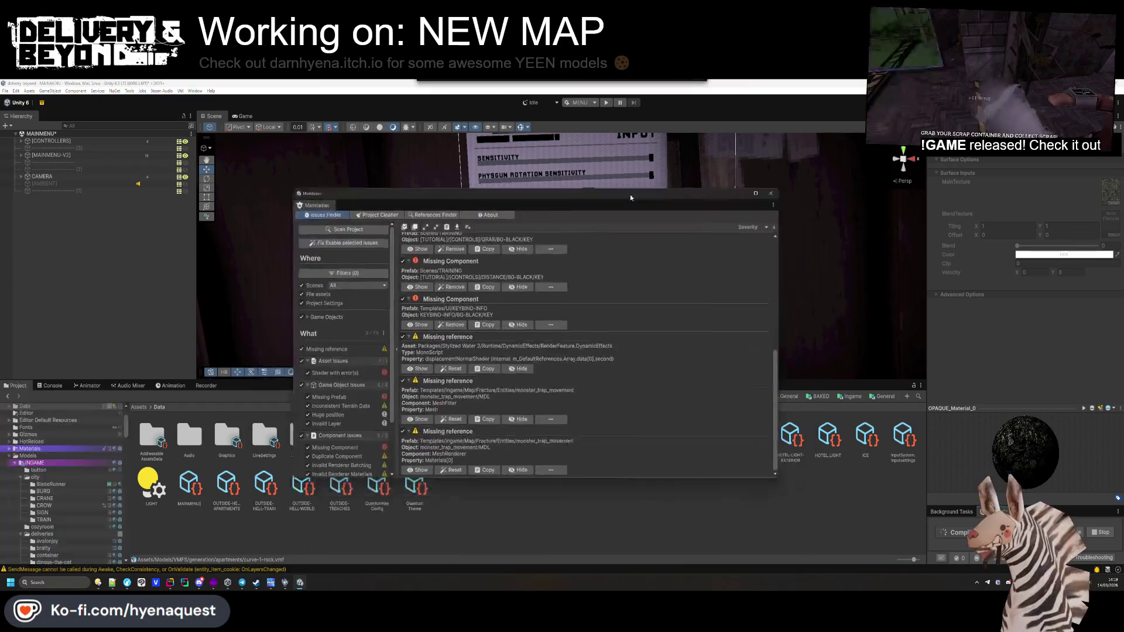
scroll(503, 408, "down", 2)
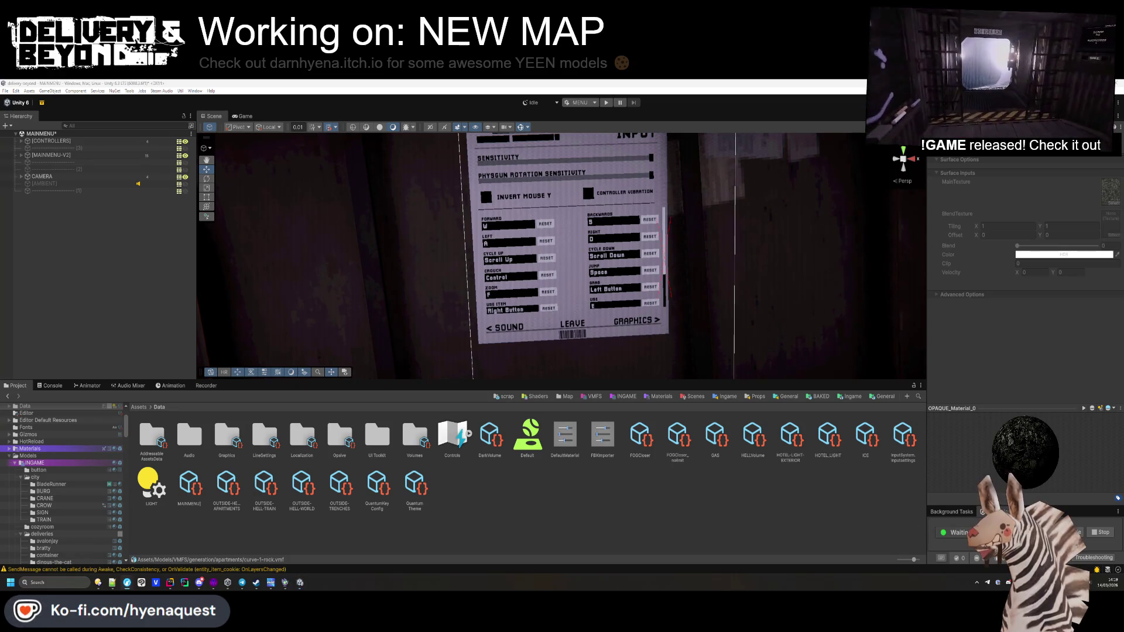
key("alt+Tab")
Step: Read the KEYBIND-INFO.prefab diff in the pull request's changed files, then return to Unity
scroll(324, 351, "down", 2)
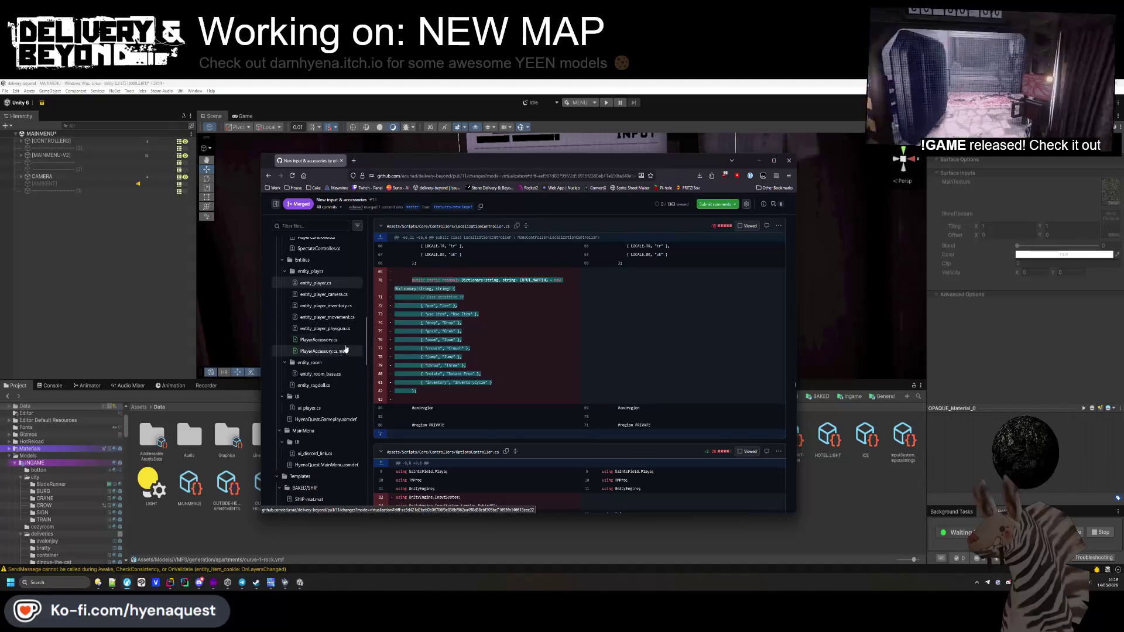
scroll(325, 379, "down", 5)
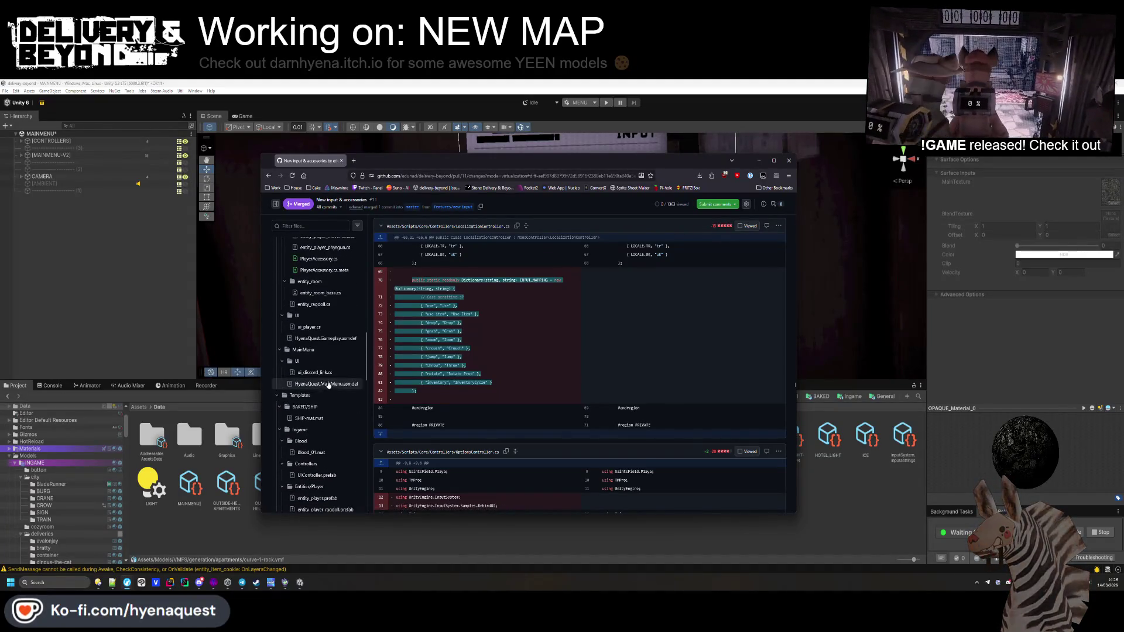
scroll(319, 442, "down", 10)
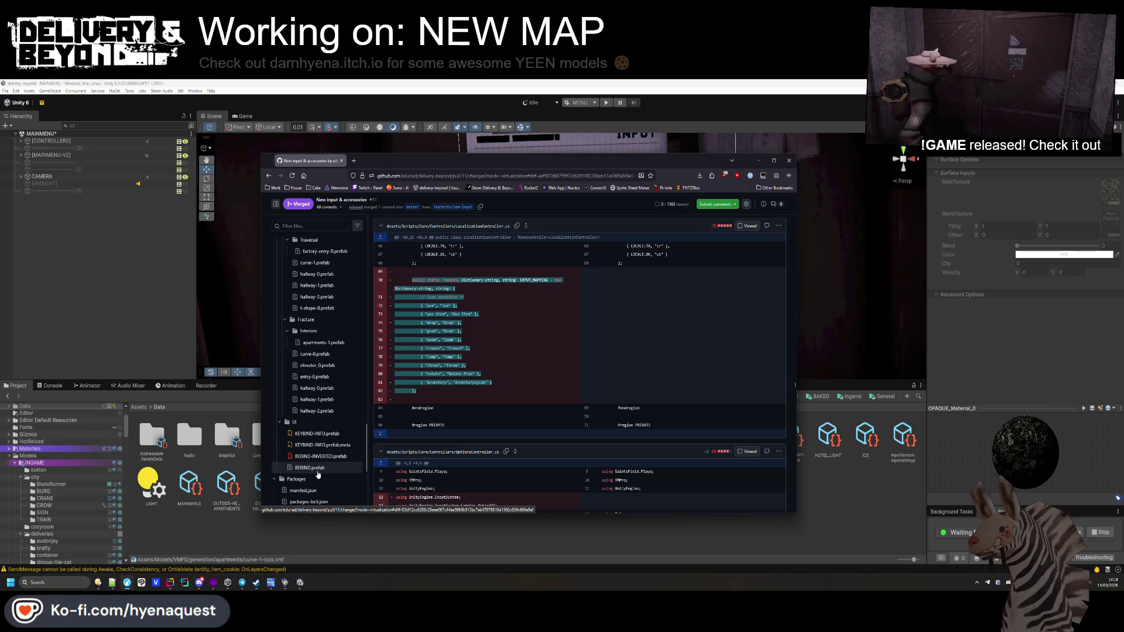
left_click(324, 439)
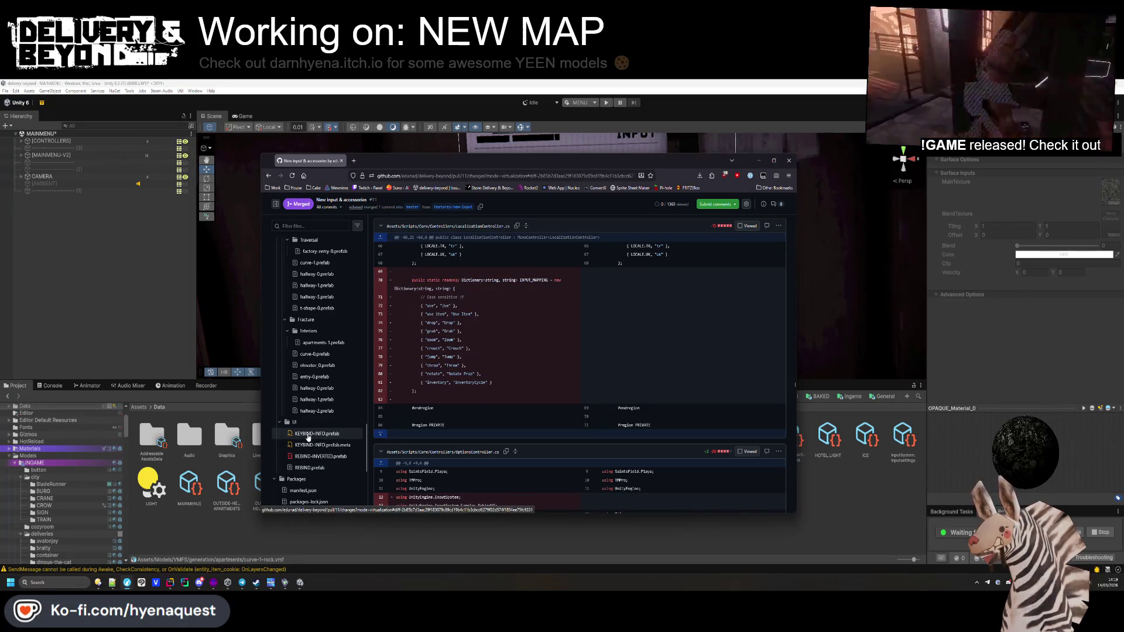
scroll(308, 438, "down", 1)
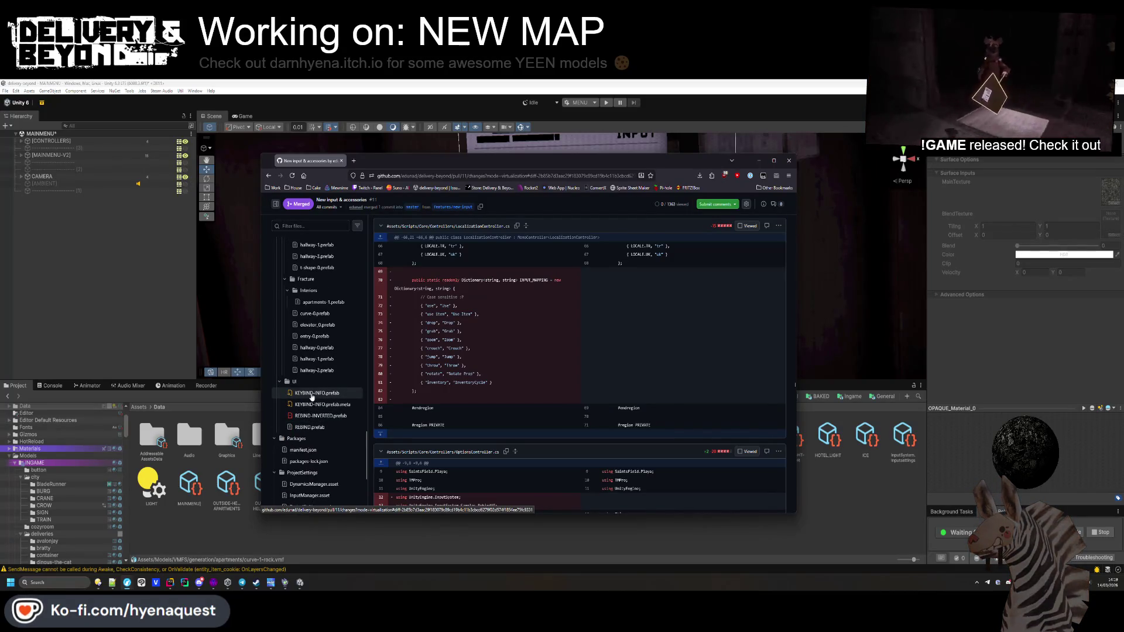
scroll(311, 398, "down", 1)
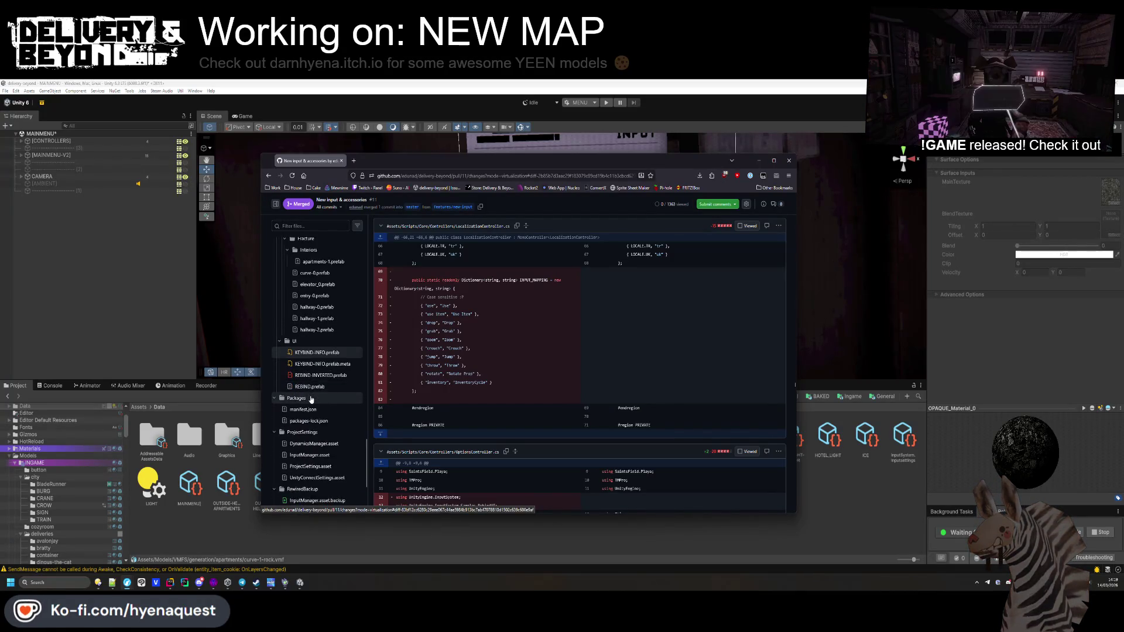
left_click(327, 354)
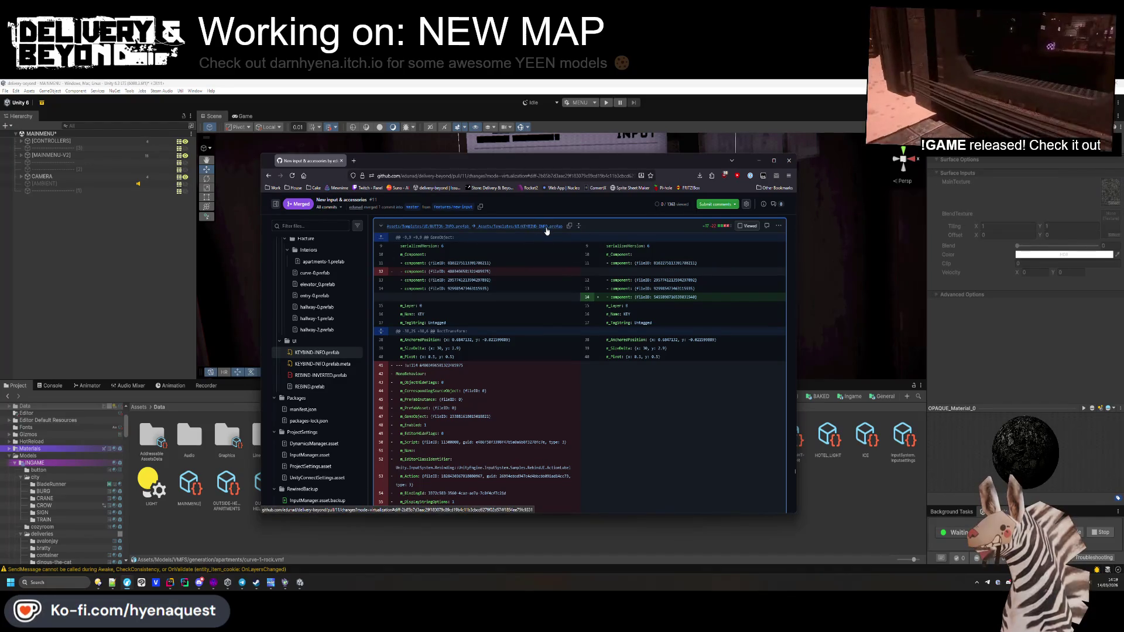
scroll(553, 457, "down", 1)
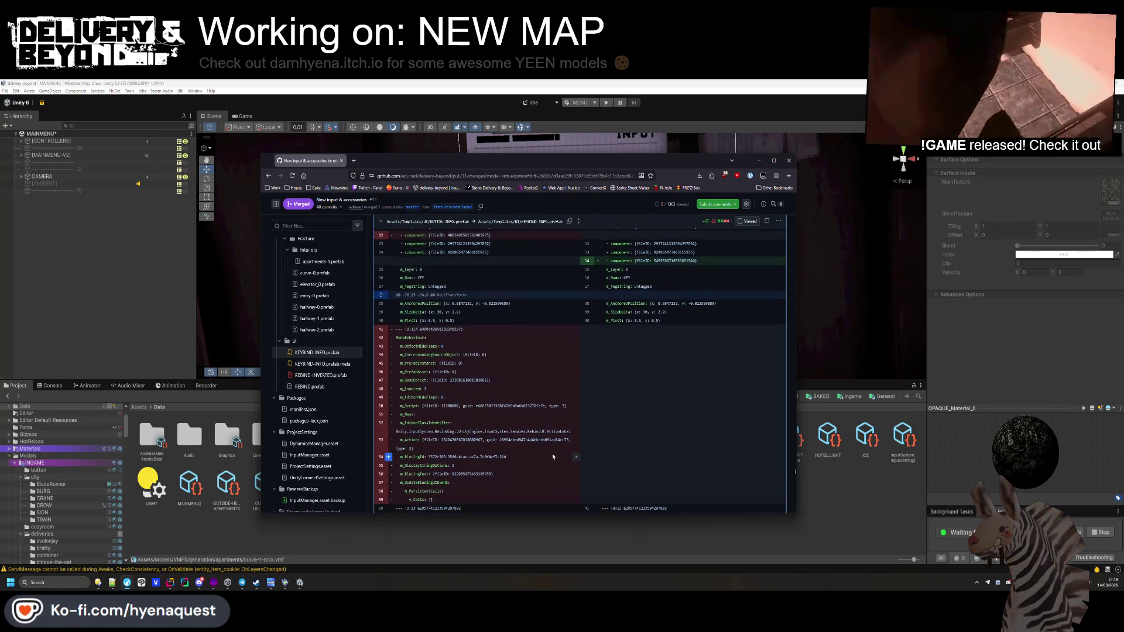
key("alt+Tab")
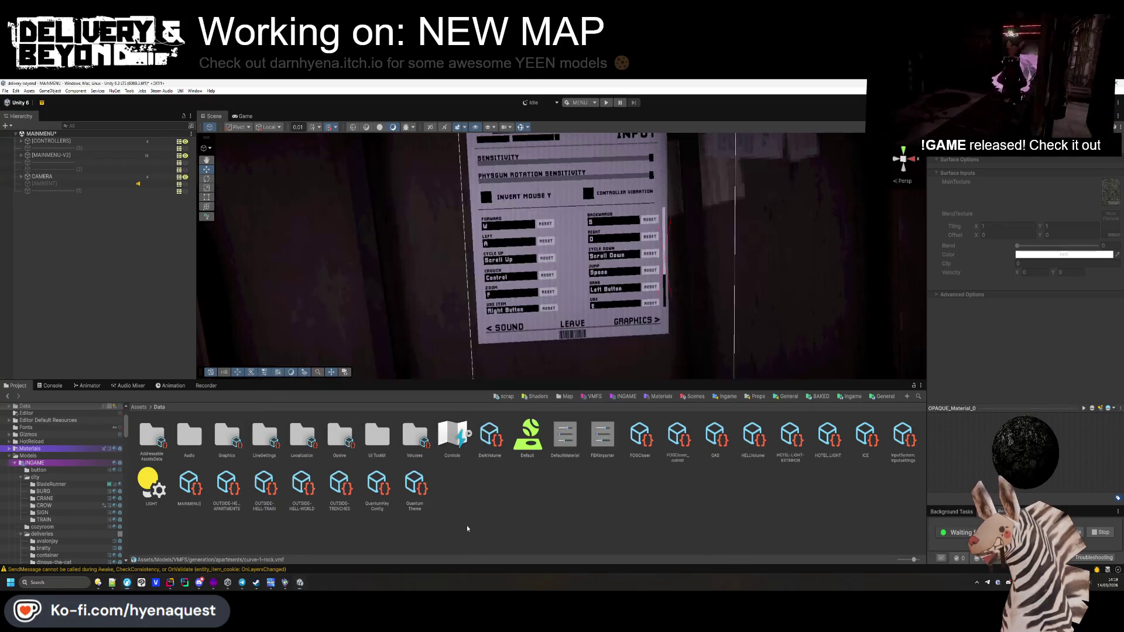
Step: Open the TRAINING scene from the Scenes folder, saving the modified MAINMENU scene
left_click(52, 385)
left_click(17, 386)
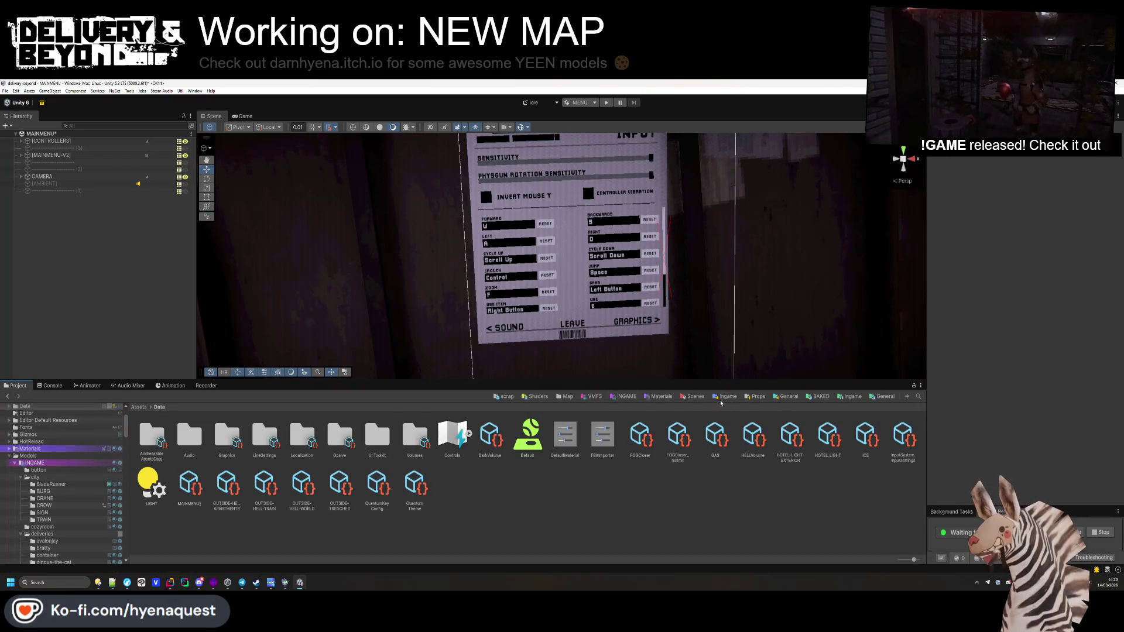
left_click(692, 396)
double_click(340, 436)
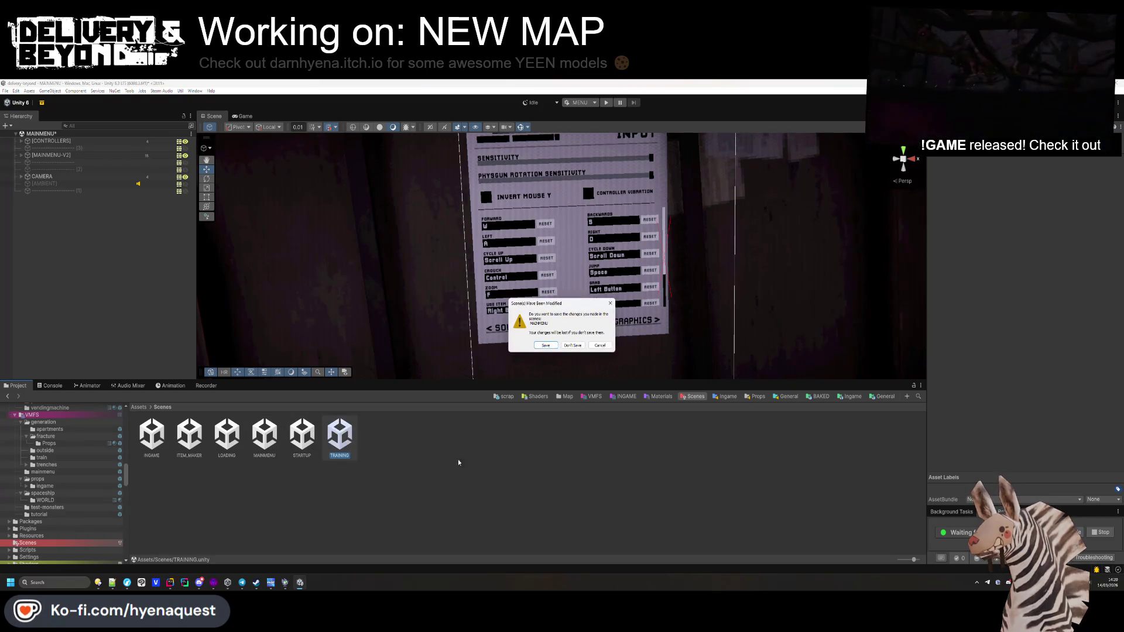
left_click(544, 346)
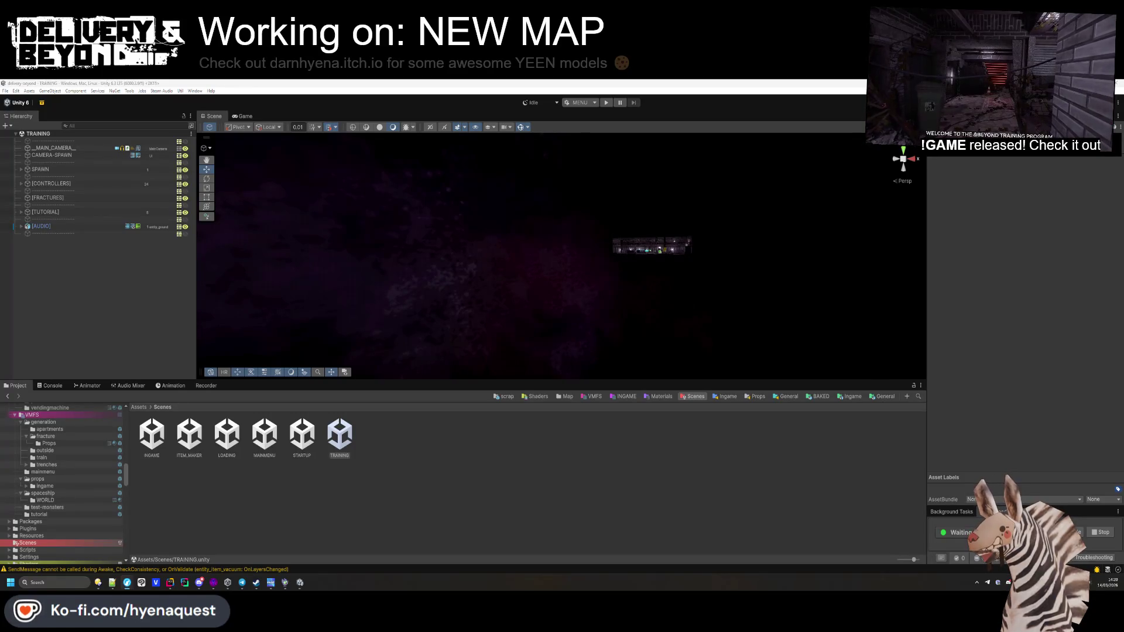
Step: Fly the Scene view through the training level and select the CONTROLS sign
left_click_drag(518, 253, 538, 269)
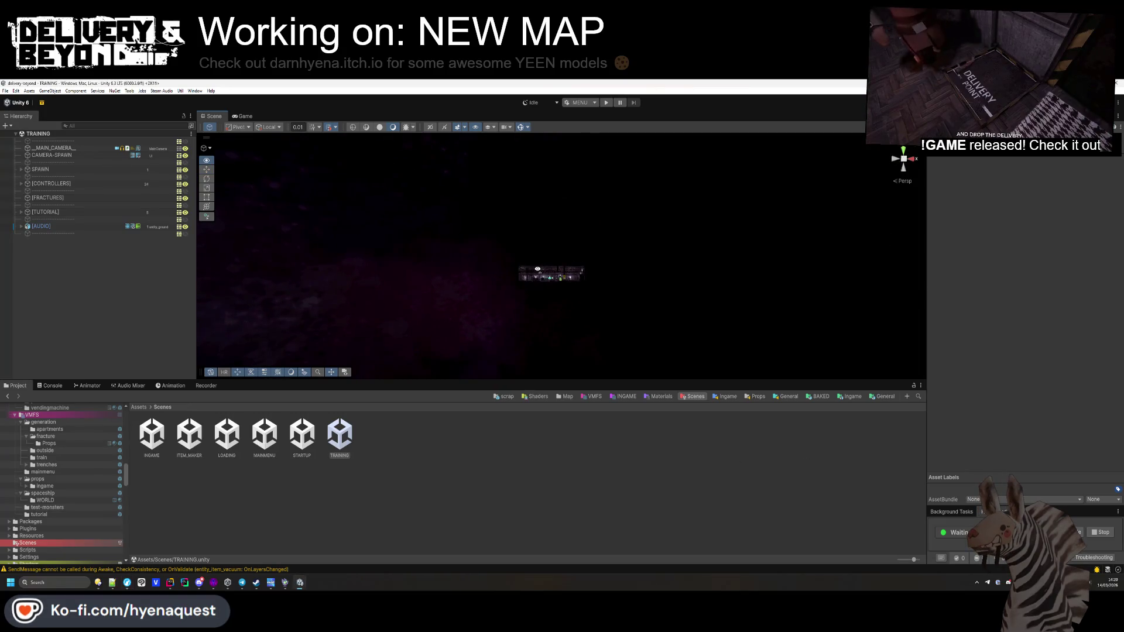
scroll(537, 270, "up", 5)
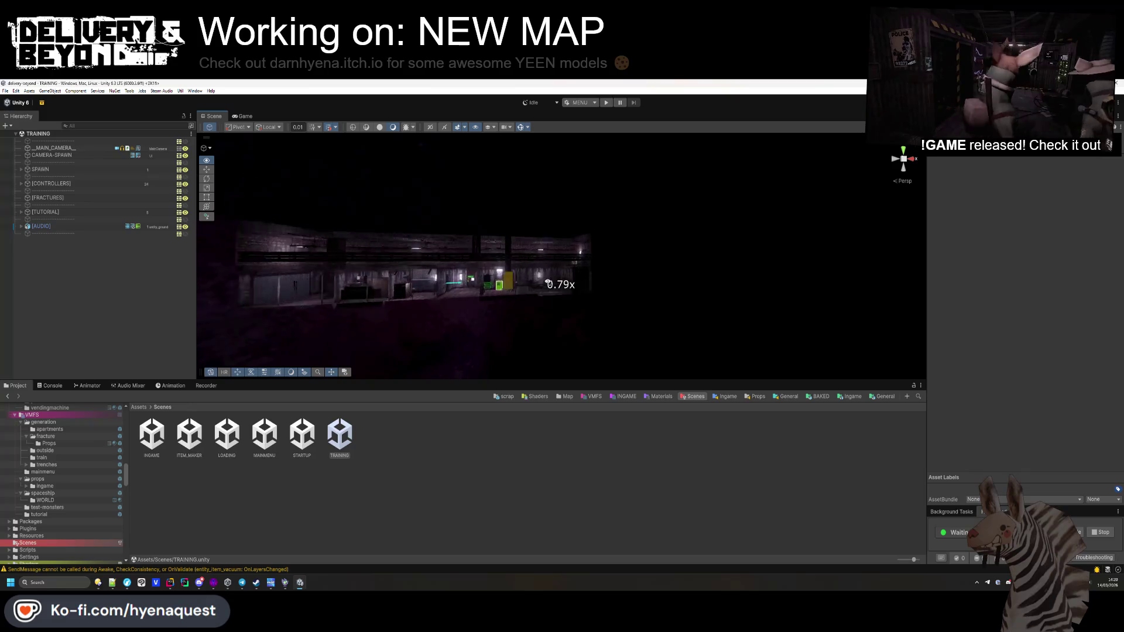
key("w")
mouse_move(465, 256)
left_mouse_down()
mouse_move(524, 239)
mouse_move(571, 244)
mouse_move(563, 253)
mouse_move(498, 246)
left_mouse_up()
left_click(544, 212)
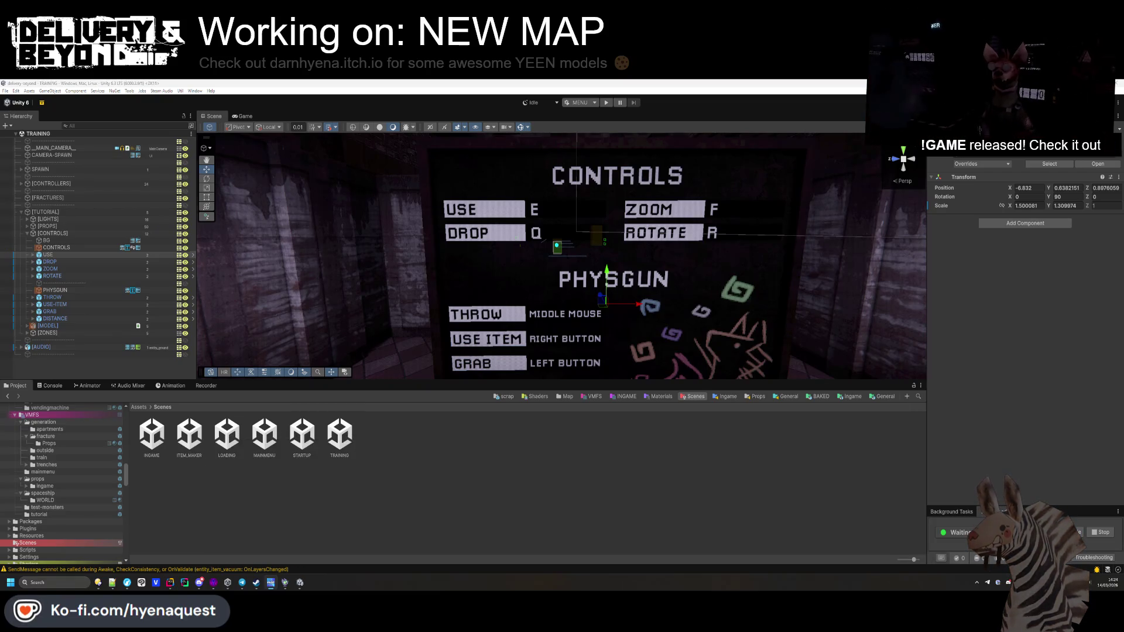
Step: Open the KEYBIND-INFO prefab from the sign's USE label and remove KEY's missing script
left_click(76, 248)
left_click(76, 255)
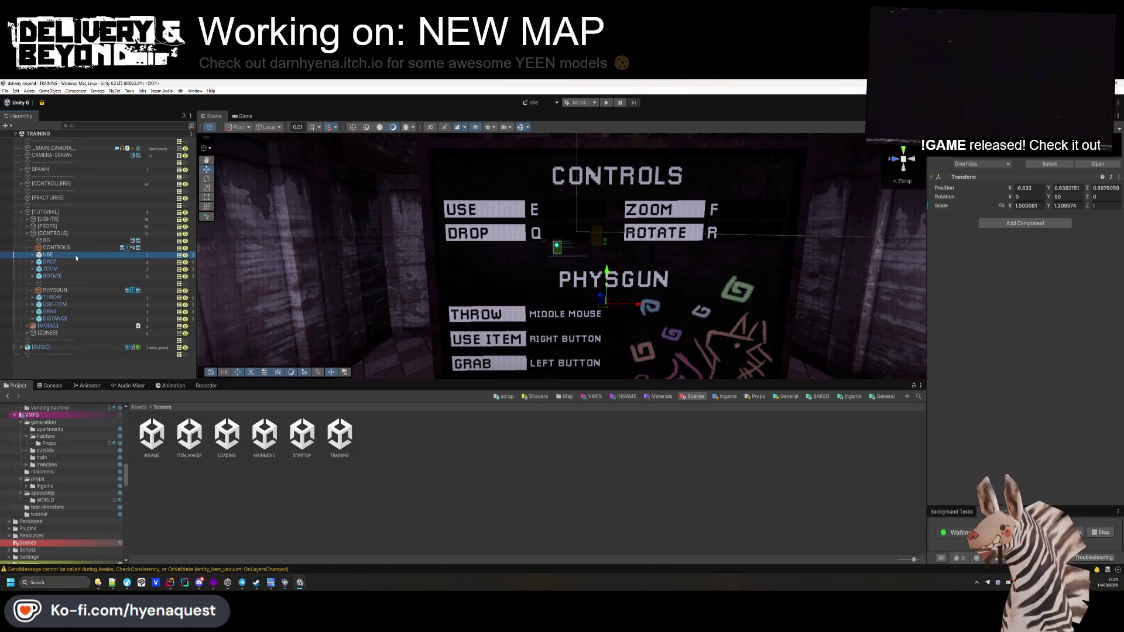
left_click(1049, 164)
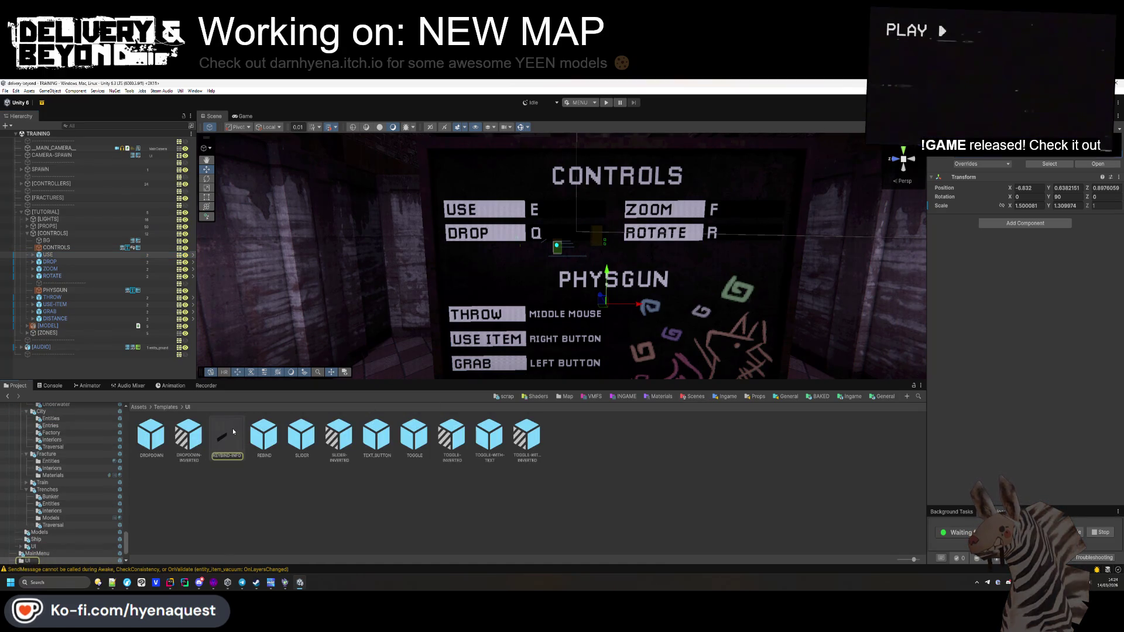
double_click(233, 428)
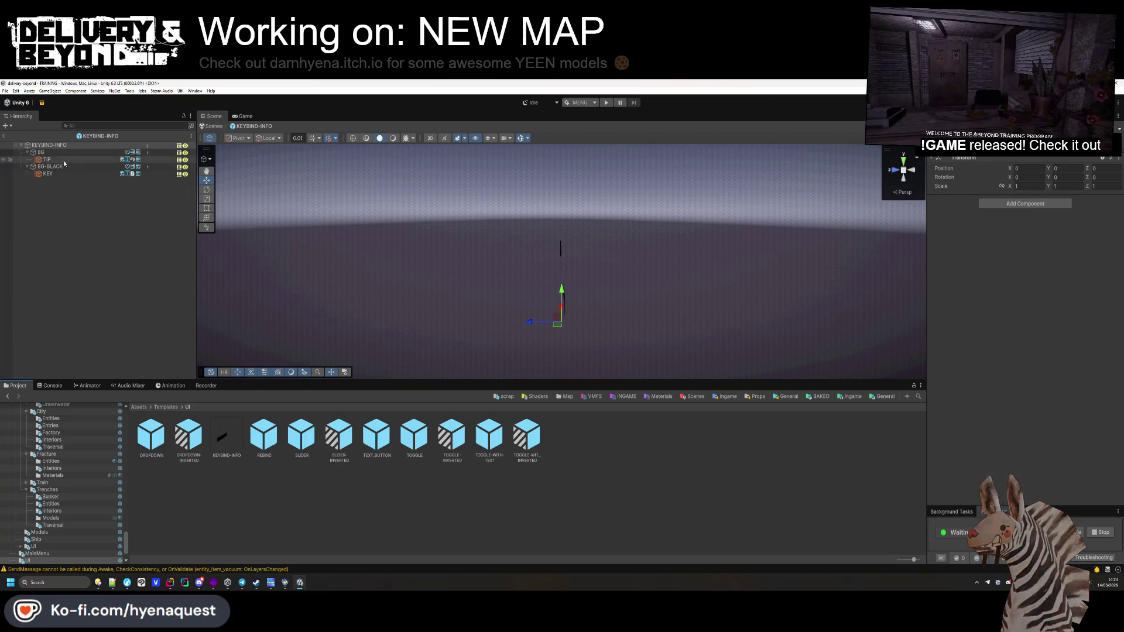
left_click(48, 174)
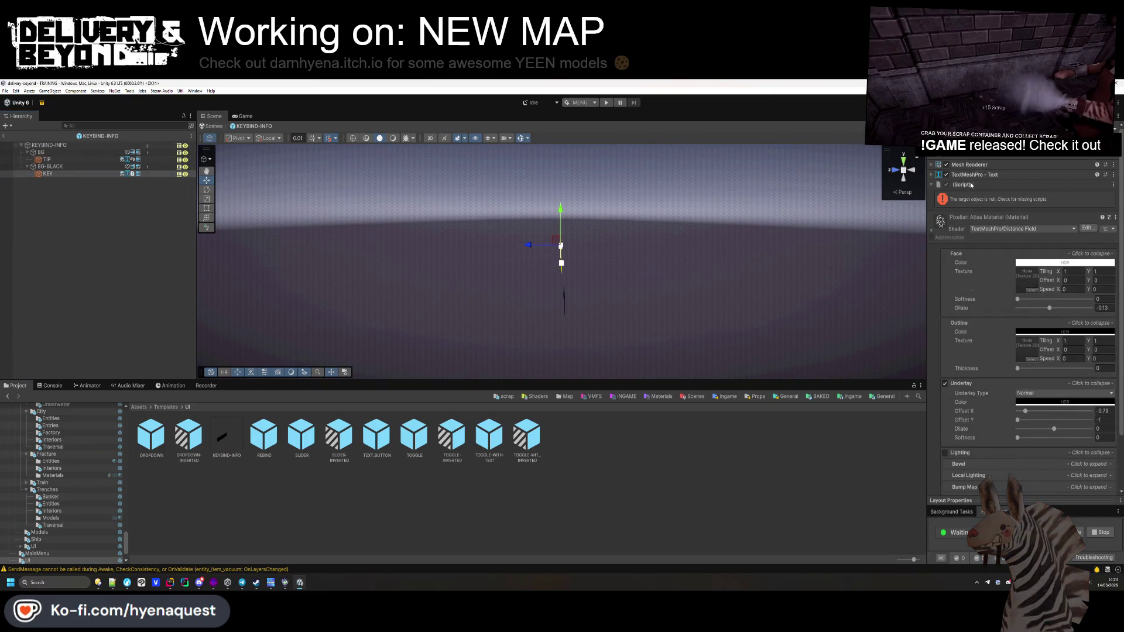
right_click(971, 184)
left_click(990, 198)
Step: Add an Action Label component to KEY and open its script in the code editor
left_click(1004, 227)
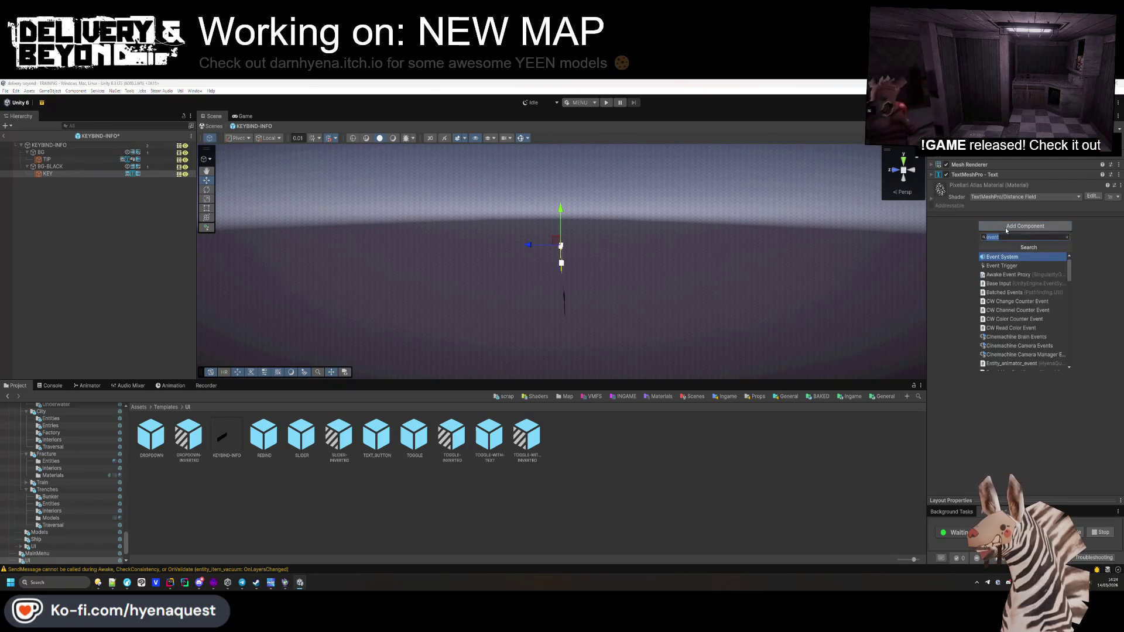
type("key")
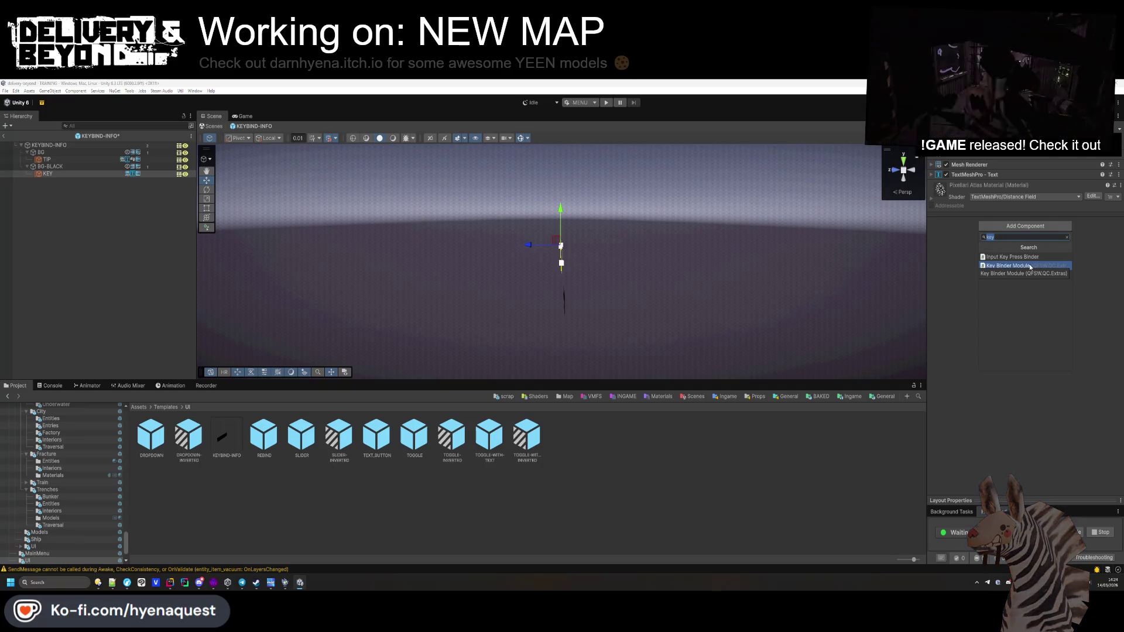
type("input")
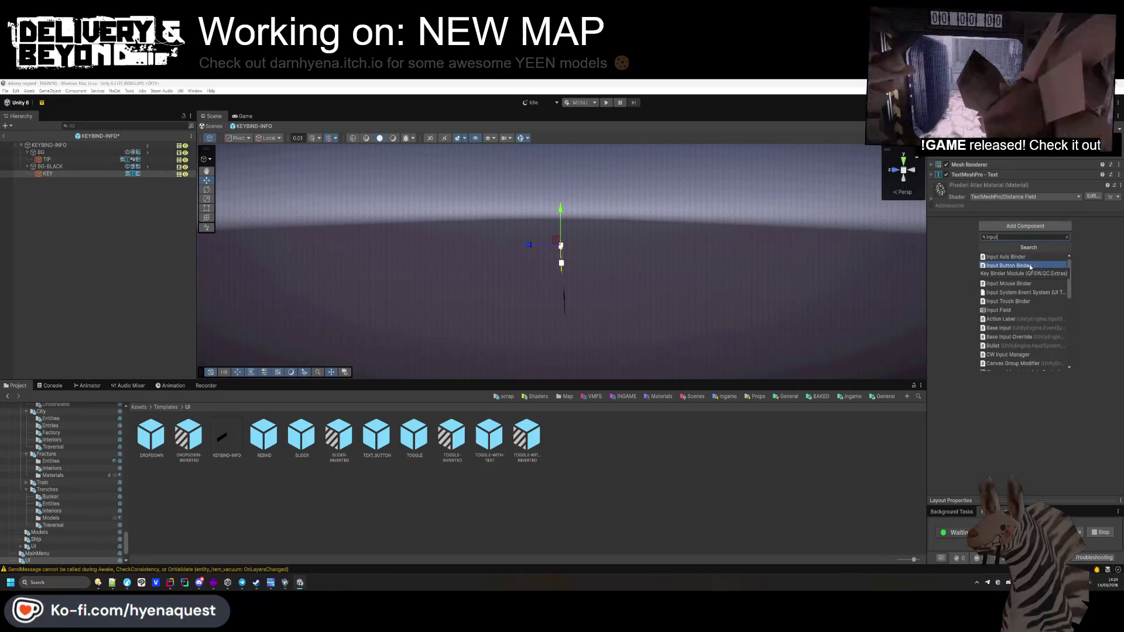
scroll(1023, 292, "down", 2)
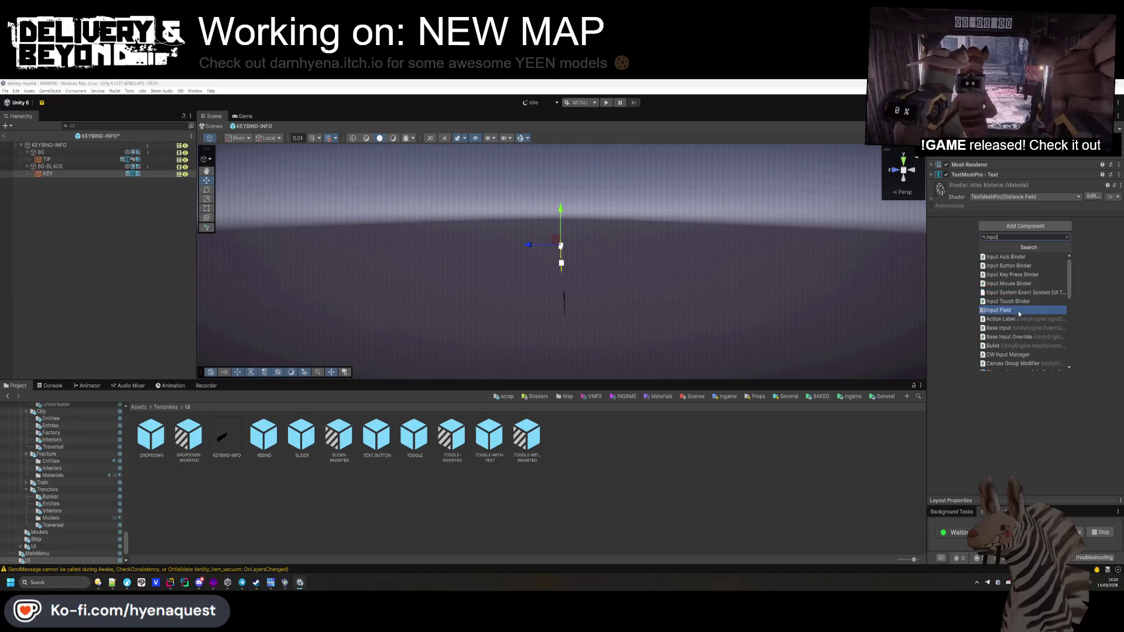
left_click(1023, 292)
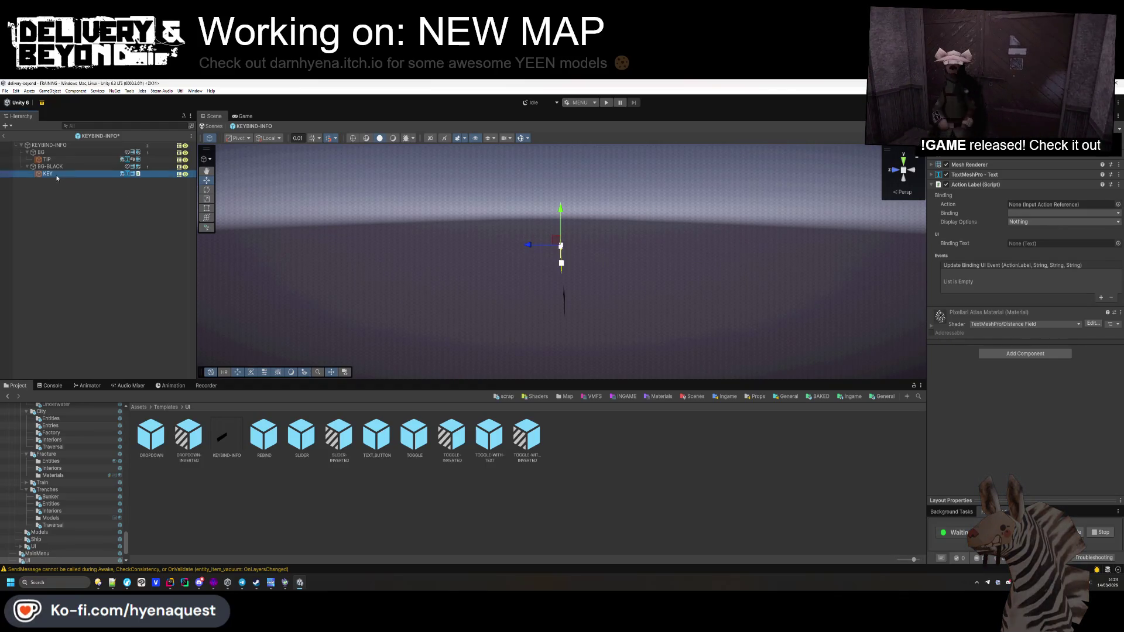
left_click_drag(60, 174, 856, 223)
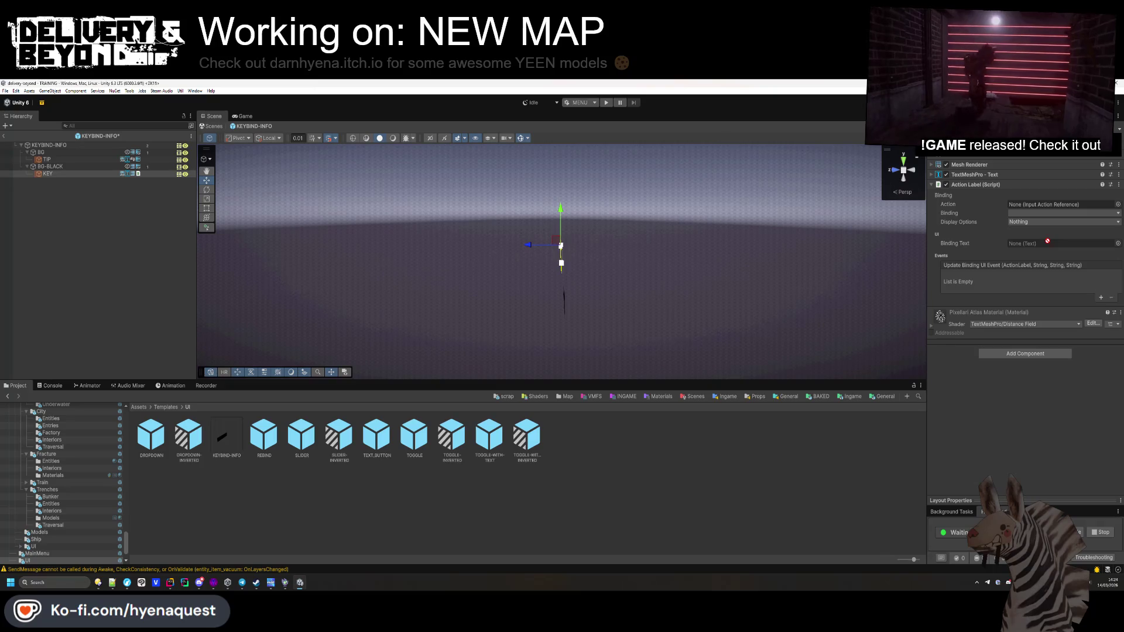
left_click(1119, 185)
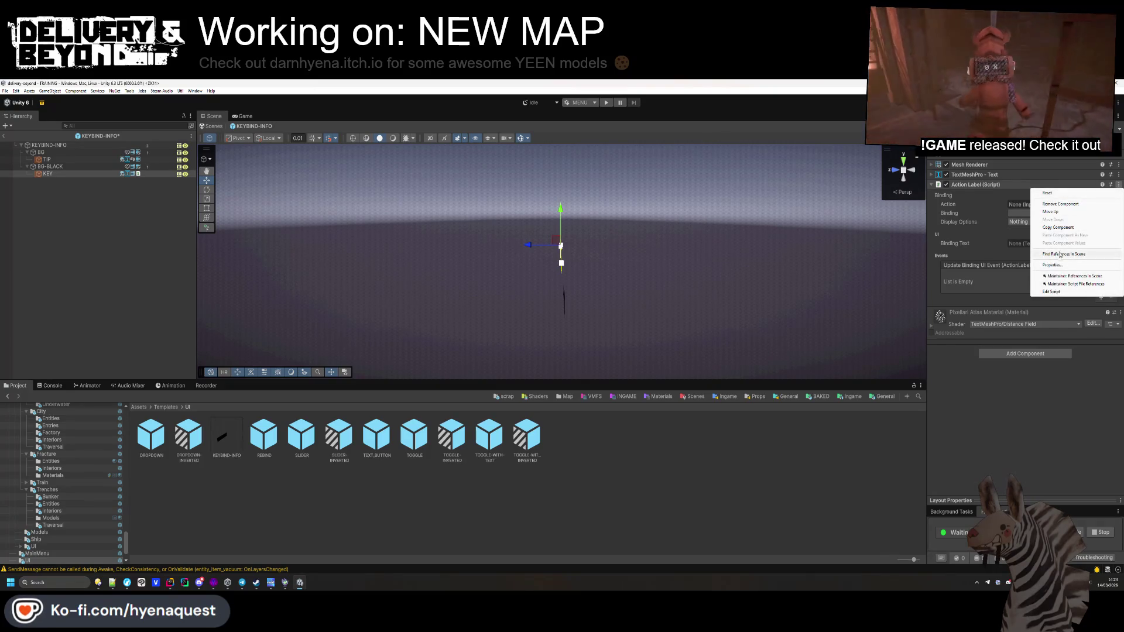
left_click(1088, 292)
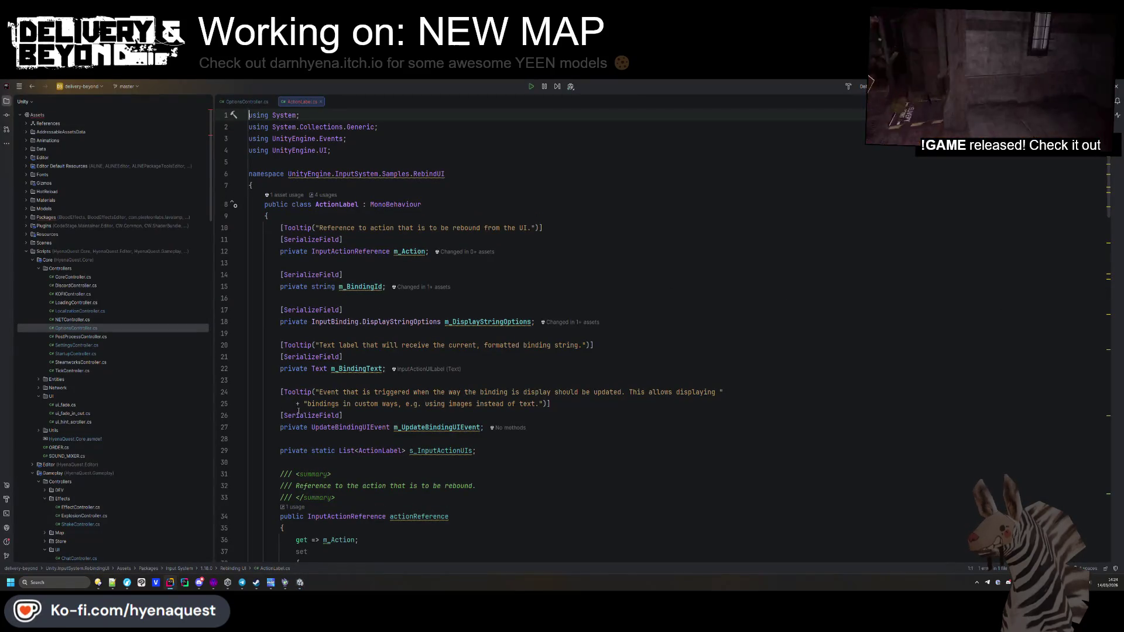
Step: Change the bindingText property's type to TextMeshProUGUI using autocomplete
scroll(315, 350, "down", 2)
scroll(324, 378, "down", 5)
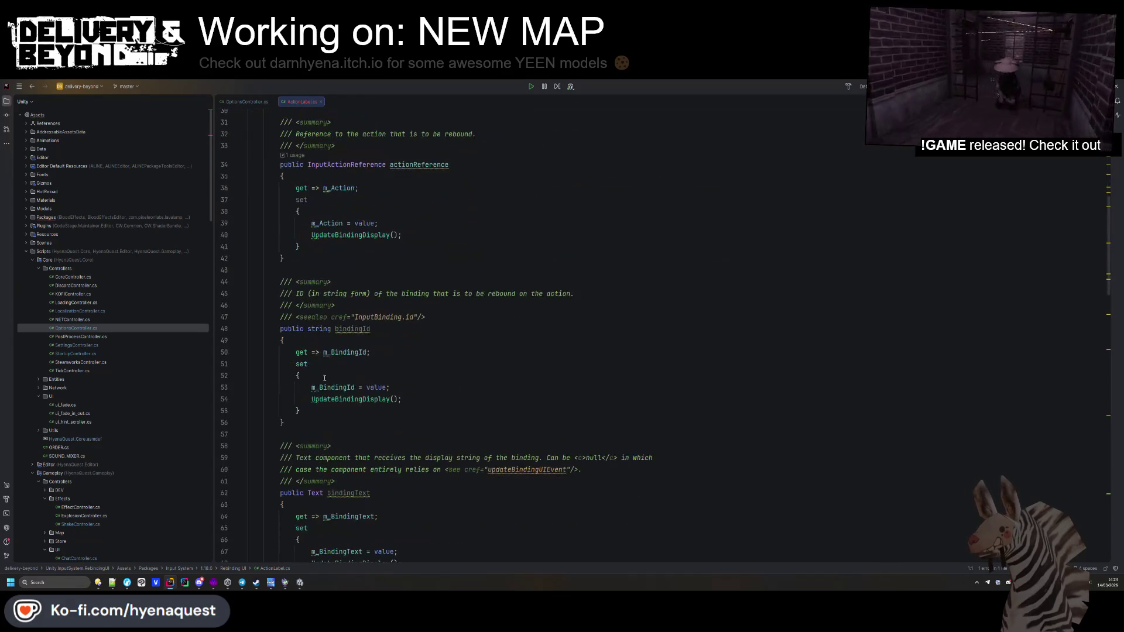
key("ctrl+f")
left_click(323, 493)
key("ctrl+space")
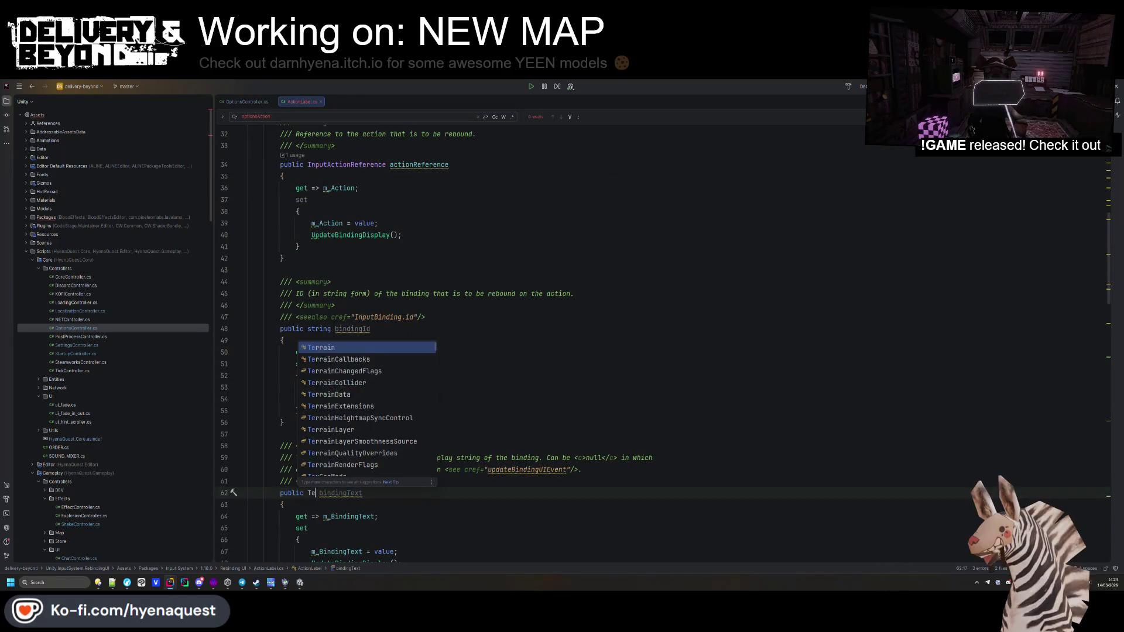
type("xtMeshpro")
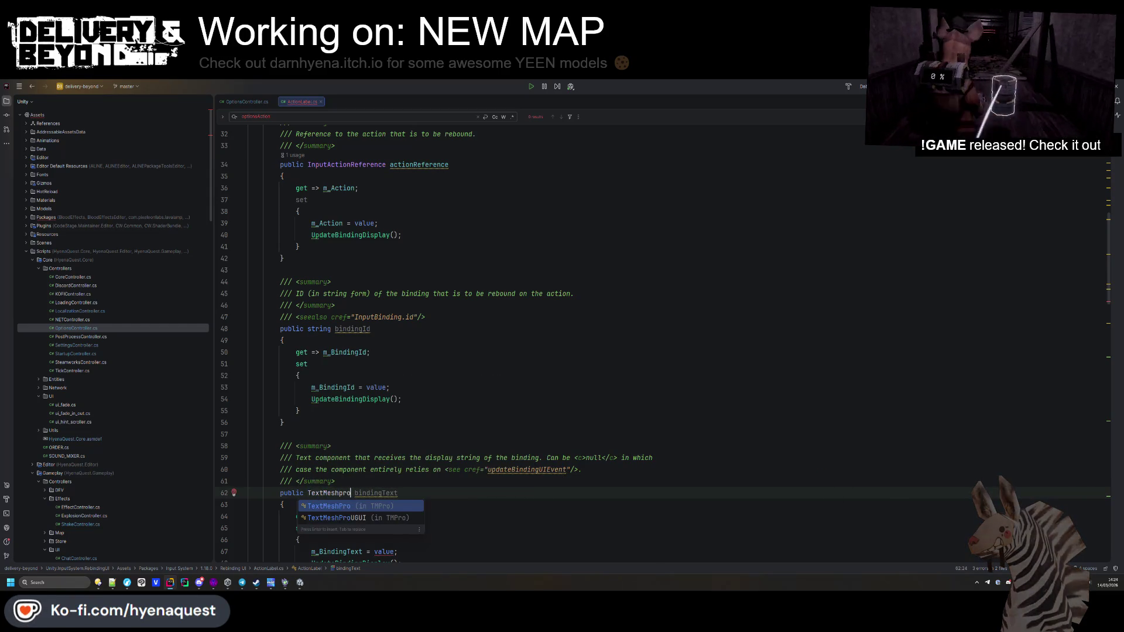
key("Down")
key("Return")
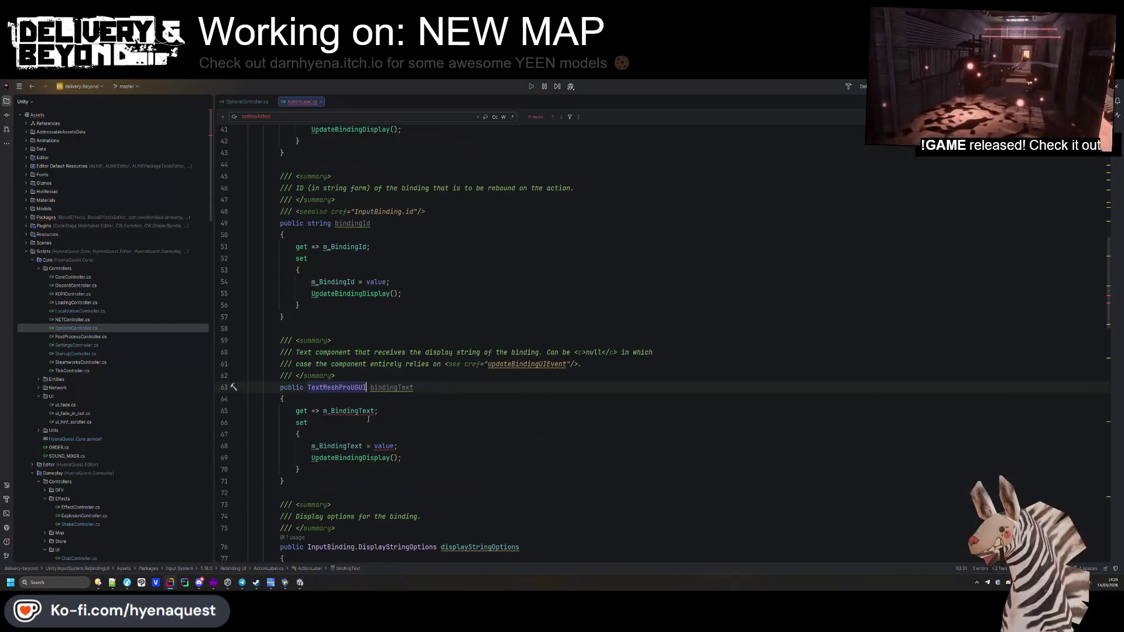
Step: Change the m_BindingText field to TextMeshProUGUI as well, then return to Unity
left_click(350, 411, "ctrl")
key("alt+Return")
key("Return")
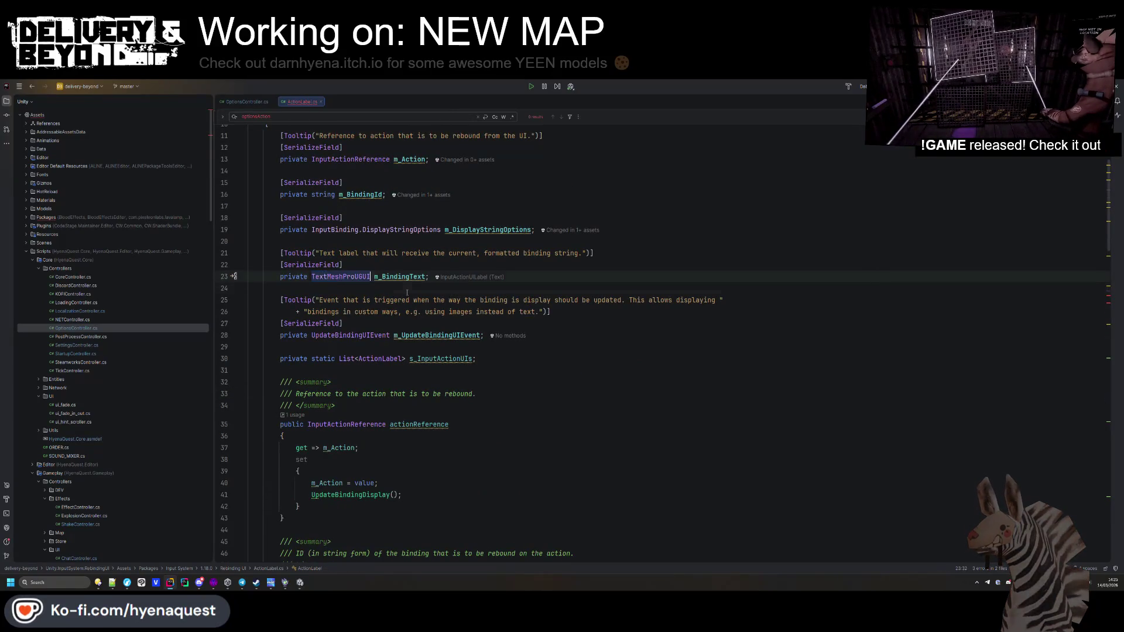
left_click(407, 292)
key("ctrl+alt+Left")
key("alt+Tab")
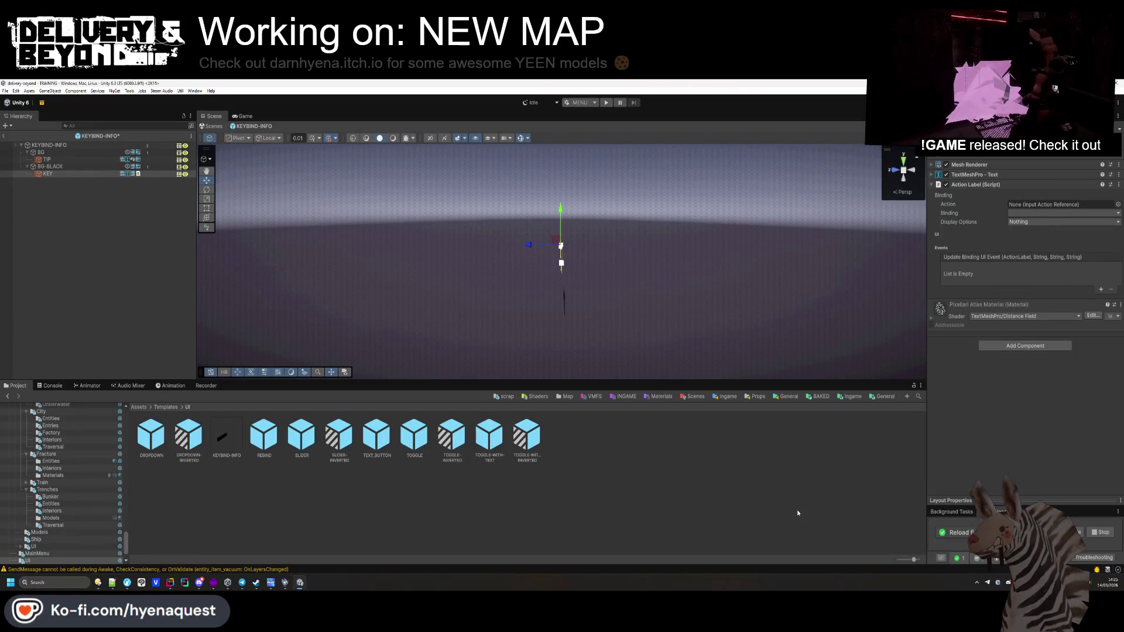
Step: Reselect KEY to refresh its Action Label component in the Inspector, then return to Rider
left_click(72, 190)
left_click(79, 175)
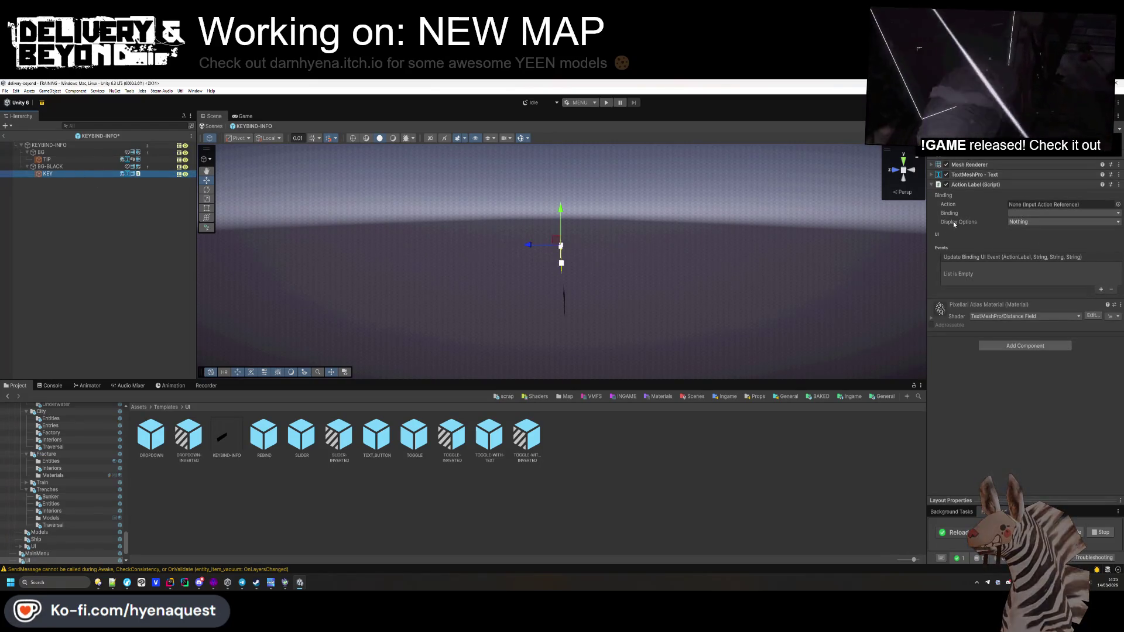
left_click(123, 332)
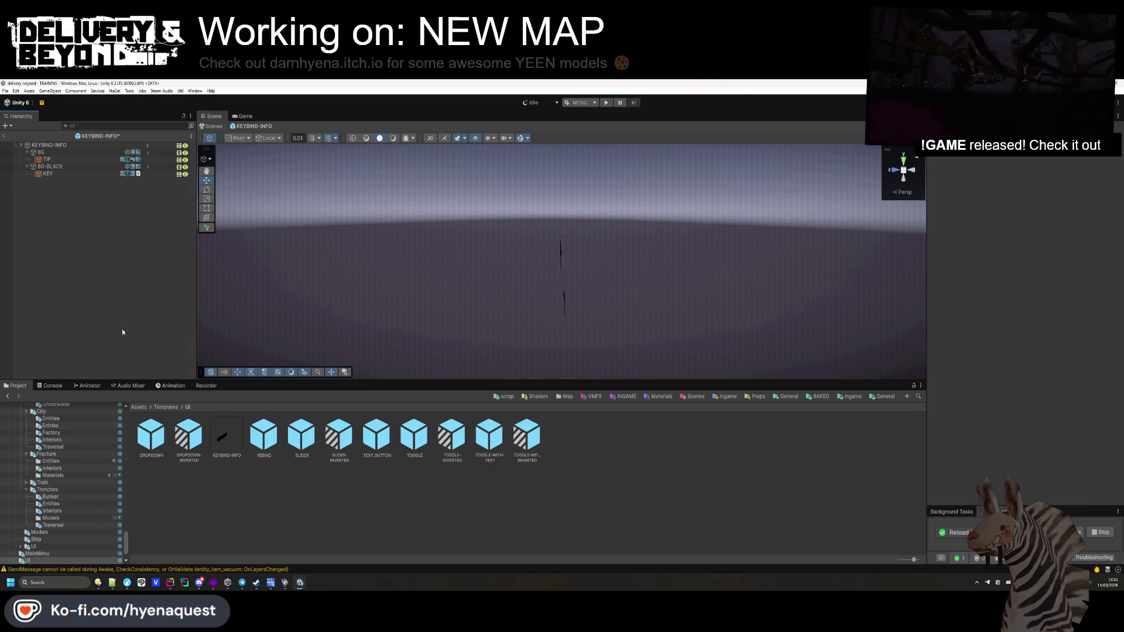
left_click(59, 175)
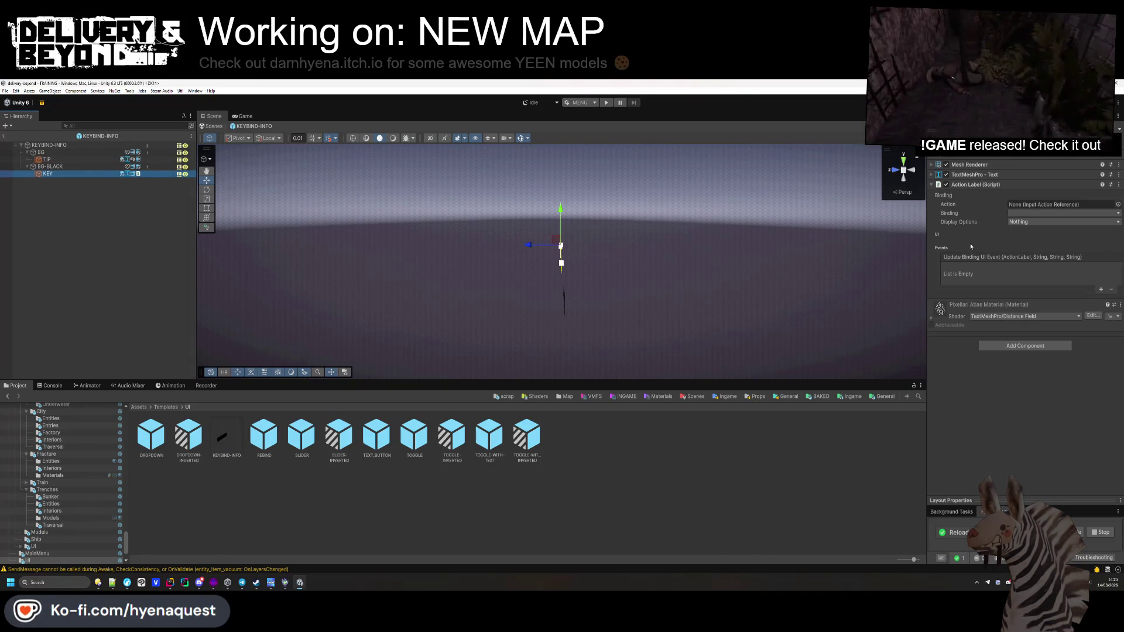
key("alt+Tab")
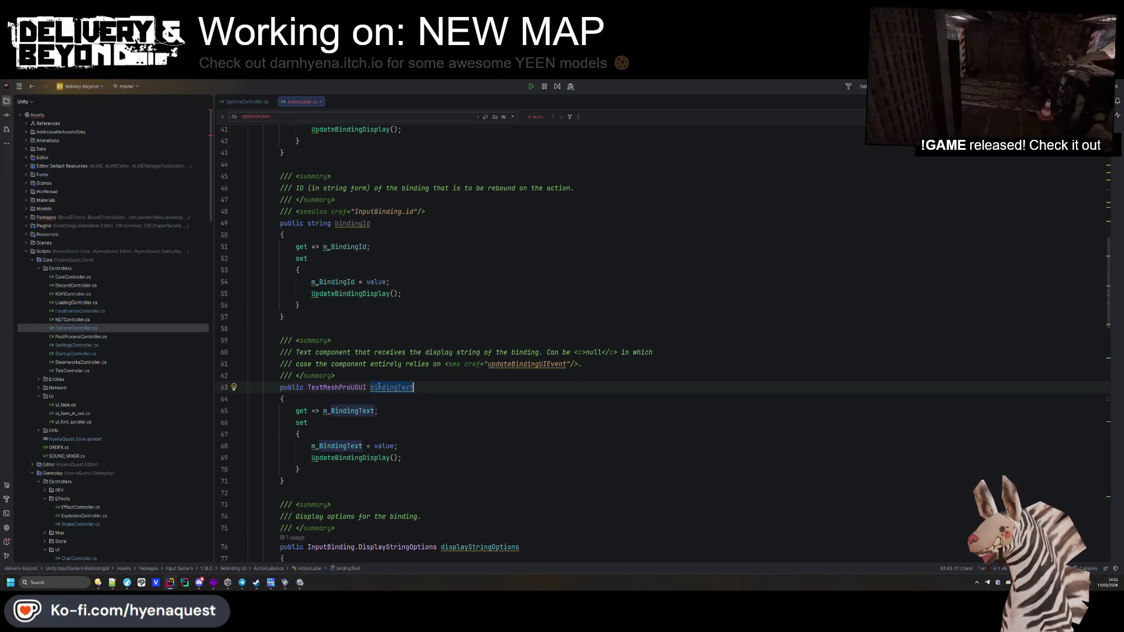
Step: Review the bindingText property and m_BindingText field in ActionLabel.cs, closing the find bar
double_click(391, 387)
left_click(348, 449, "ctrl")
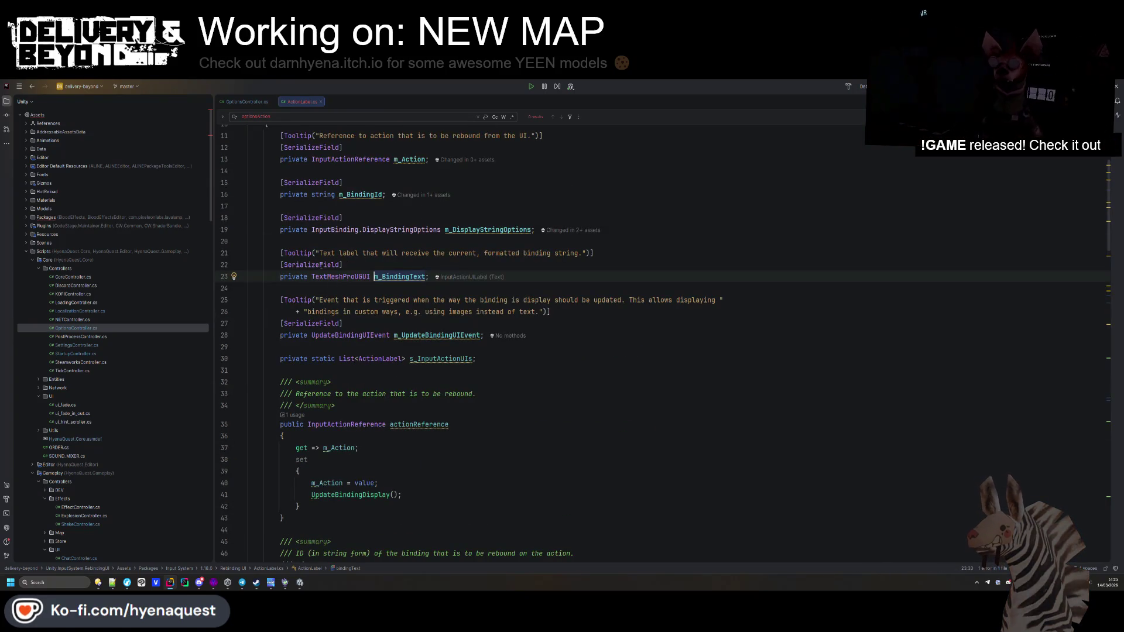
scroll(456, 348, "up", 3)
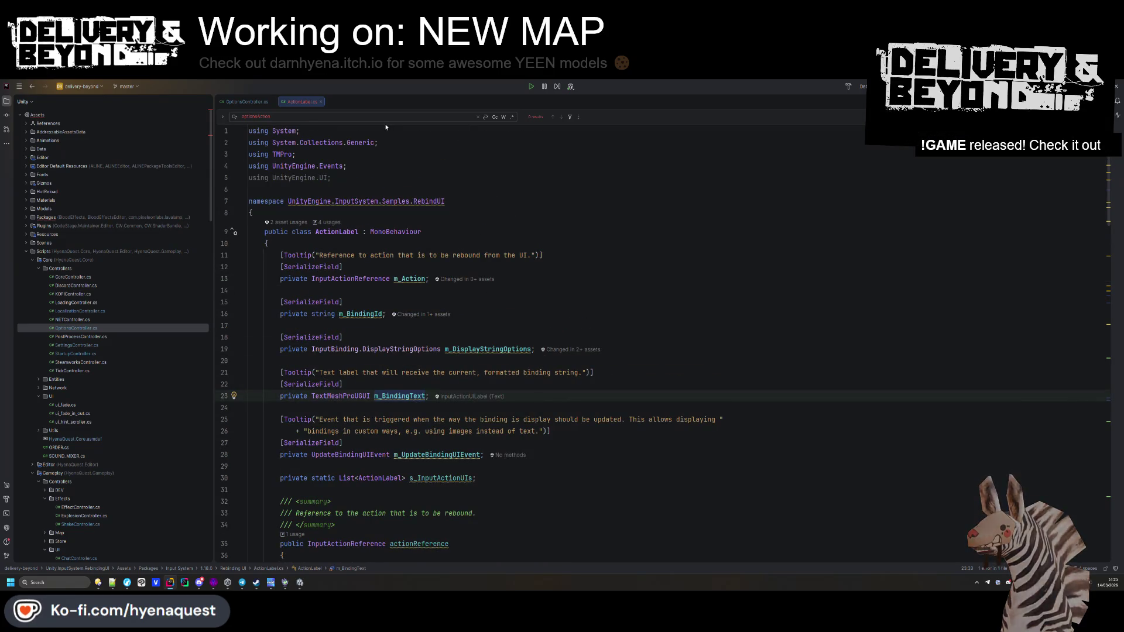
key("Escape")
left_click(495, 219)
scroll(495, 219, "down", 8)
scroll(494, 220, "up", 8)
left_click(252, 310)
Step: Open RebindActionUI.cs from Packages > Input System for reference, then return to Unity
double_click(32, 216)
left_click(33, 336)
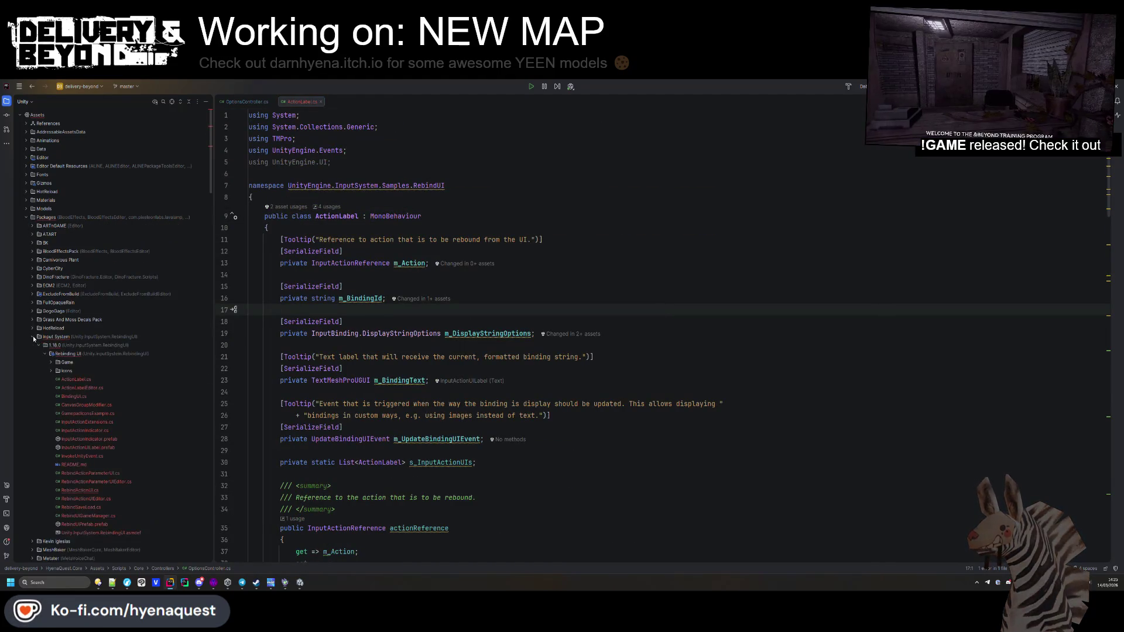
double_click(76, 492)
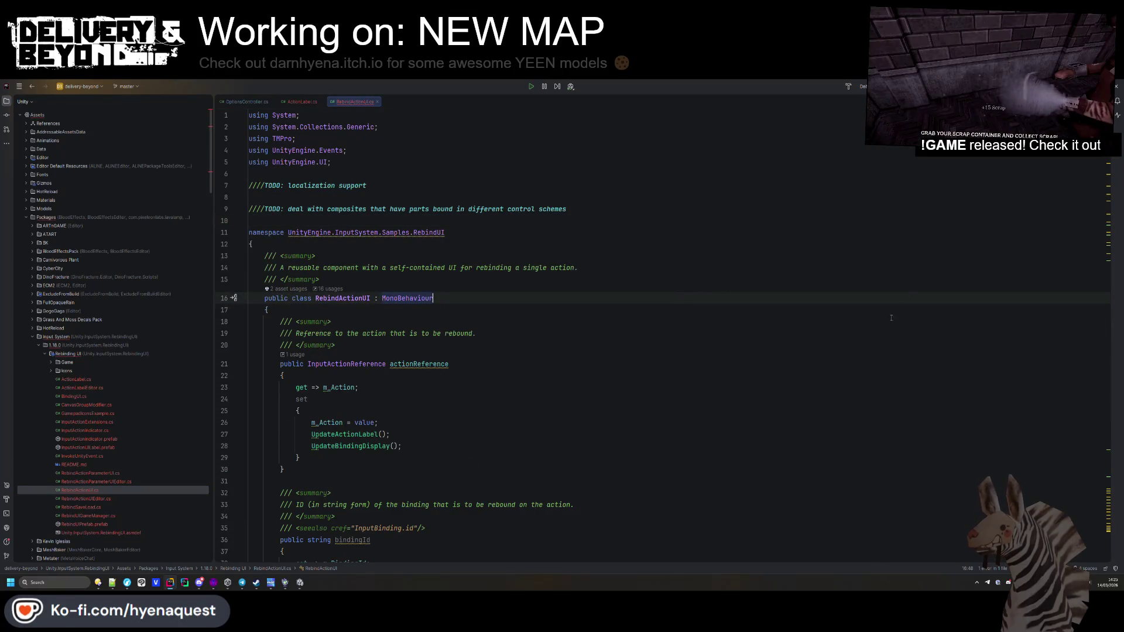
scroll(465, 288, "down", 20)
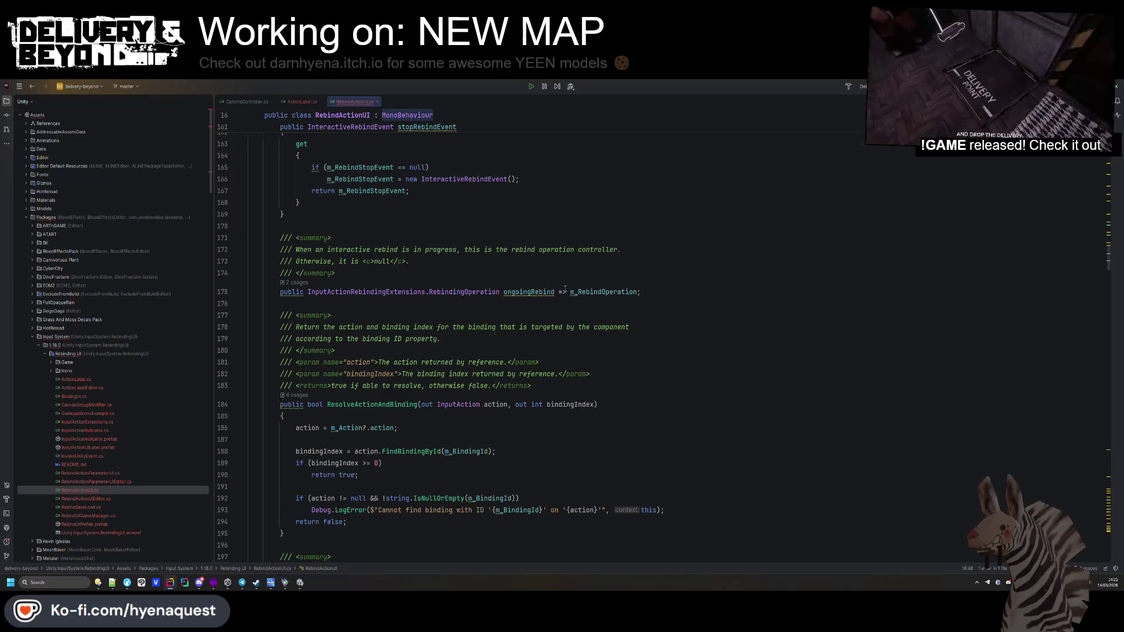
key("alt+Tab")
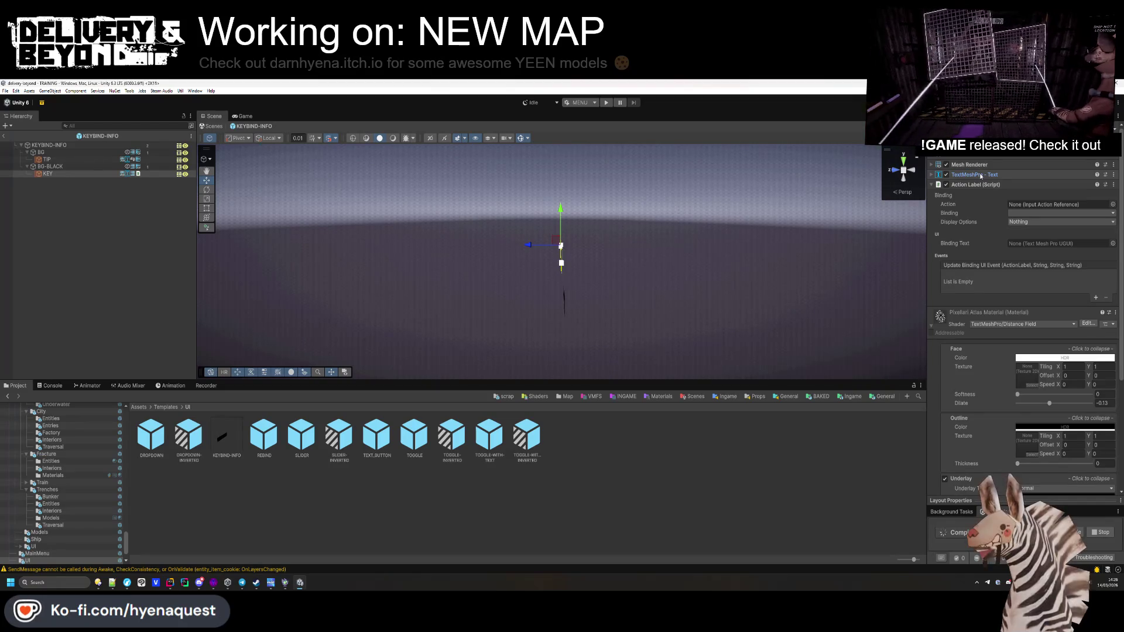
Step: Via Edit Script, trim TextMeshProUGUI to TextMeshPro on ActionLabel's binding text field and property
left_click(1118, 192)
left_click(1071, 292)
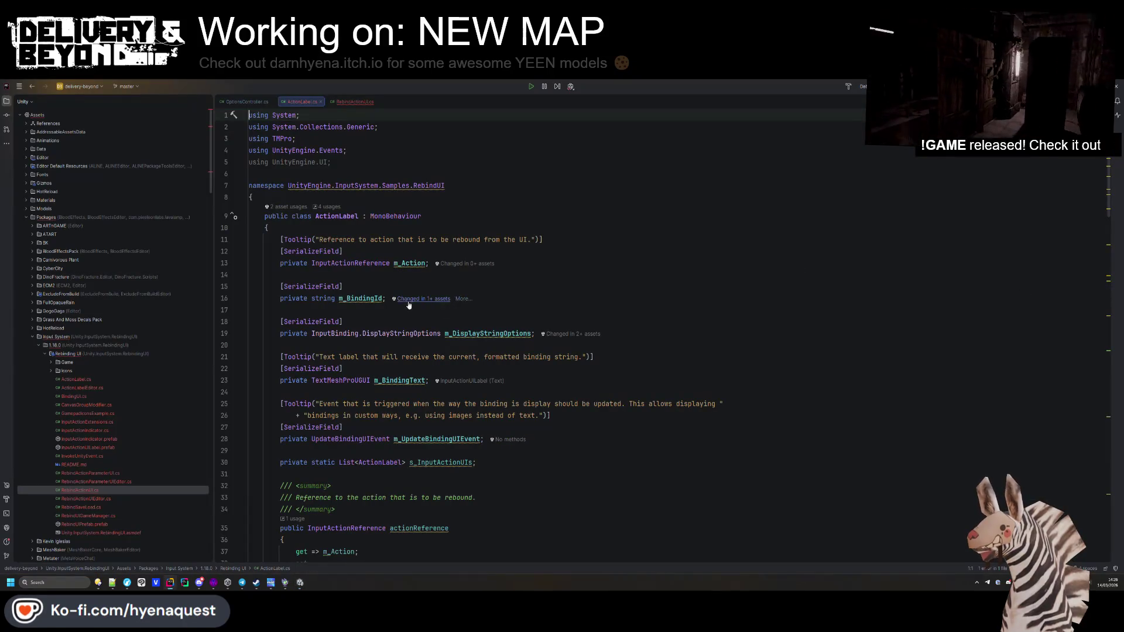
scroll(408, 305, "down", 2)
left_click(370, 310)
key("BackSpace")
key("BackSpace")
key("BackSpace")
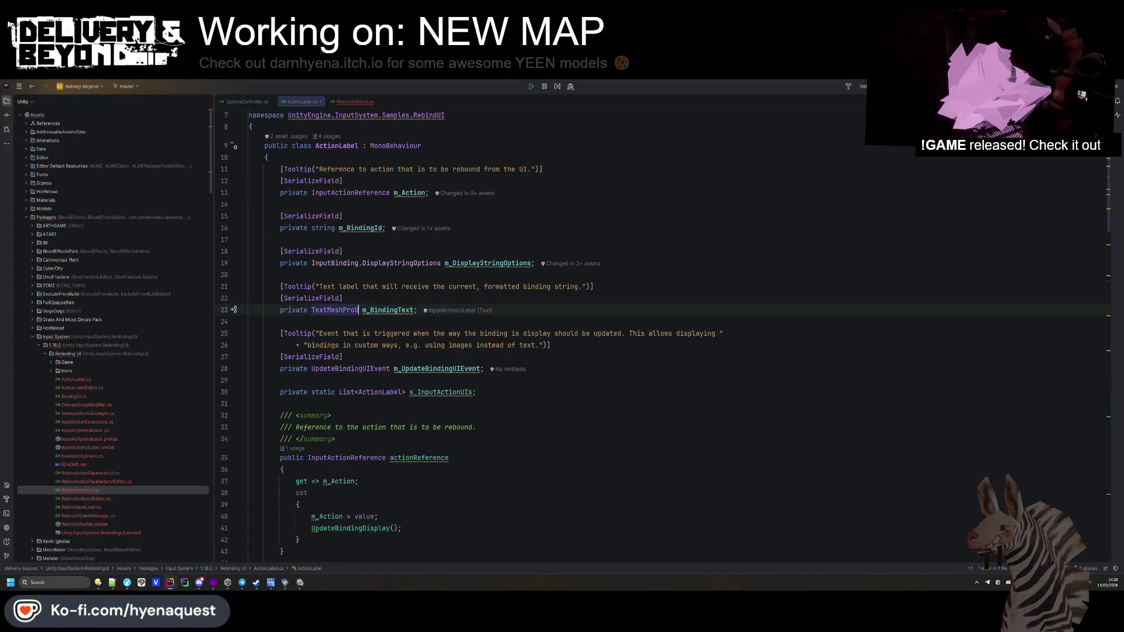
key("ctrl+f")
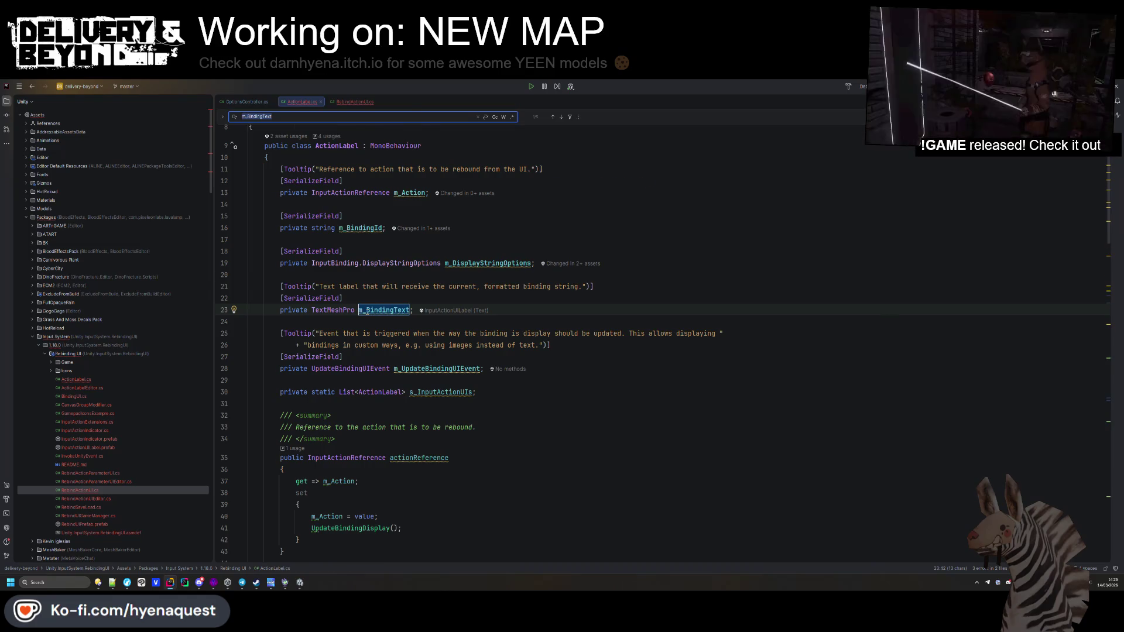
key("Return")
key("Return")
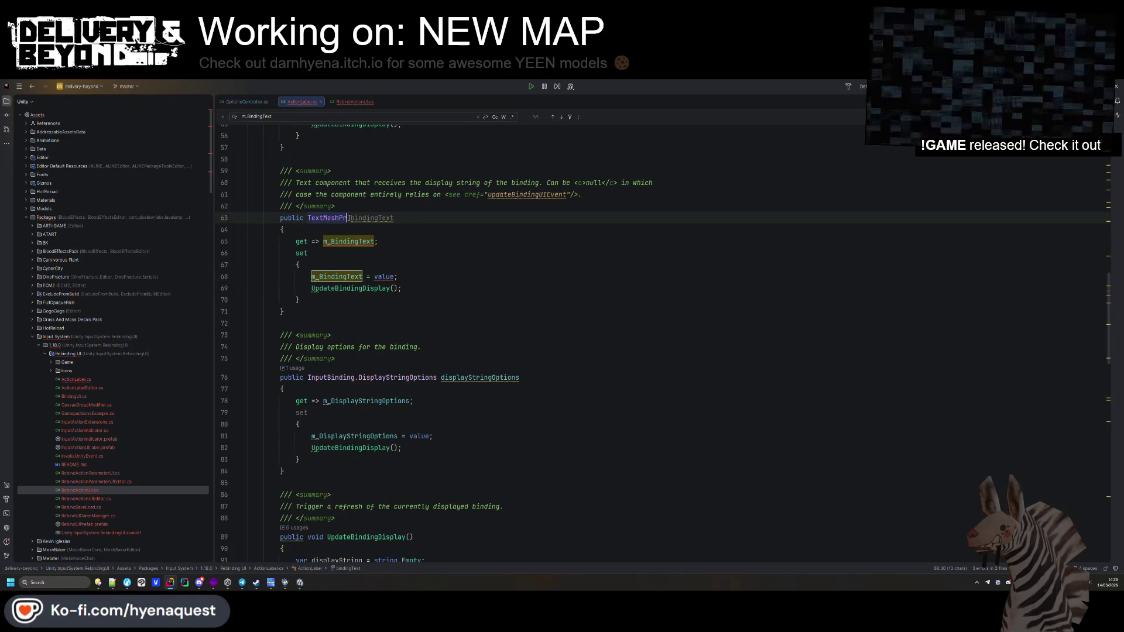
key("alt+Tab")
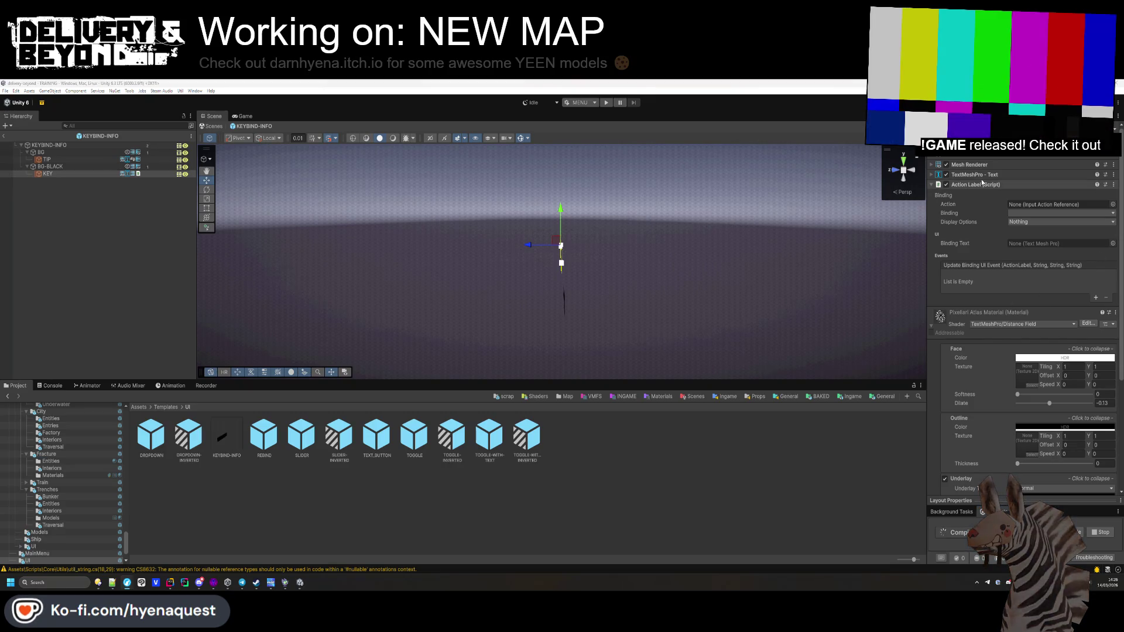
Step: Assign KEY's TextMeshPro to Binding Text, frame the 'Use E' label, and exit the prefab
left_click_drag(967, 175, 1059, 243)
left_click(189, 325)
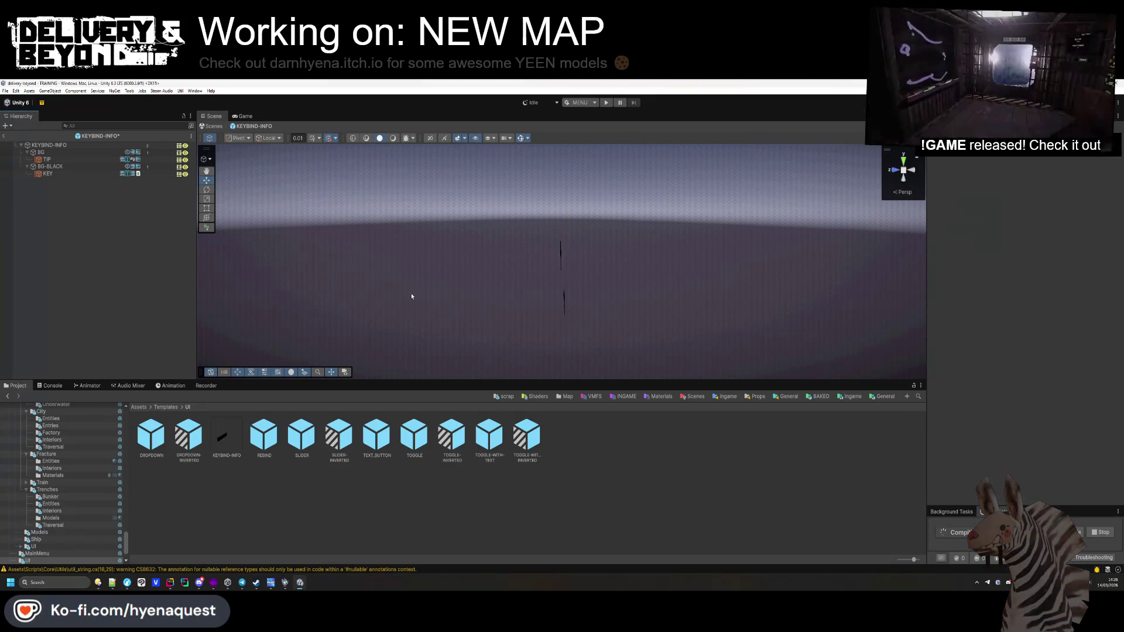
scroll(445, 266, "down", 2)
scroll(445, 266, "down", 3)
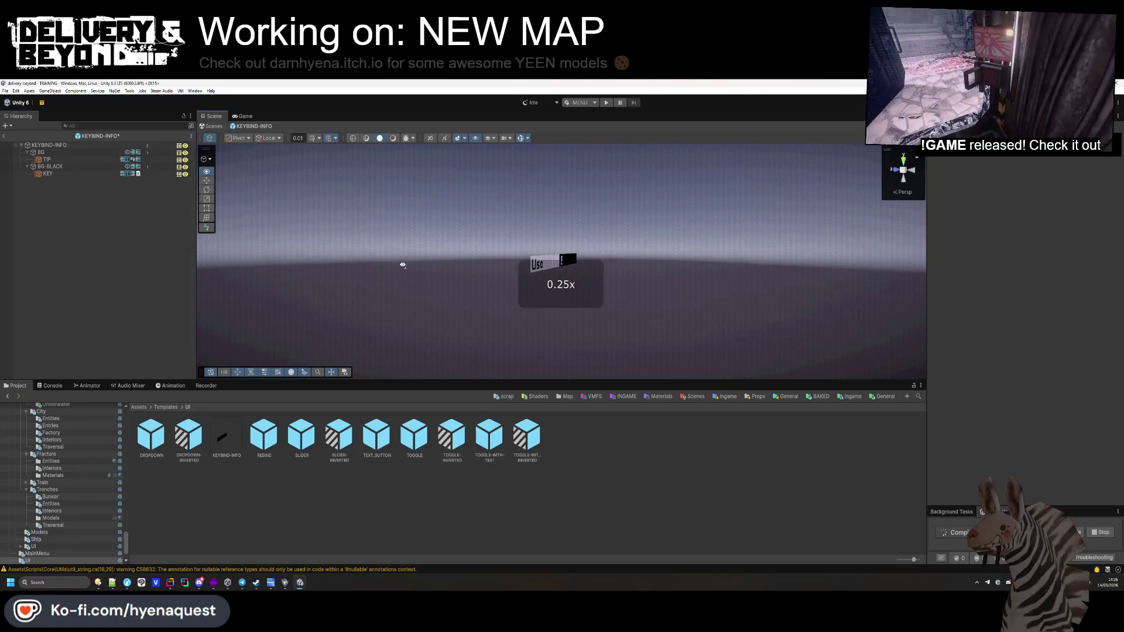
key("w")
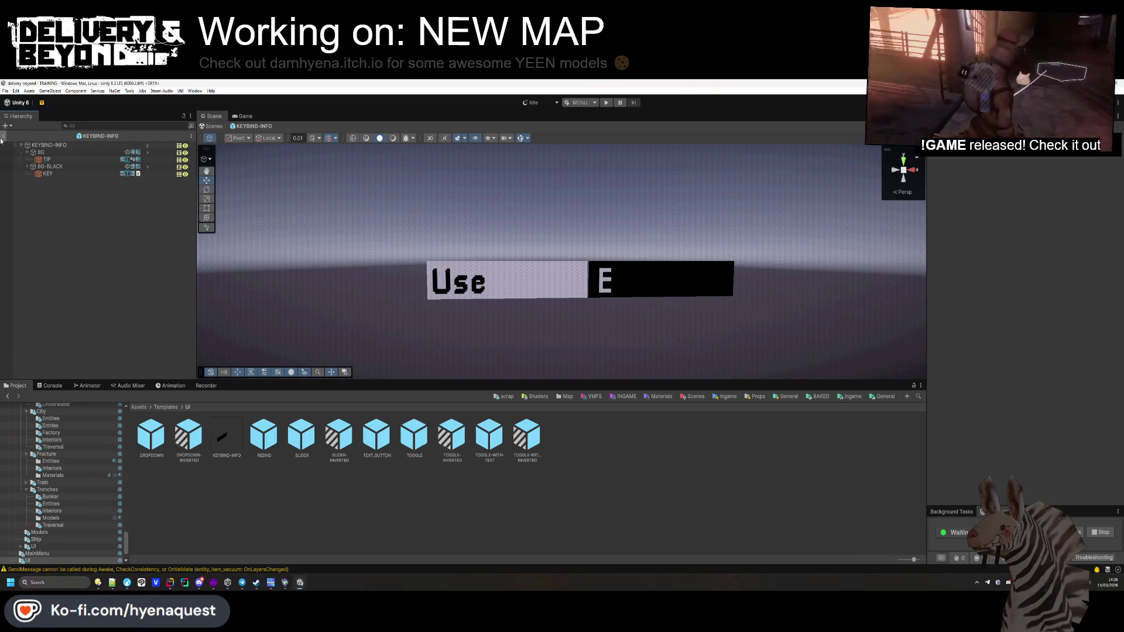
left_click(2, 137)
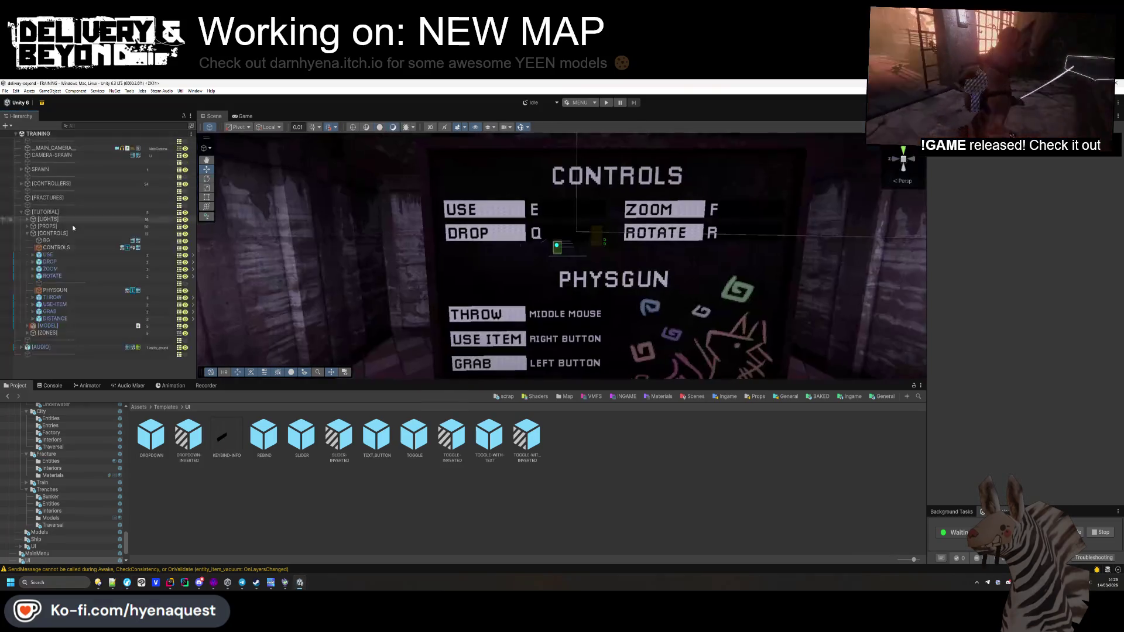
Step: Select the KEY text under the USE entry's BG-BLACK in the Hierarchy
left_click(86, 257)
key("Right")
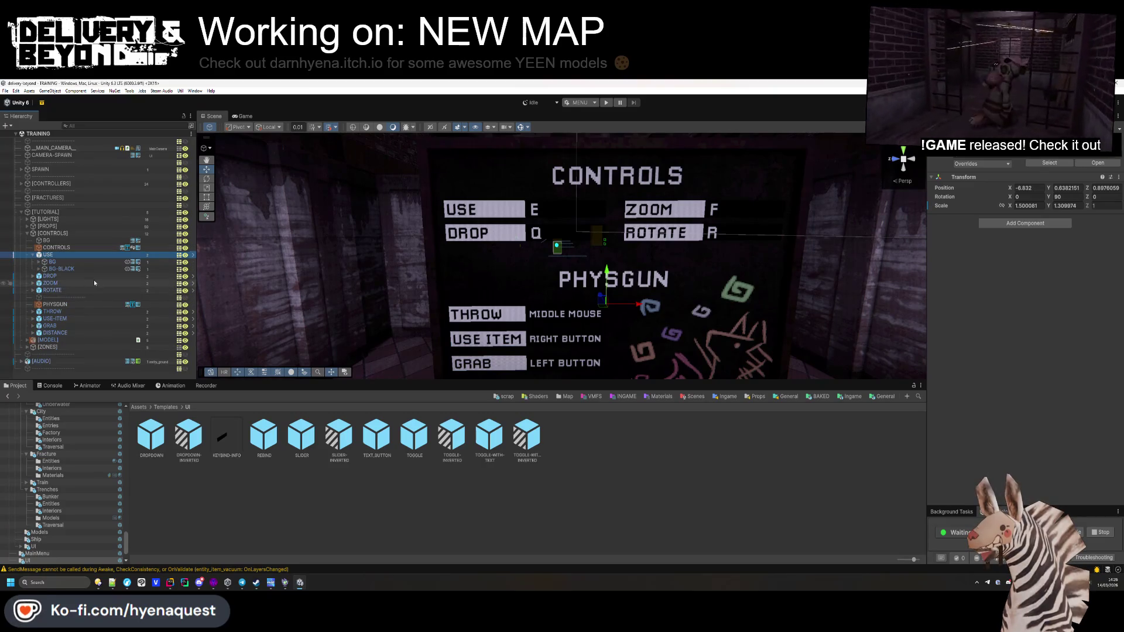
key("Right")
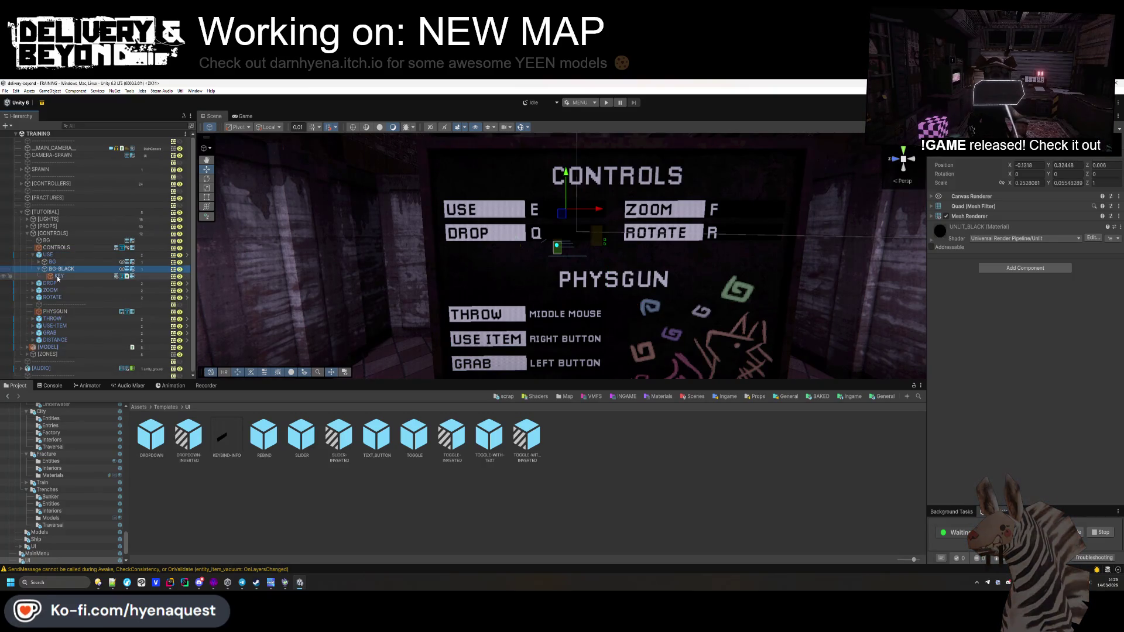
key("Down")
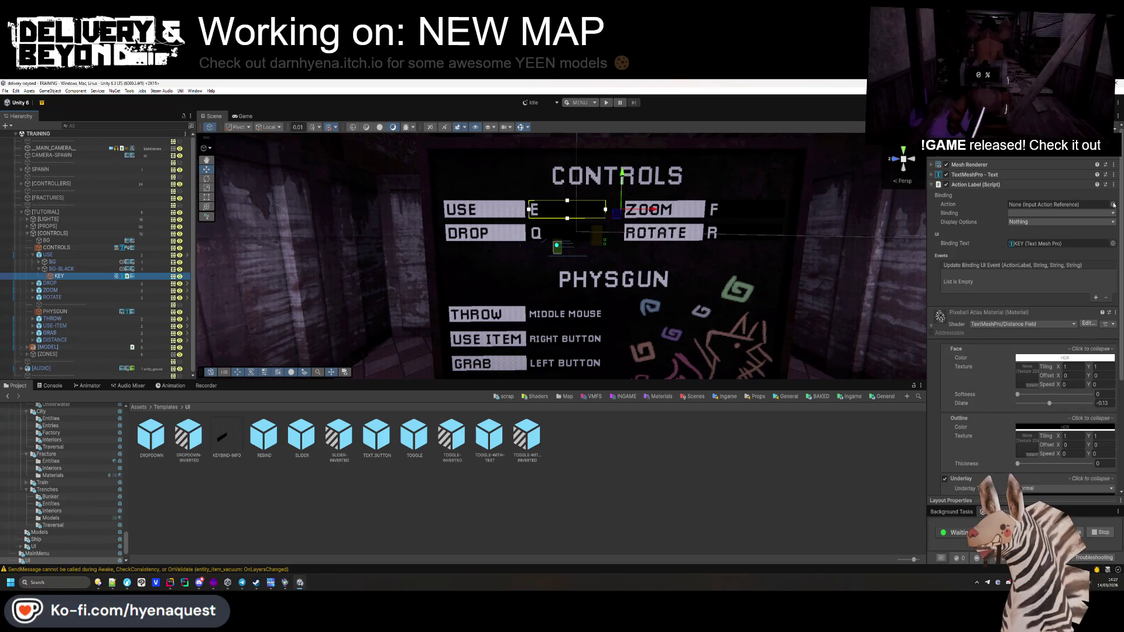
Step: Bind the USE key label to Gameplay/Use, E [Keyboard], with Dont Use Short Display Names
left_click(1112, 204)
type("use")
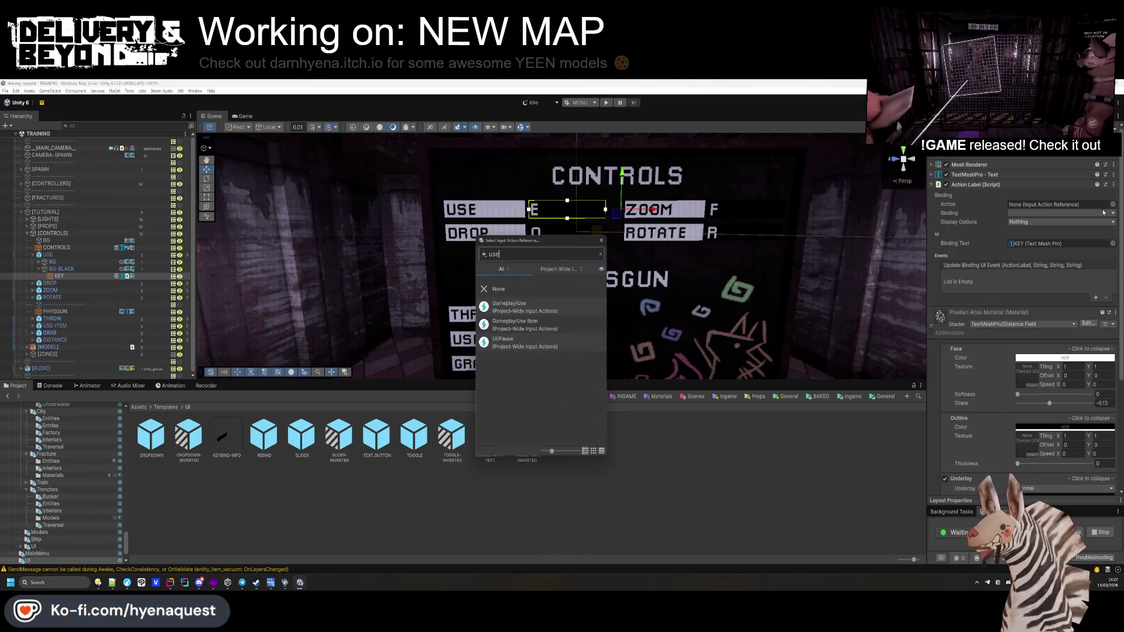
left_click(515, 306)
left_click(1068, 274)
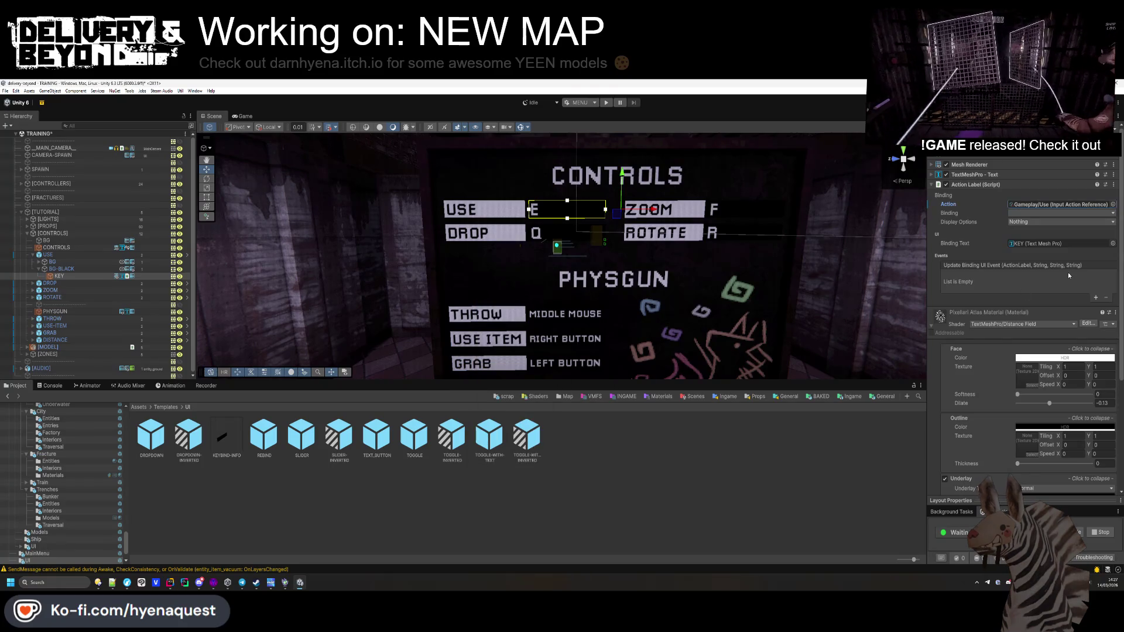
left_click(1034, 213)
left_click(1034, 220)
left_click(1035, 221)
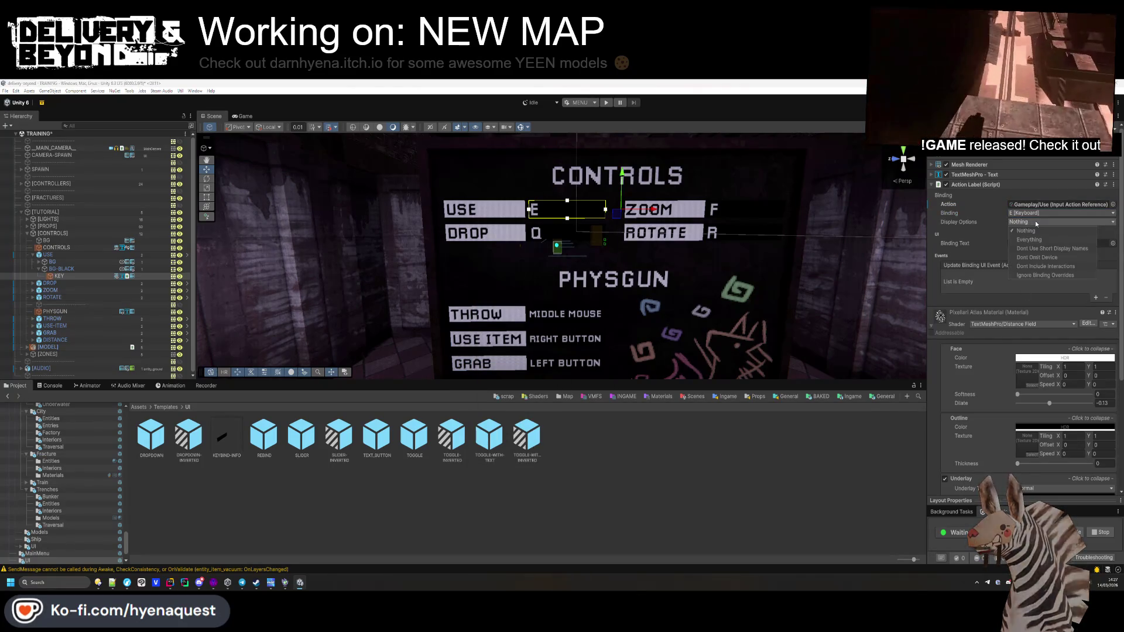
left_click(1040, 249)
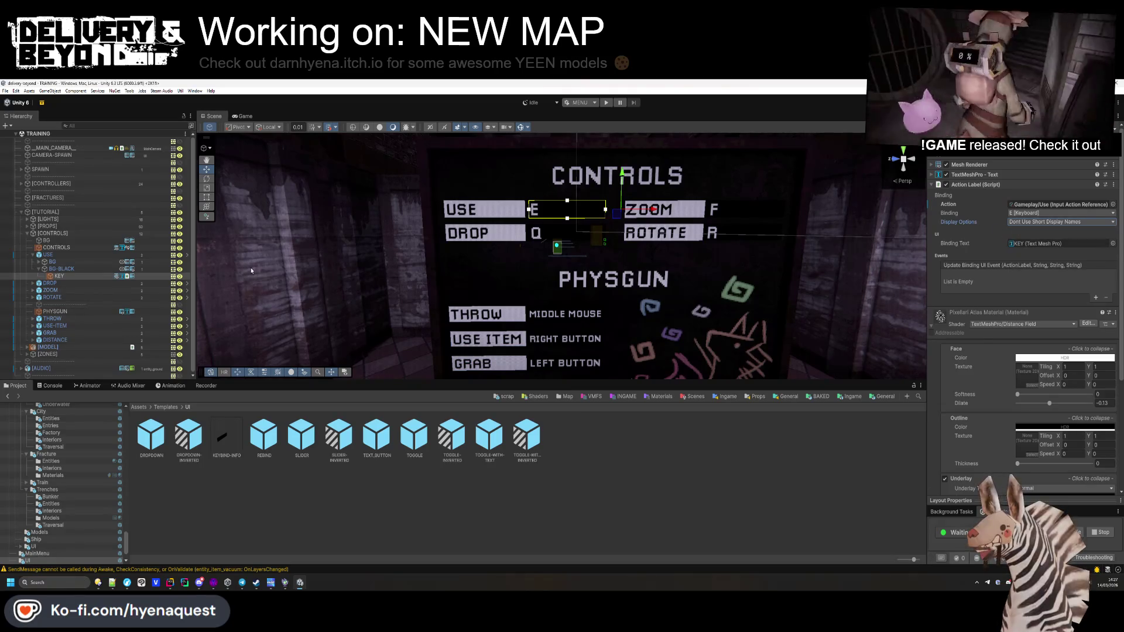
Step: Expand DROP and its BG-BLACK child and select DROP's KEY object
left_click(33, 254)
left_click(33, 262)
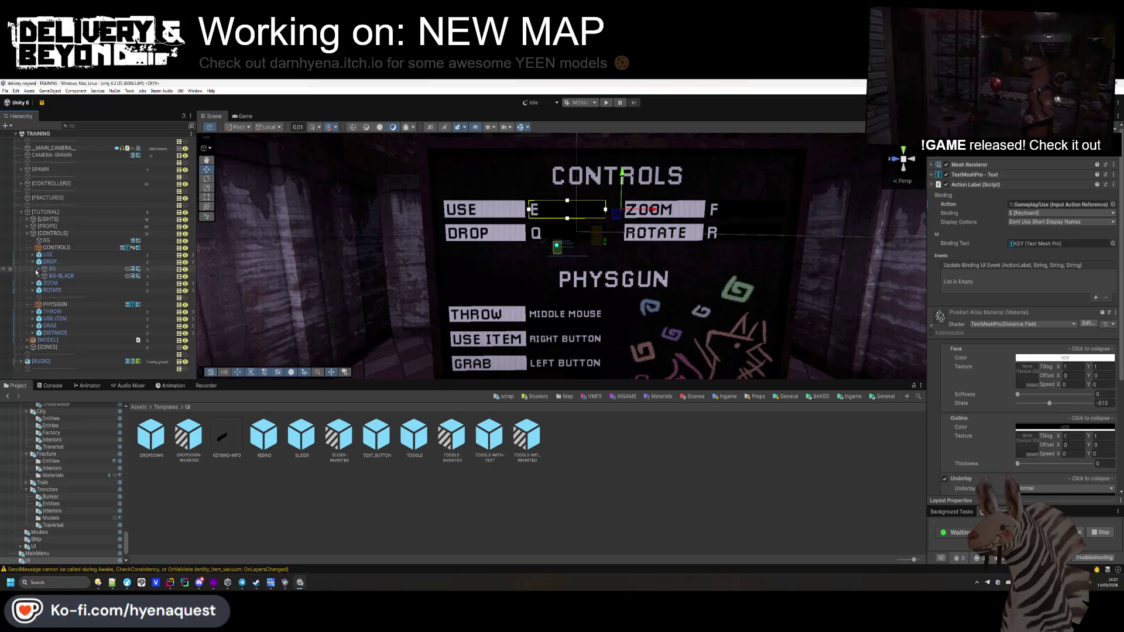
left_click(38, 277)
left_click(59, 282)
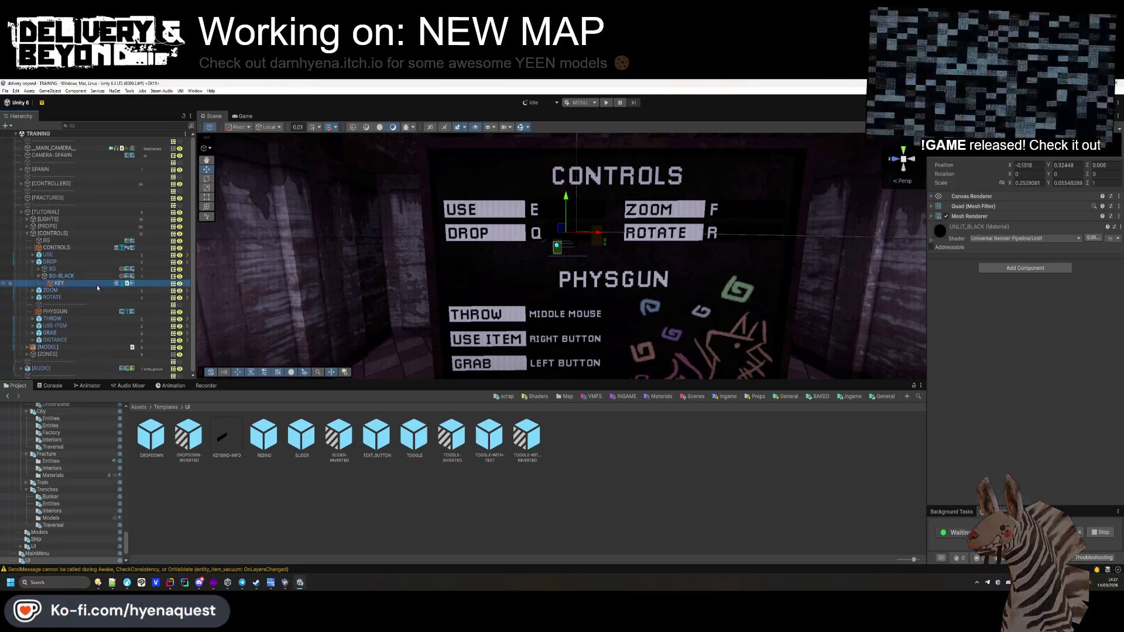
Step: Bind the DROP key label to Gameplay/Drop with the Q keyboard key, showing full names
left_click(1113, 205)
type("drop")
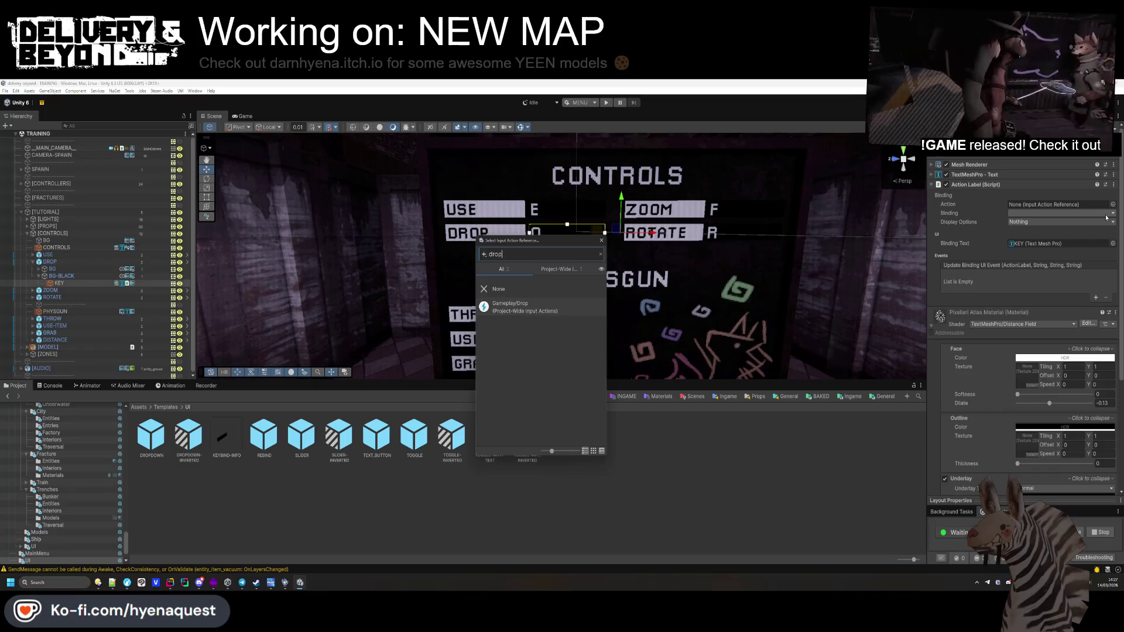
double_click(530, 303)
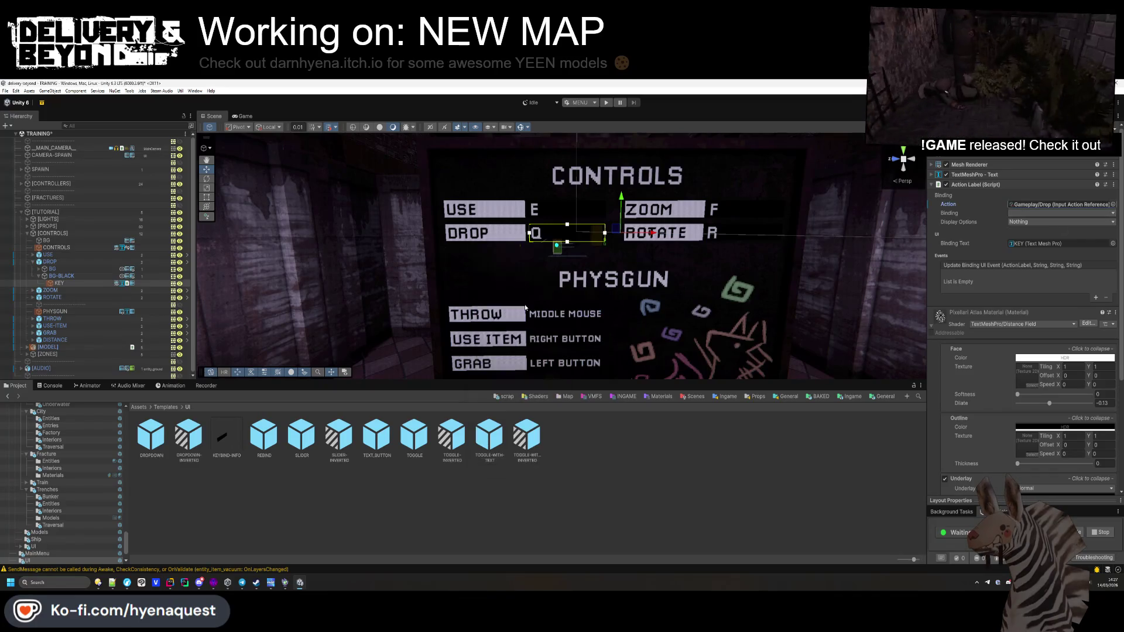
left_click(1092, 214)
left_click(1033, 222)
left_click(1033, 222)
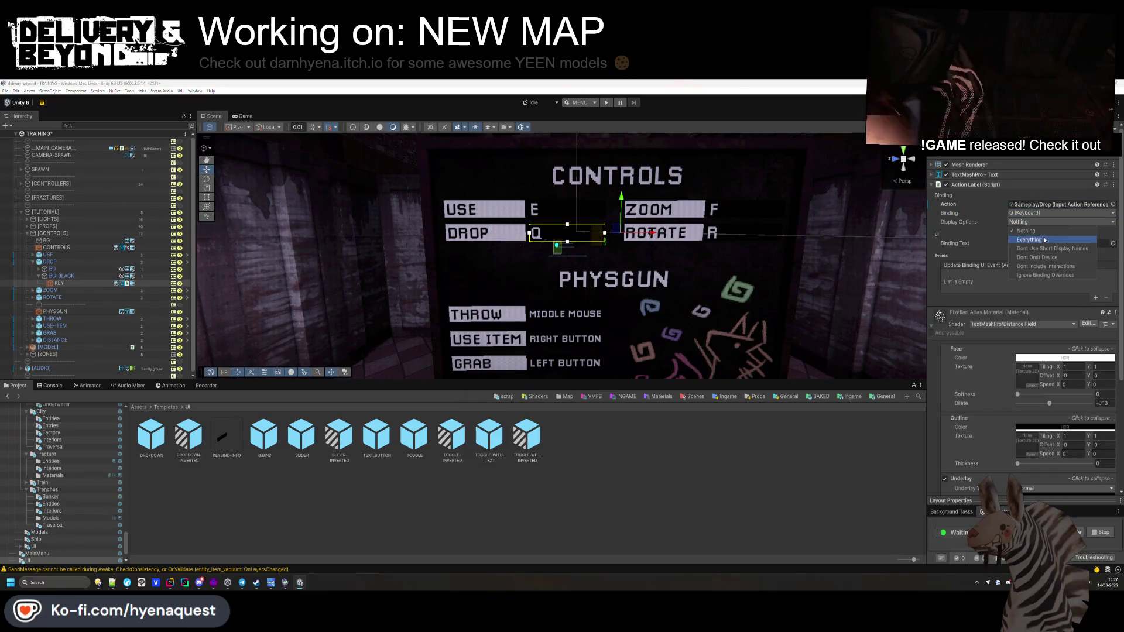
left_click(994, 232)
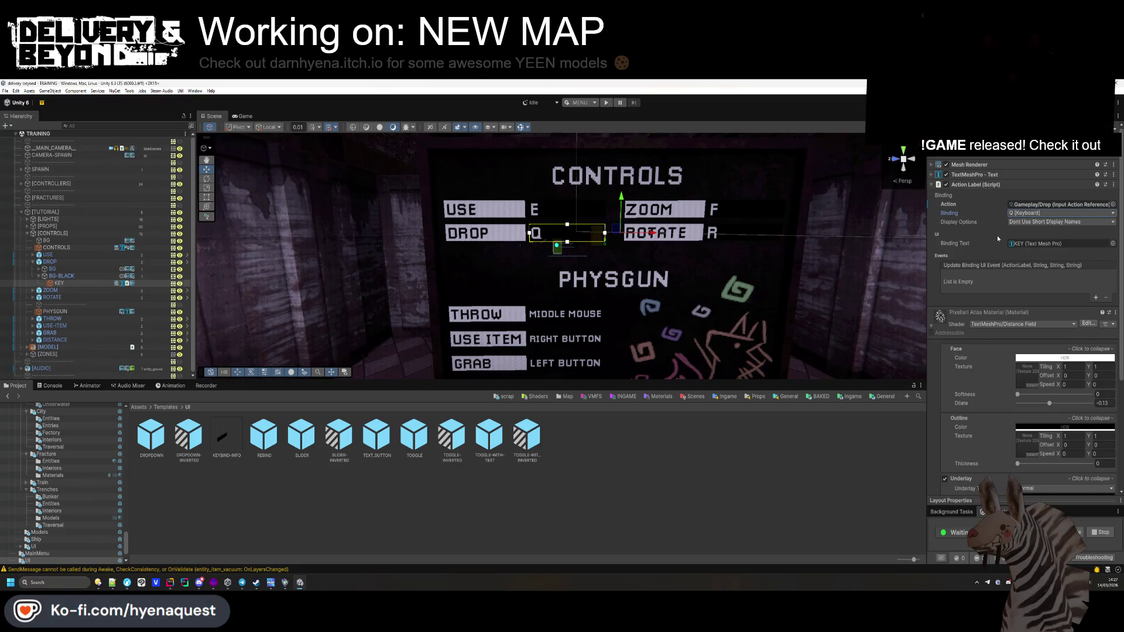
Step: Bind the ZOOM key label to Gameplay/Zoom with F [Keyboard] and full key names
left_click(33, 291)
left_click(58, 311)
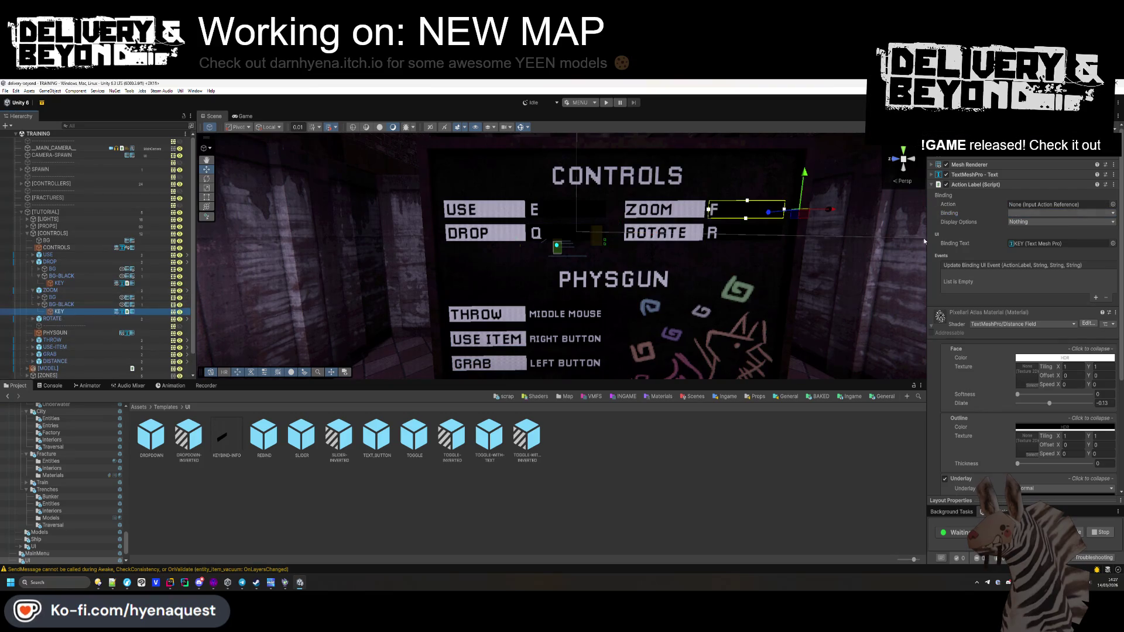
left_click(1112, 204)
type("zoom")
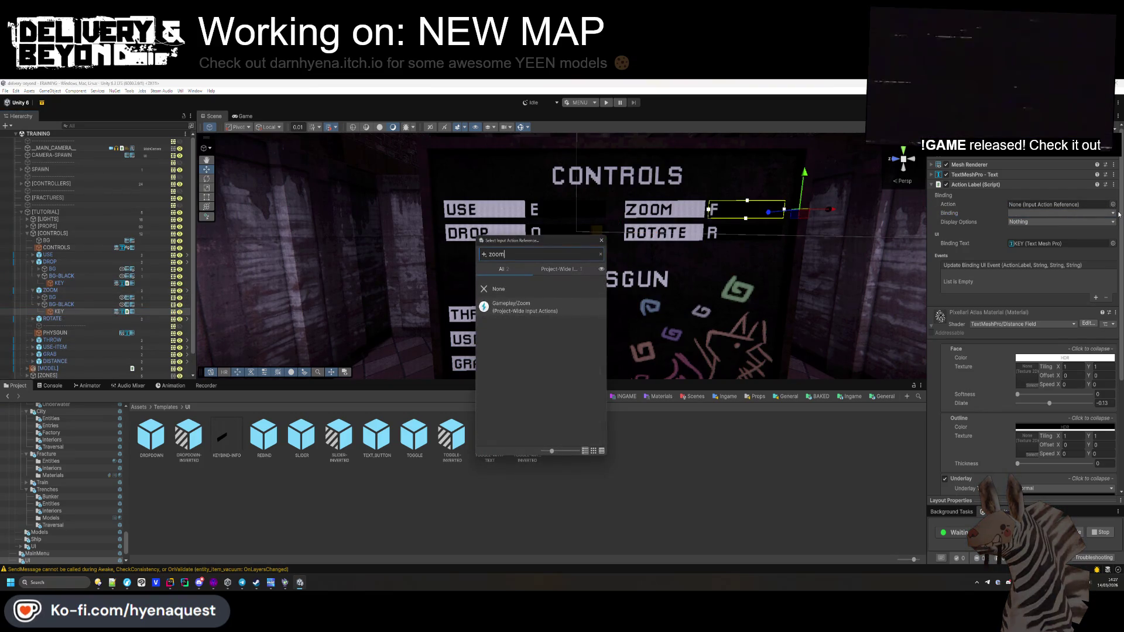
double_click(511, 307)
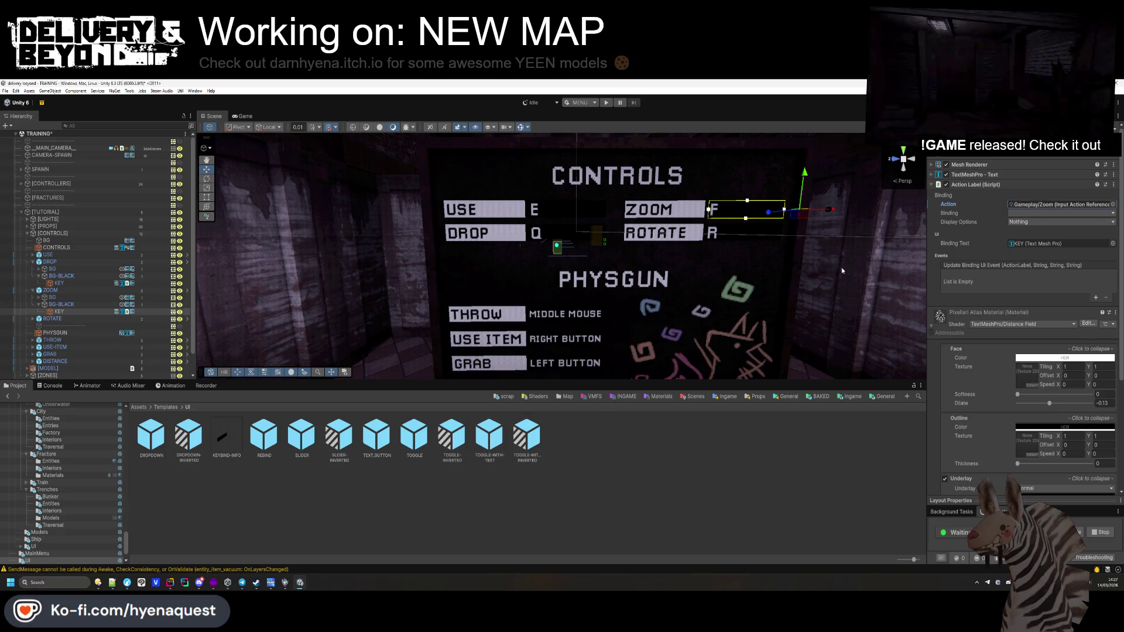
left_click(1029, 212)
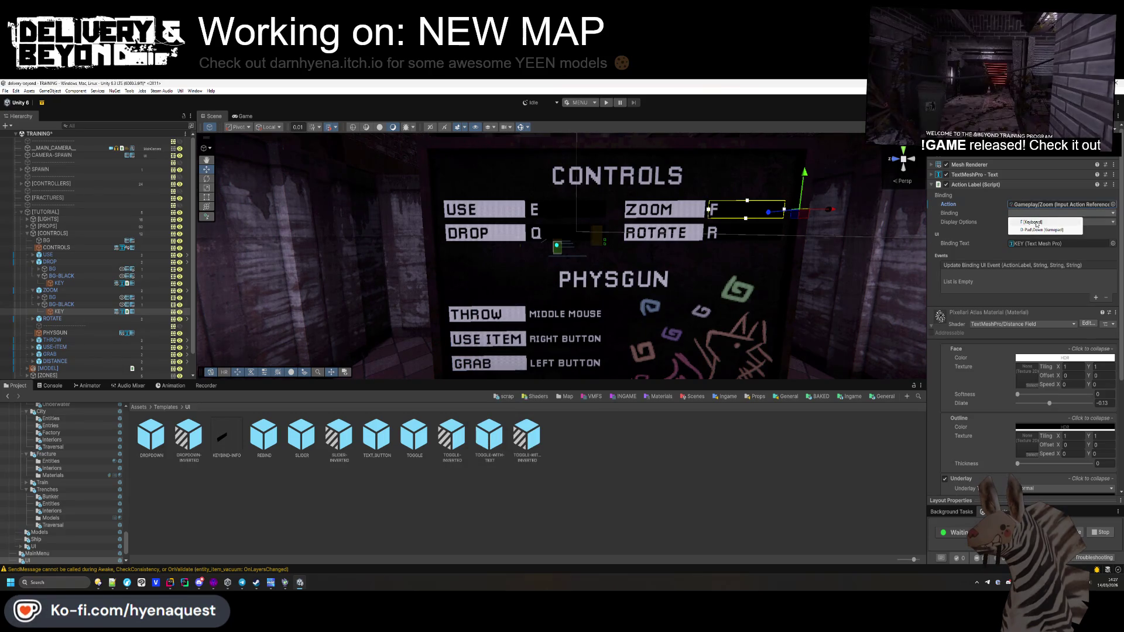
left_click(1076, 223)
left_click(1052, 249)
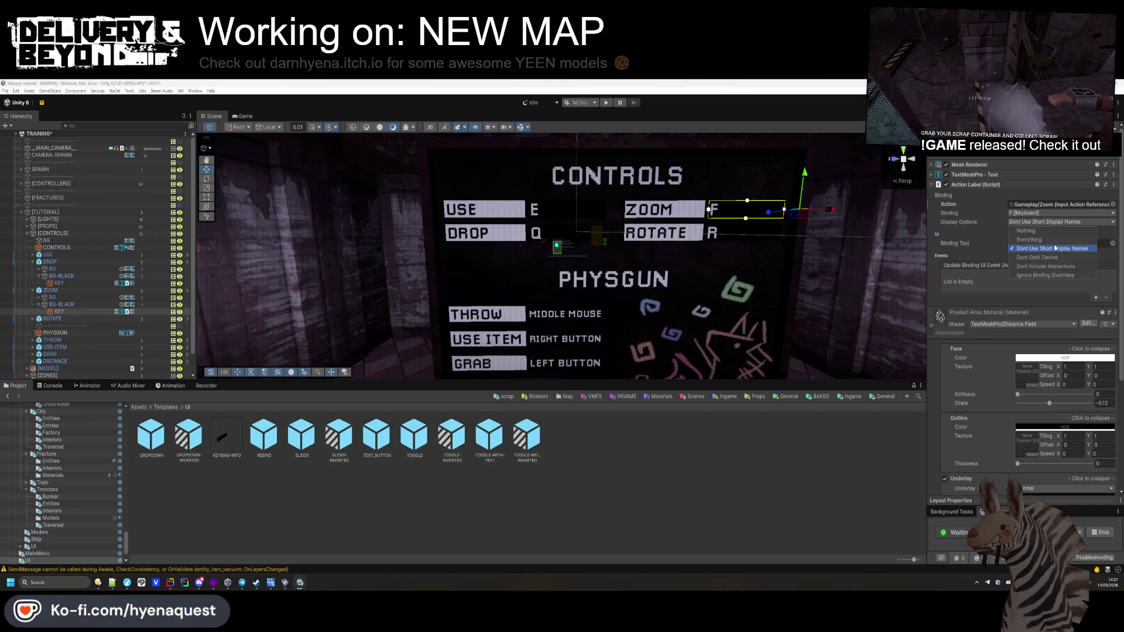
left_click(76, 313)
Step: Bind the ROTATE key label to Gameplay/Rotate Prop with the R keyboard binding
left_click(39, 304)
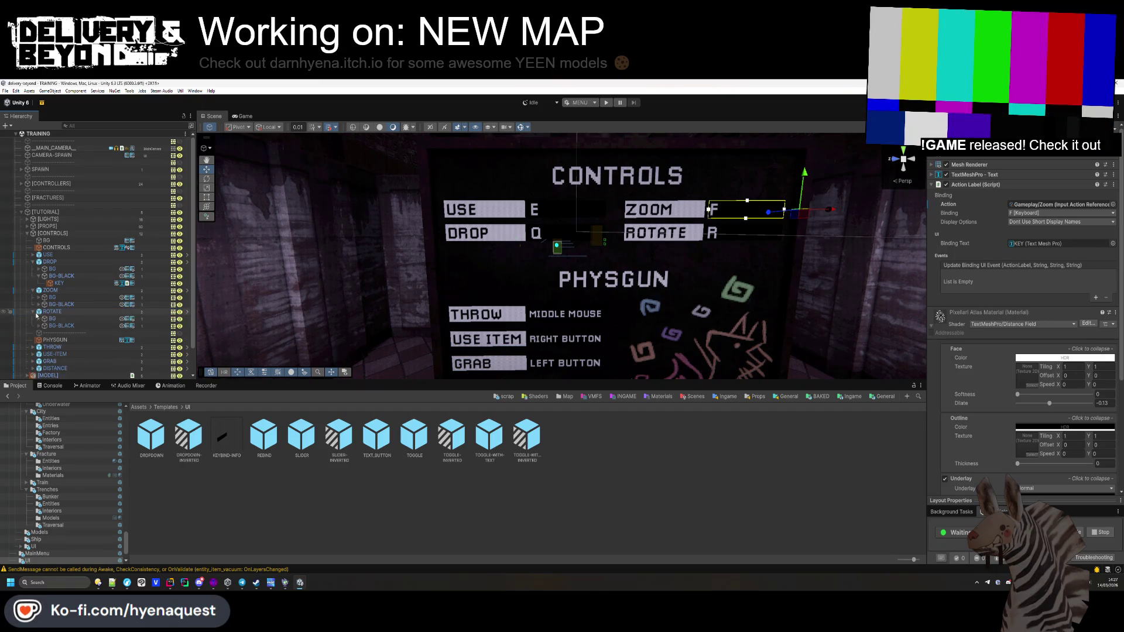
left_click(33, 312)
left_click(59, 333)
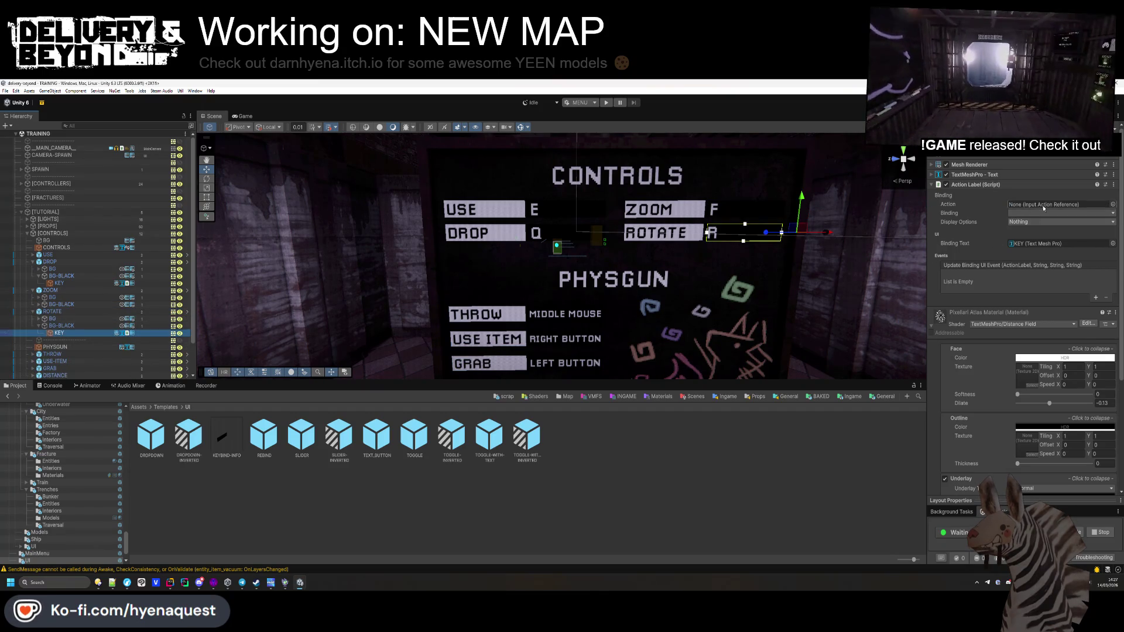
left_click(1112, 205)
type("rot")
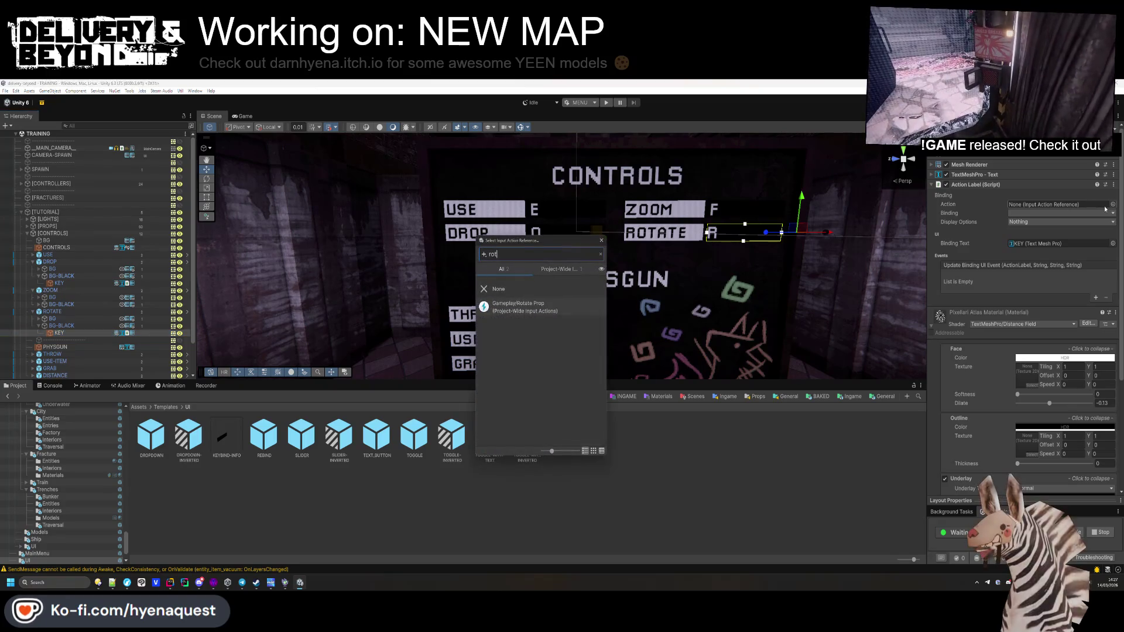
left_click(530, 310)
double_click(530, 312)
left_click(1030, 213)
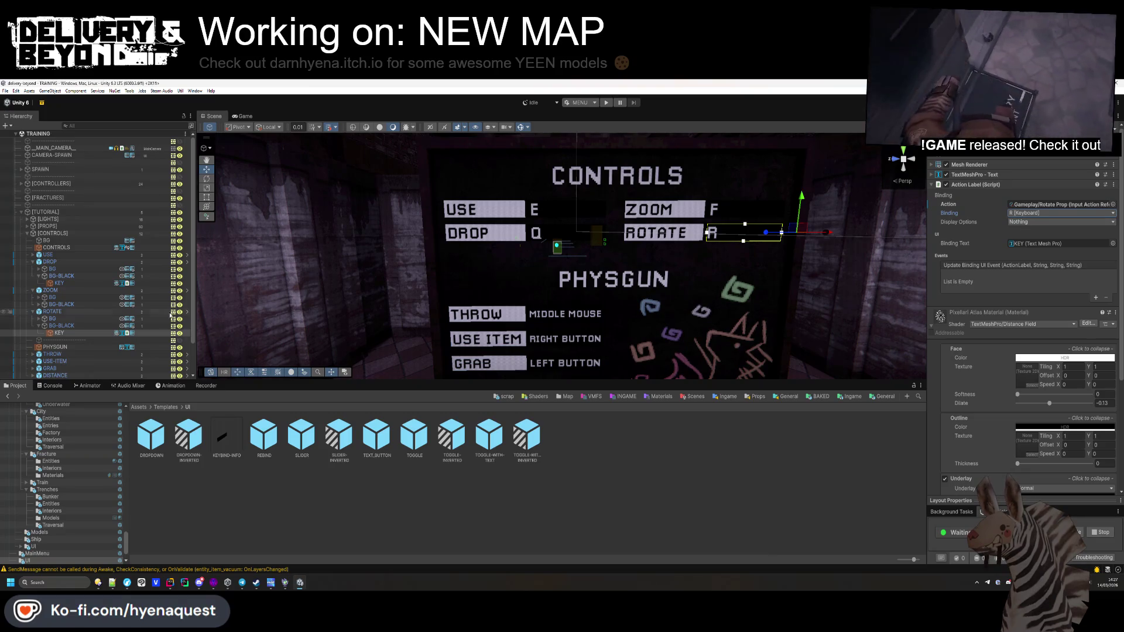
Step: Expand the THROW row and its black background, then select THROW's KEY label
left_click(33, 354)
scroll(42, 353, "down", 3)
left_click(62, 318)
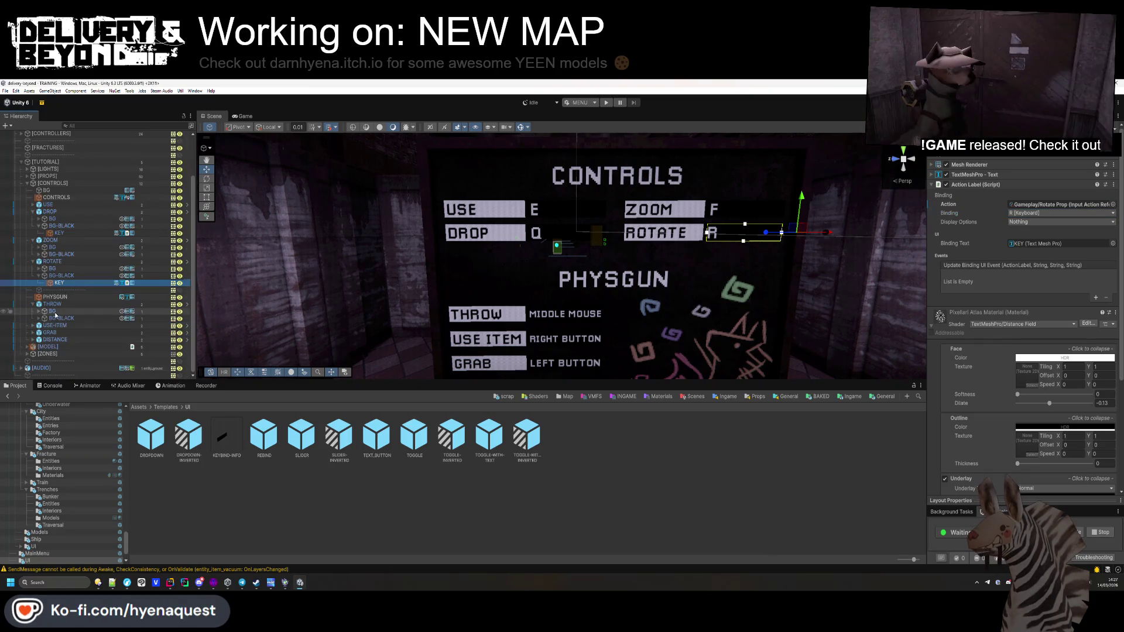
left_click(39, 318)
left_click(56, 326)
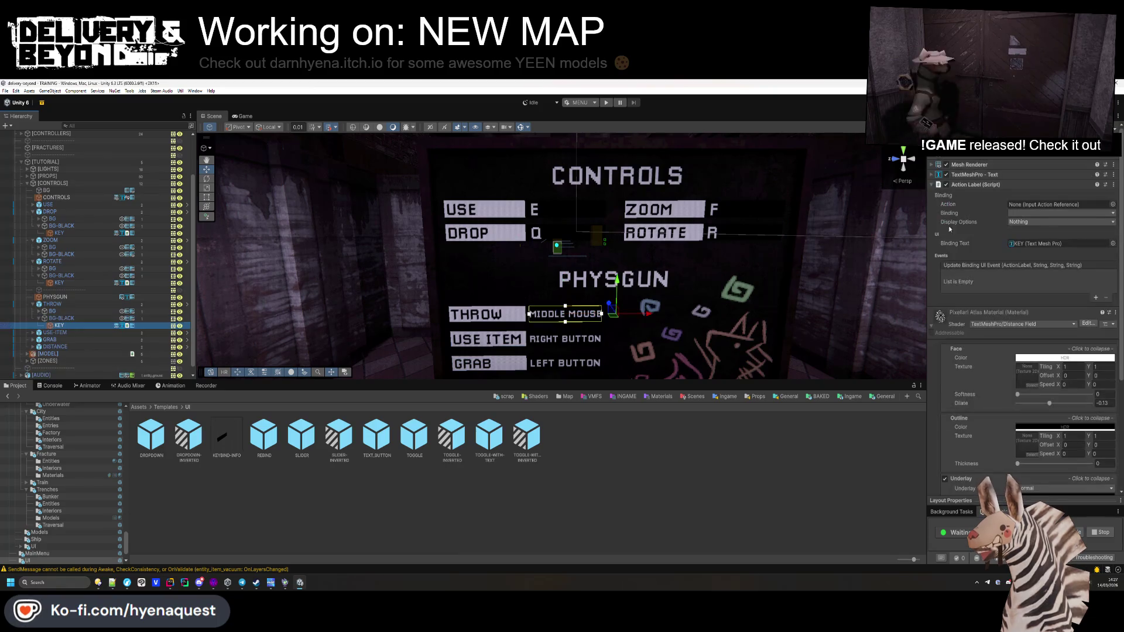
Step: Bind the THROW key label to Gameplay/Throw, showing the full key name
left_click(1112, 204)
type("thro")
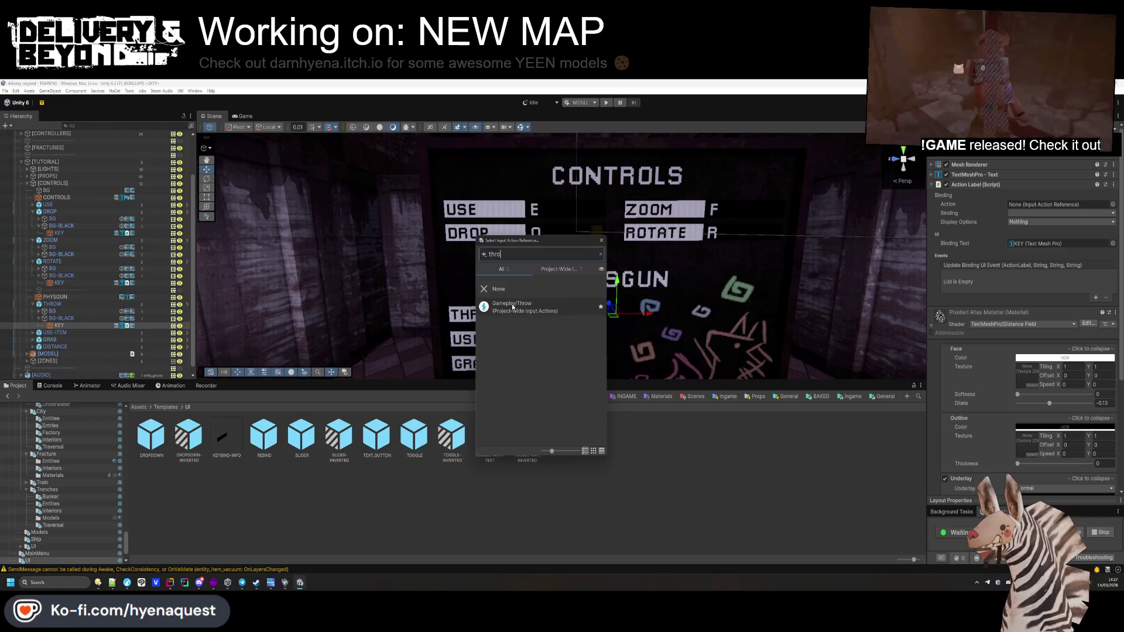
key("Return")
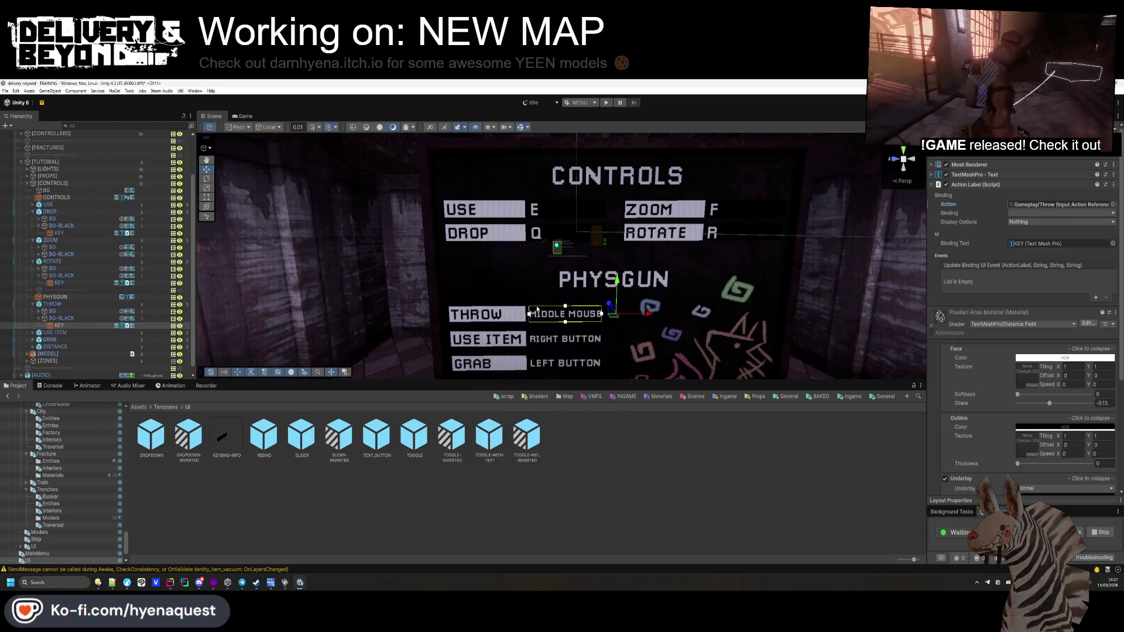
left_click(1037, 216)
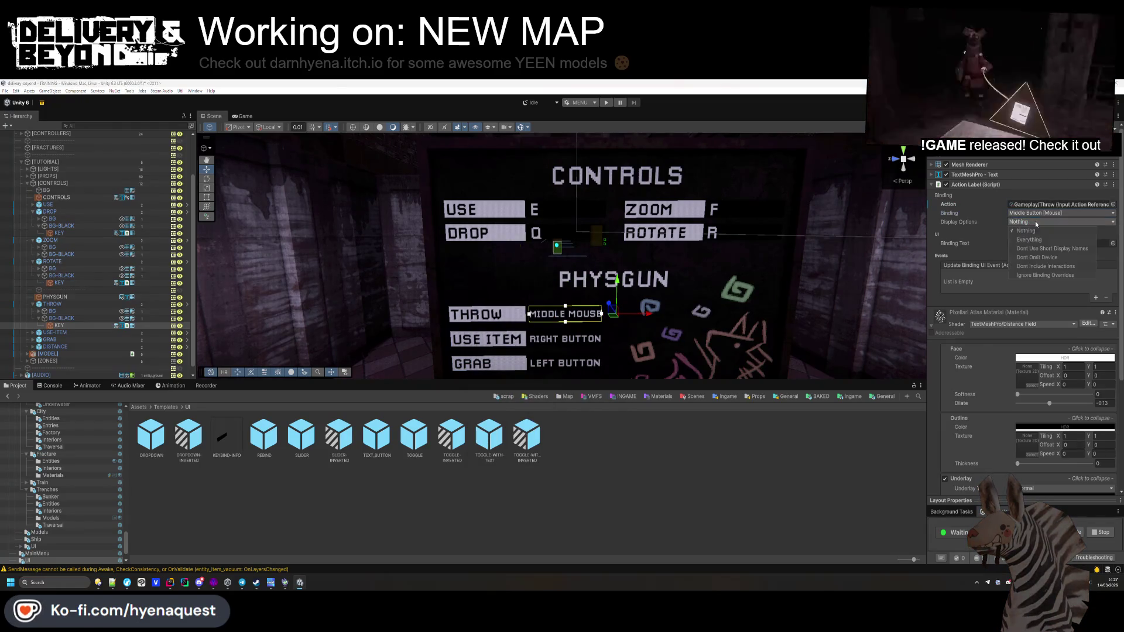
left_click(978, 242)
scroll(591, 330, "up", 10)
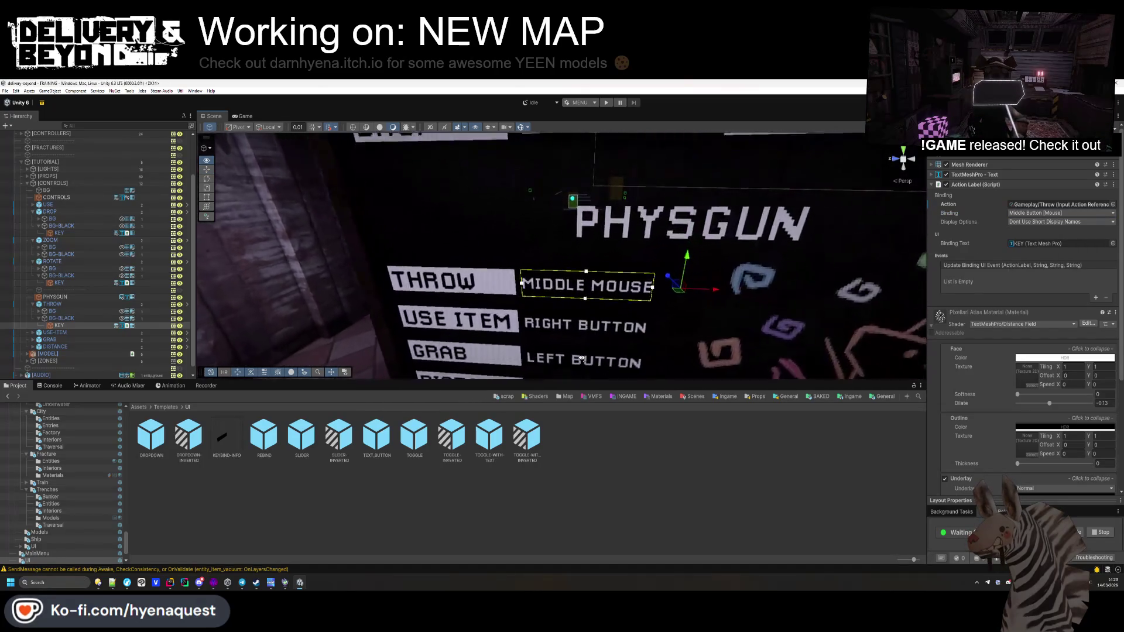
scroll(581, 358, "down", 10)
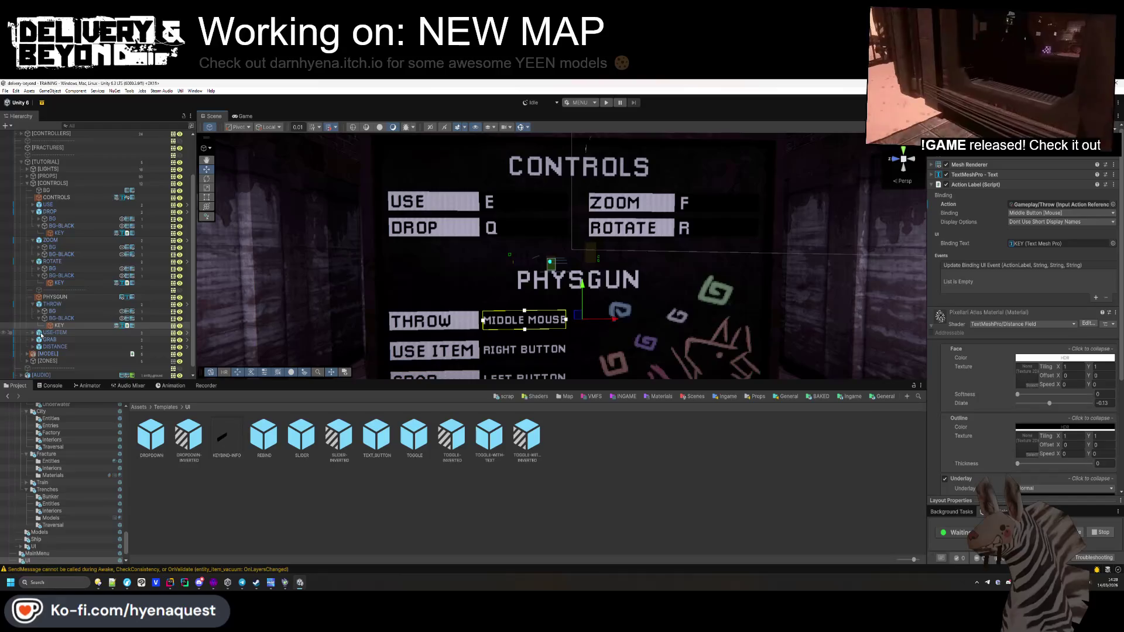
left_click(960, 175)
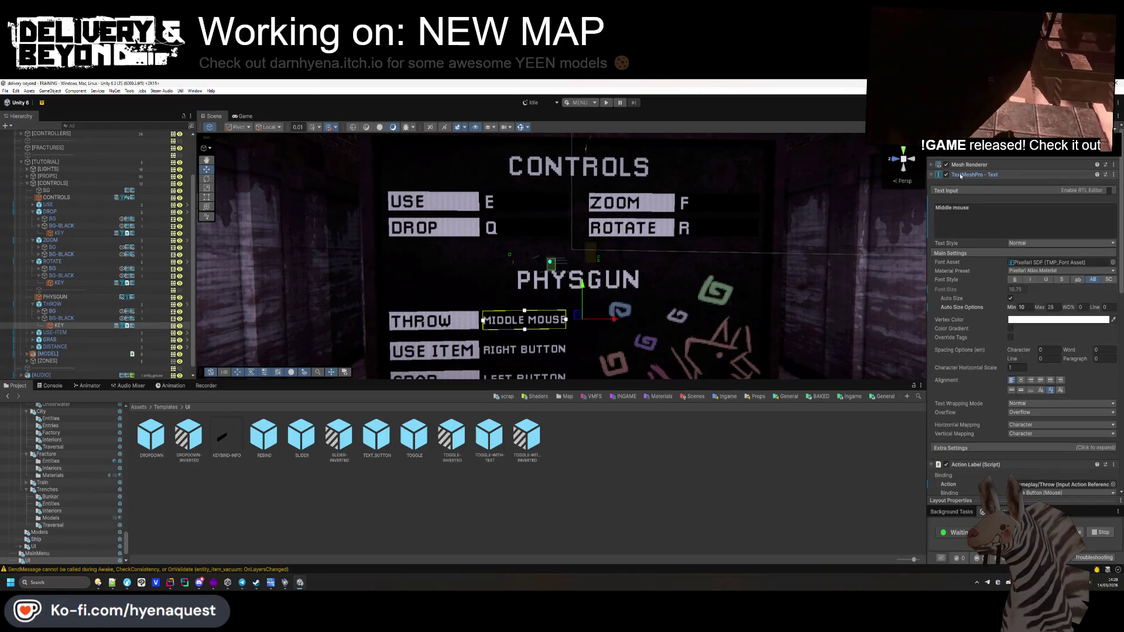
left_click(961, 175)
Step: Bind the USE ITEM key label to Gameplay/Use Item, Right Button [Mouse], with full names
left_click(33, 332)
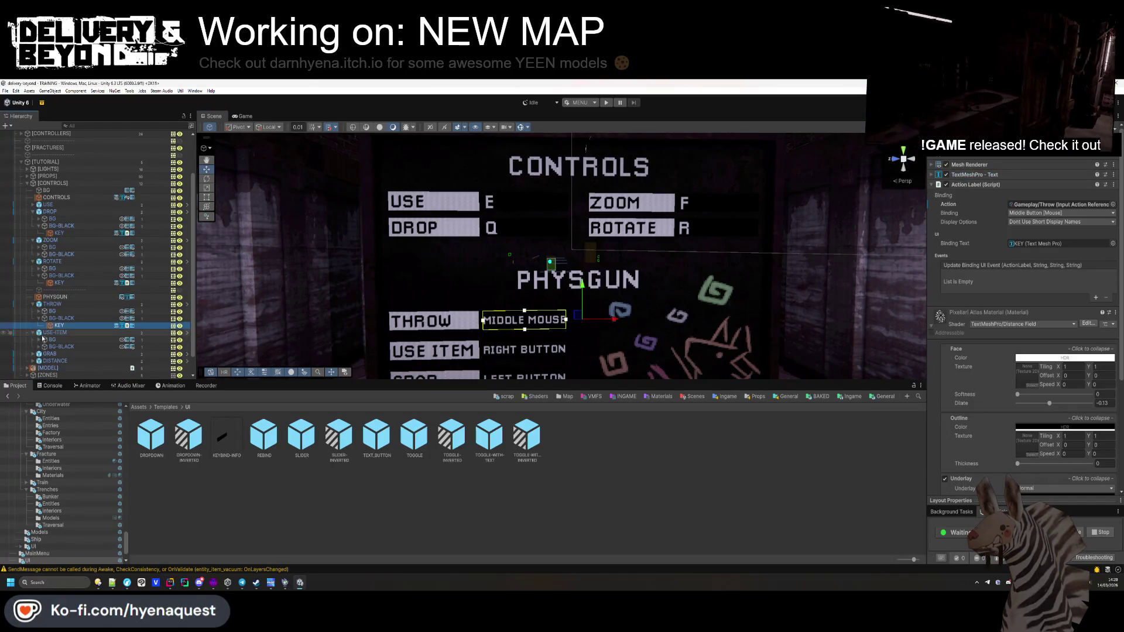
left_click(56, 355)
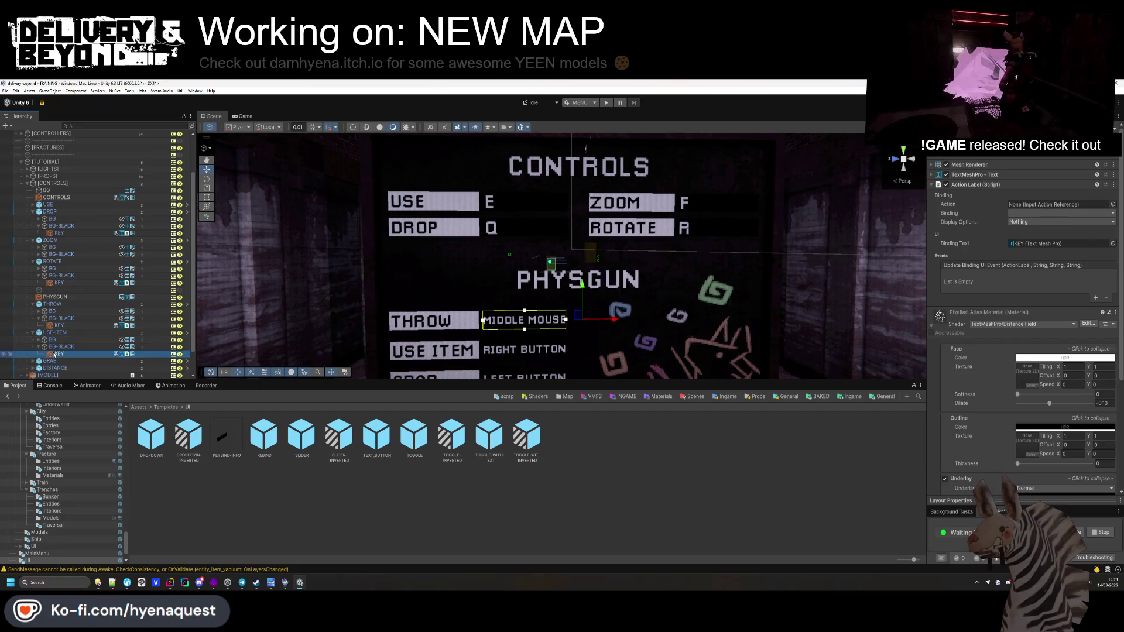
left_click(1112, 204)
type("use")
double_click(515, 320)
left_click(1059, 213)
left_click(1018, 227)
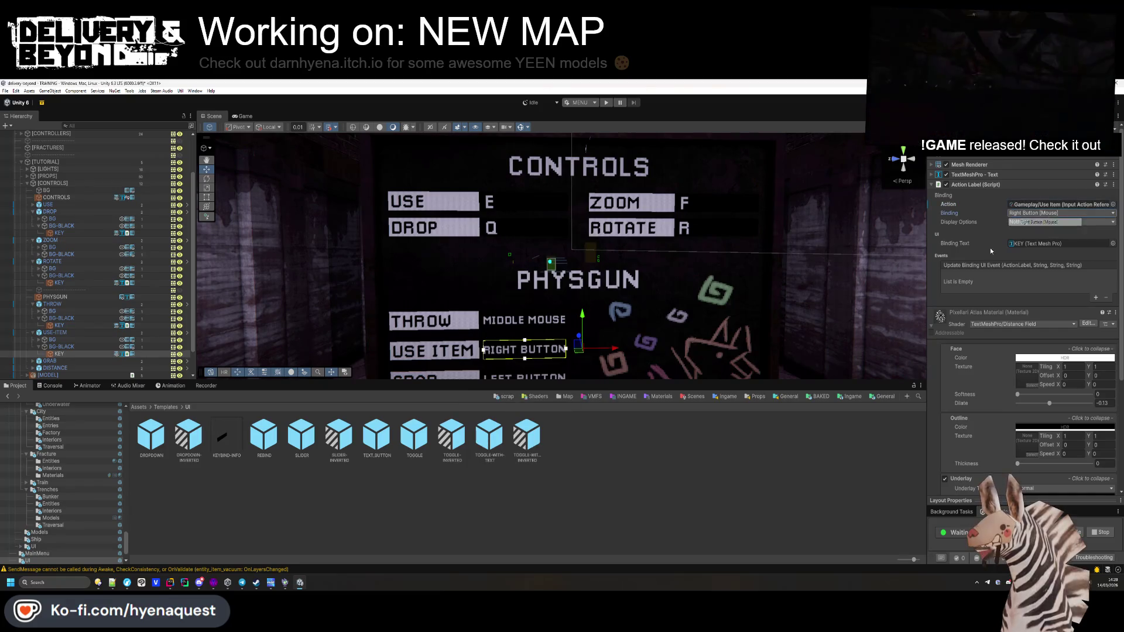
left_click(1046, 221)
left_click(1052, 248)
Step: Bind the GRAB key label to Gameplay/Grab with the Left Button [Mouse] binding
left_click_drag(58, 353, 1059, 243)
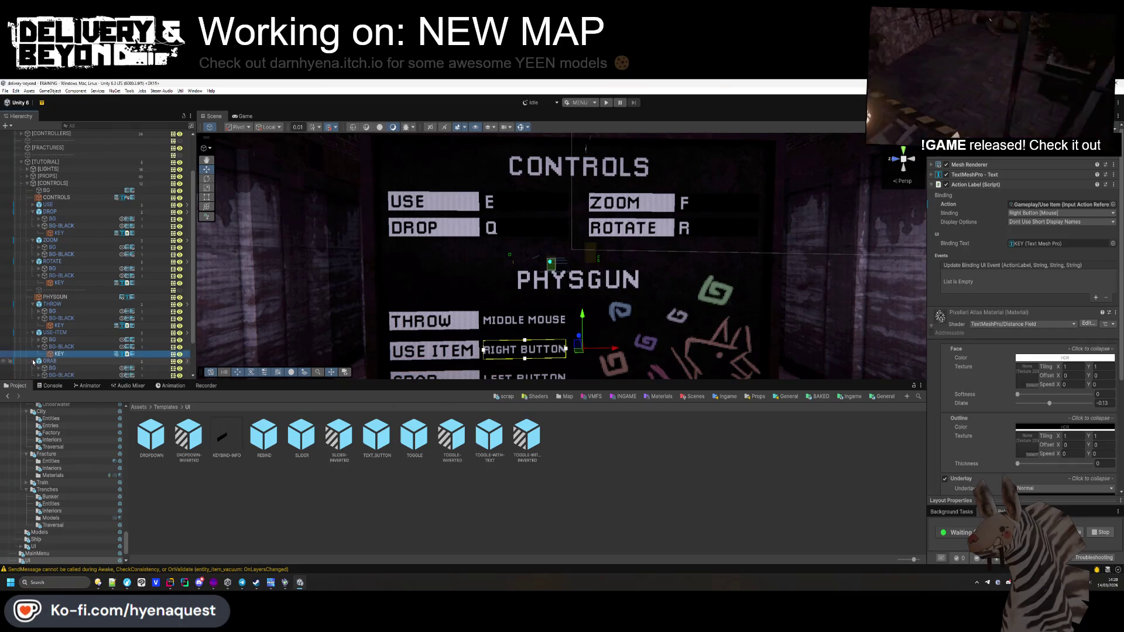
scroll(63, 326, "down", 2)
left_click(59, 332)
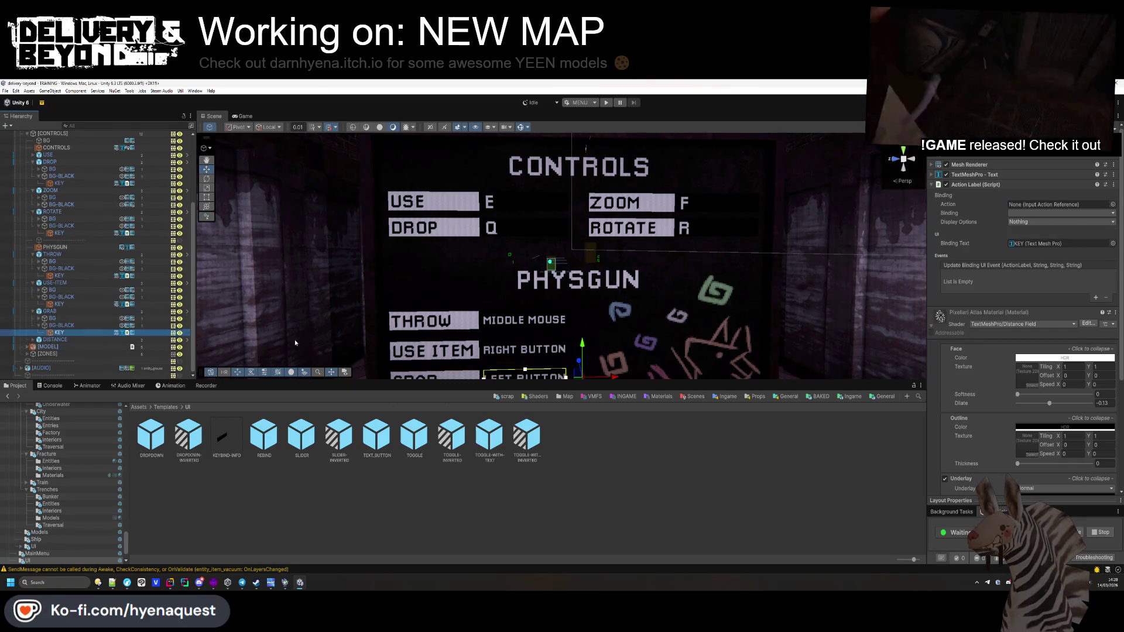
left_click(1110, 205)
type("grab")
key("Down")
key("Return")
left_click(1064, 212)
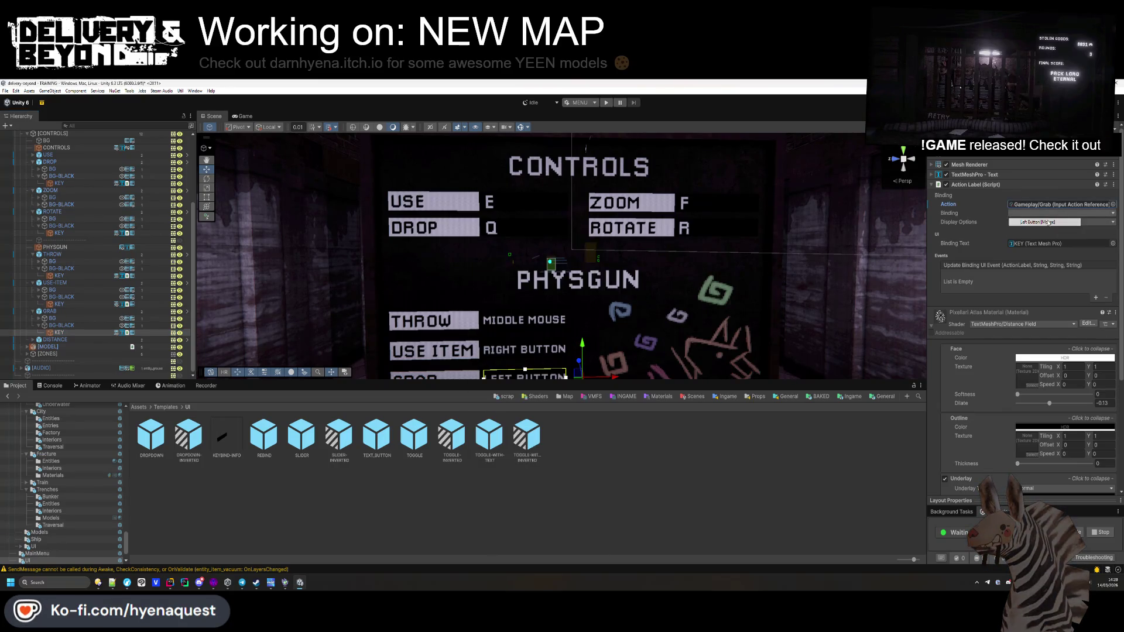
left_click(1054, 222)
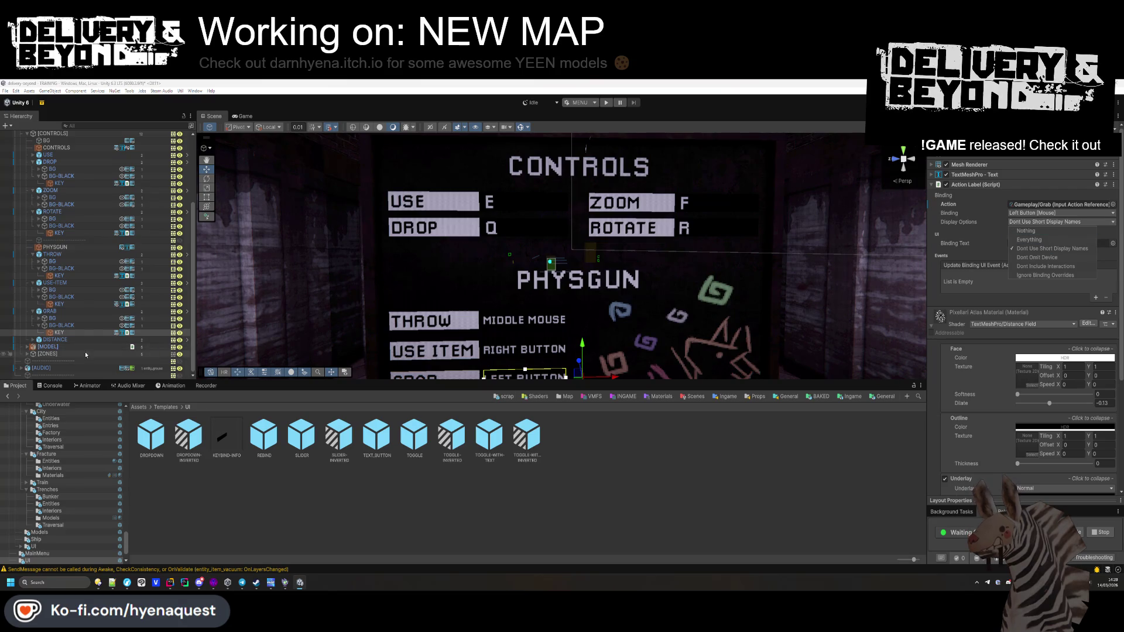
Step: Expand the DISTANCE entry and select its KEY label
left_click(33, 339)
left_click(33, 339)
left_click(59, 360)
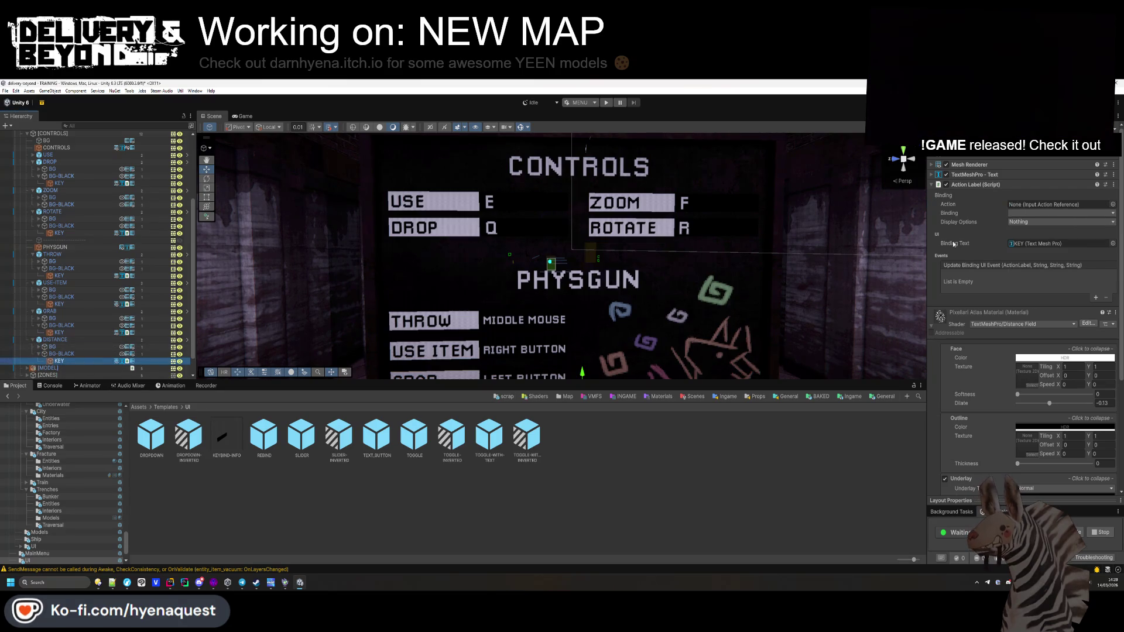
Step: Set the DISTANCE label to Gameplay/Cycle with the Scroll Up/Scroll Down [Mouse] binding
left_click(1112, 205)
type("cycl")
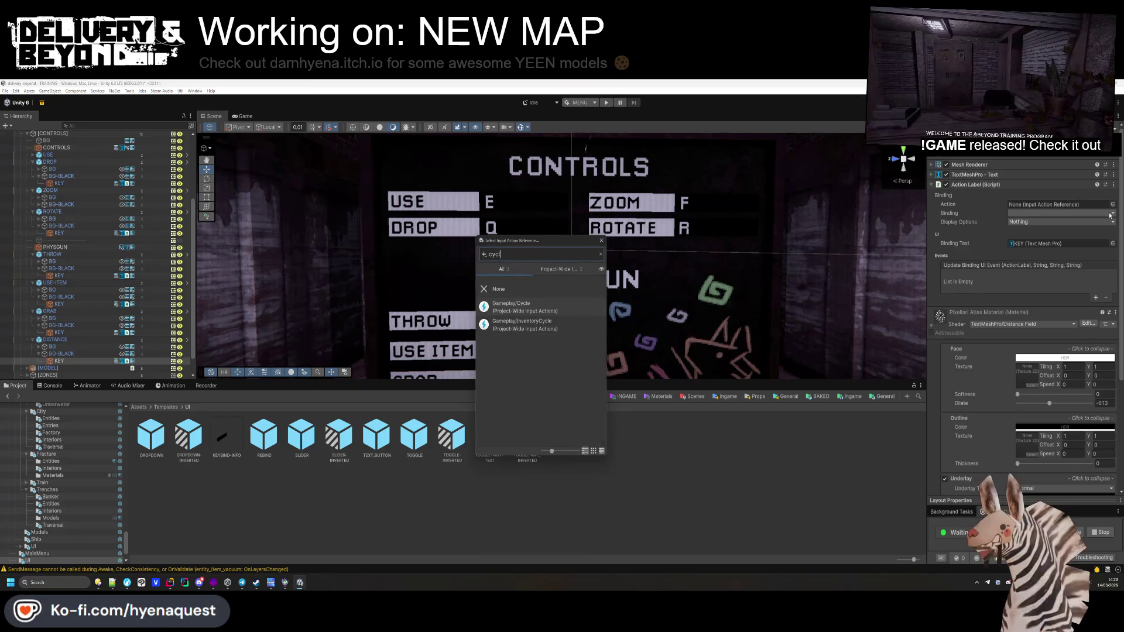
double_click(515, 304)
left_click(1022, 213)
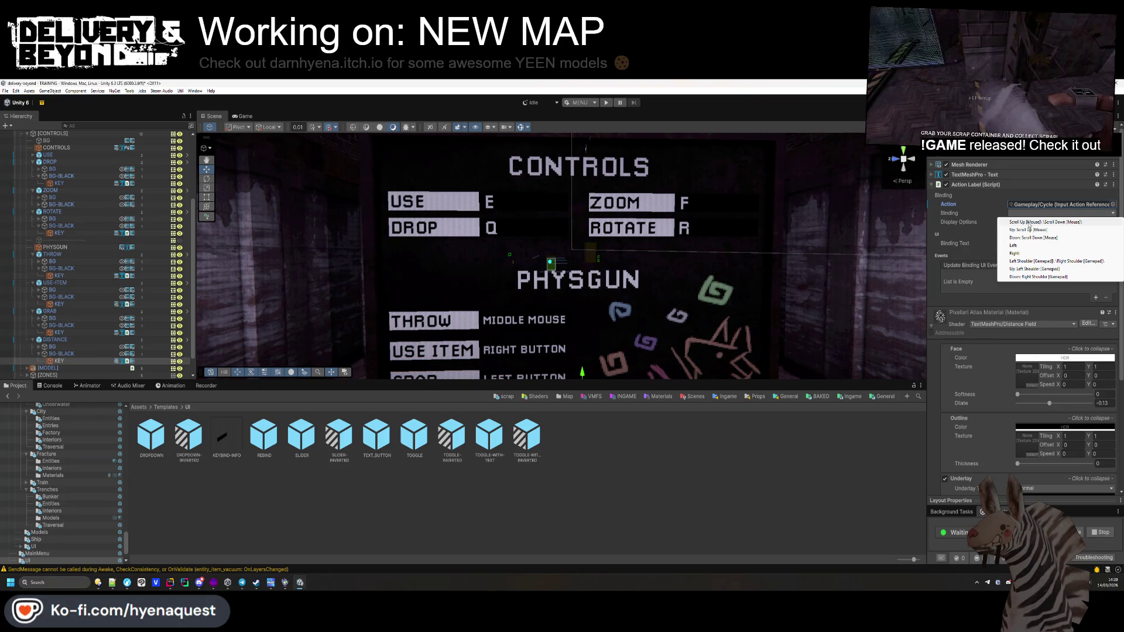
left_click(1027, 222)
left_click(1028, 223)
left_click(1041, 250)
left_click(640, 491)
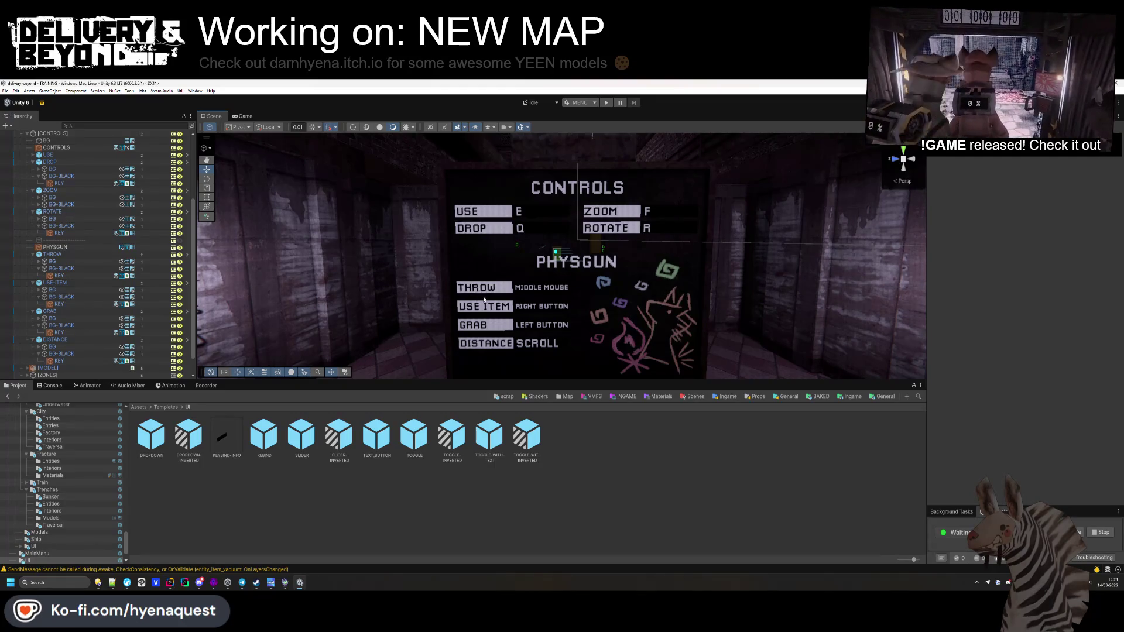
Step: Open the KEYBIND-INFO prefab and frame its key letter text in view
double_click(222, 441)
left_click(597, 280)
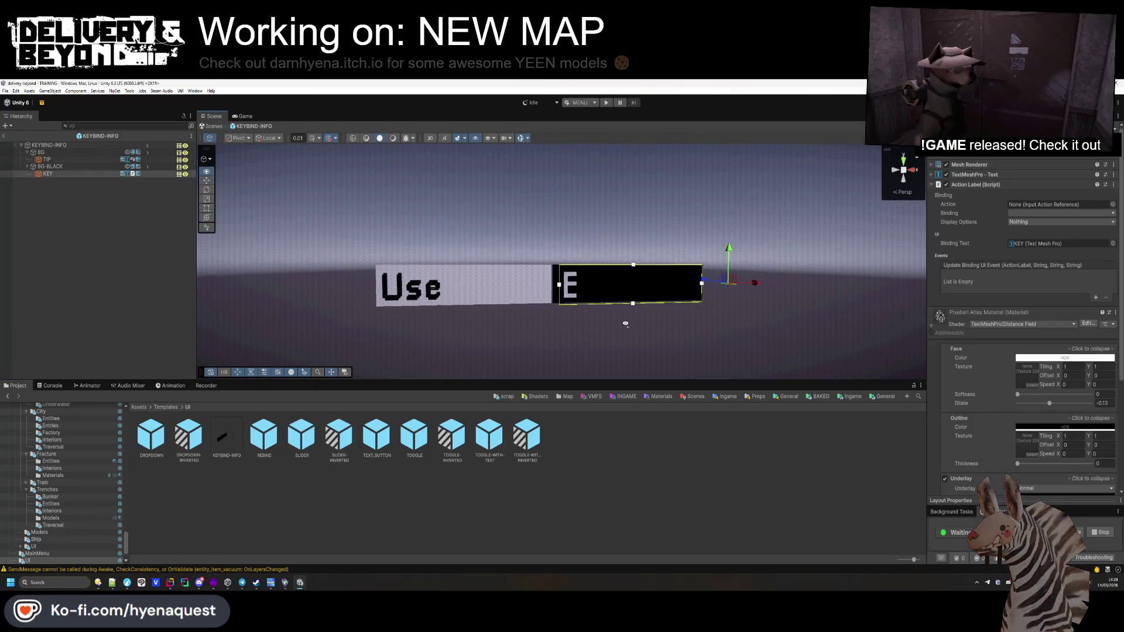
key("f")
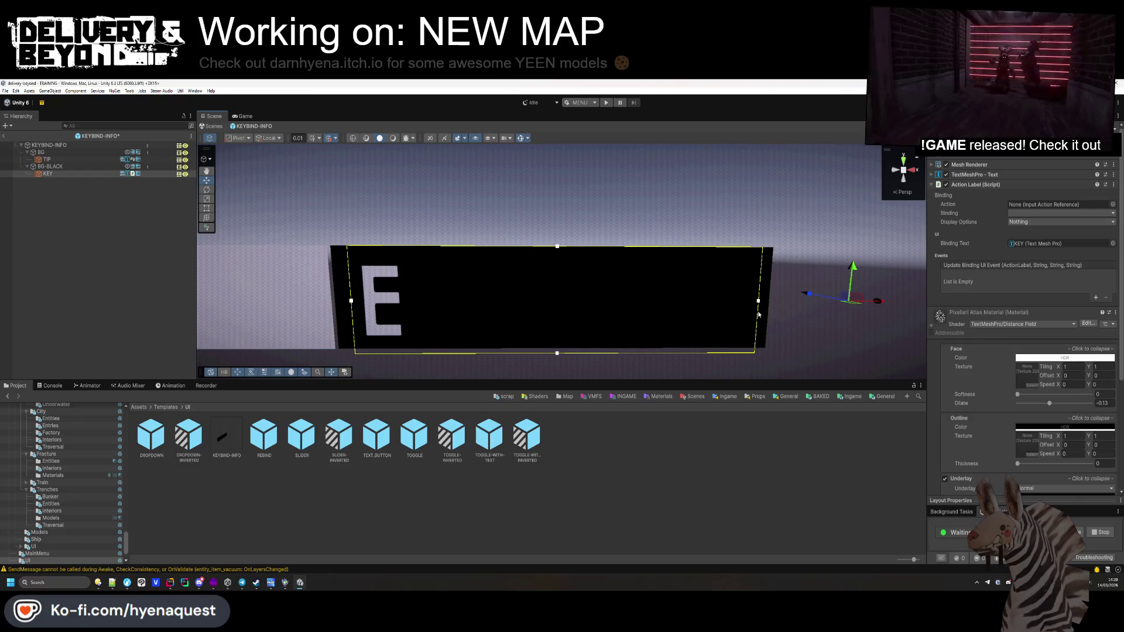
scroll(757, 314, "down", 5)
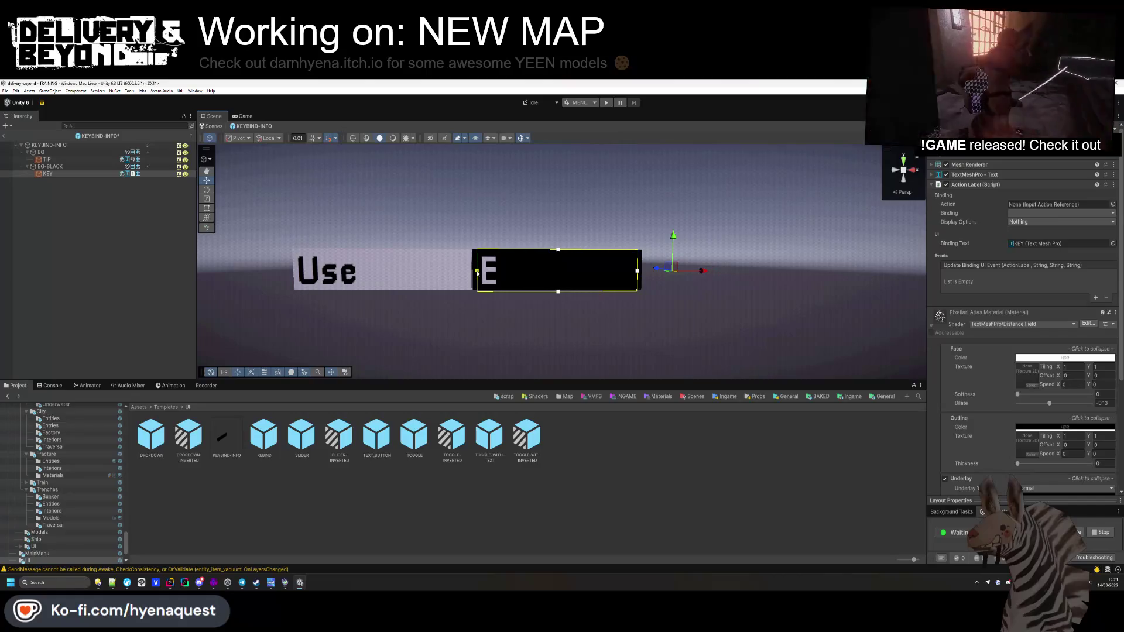
left_click(414, 320)
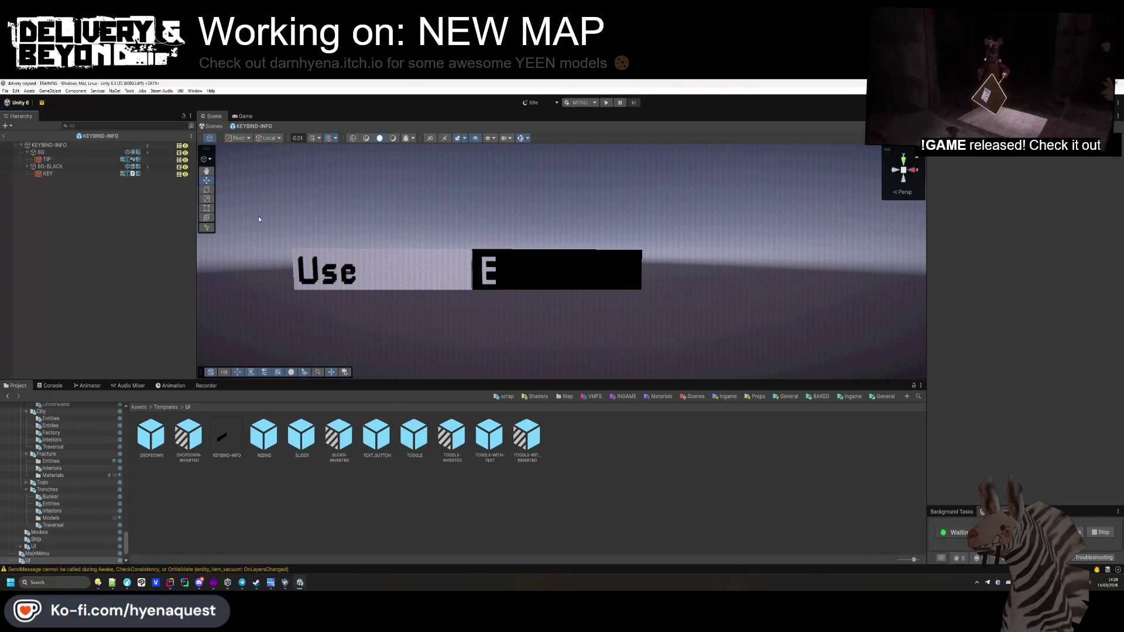
left_click(48, 173)
Step: Set BG-BLACK's X scale to 0.35, shift it right, and set KEY's X scale to 0.07
key("Up")
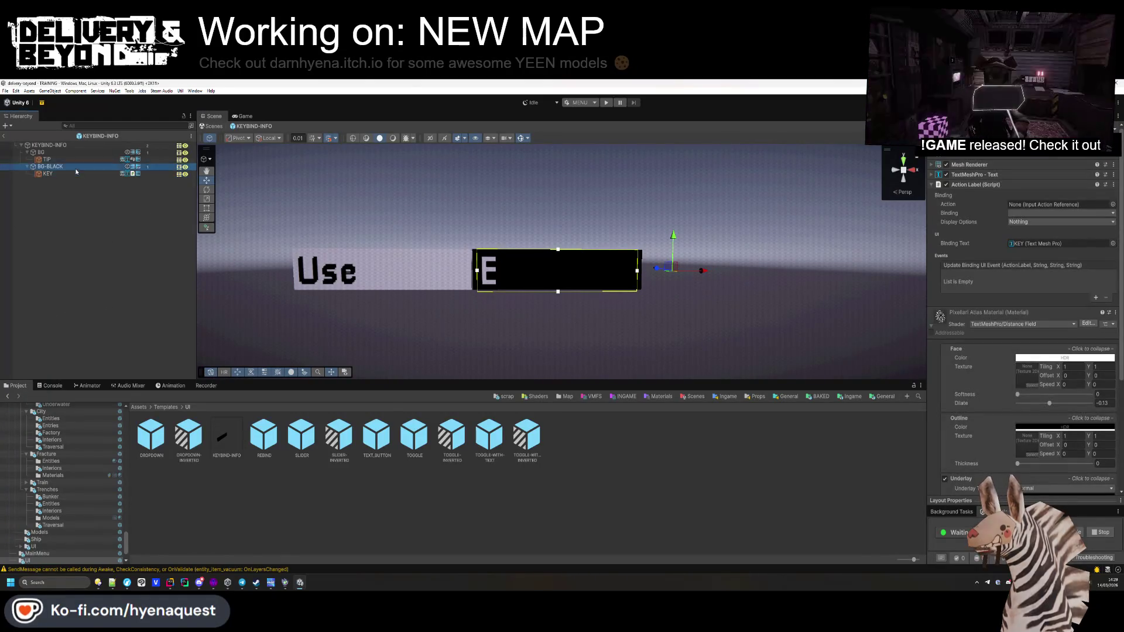
type("0.35")
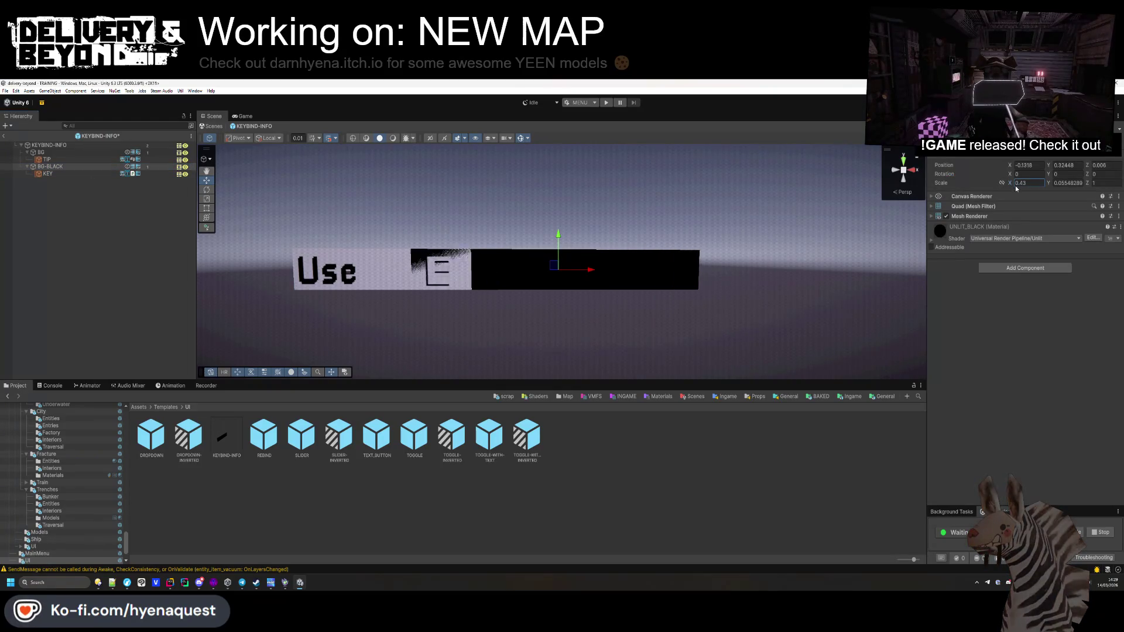
left_click_drag(594, 269, 625, 269)
key("Down")
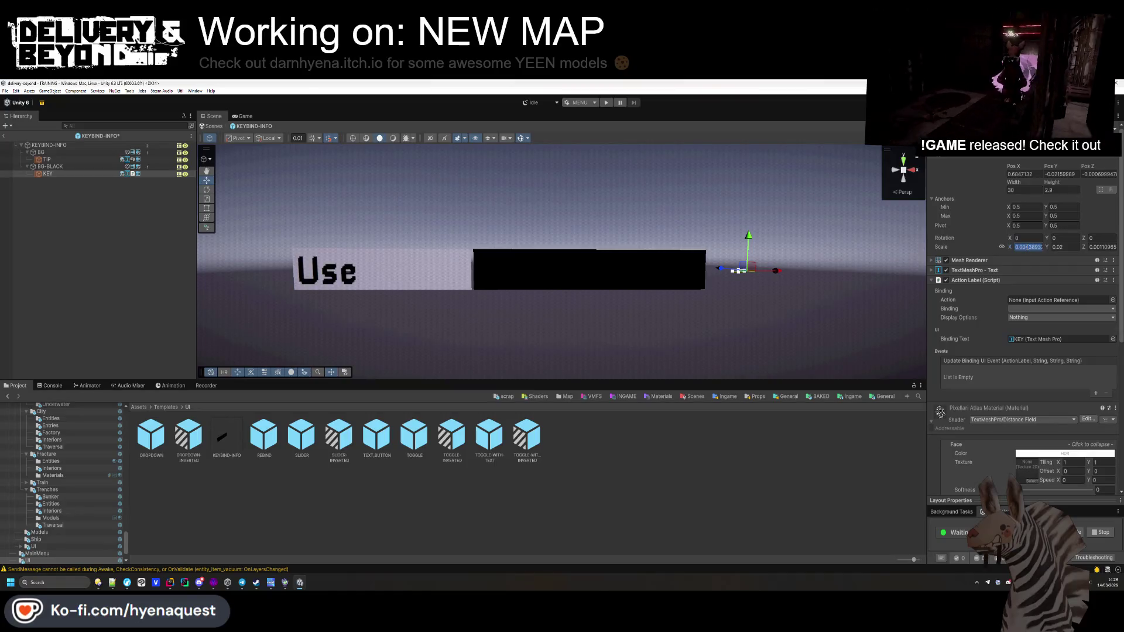
type("0.02")
key("Return")
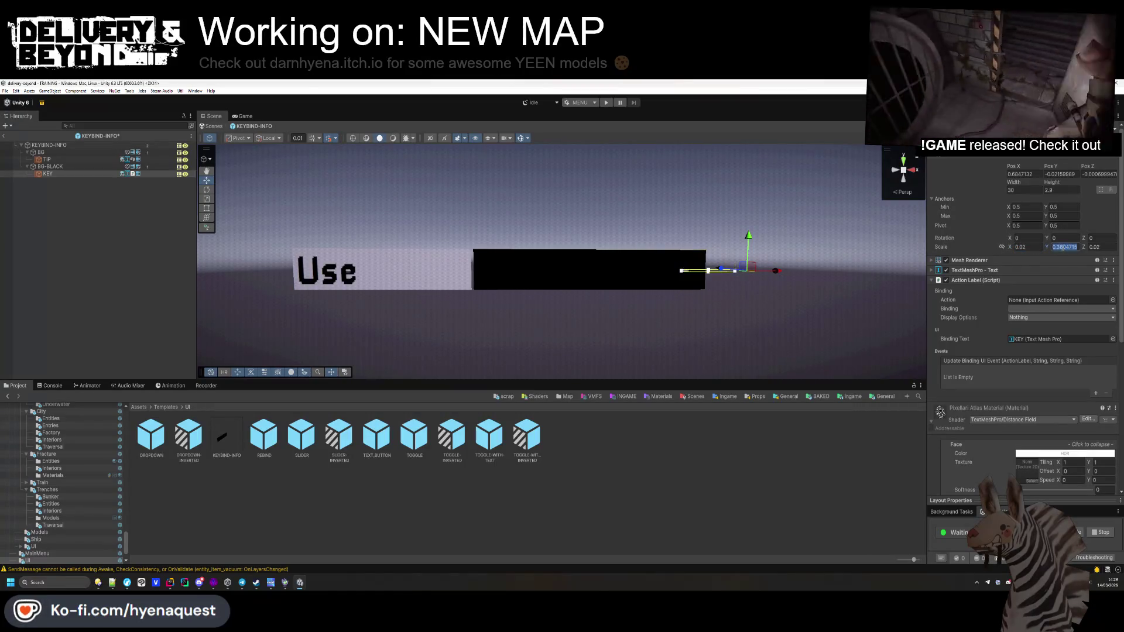
type("1")
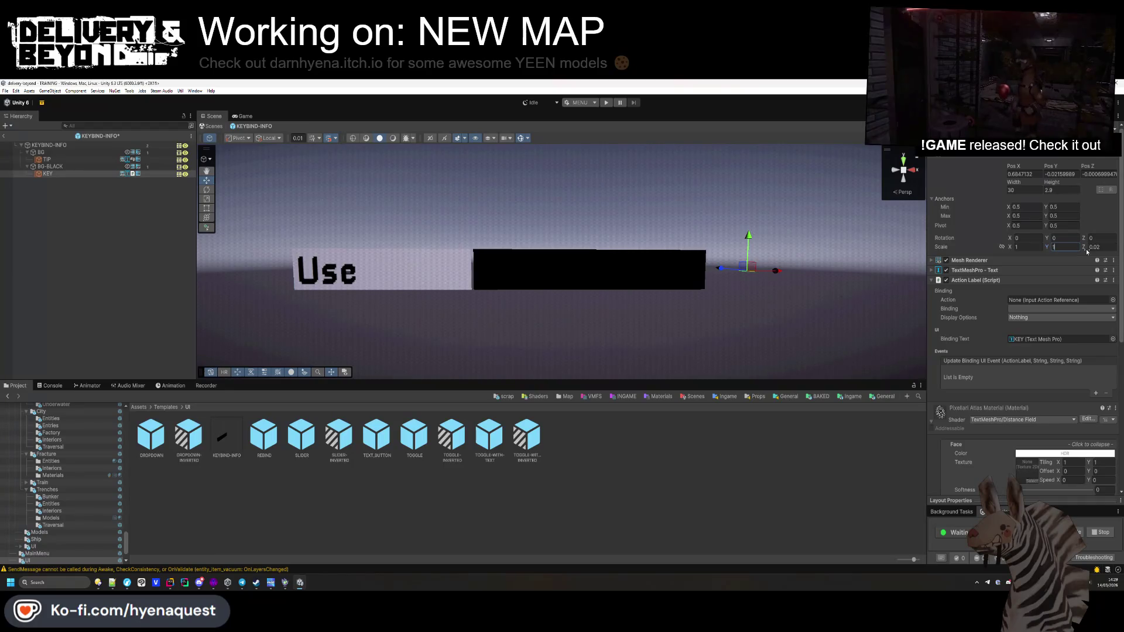
key("ctrl+z")
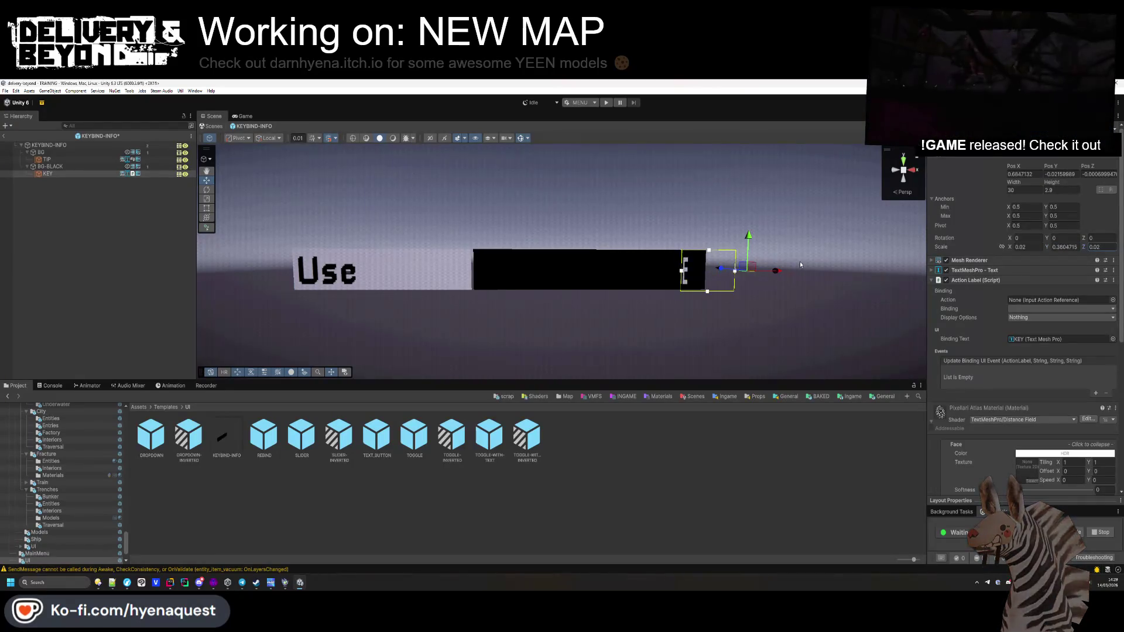
left_click_drag(1009, 247, 1009, 248)
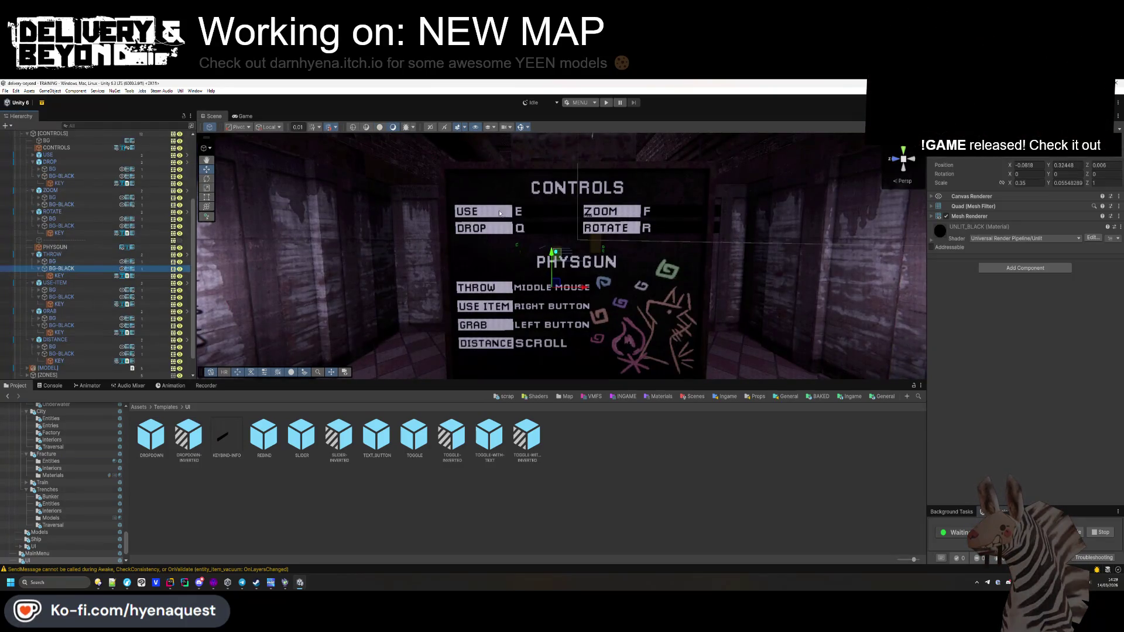
Step: Swing the view toward the controls sign and open the KEYBIND-INFO prefab
scroll(526, 194, "up", 2)
left_click_drag(574, 246, 608, 267)
scroll(609, 267, "up", 3)
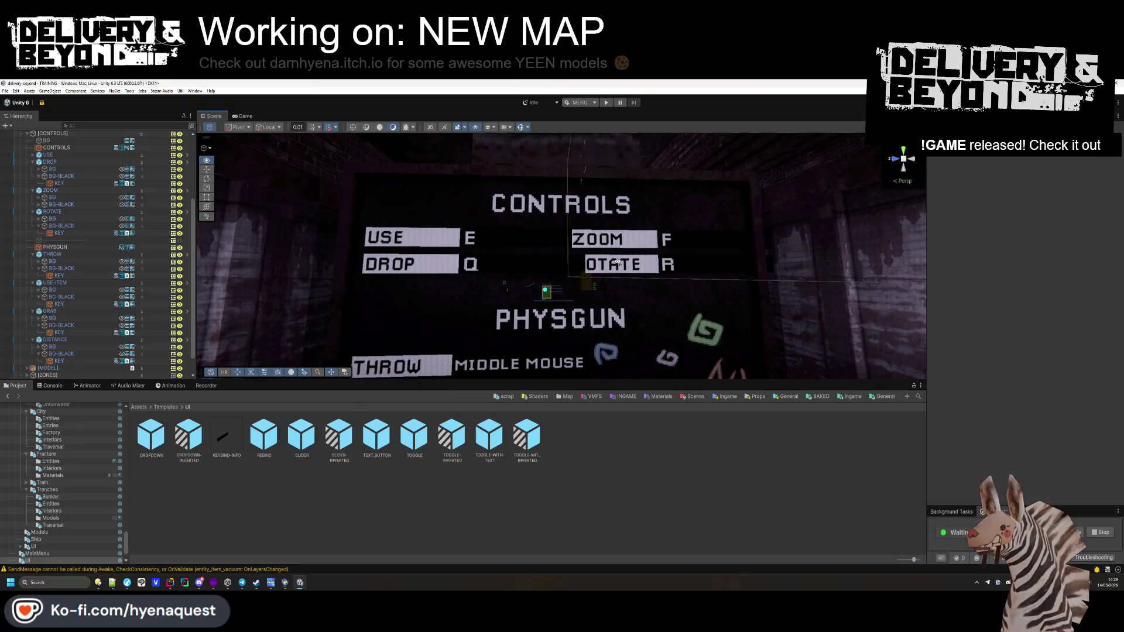
left_click(223, 436)
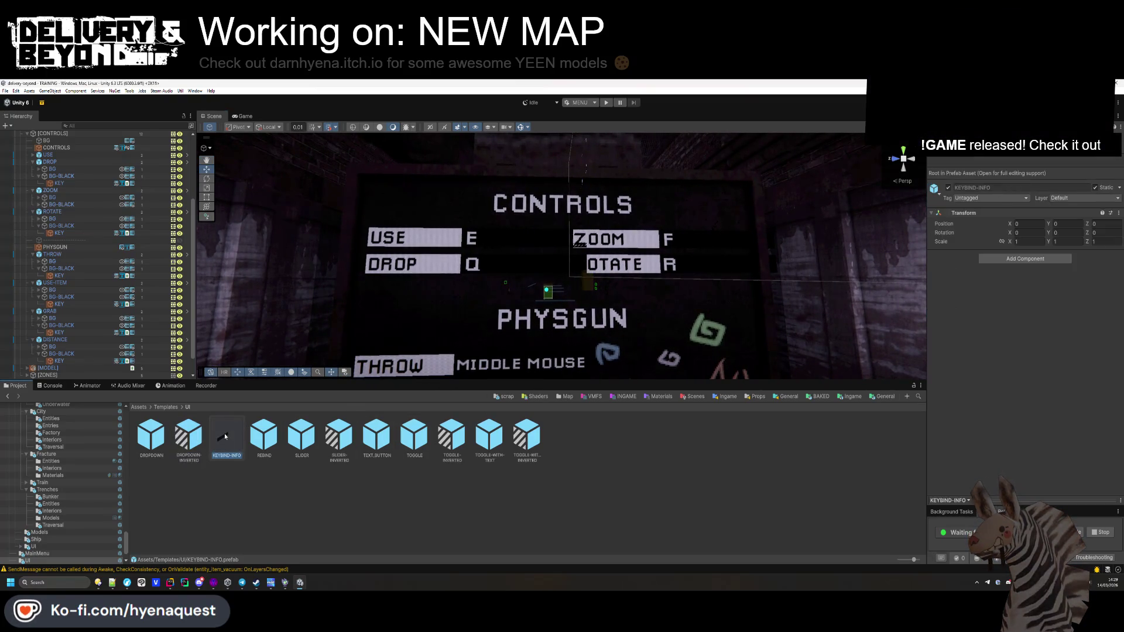
double_click(224, 435)
Step: Narrow BG-BLACK to X scale 0.31 and return to the TRAINING scene
left_click(50, 166)
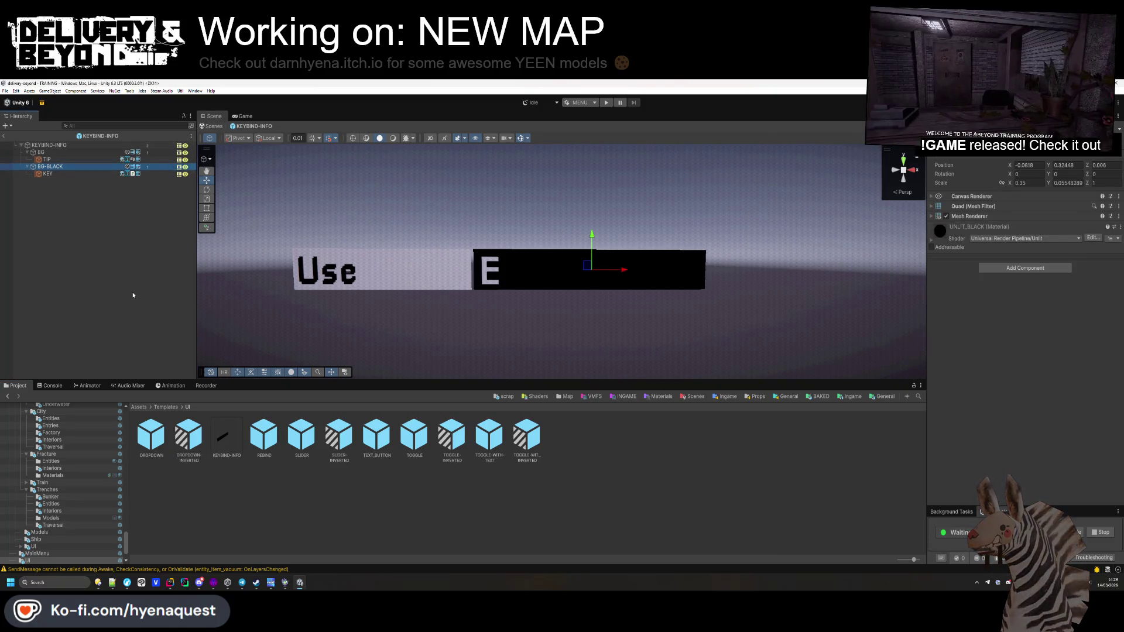
left_click(137, 288)
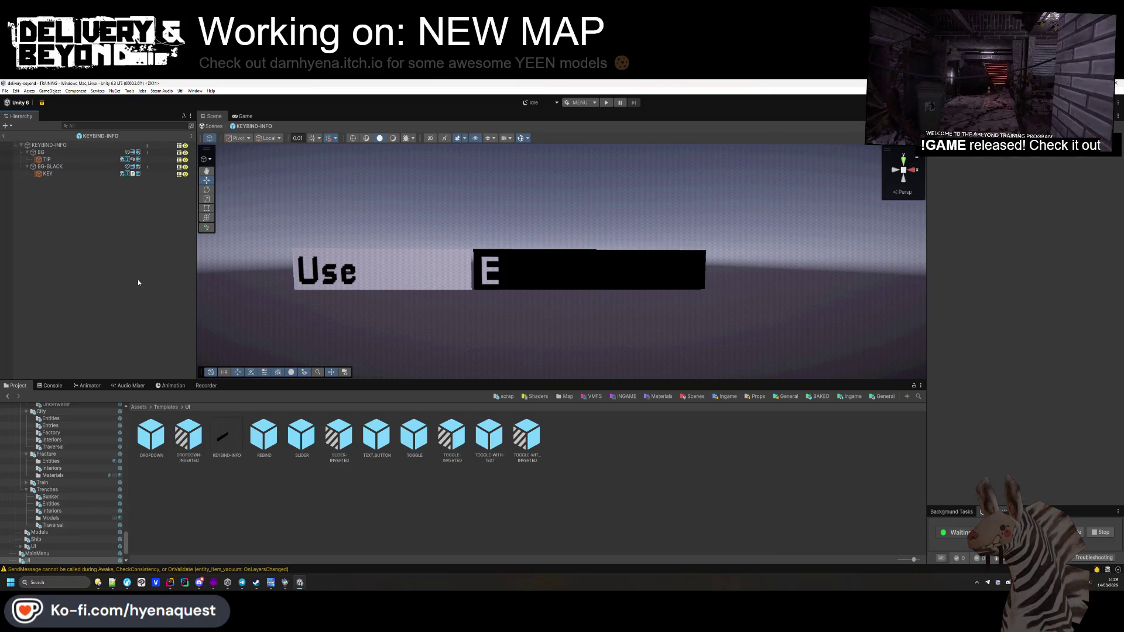
left_click(89, 168)
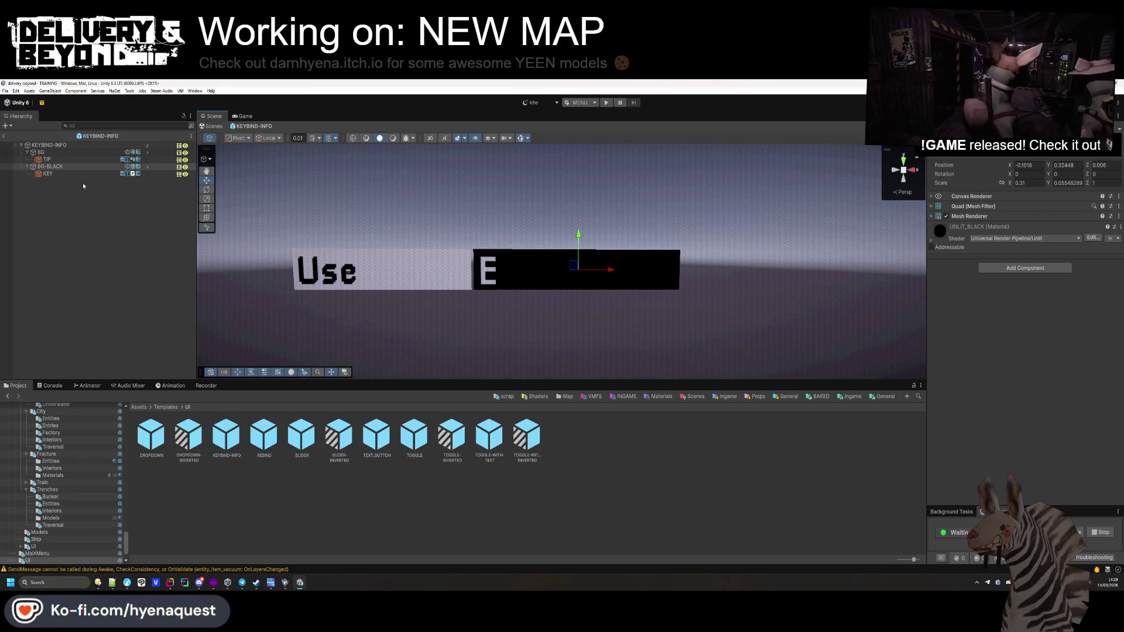
left_click(4, 136)
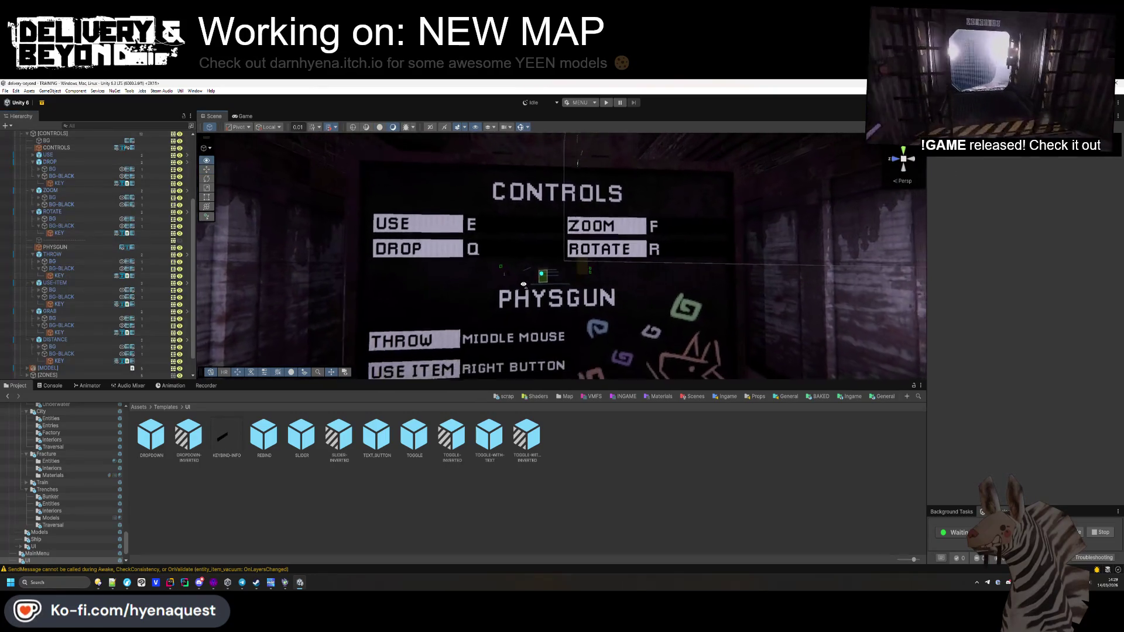
scroll(524, 285, "down", 5)
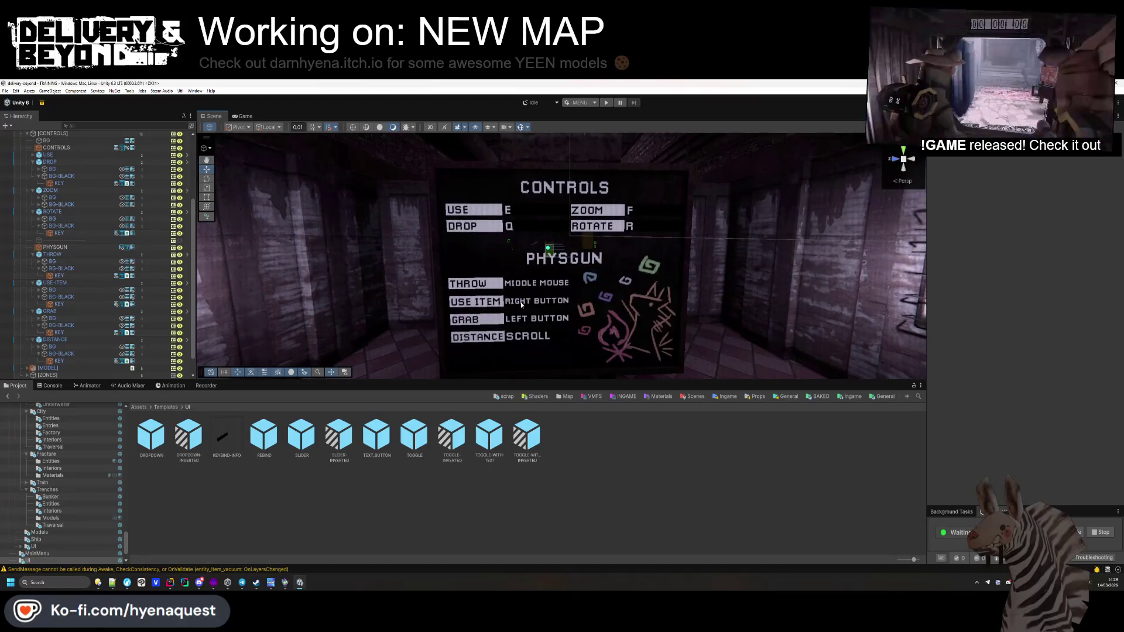
left_click(51, 192)
left_click(33, 190)
left_click(32, 190)
left_click(34, 190)
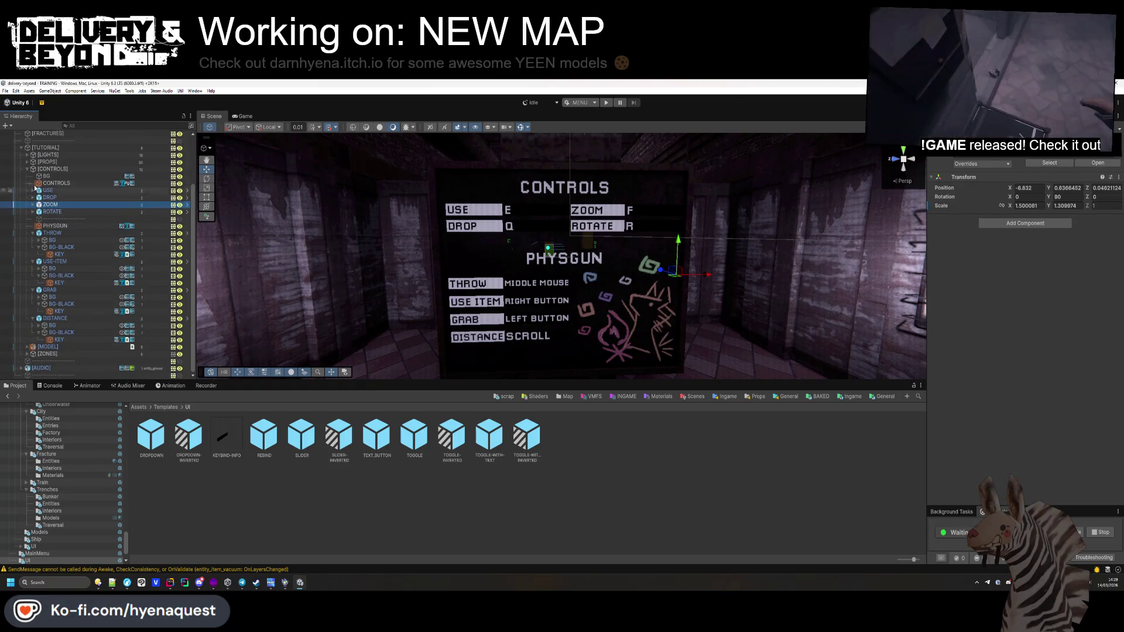
left_click(48, 190)
left_click(51, 211, "shift")
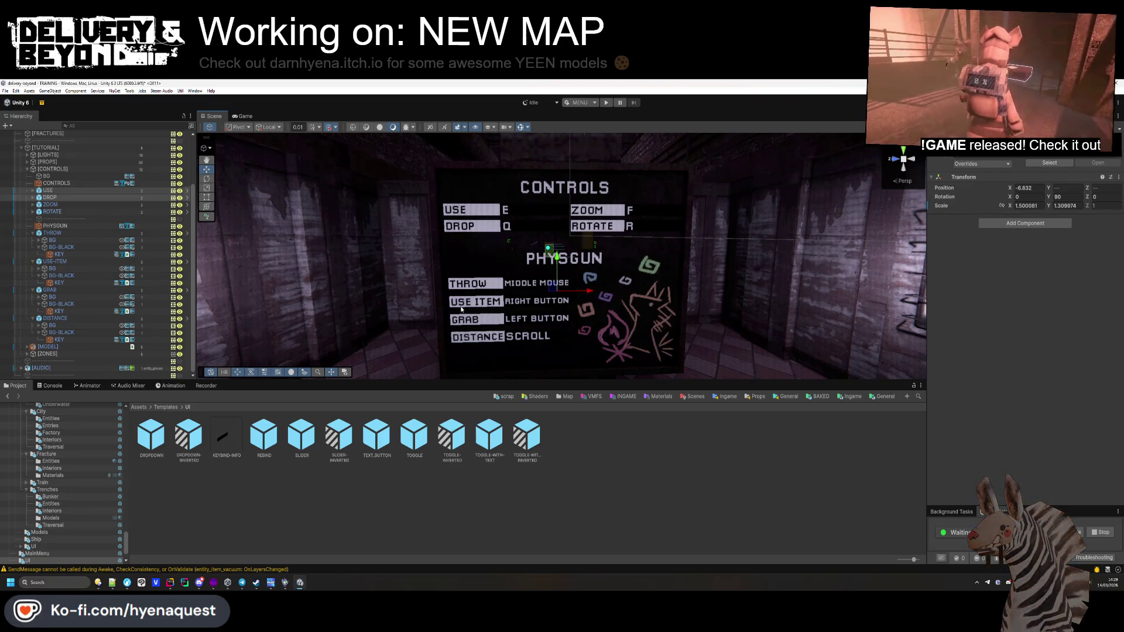
left_click(68, 236)
left_click(33, 233)
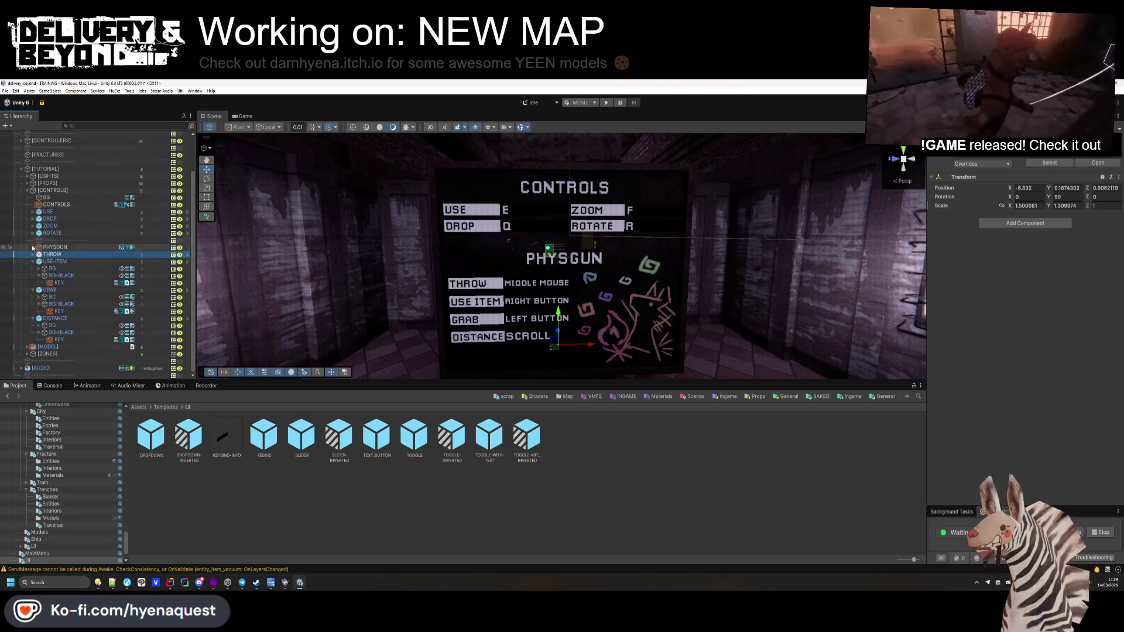
left_click(31, 263)
scroll(34, 292, "up", 1)
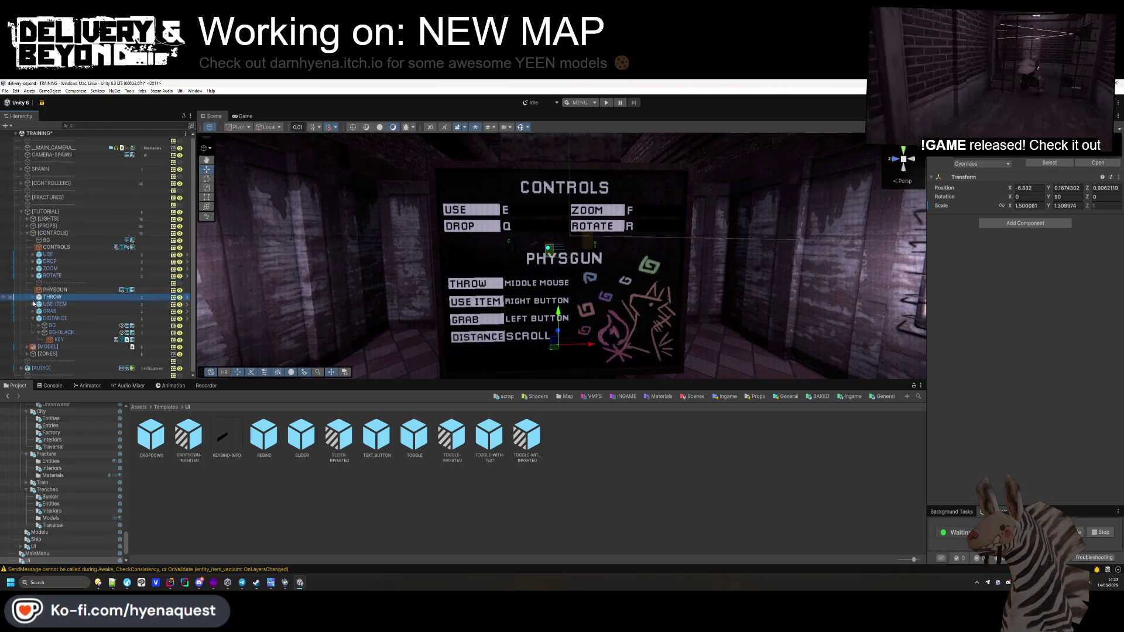
left_click(34, 316)
left_click(33, 310)
left_click(33, 319)
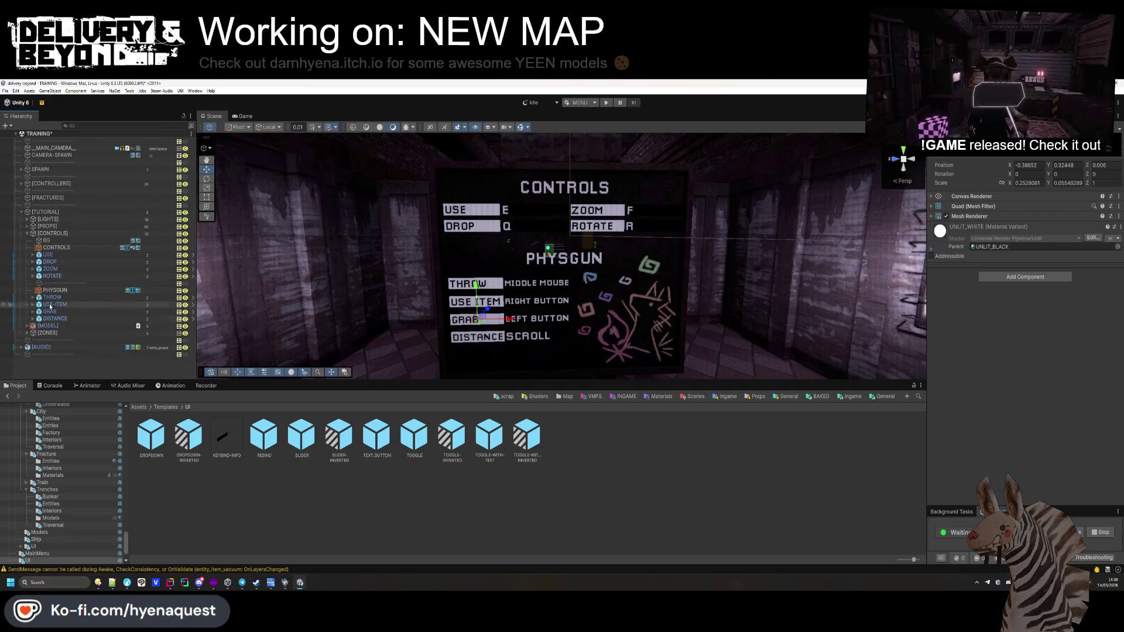
left_click(52, 297)
left_click(55, 319, "shift")
left_click_drag(579, 316, 597, 340)
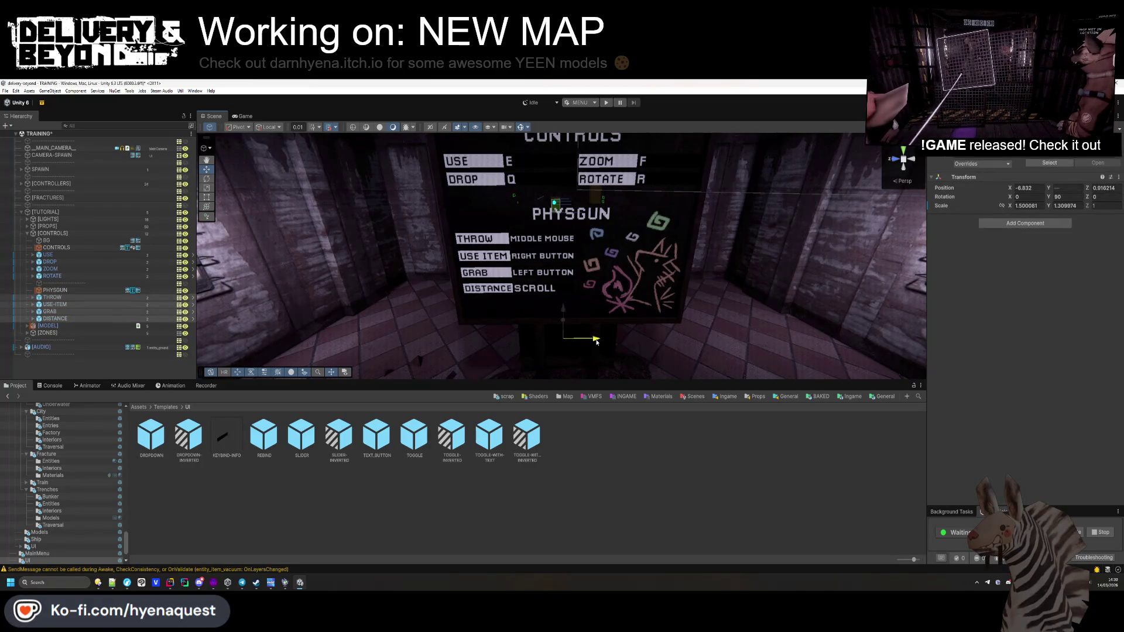
left_click(641, 321)
scroll(639, 347, "down", 3)
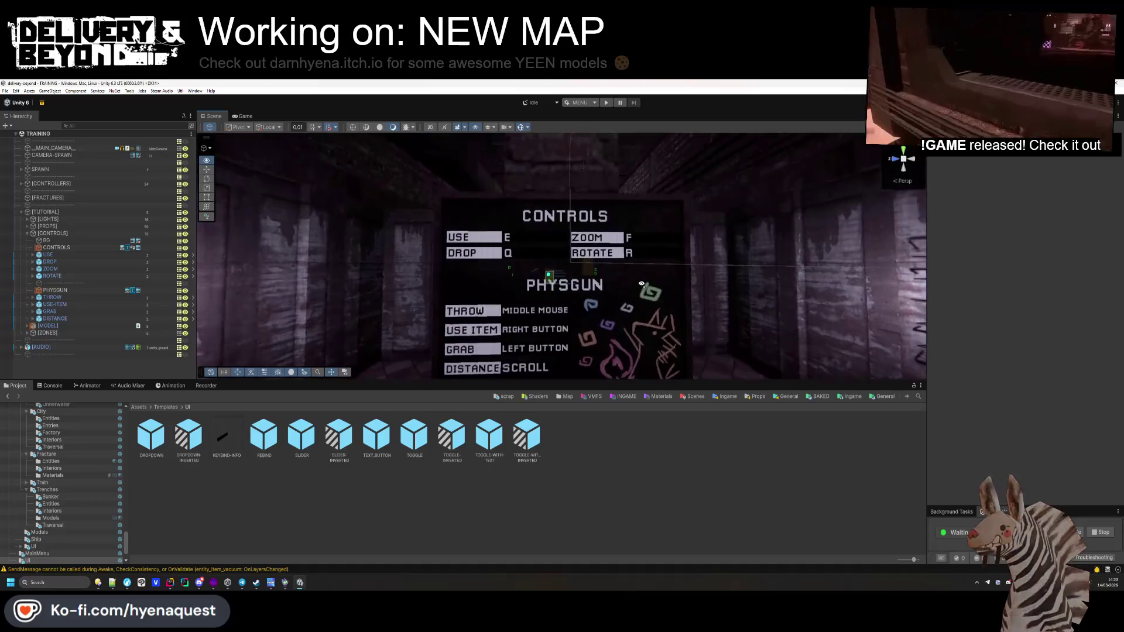
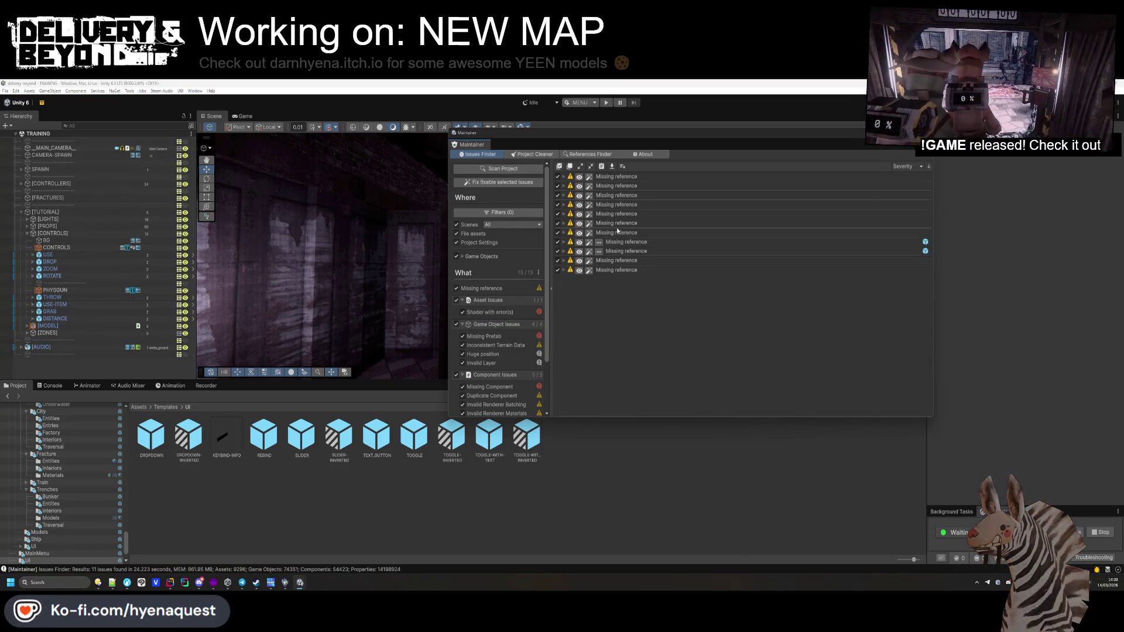
Step: Reset the missing Lighting Data Asset references for the STARTUP, LOADING and next listed scene
left_click(616, 227)
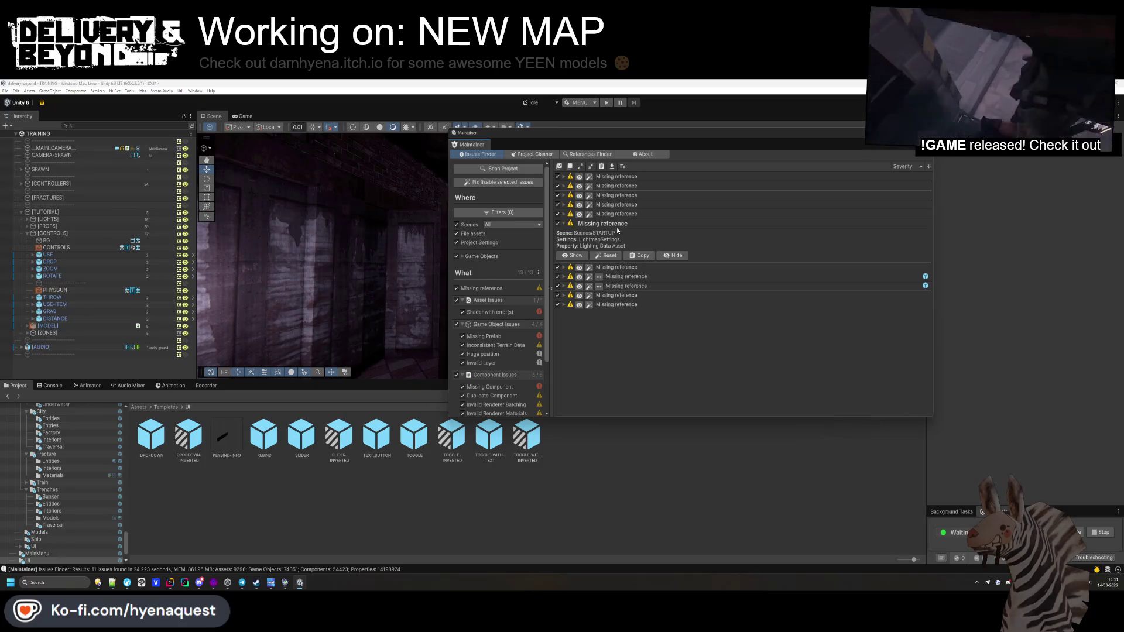
left_click(574, 256)
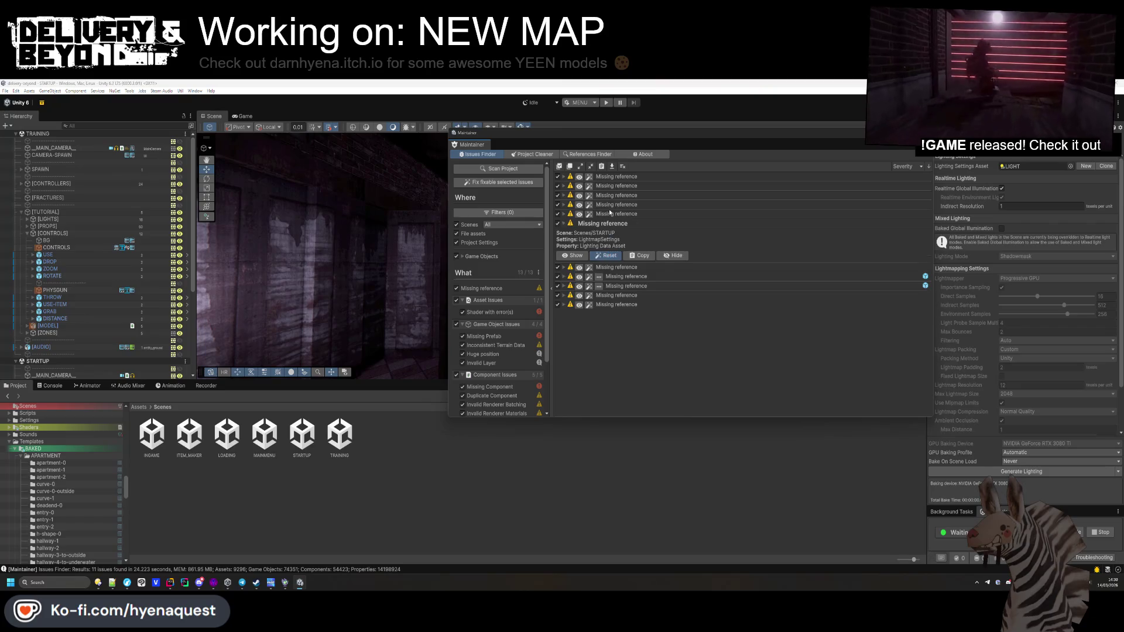
left_click(609, 246)
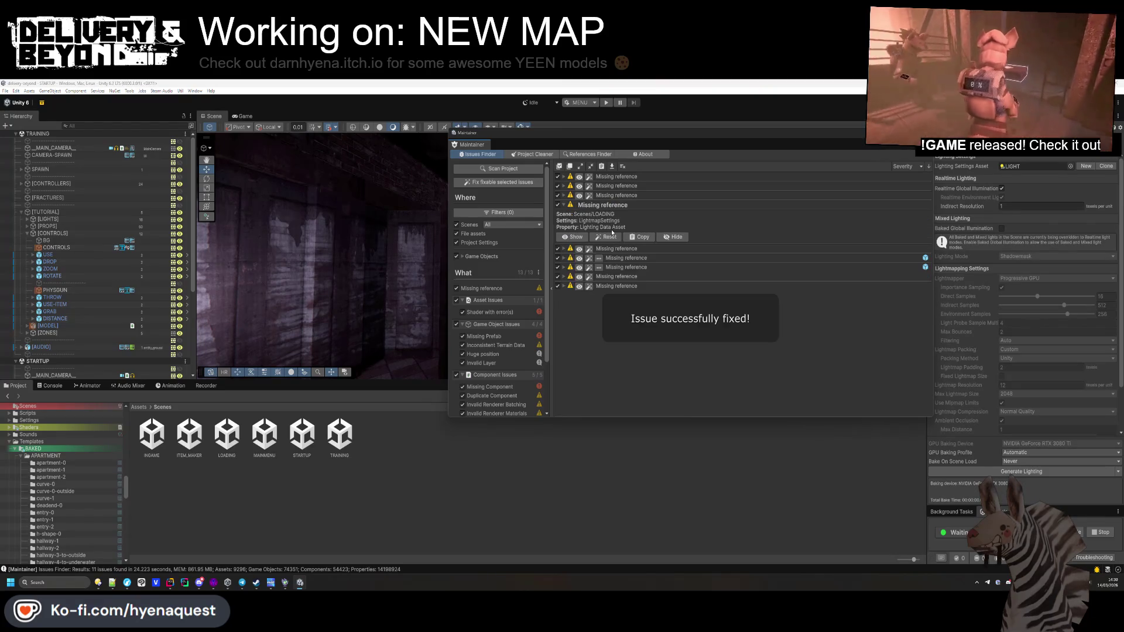
left_click(608, 237)
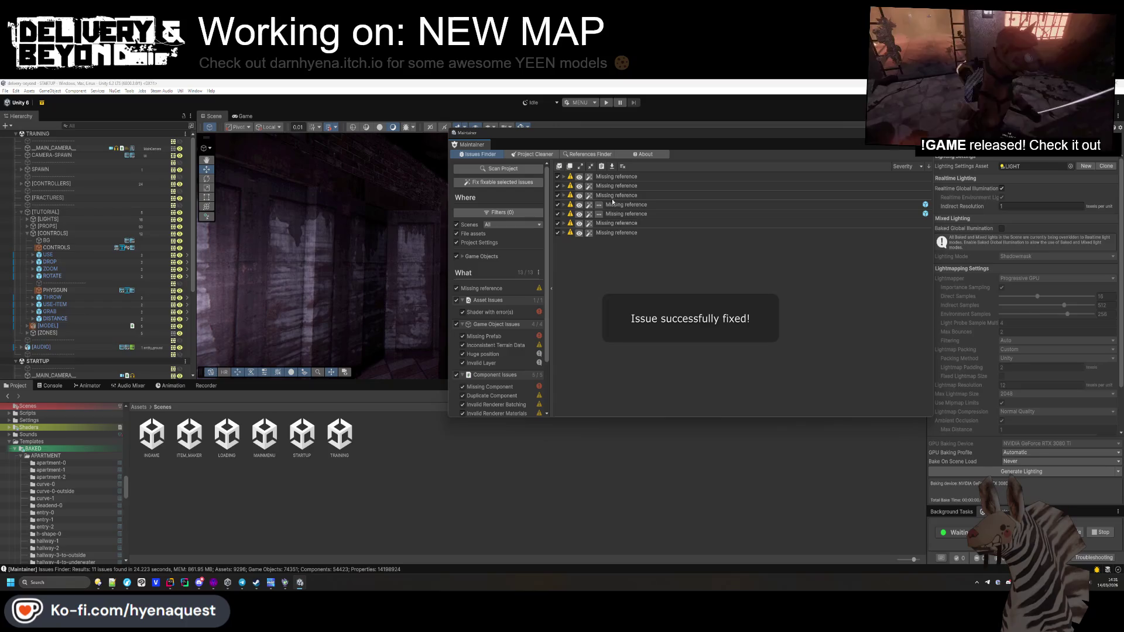
left_click(616, 185)
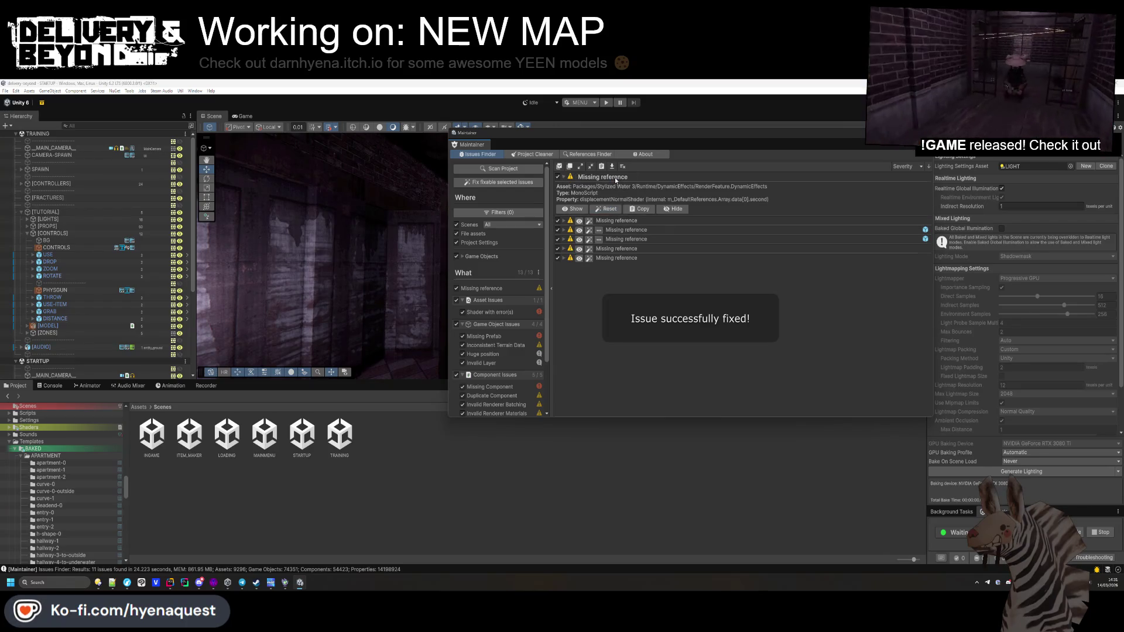
left_click(606, 211)
Step: Reset the TRAINING and HotReloadBasicDemo lighting data references, leaving monster_trap_movement's issue expanded
left_click(615, 178)
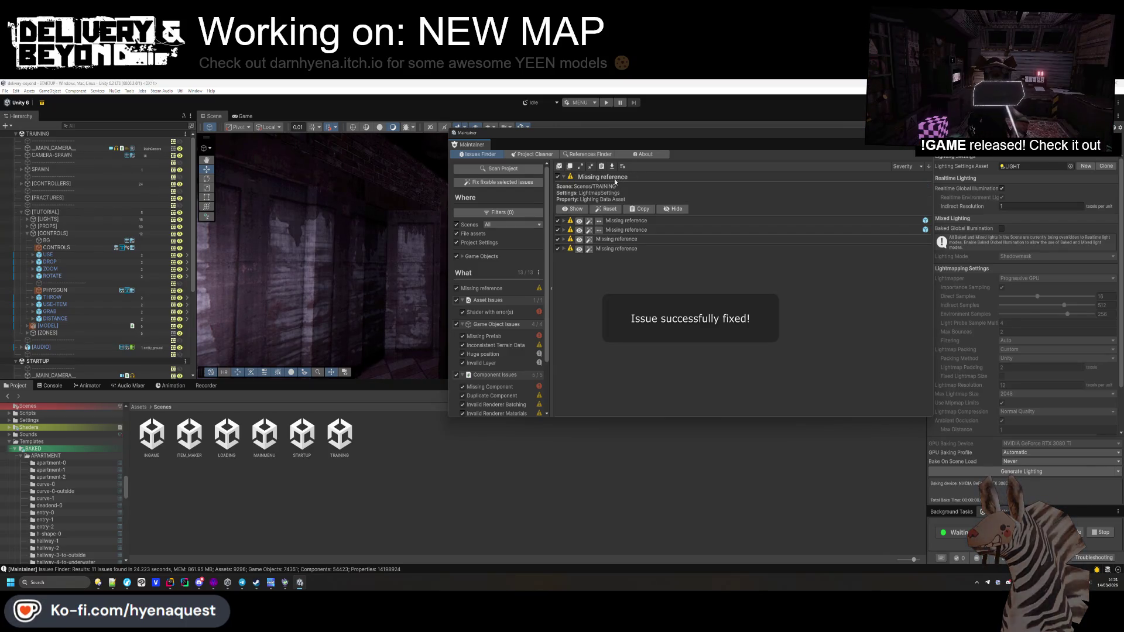
left_click(608, 209)
left_click(622, 186)
left_click(621, 186)
left_click(619, 196)
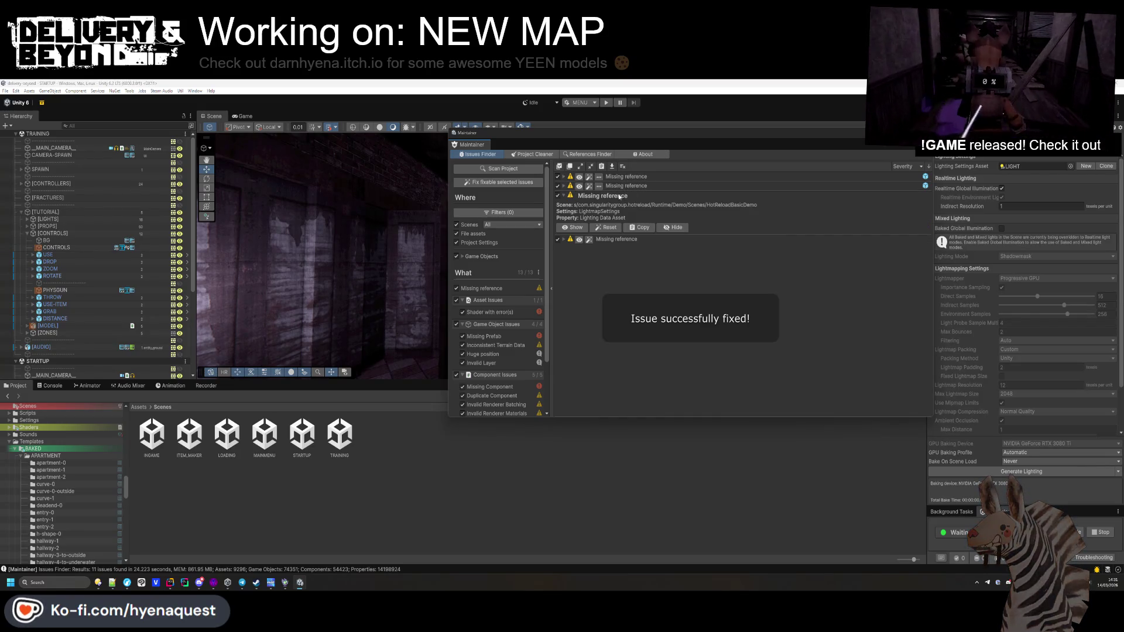
left_click(608, 227)
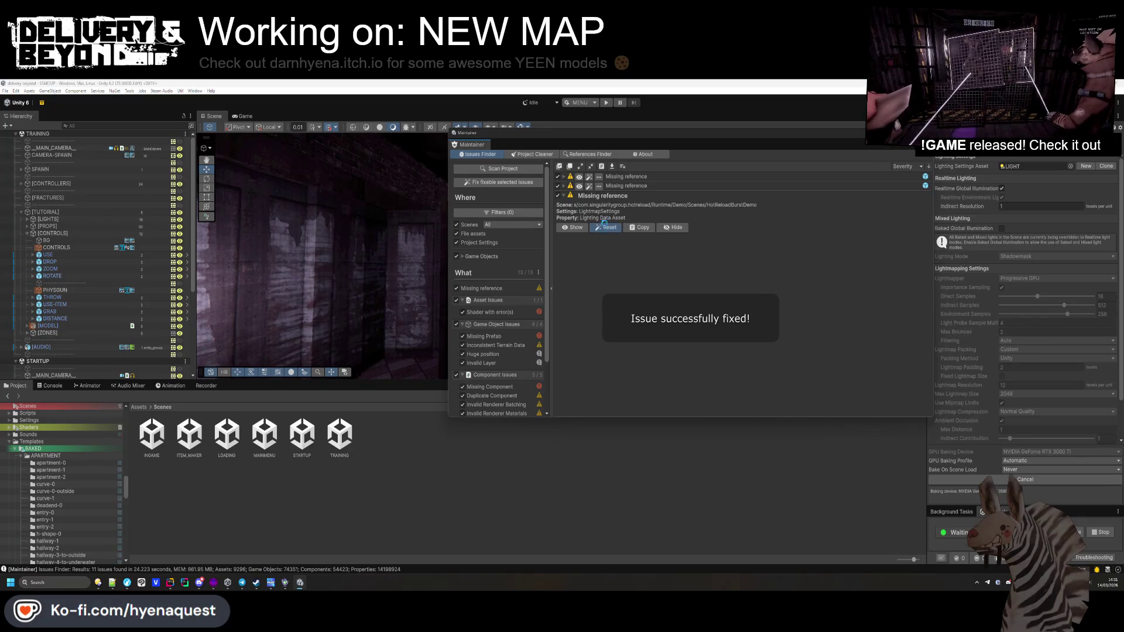
left_click(622, 186)
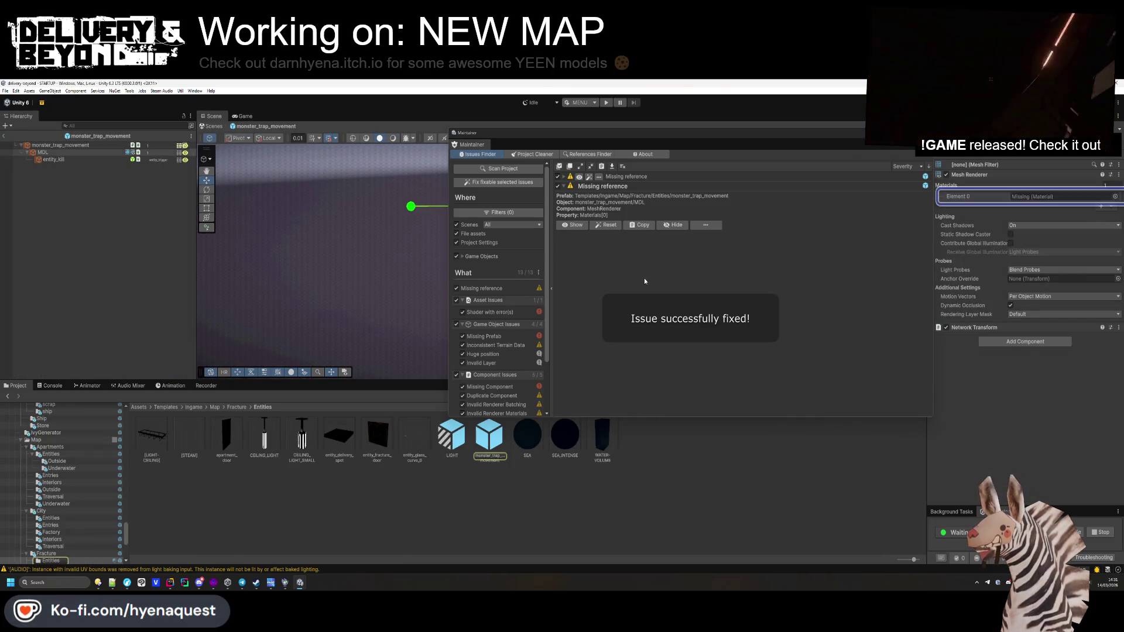
Step: Open the monster_trap_movement prefab and inspect the MDL part's missing mesh component
left_click(506, 464)
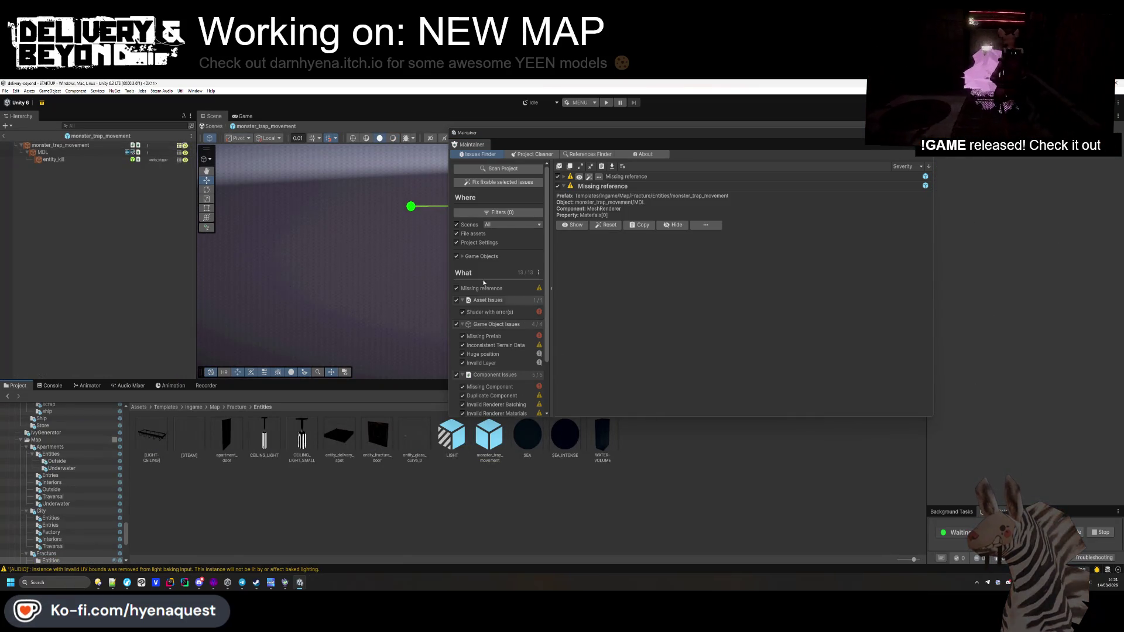
mouse_move(622, 139)
left_mouse_down()
mouse_move(514, 108)
mouse_move(533, 107)
left_mouse_up()
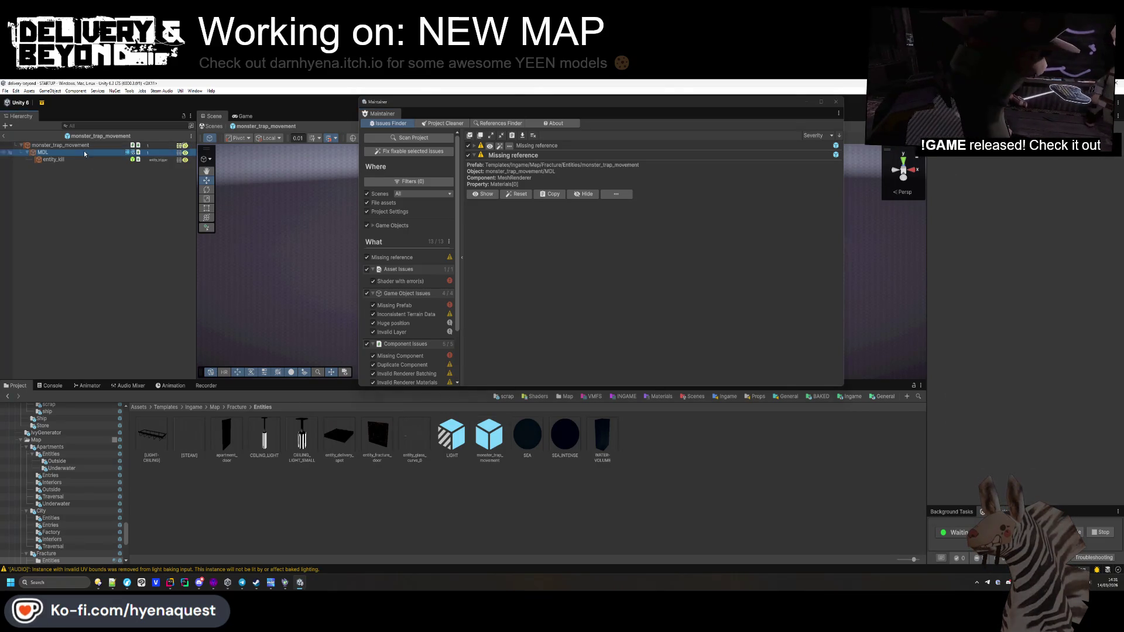
left_click(975, 199)
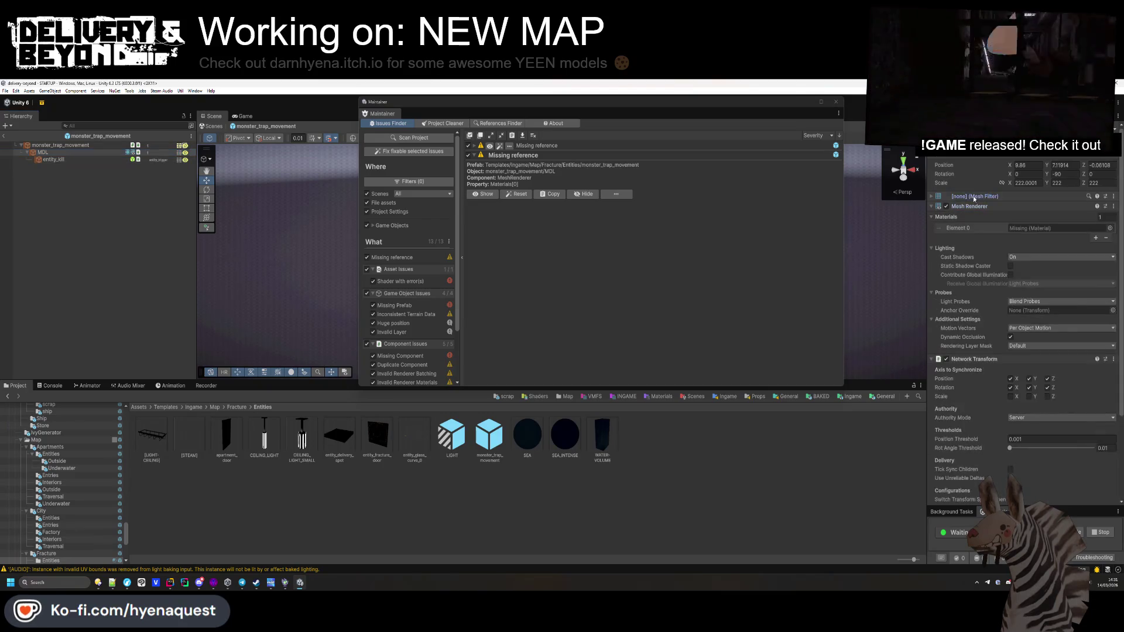
left_click(975, 199)
Step: Browse the Project window to Assets/Models/VMFS/generation/apartments with smaller thumbnails
left_click(695, 396)
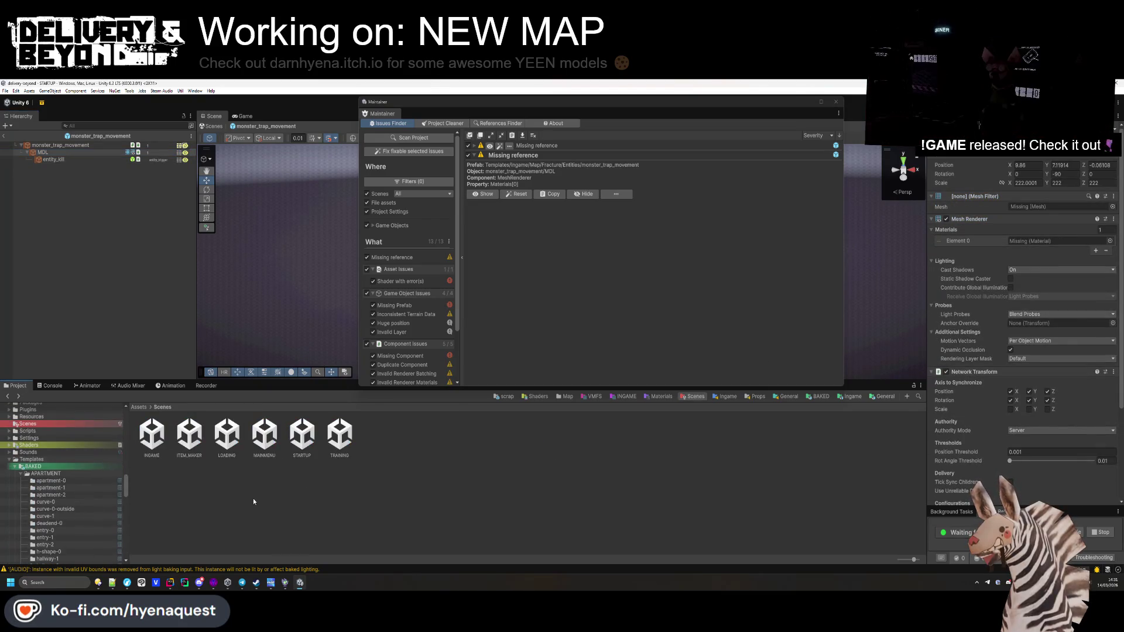
left_click(585, 400)
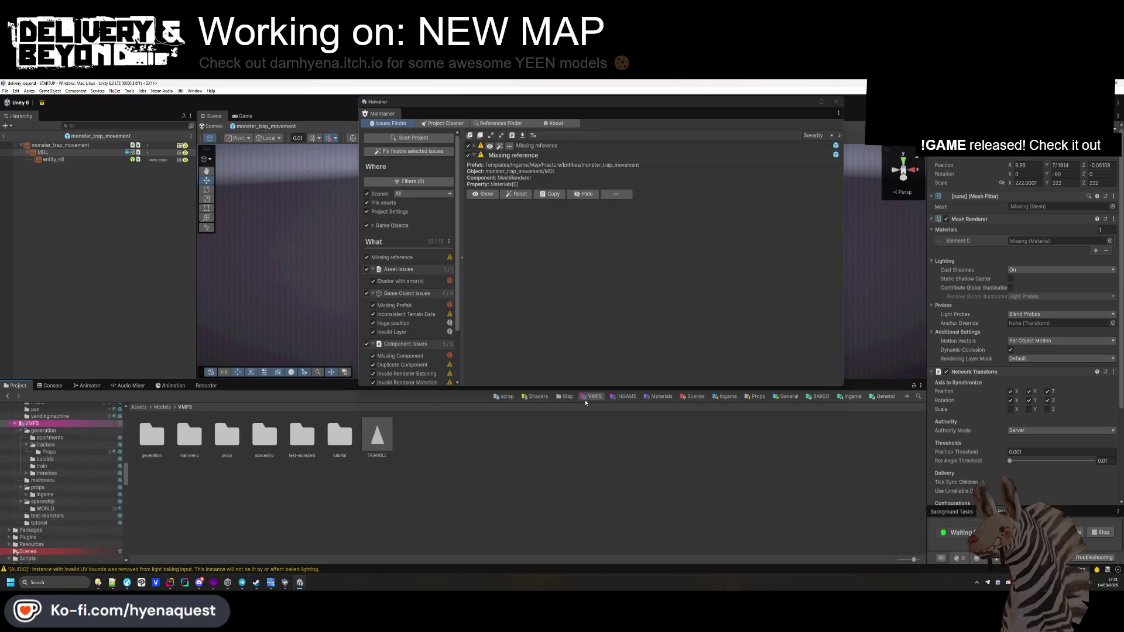
double_click(189, 436)
double_click(151, 436)
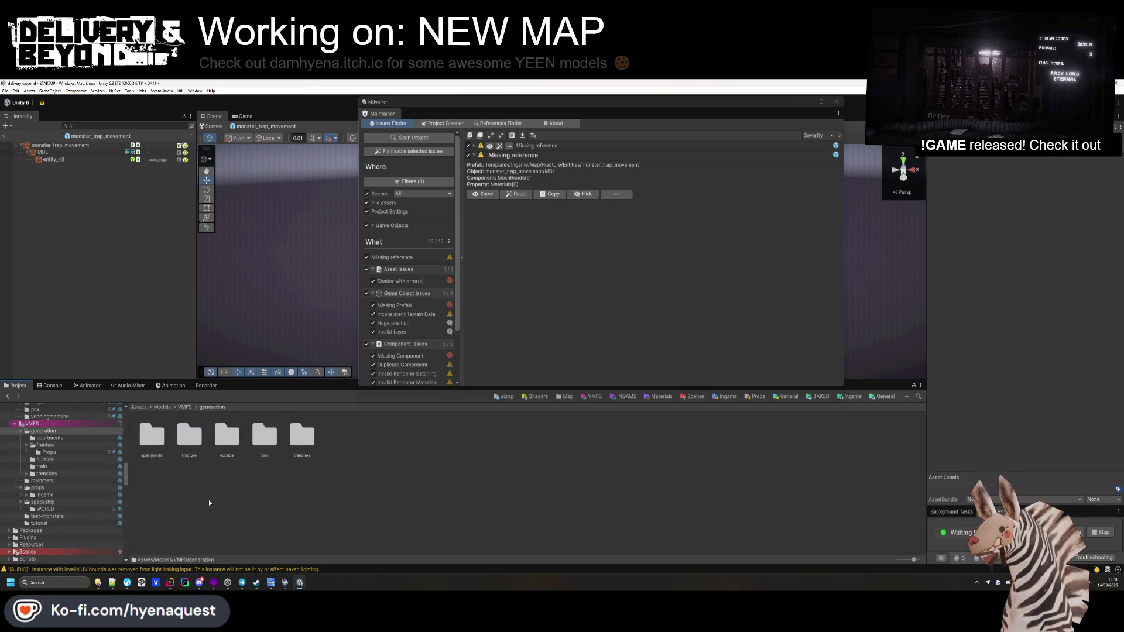
double_click(164, 443)
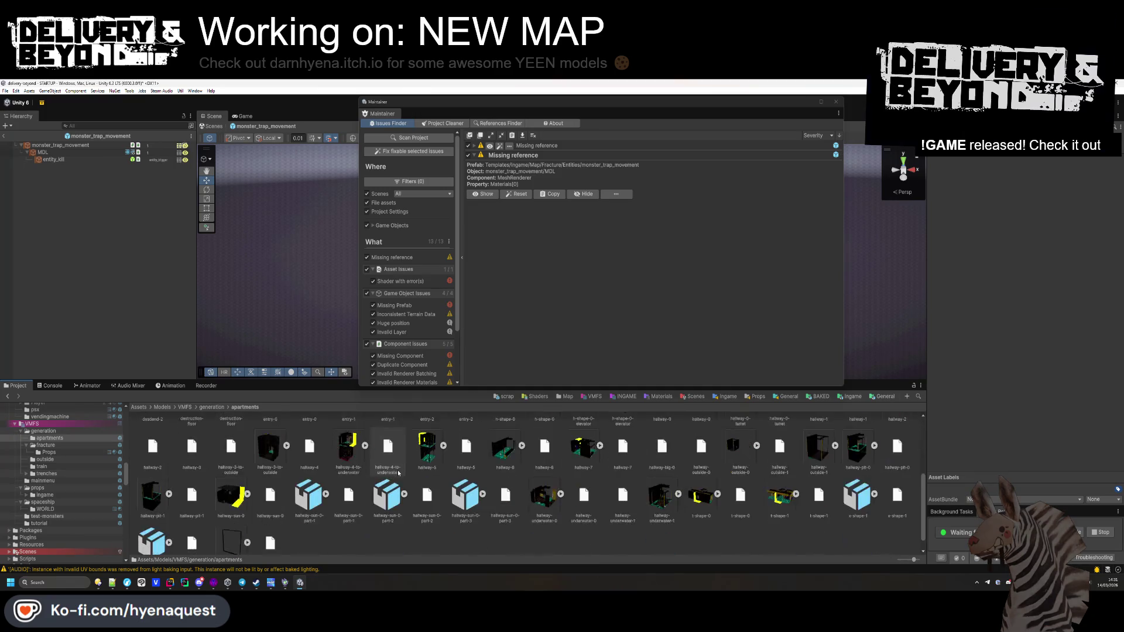
left_click_drag(908, 562, 905, 562)
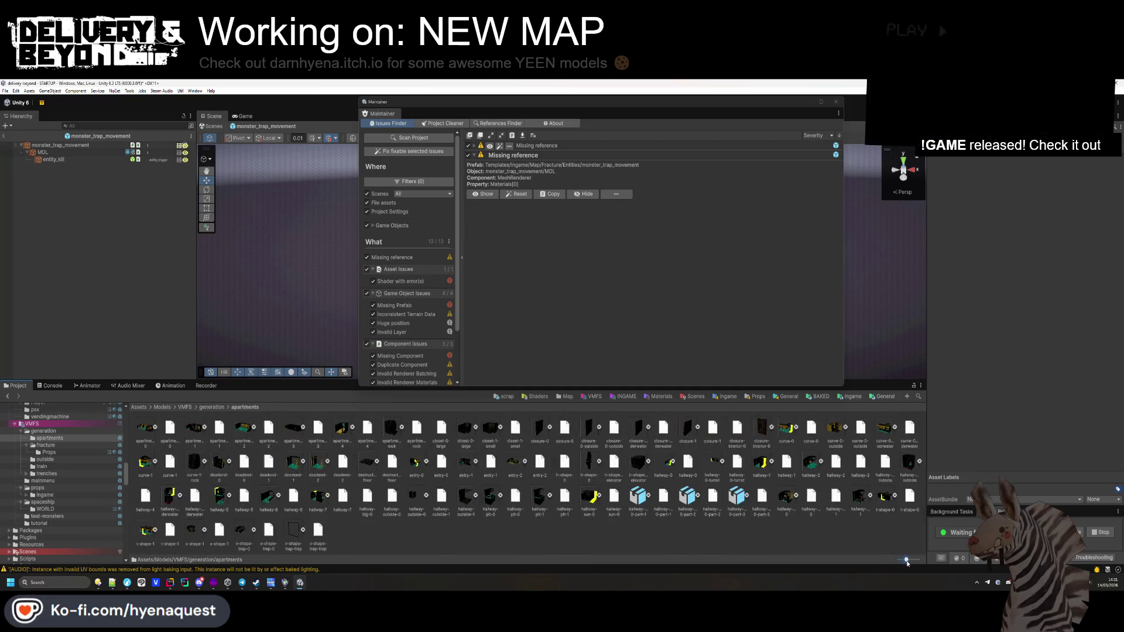
Step: Assign x-shape-trap-trap's default mesh and OPAQUE_Material_0 to the MDL part
scroll(592, 495, "down", 2)
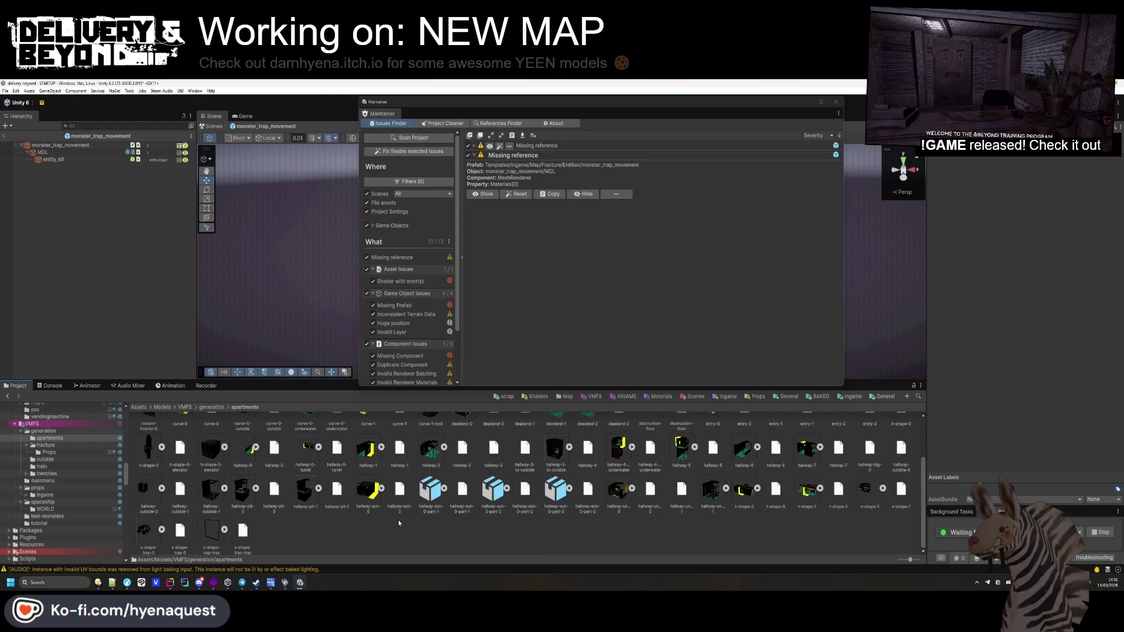
left_click(208, 532)
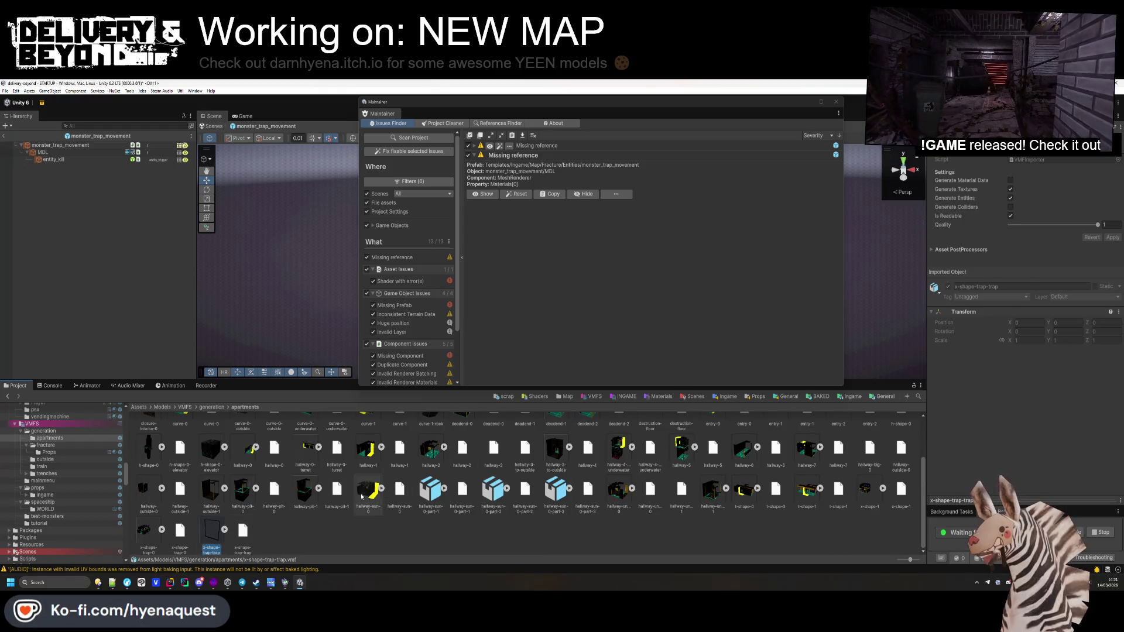
left_click(225, 529)
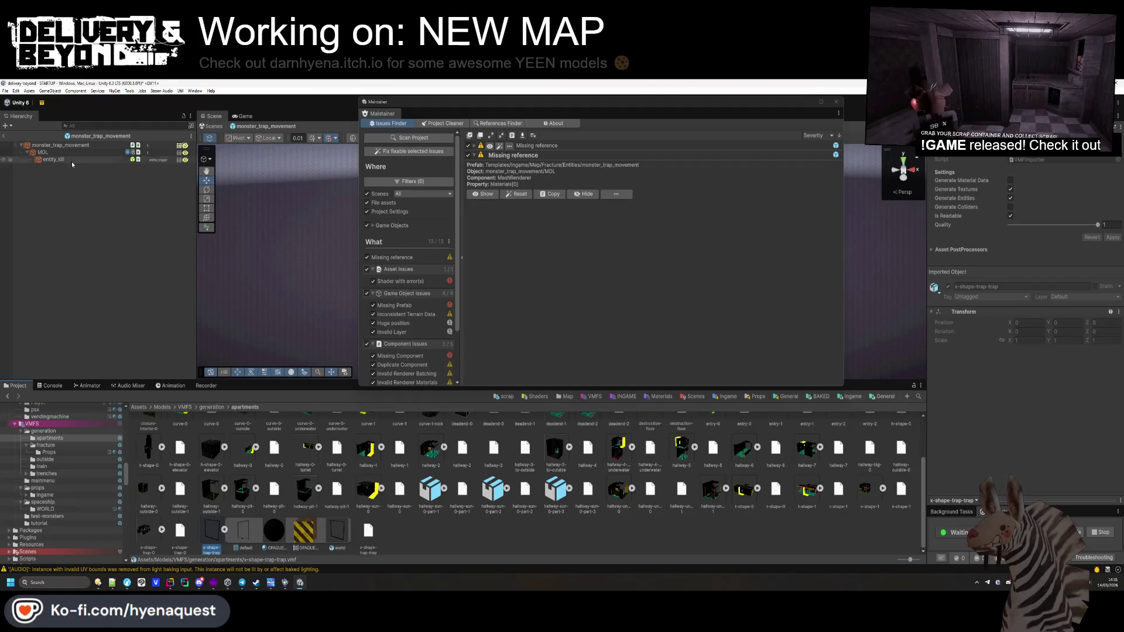
left_click(44, 152)
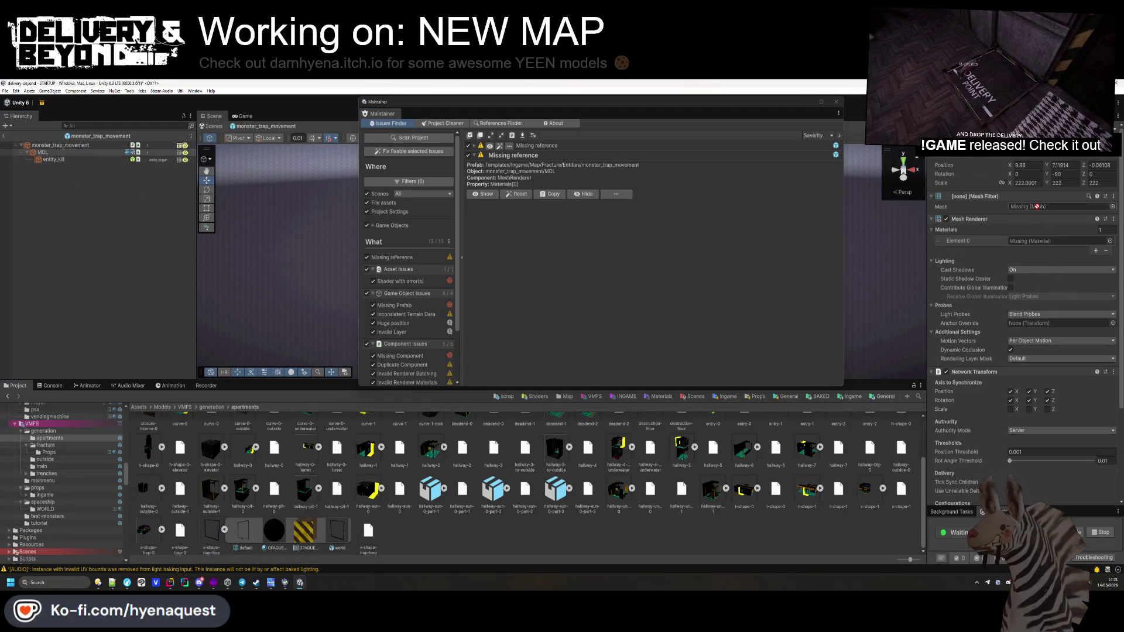
mouse_move(311, 520)
left_mouse_down()
mouse_move(1024, 240)
mouse_move(1036, 208)
left_mouse_up()
left_click_drag(283, 536, 1011, 245)
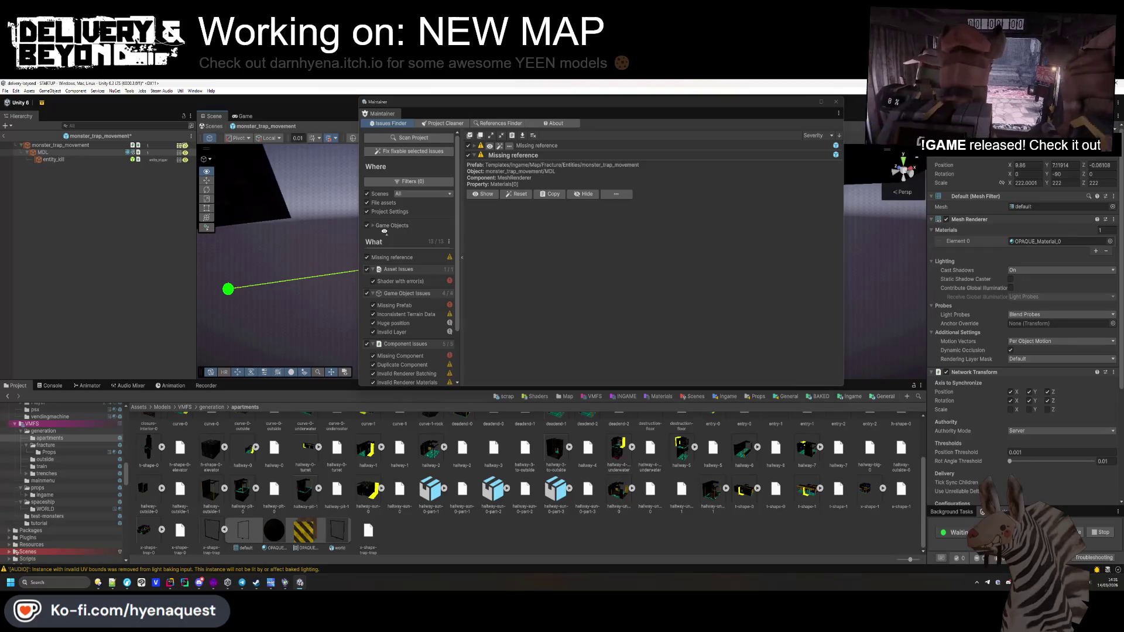
Step: Close the Maintainer window and return to the generation folder
left_click(835, 103)
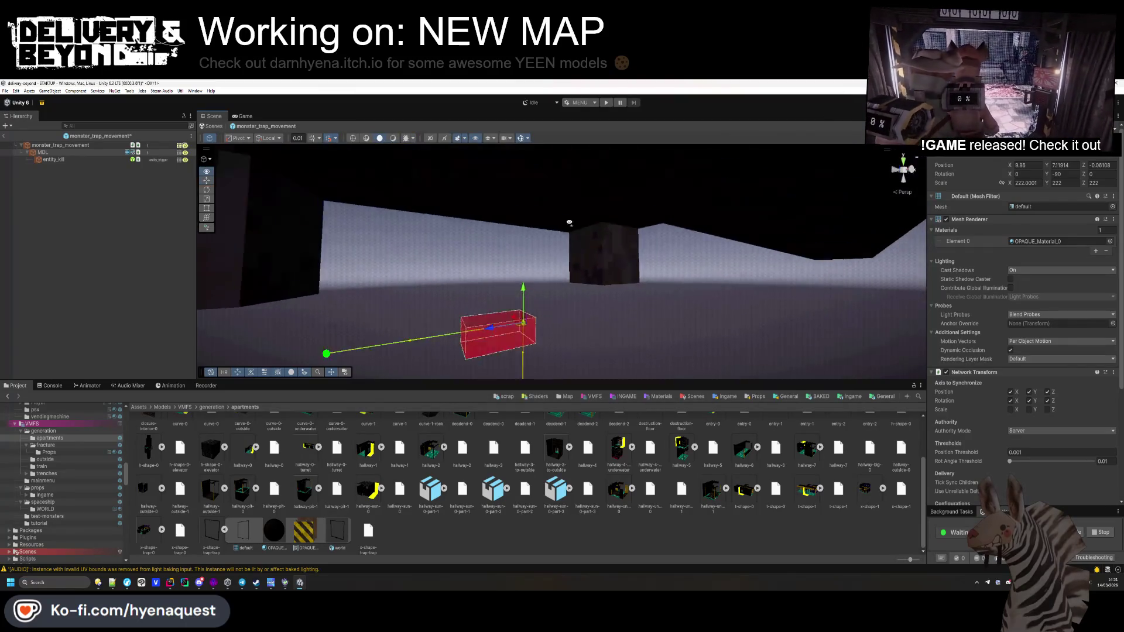
scroll(522, 304, "up", 5)
scroll(522, 303, "down", 10)
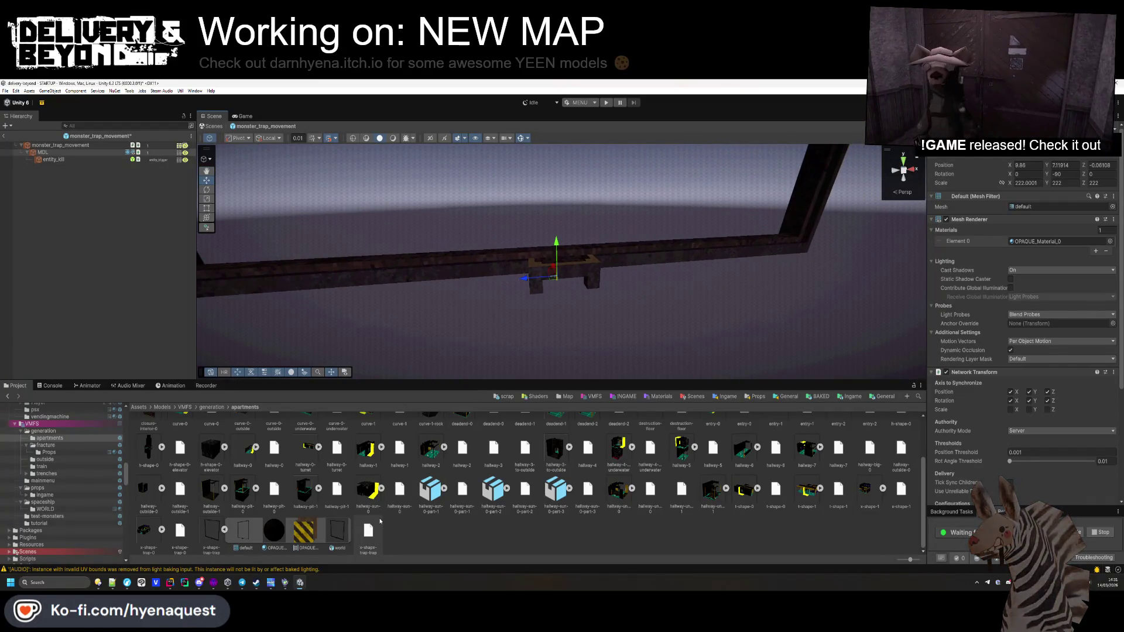
key("BackSpace")
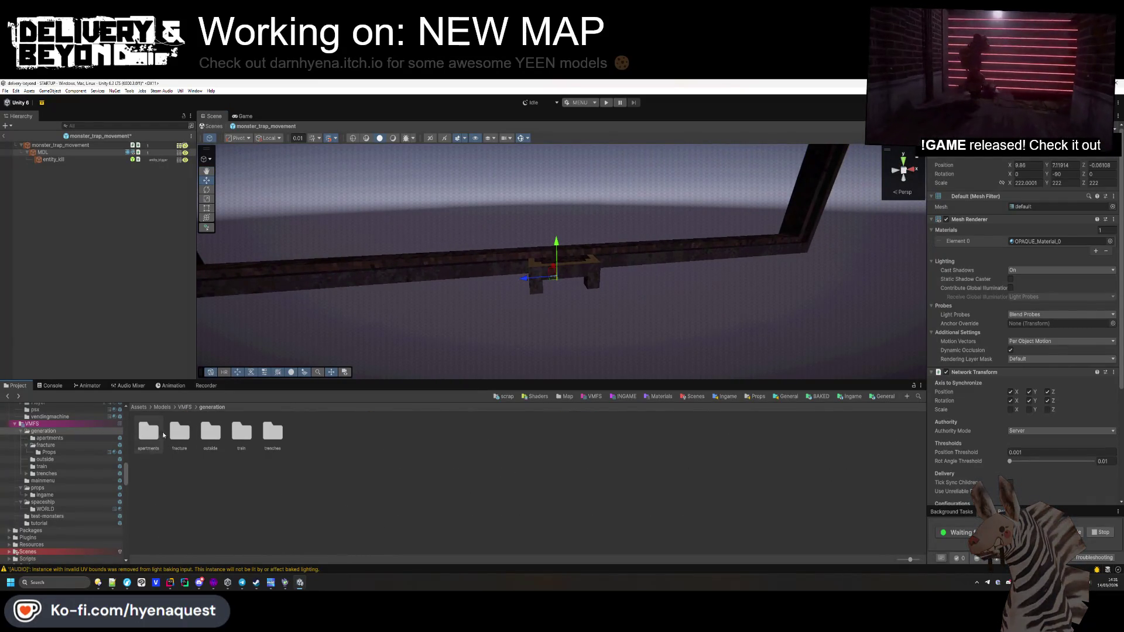
Step: Assign the func_cru mesh from the outside models folder to MDL's Mesh field
double_click(242, 442)
key("BackSpace")
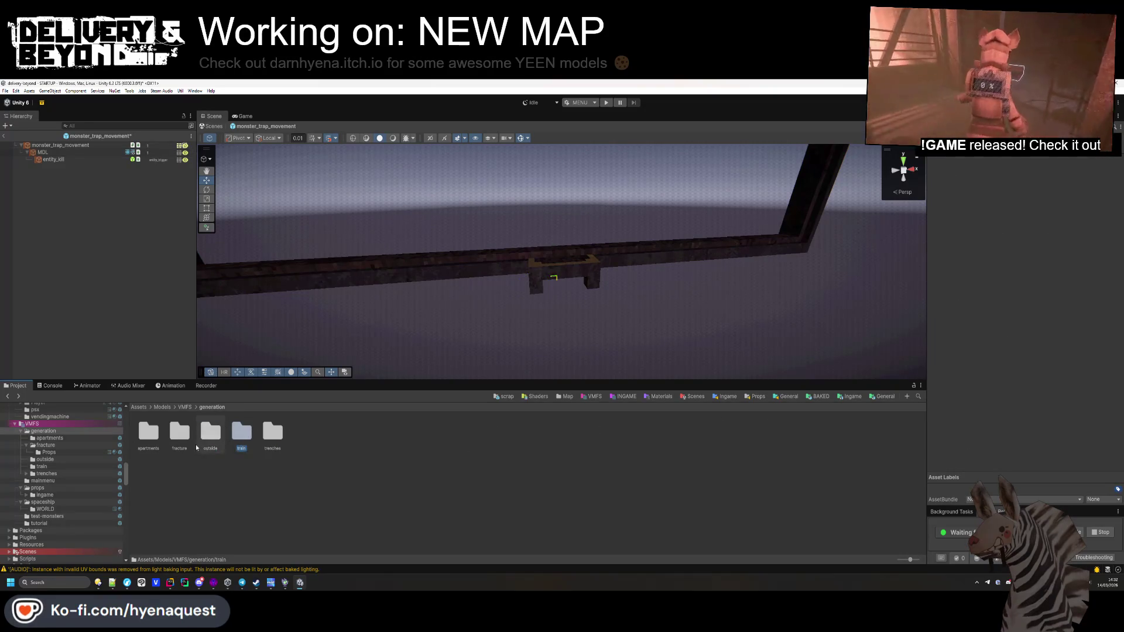
double_click(208, 436)
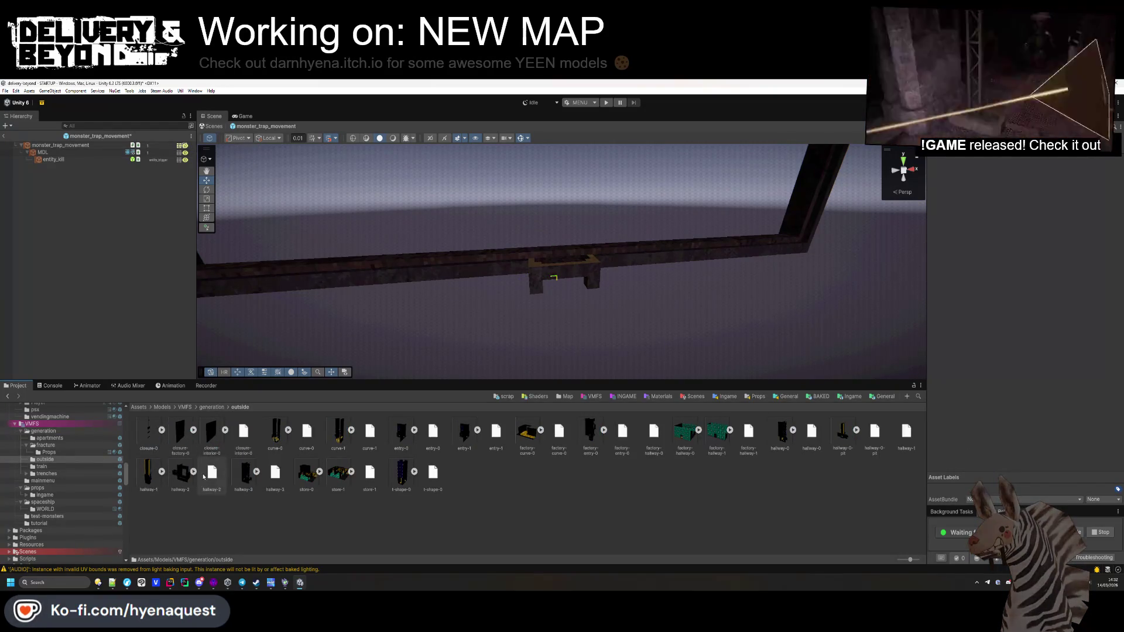
left_click(193, 472)
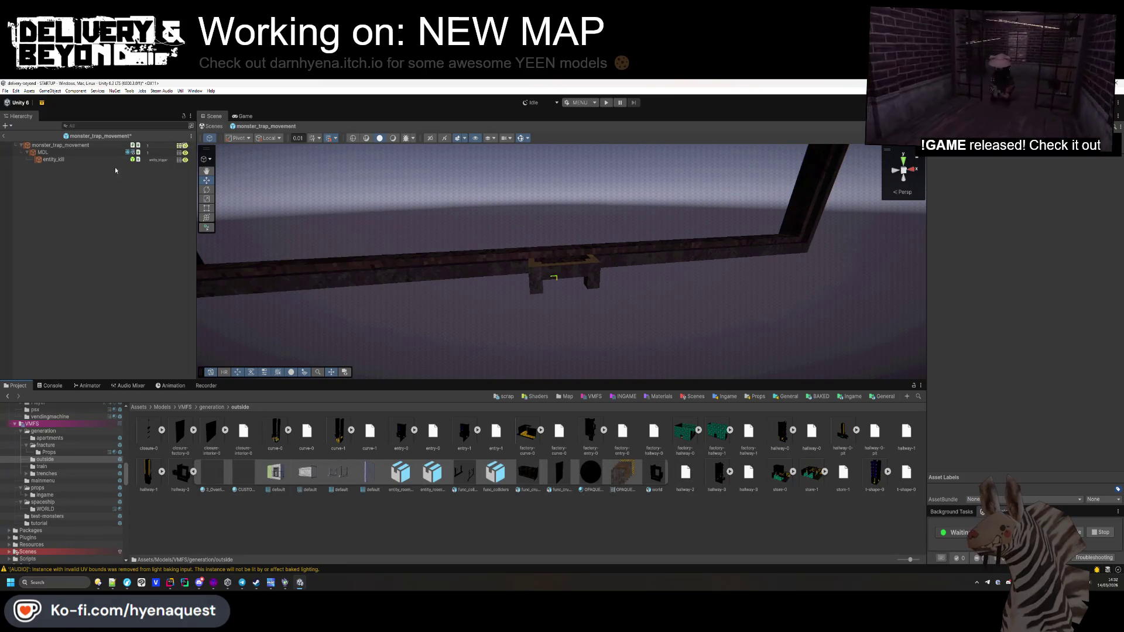
left_click(46, 152)
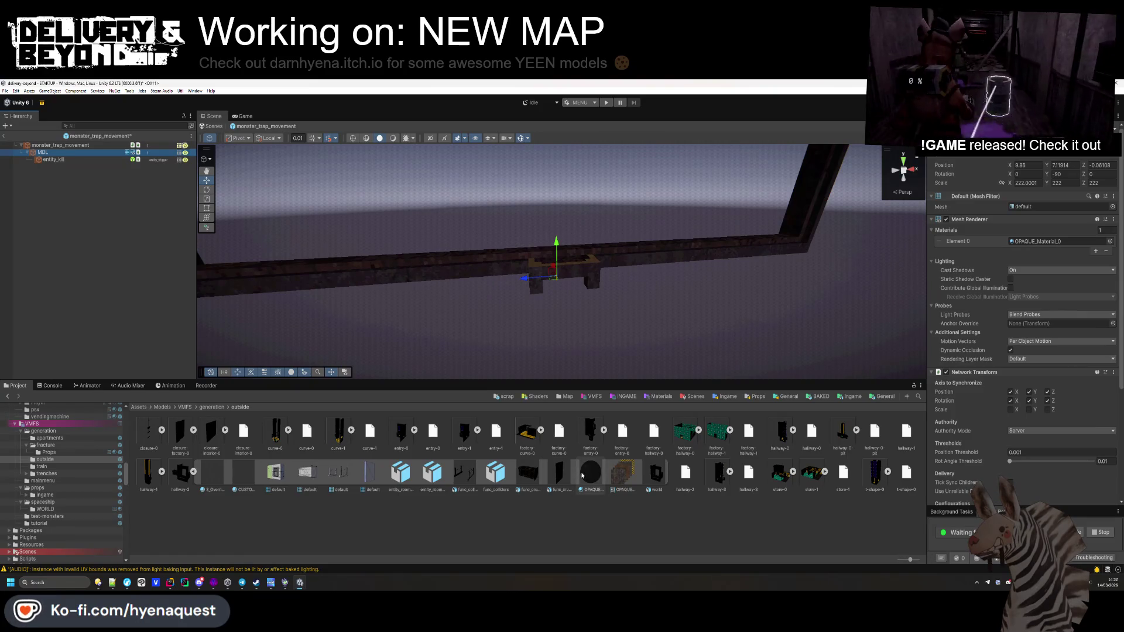
left_click_drag(534, 477, 665, 412)
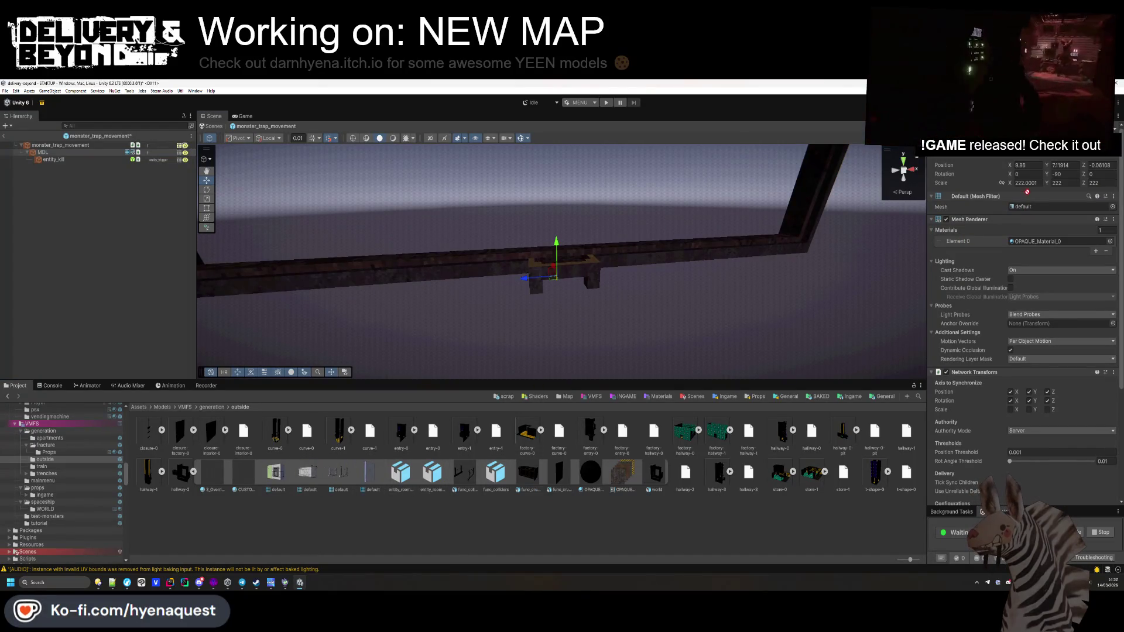
left_click_drag(1027, 191, 1030, 206)
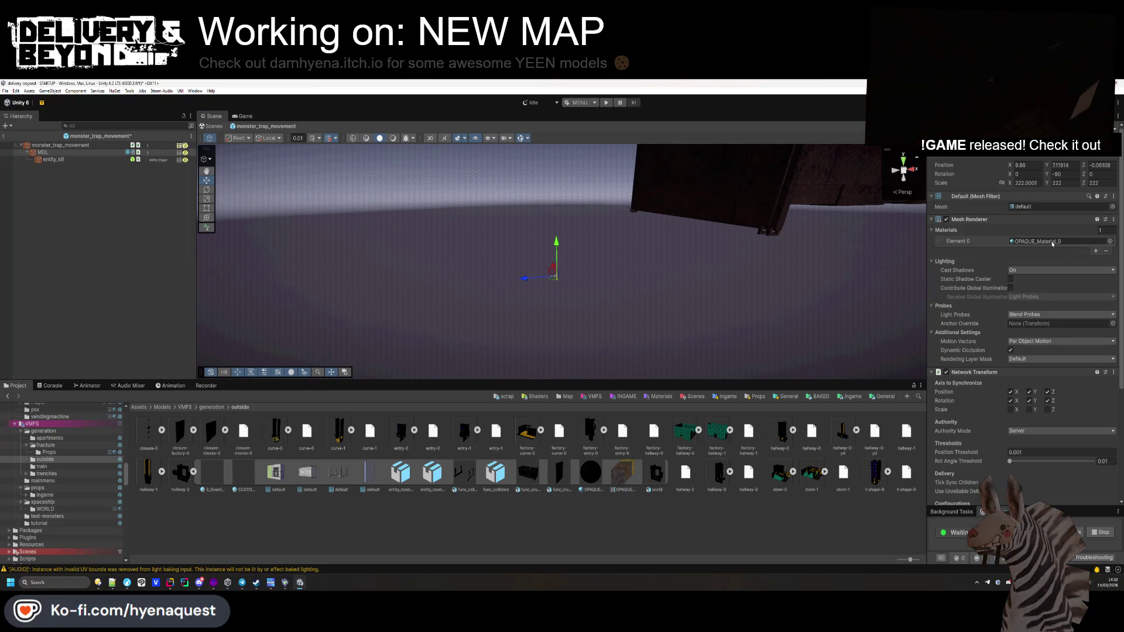
Step: Set MDL's Transform scale from 222 to 1 on X, Y and Z
left_click_drag(643, 234, 723, 230)
scroll(670, 264, "down", 1)
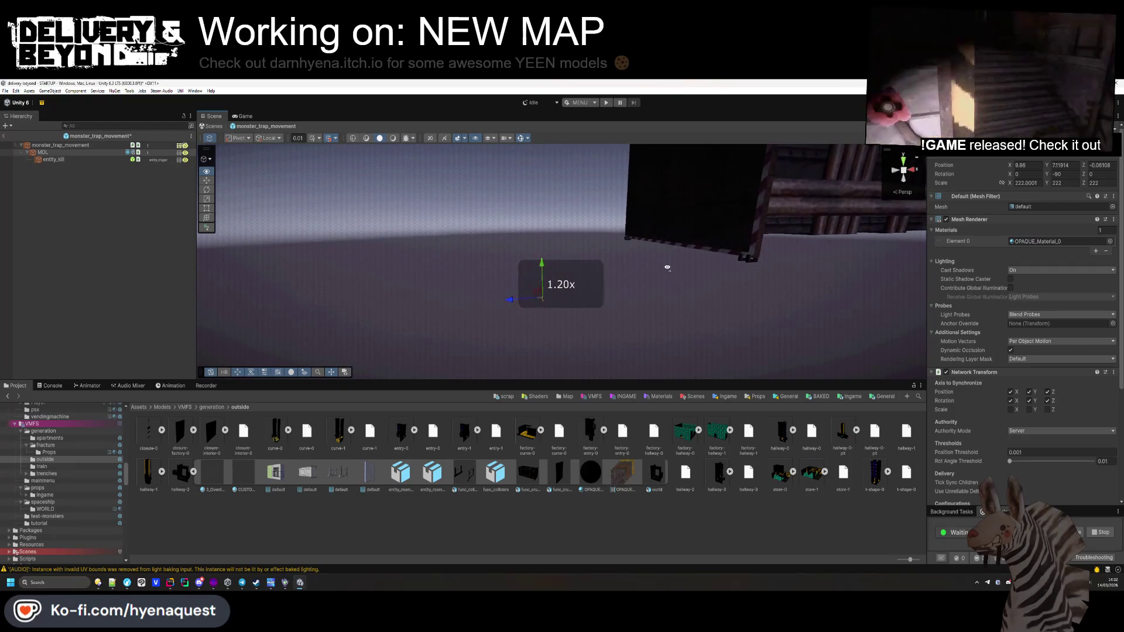
key("s")
key("w")
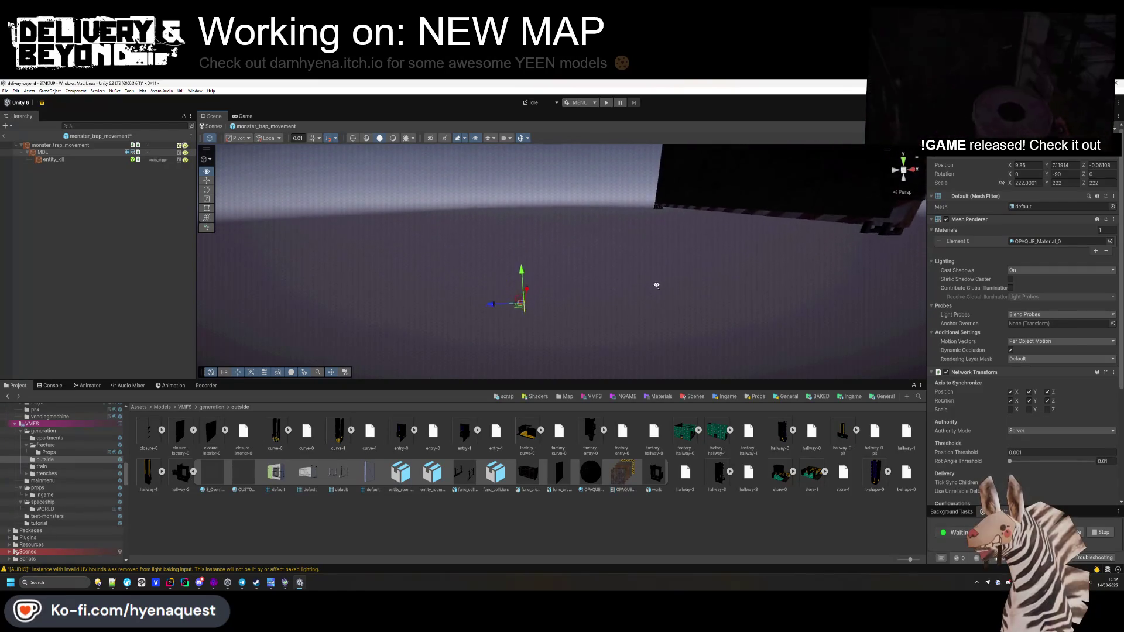
scroll(616, 310, "down", 2)
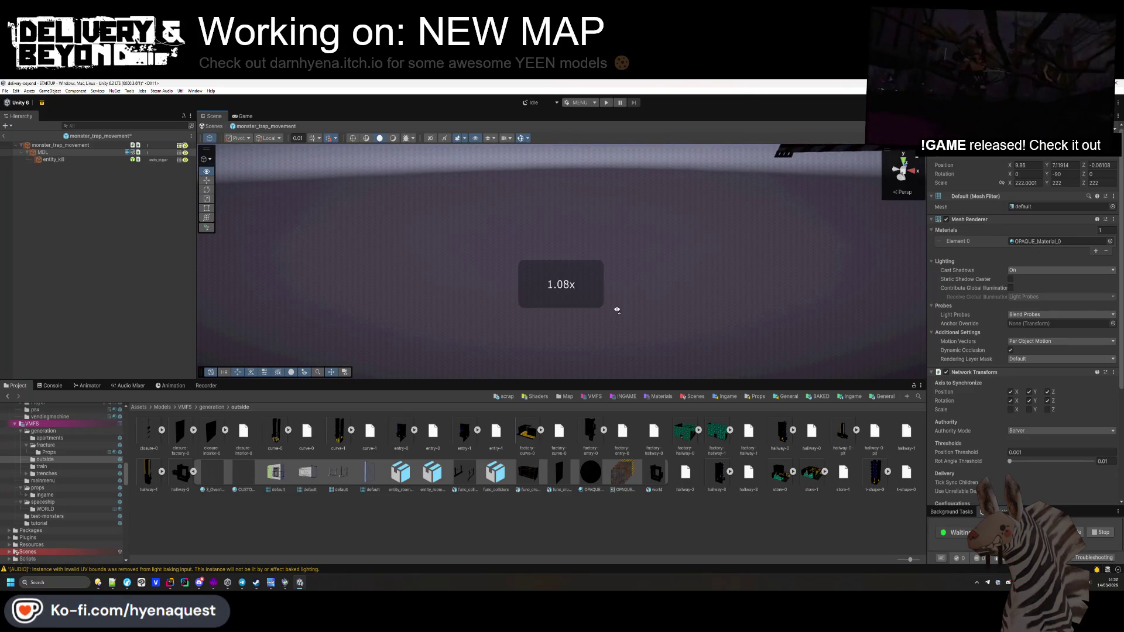
key("s")
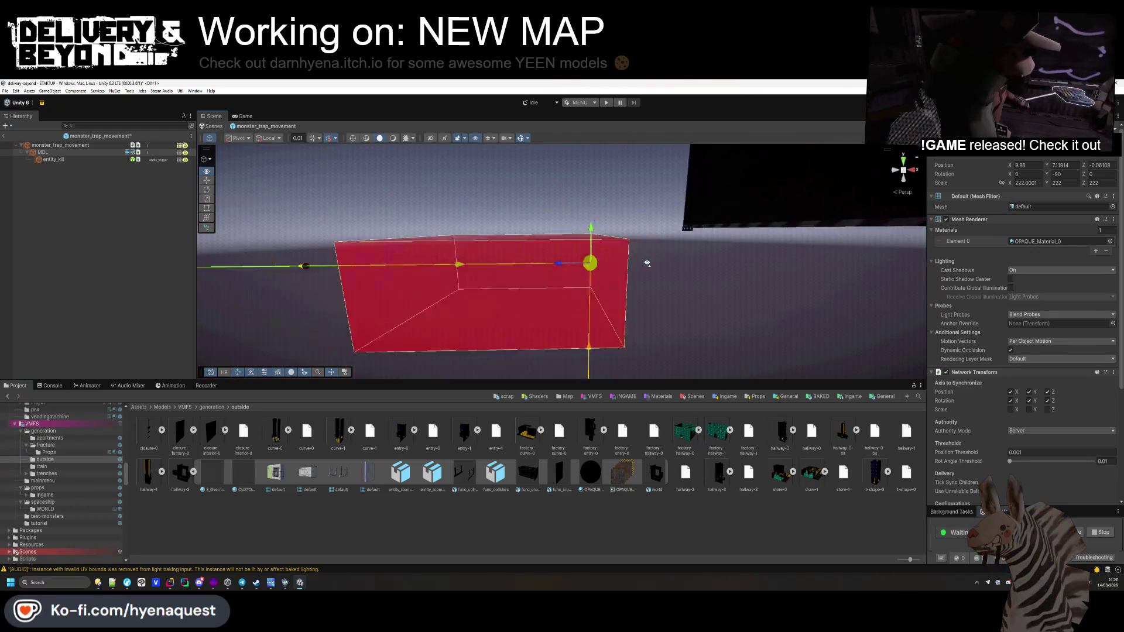
left_click(1026, 183)
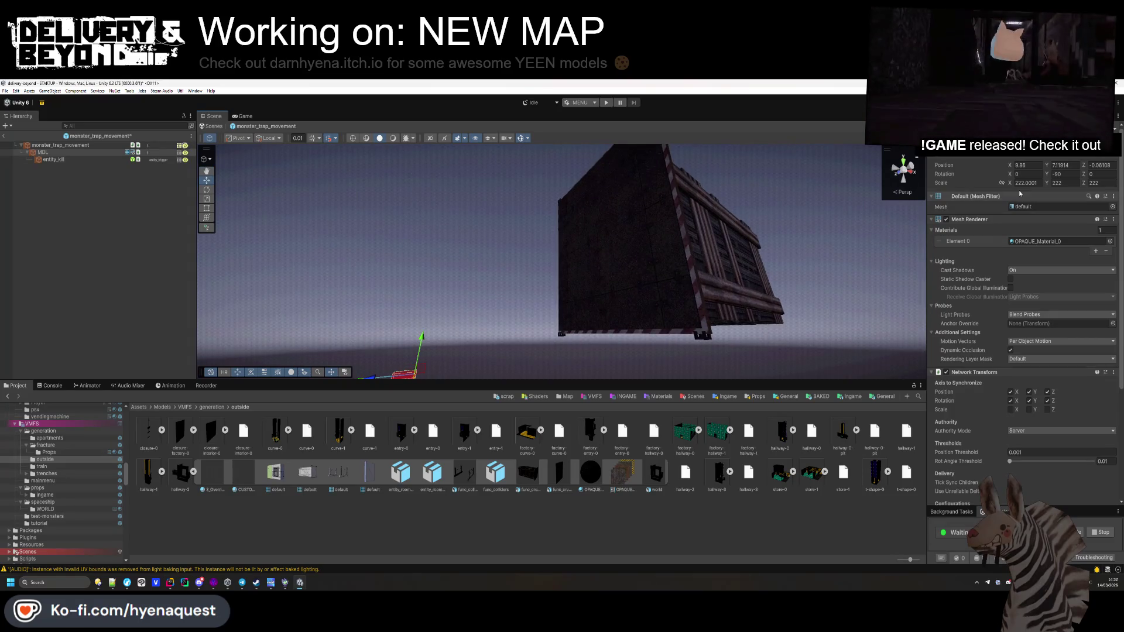
type("1")
key("Tab")
type("1")
key("Tab")
type("1")
key("Return")
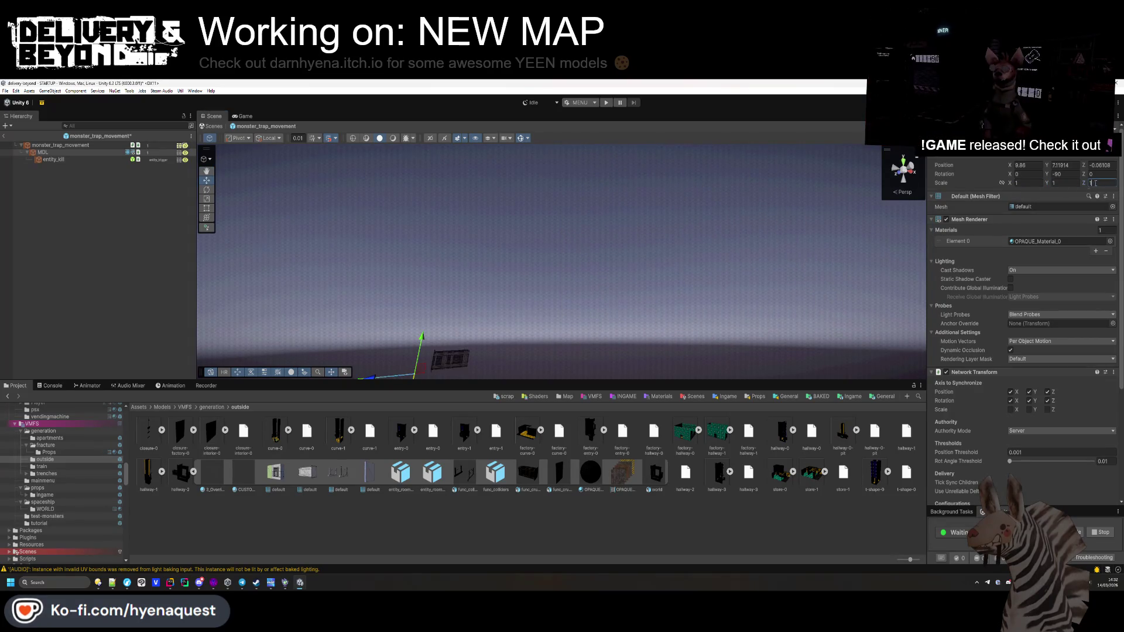
key("w")
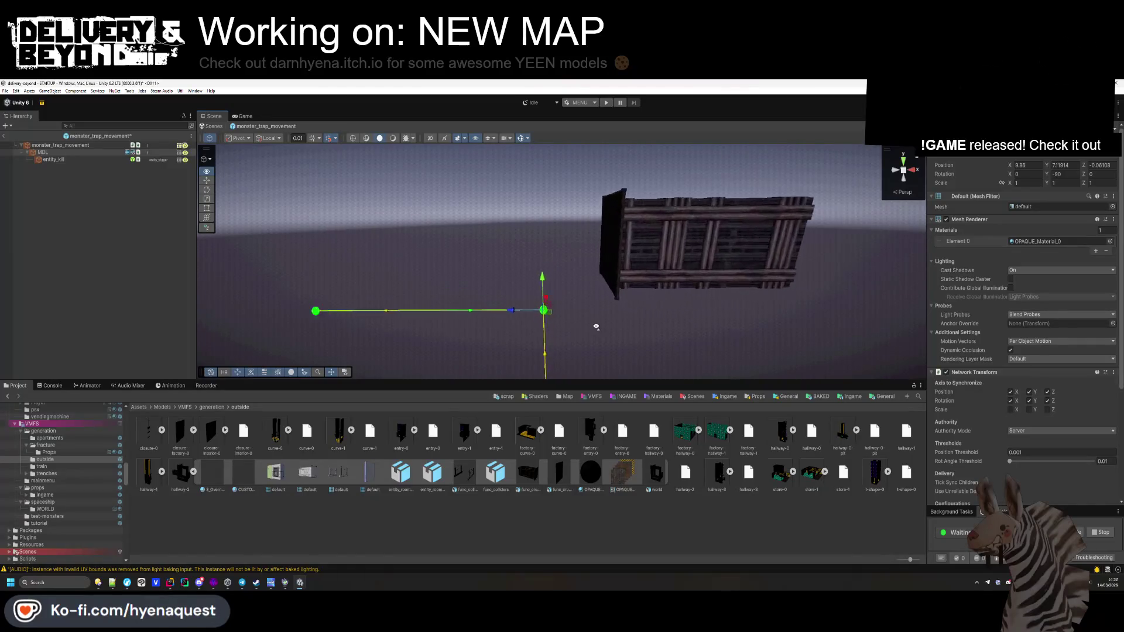
left_click(117, 153)
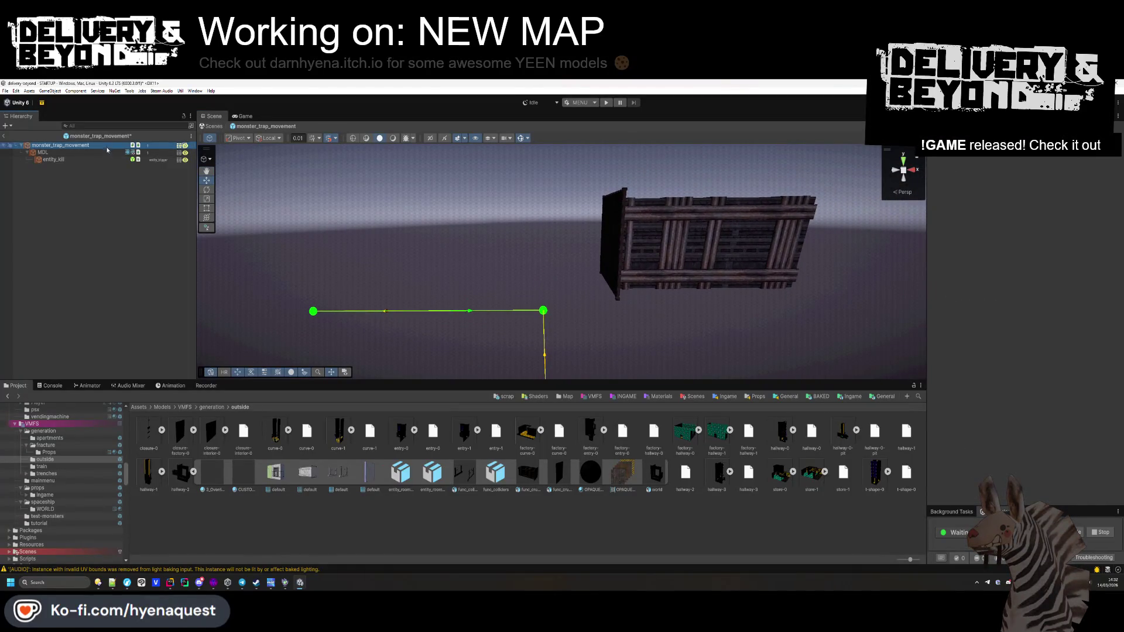
left_click(101, 158)
left_click(98, 152)
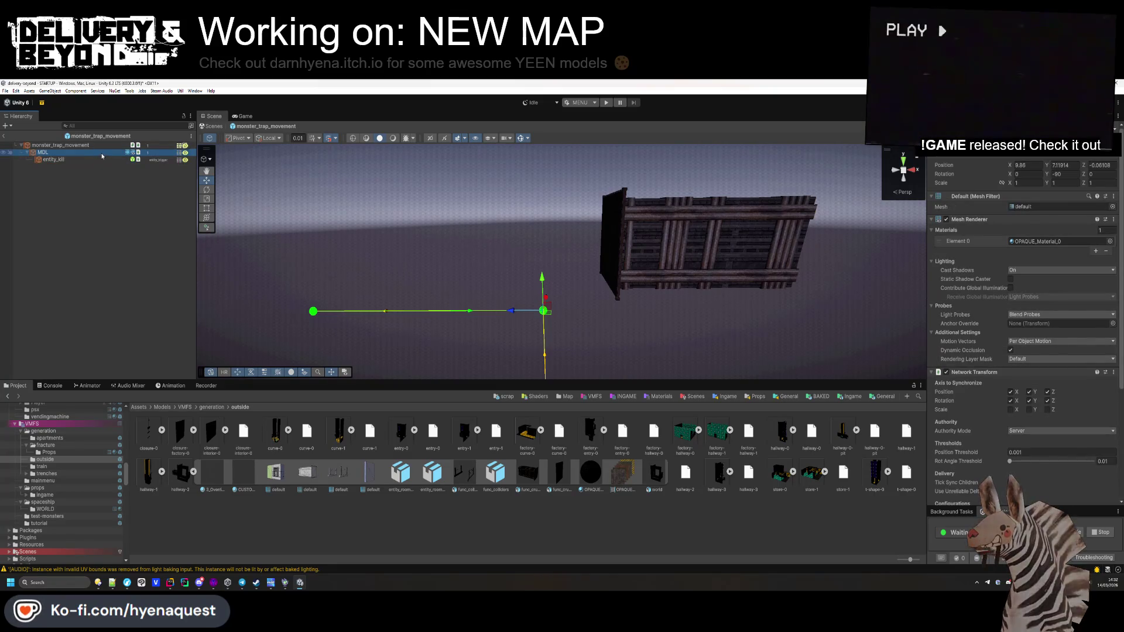
left_click(101, 146)
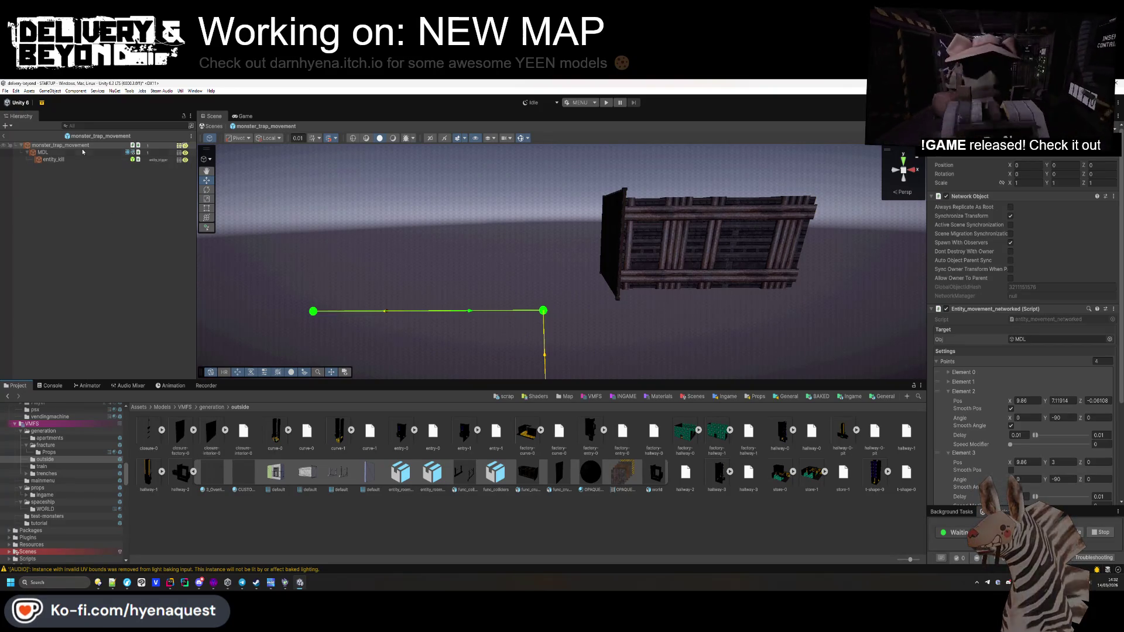
left_click(989, 197)
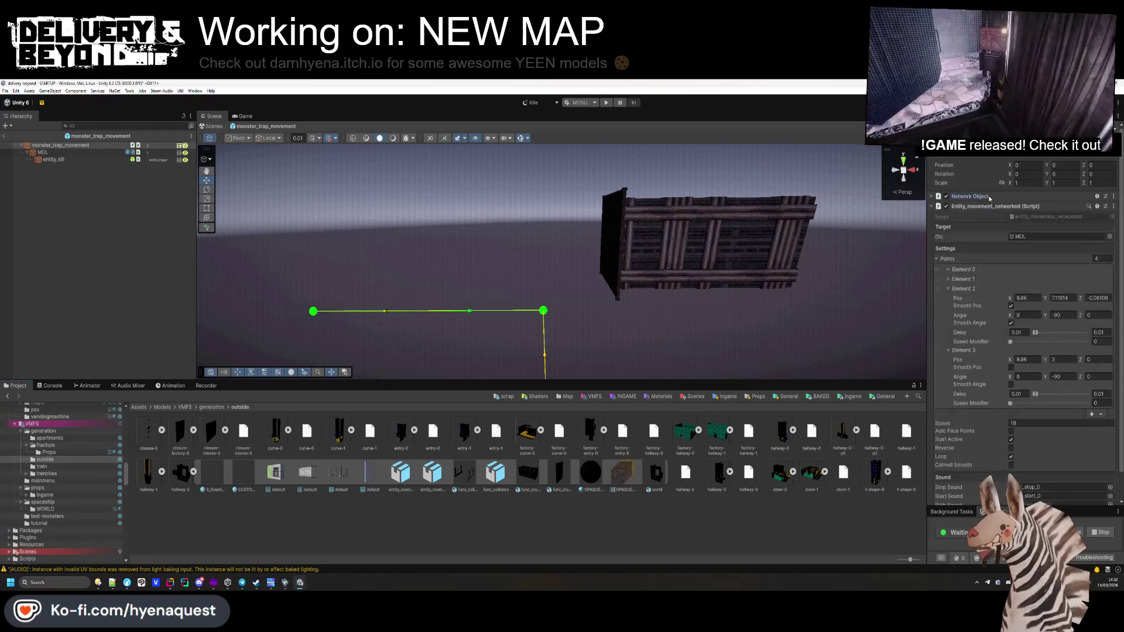
scroll(1041, 409, "down", 2)
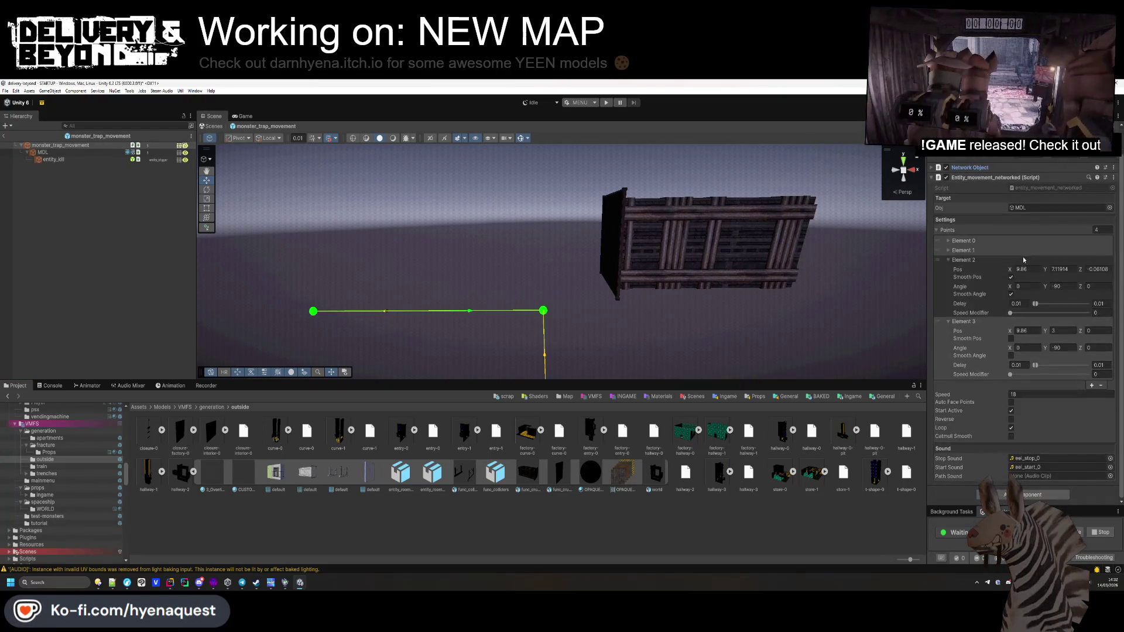
left_click(1046, 466)
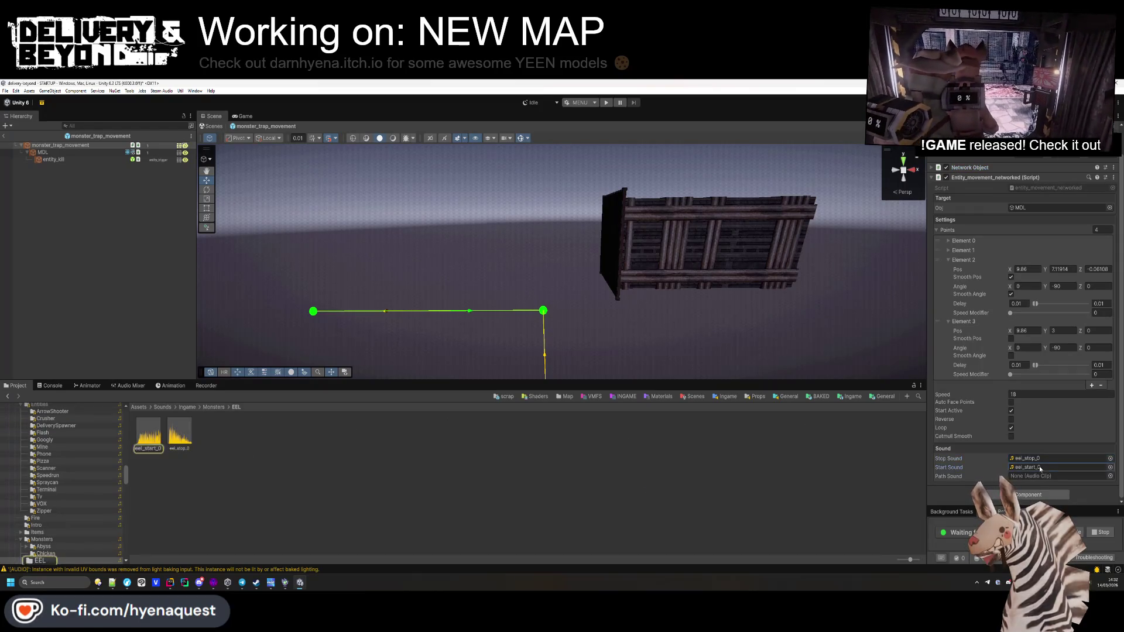
left_click(443, 457)
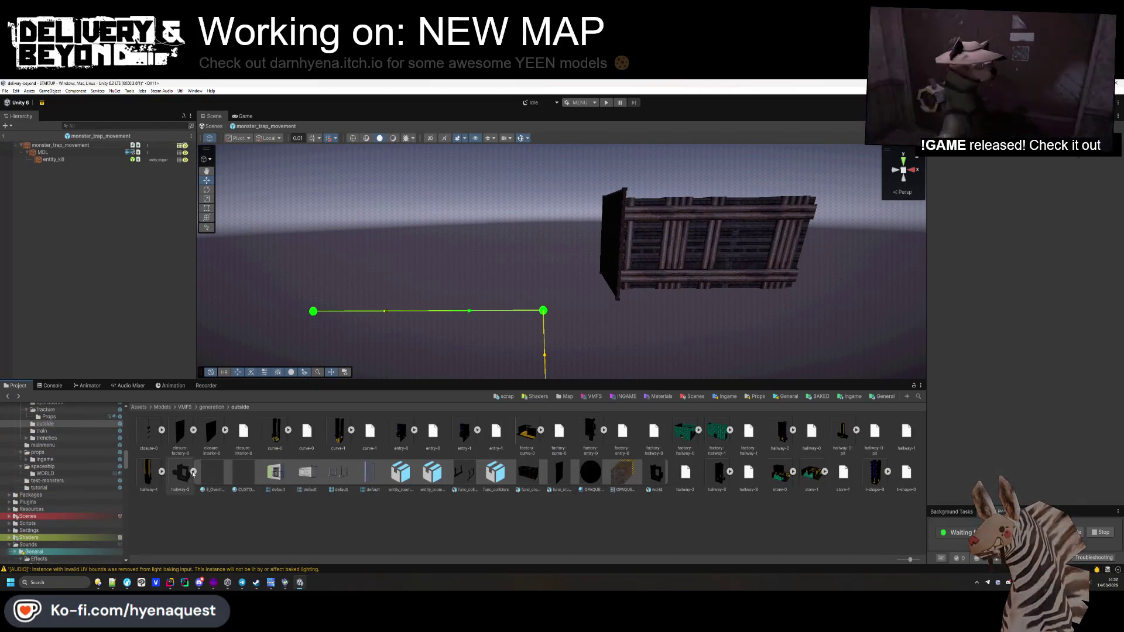
left_click(60, 145)
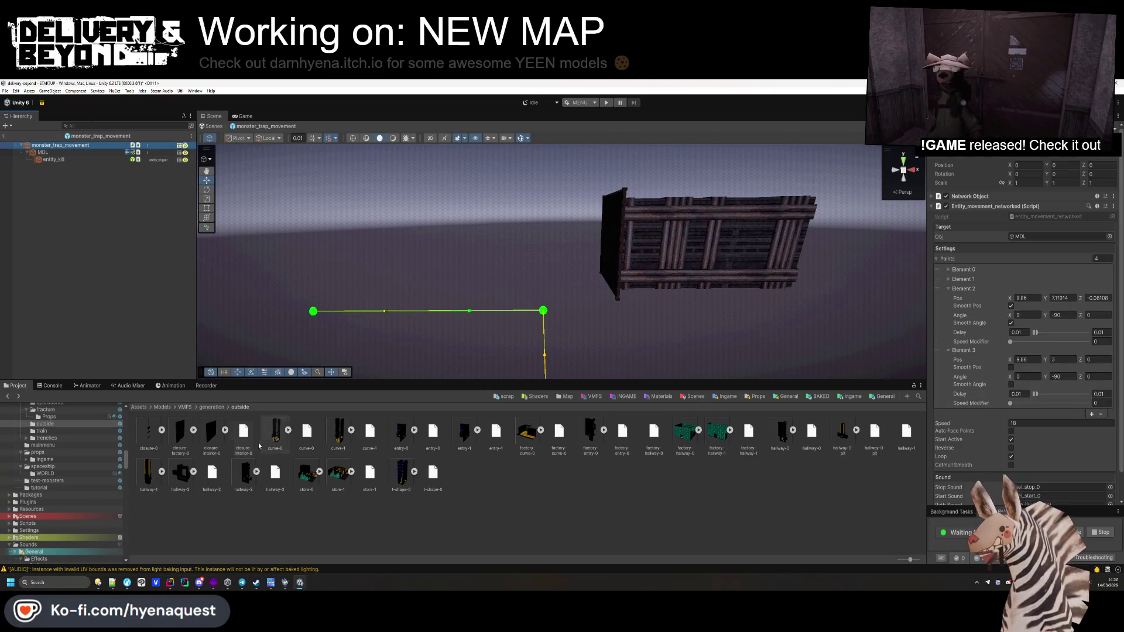
Step: Delete the monster_trap_movement prefab from Assets/Templates/Ingame/Map/Fracture/Entities
left_click(211, 407)
double_click(241, 433)
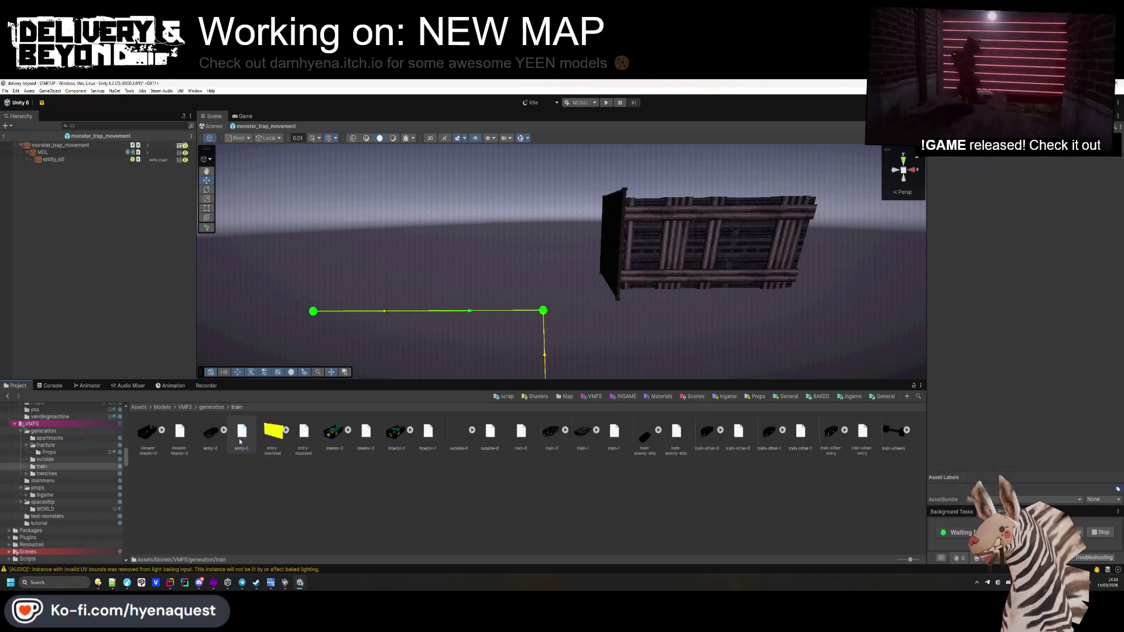
left_click(212, 406)
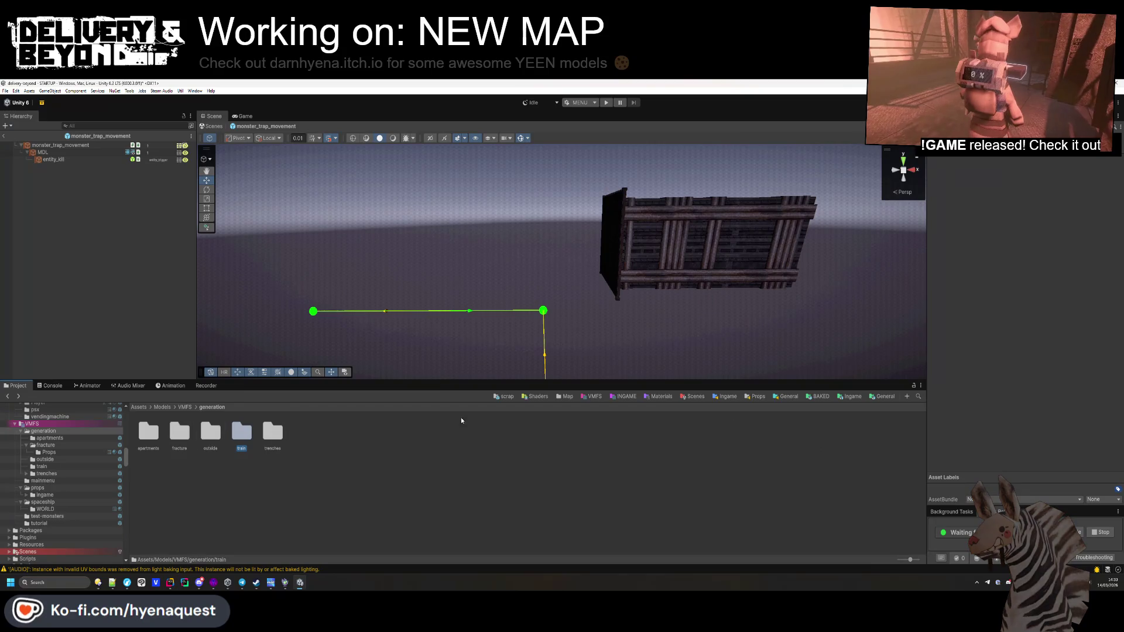
left_click(849, 396)
double_click(272, 433)
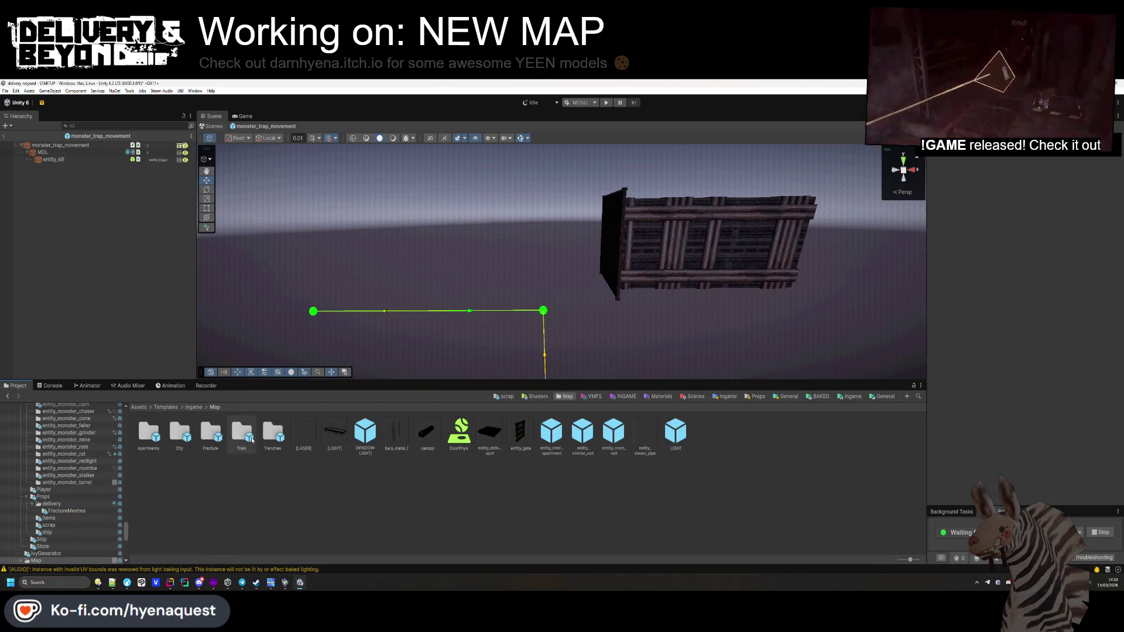
double_click(204, 438)
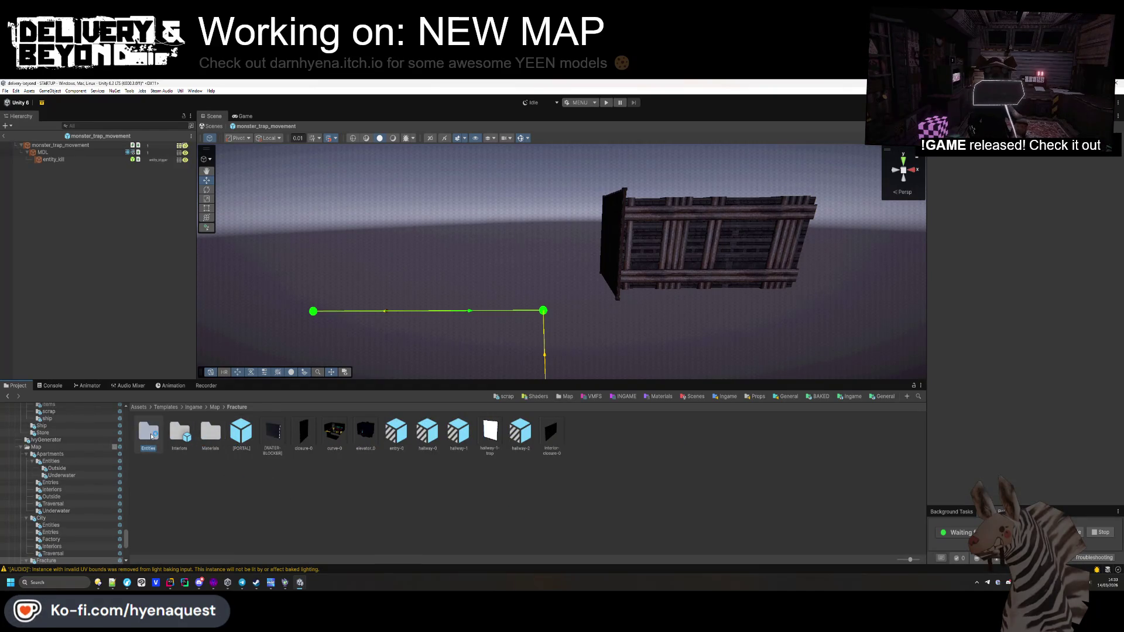
double_click(149, 435)
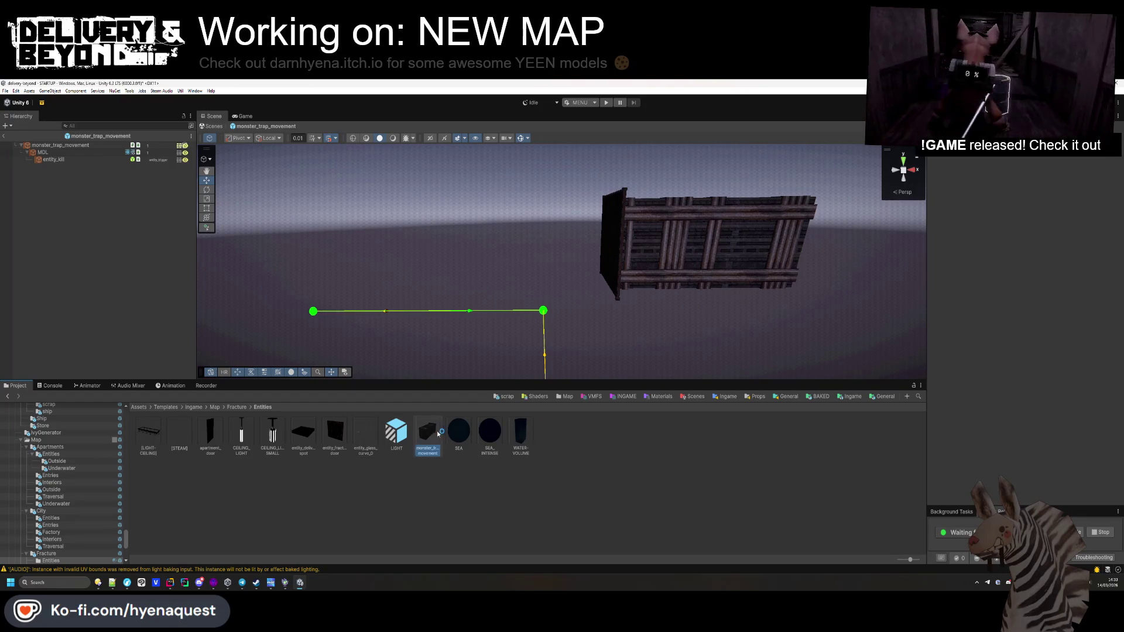
key("Delete")
key("Return")
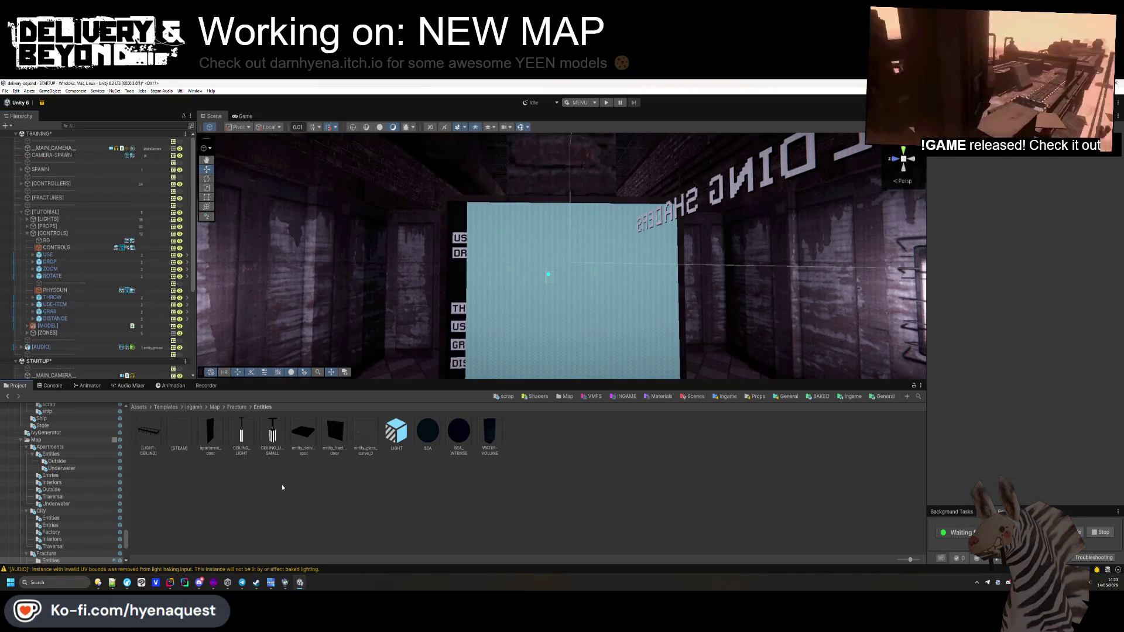
Step: Save the scenes and review the remaining missing reference in Maintainer's Issues Finder
key("ctrl+s")
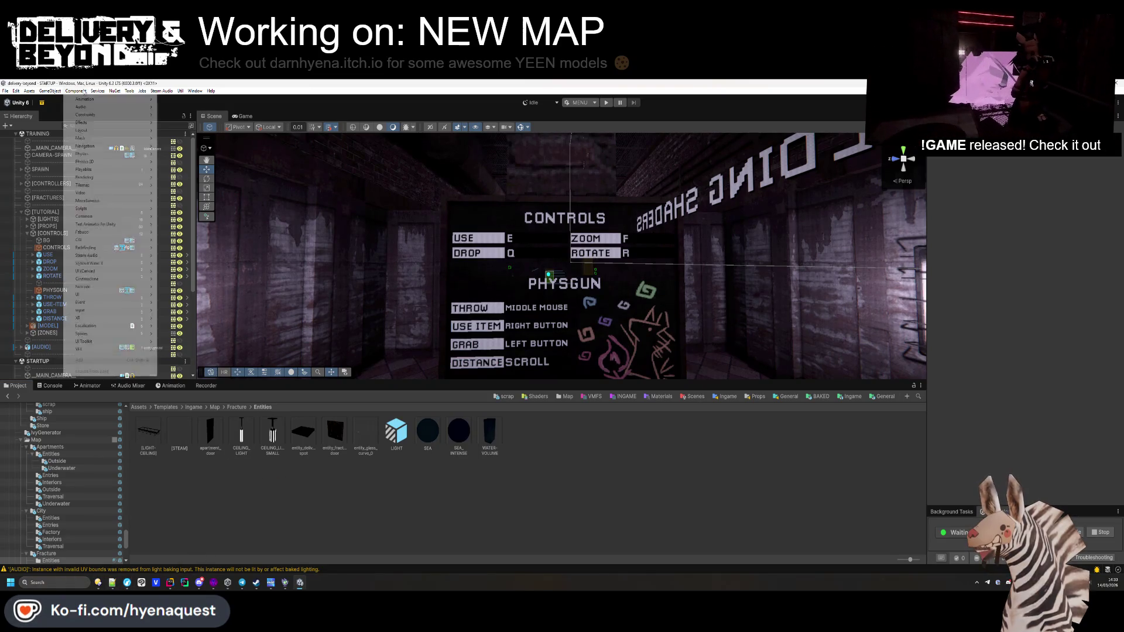
left_click(114, 91)
mouse_move(130, 90)
mouse_move(143, 133)
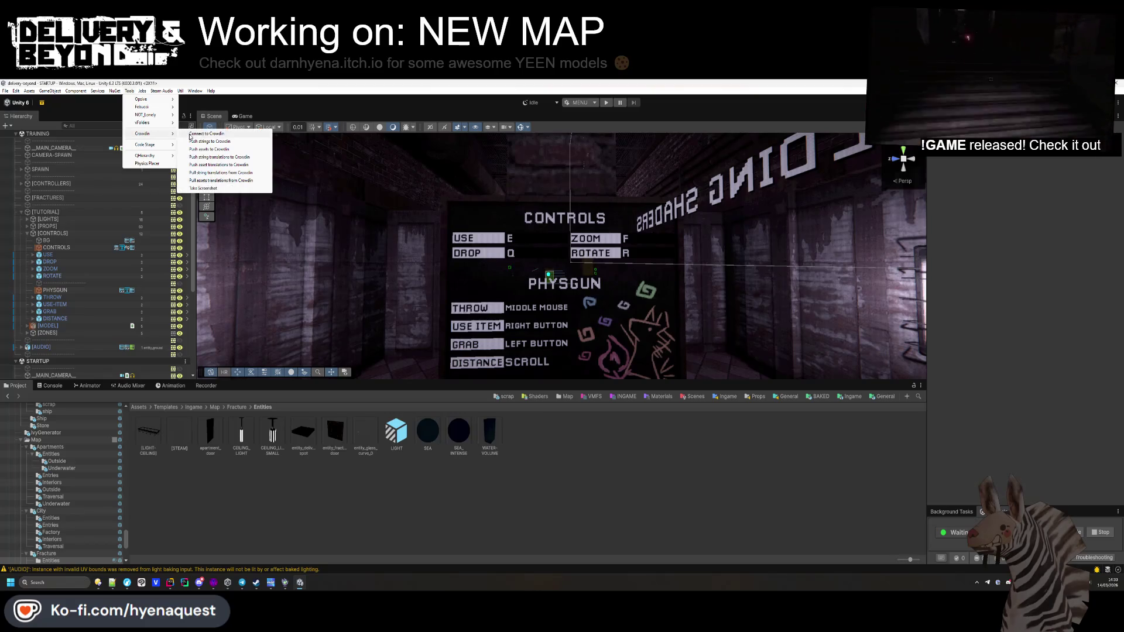
left_click(257, 146)
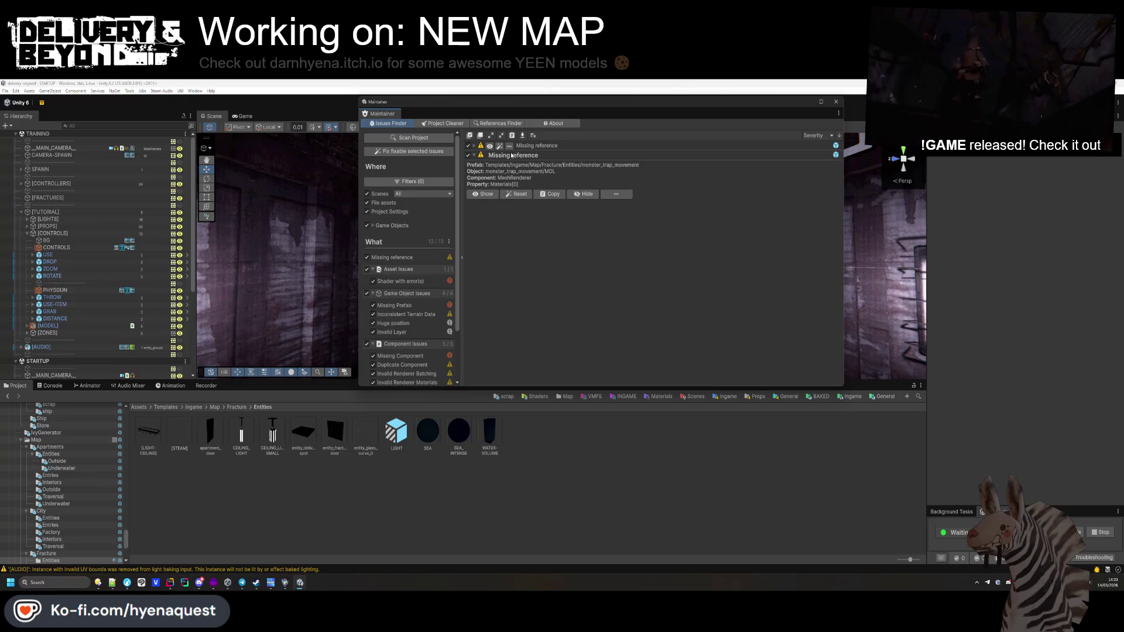
left_click(523, 146)
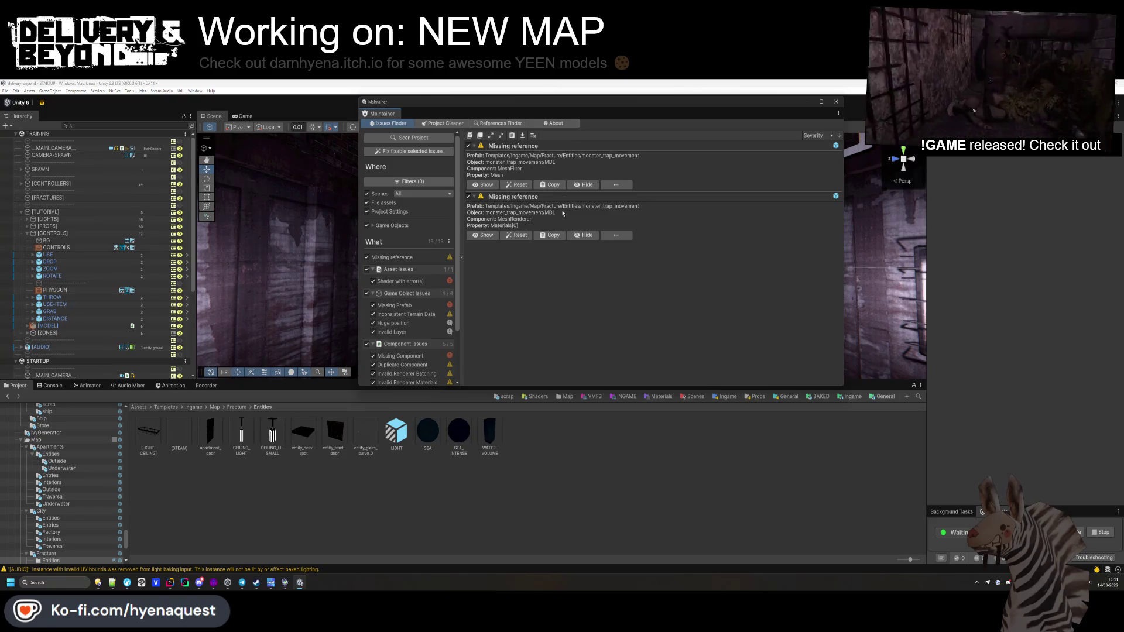
left_click(835, 103)
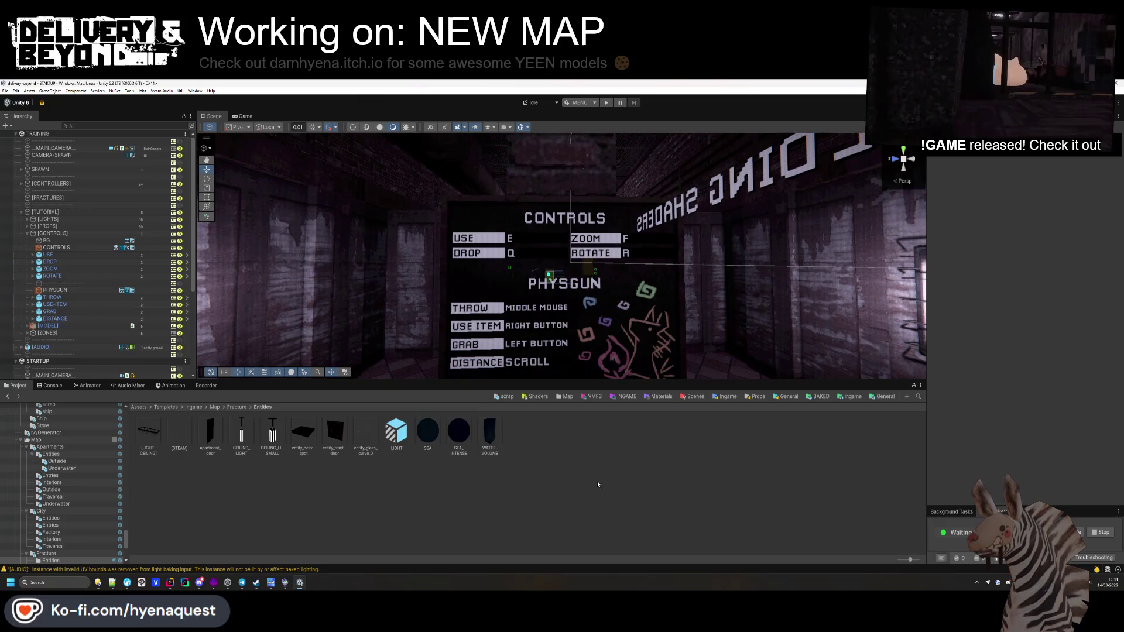
Step: Reopen Tools > Maintainer > Issues Finder for a fresh project scan
left_click(129, 91)
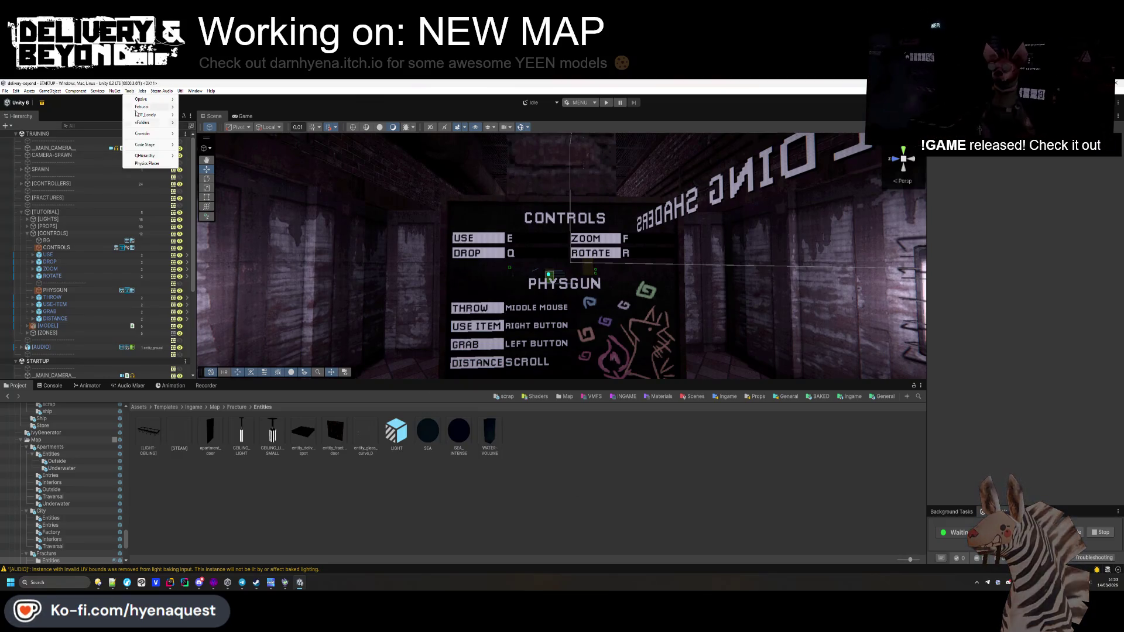
mouse_move(167, 144)
mouse_move(211, 146)
left_click(248, 145)
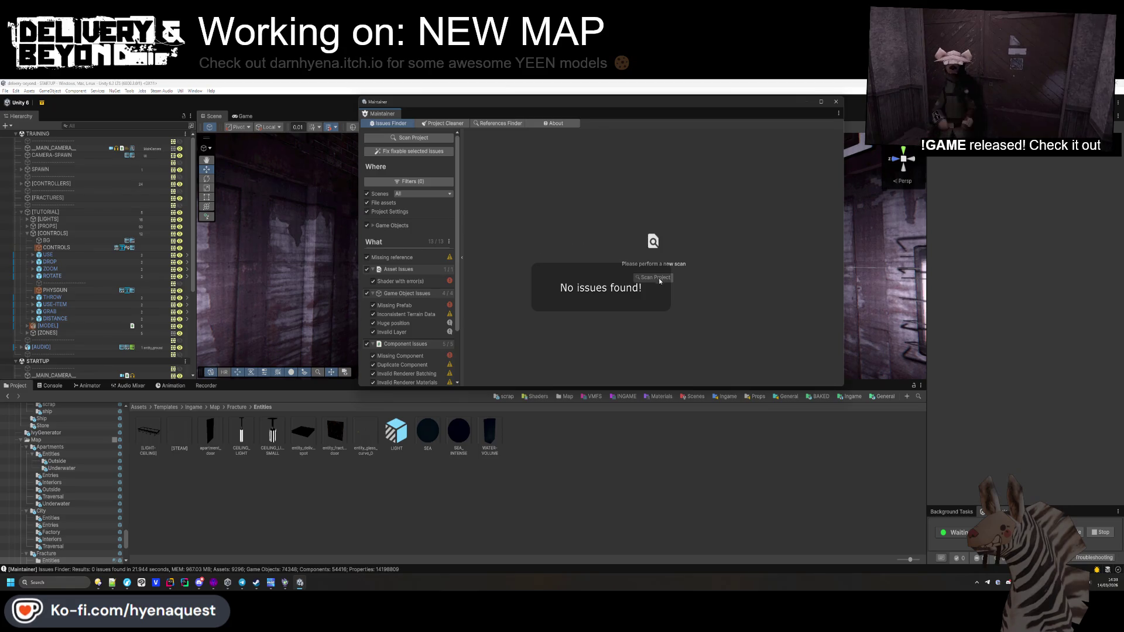
Step: Close Maintainer and remove the STARTUP scene, leaving only TRAINING loaded
left_click(836, 103)
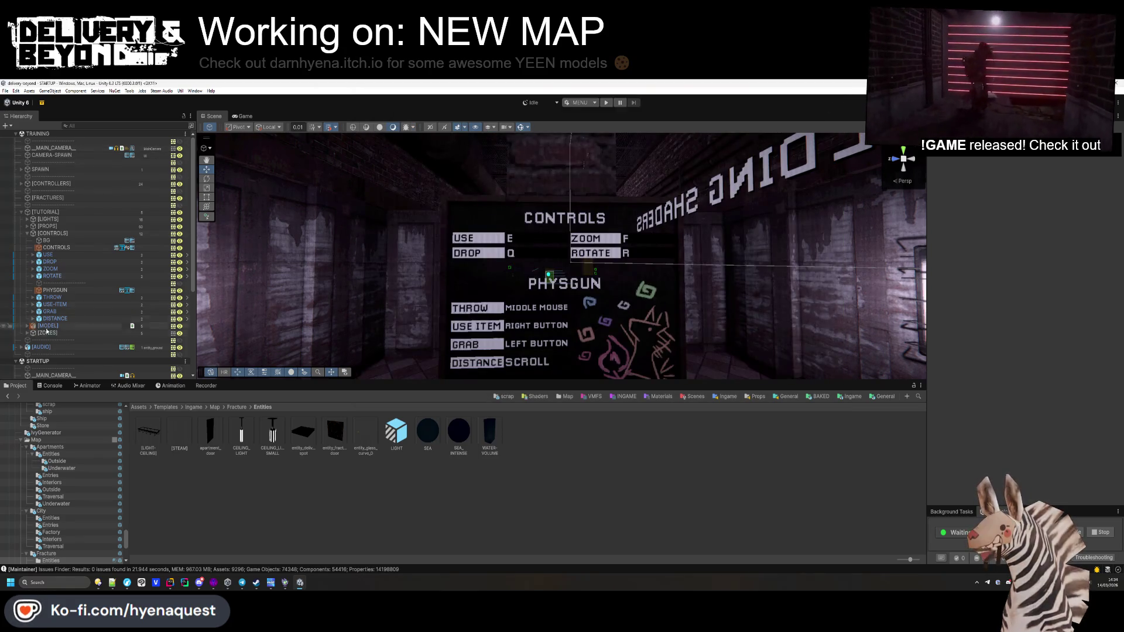
right_click(44, 361)
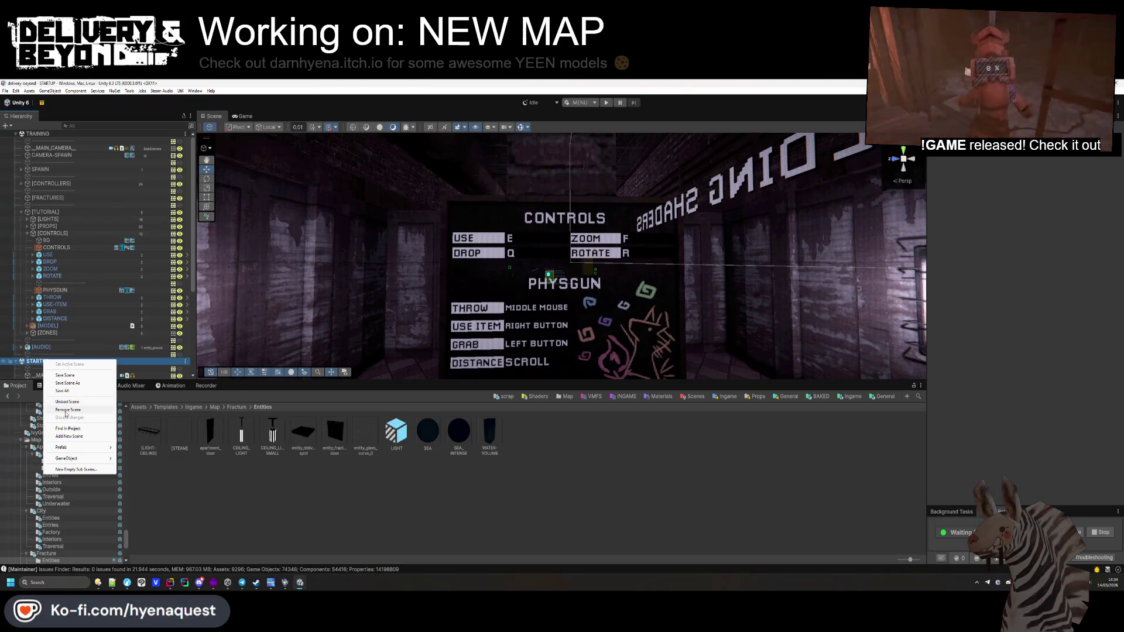
left_click(66, 409)
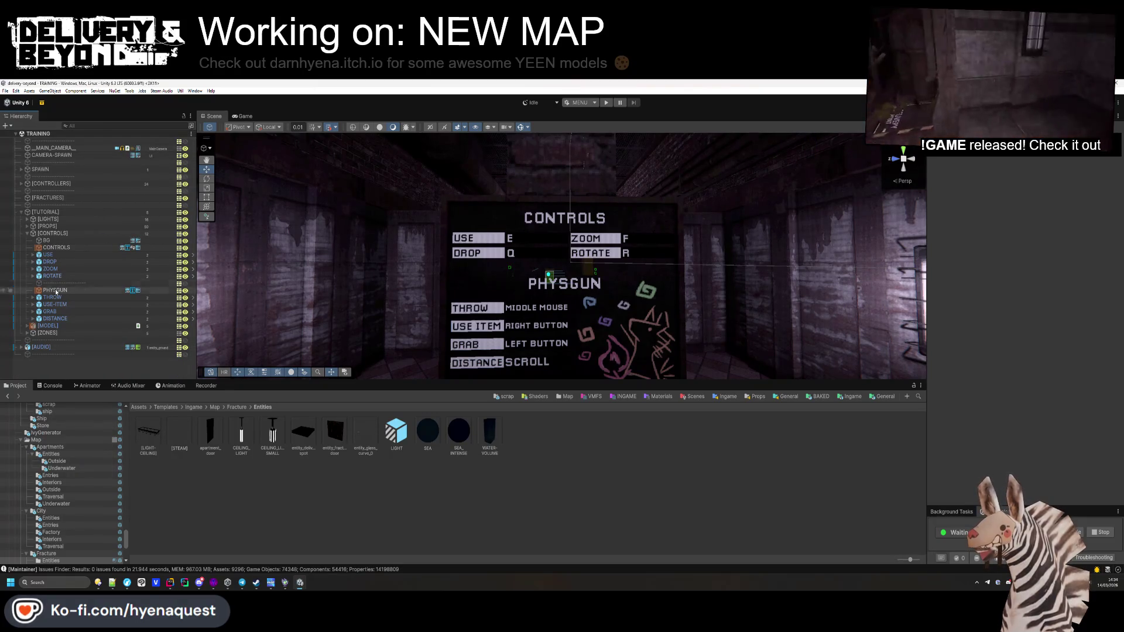
left_click(21, 212)
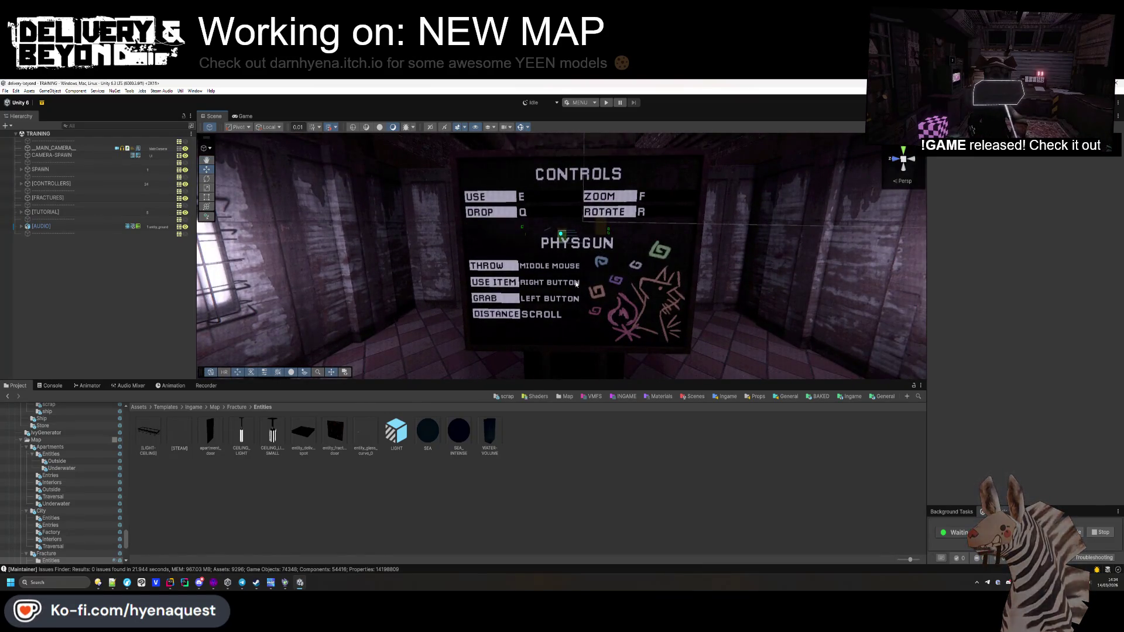
Step: Inspect the THROW row's KEYBIND-INFO prefab TIP and KEY texts, then exit Prefab Mode
mouse_move(577, 284)
left_mouse_down()
mouse_move(606, 261)
mouse_move(580, 278)
left_mouse_up()
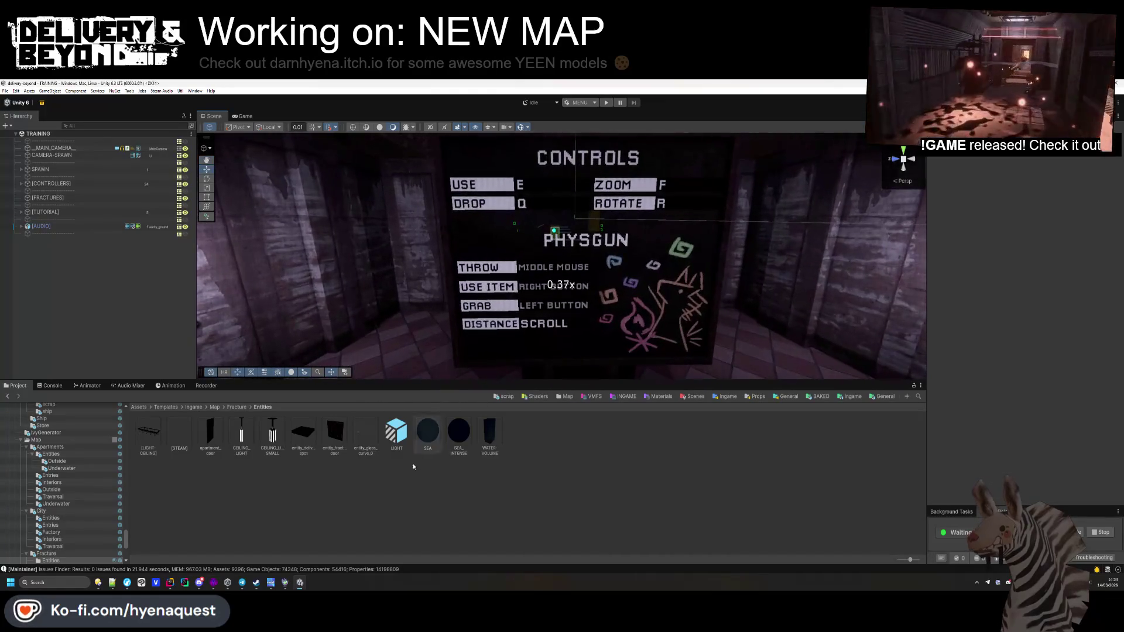
left_click(579, 278)
left_click(50, 297)
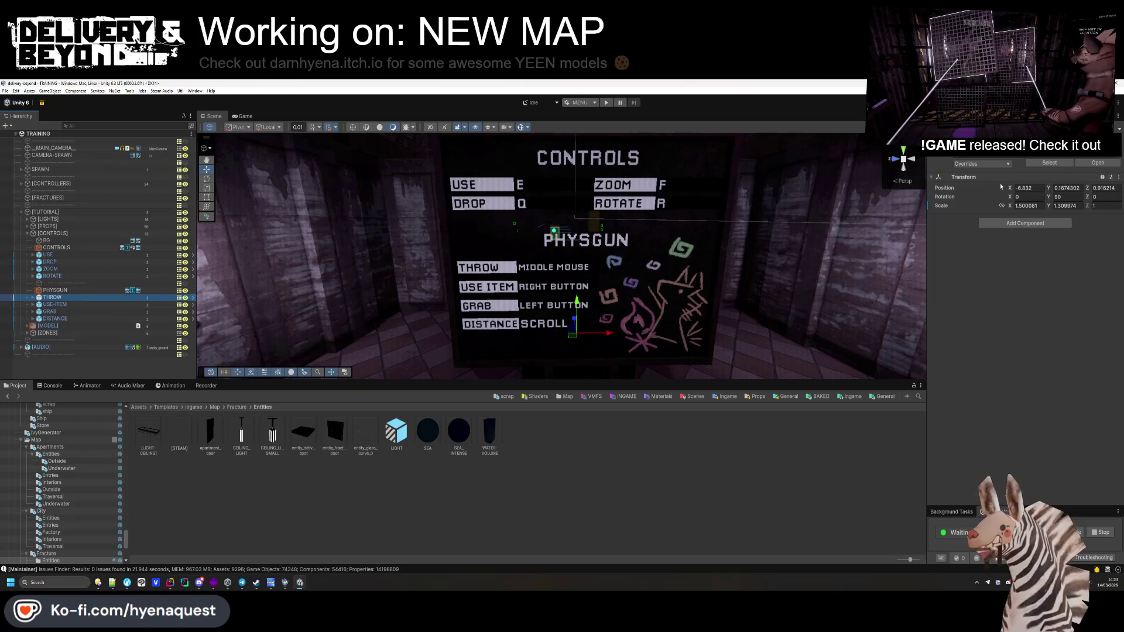
left_click(1080, 167)
left_click(73, 167)
double_click(53, 181)
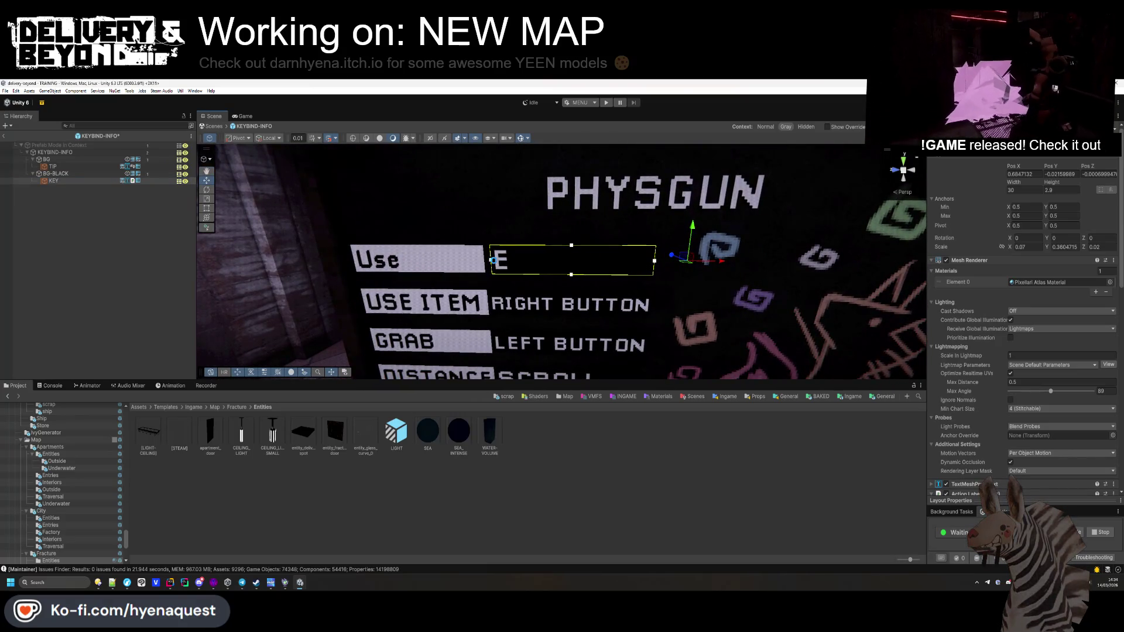
scroll(474, 279, "down", 10)
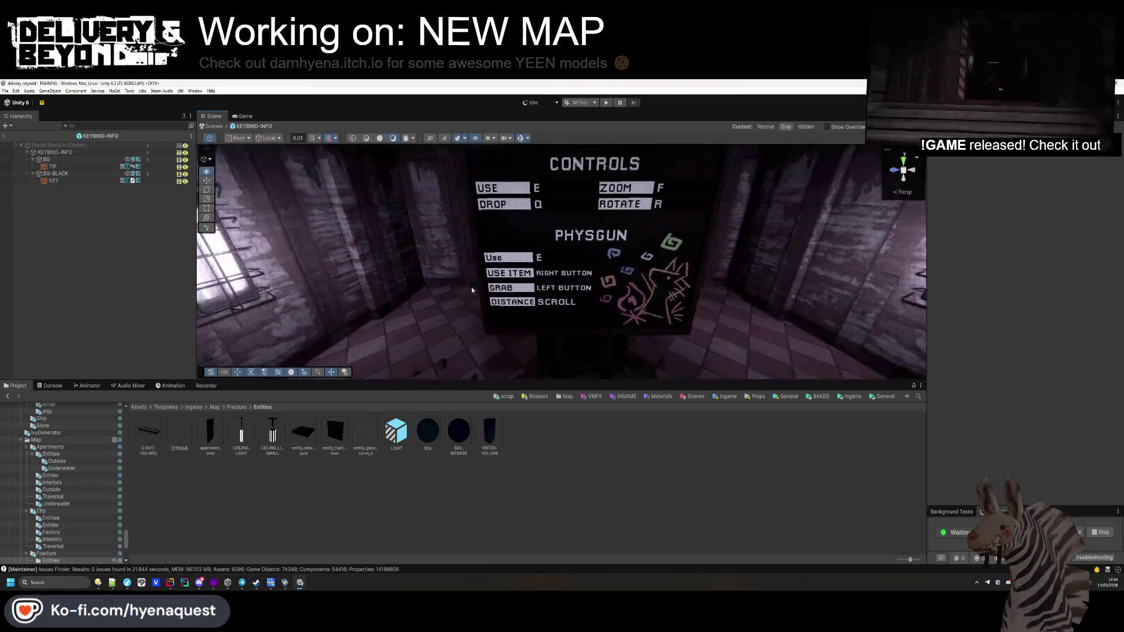
left_click(4, 137)
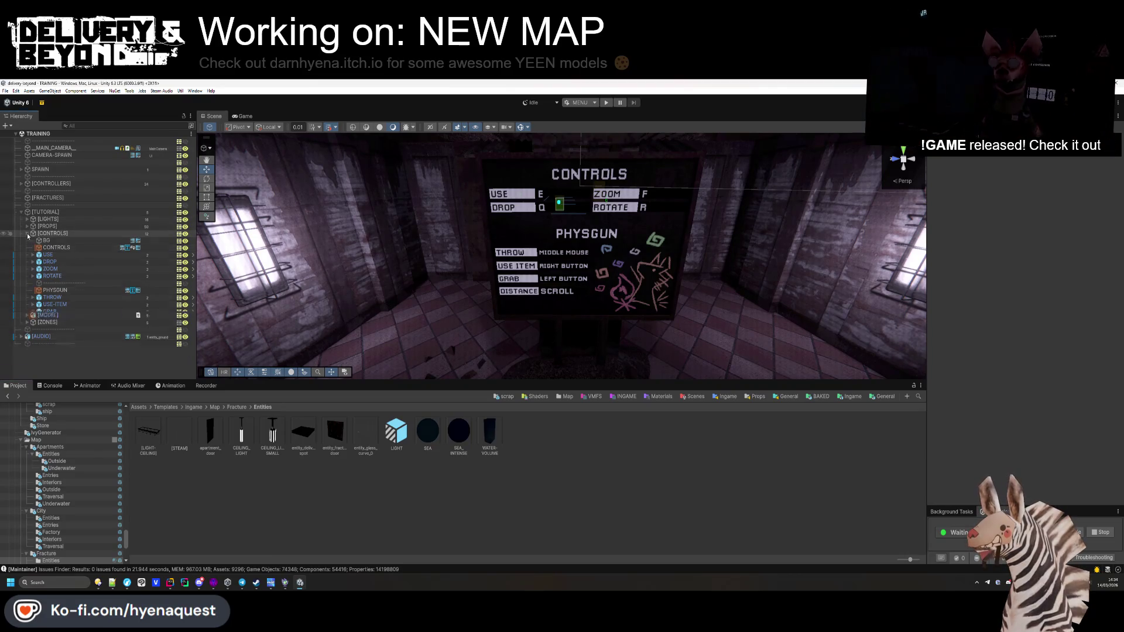
left_click(21, 212)
left_click(852, 396)
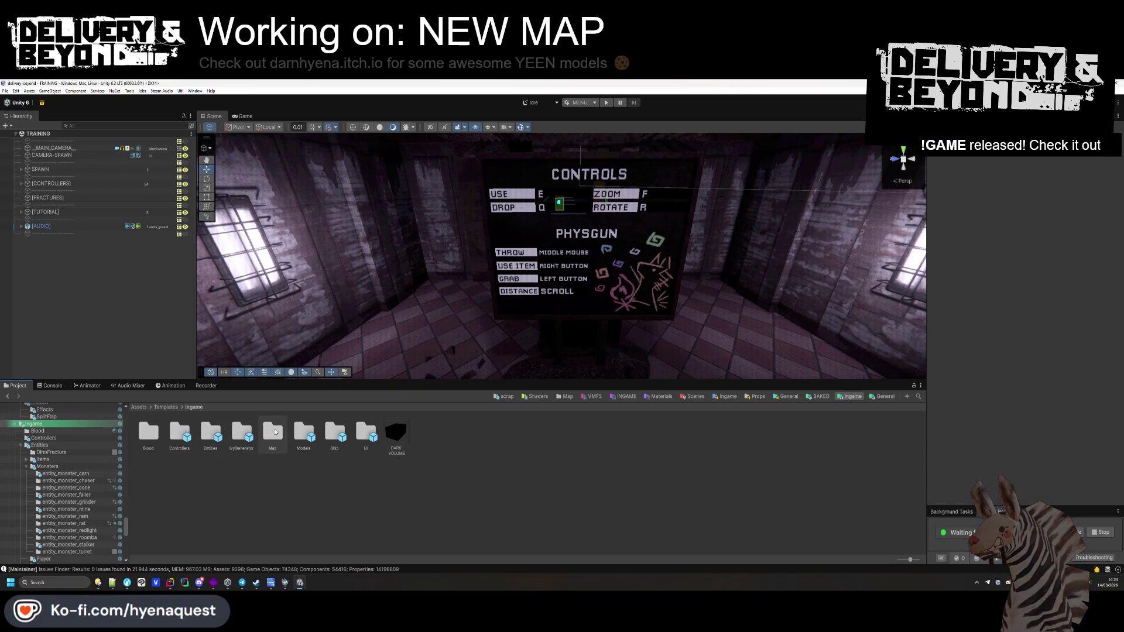
Step: Open MAINMENU from the Scenes favourite, then bring up the Unity Hub project list
left_click(692, 397)
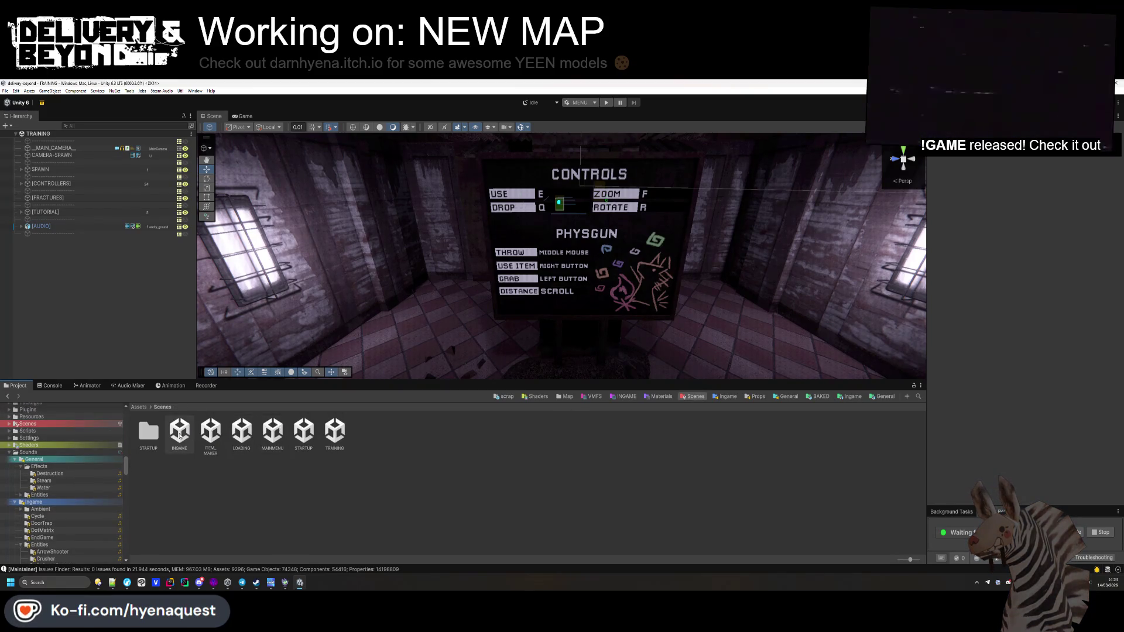
left_click(274, 435)
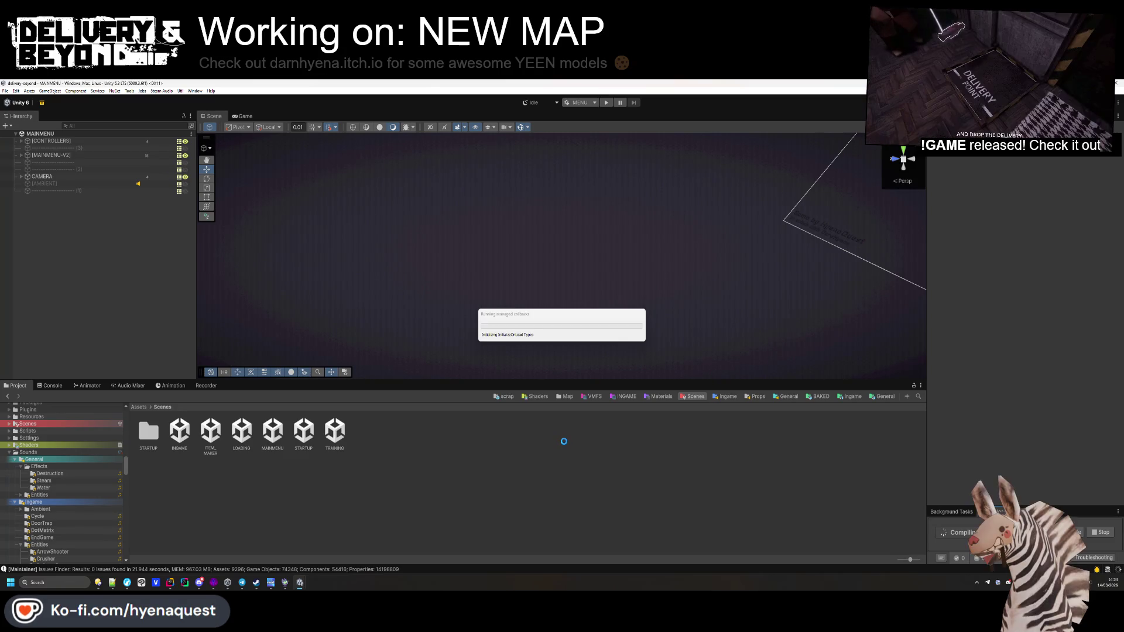
left_click(228, 582)
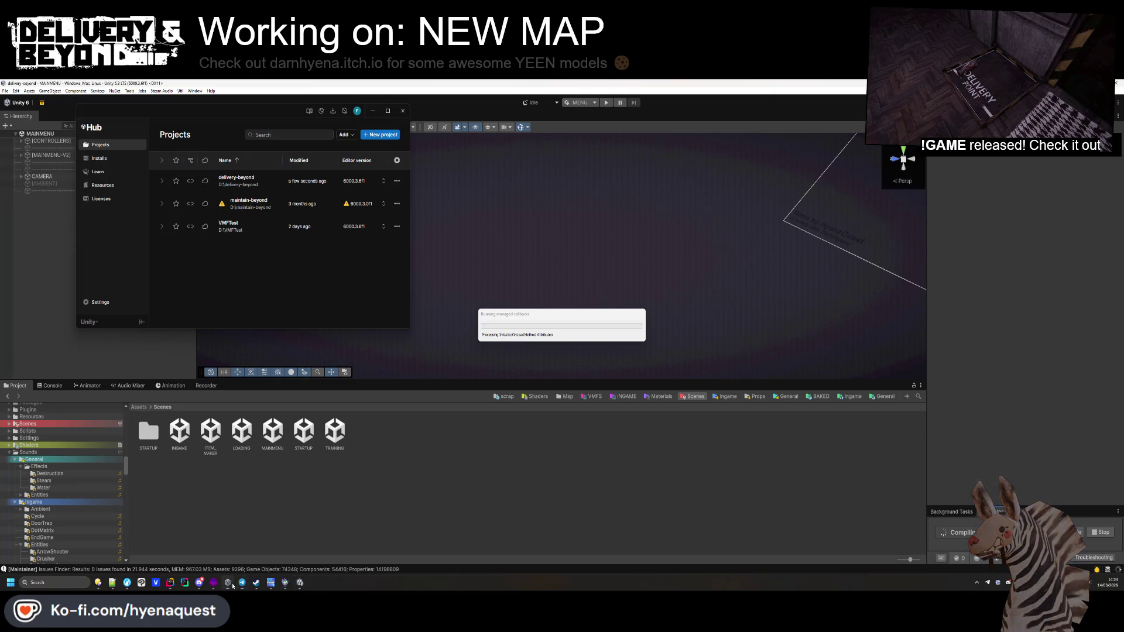
Step: Start installing Unity 6.3 LTS (6000.3.11f1) with Linux Build Support, then return to Unity
left_click(105, 158)
left_click(382, 135)
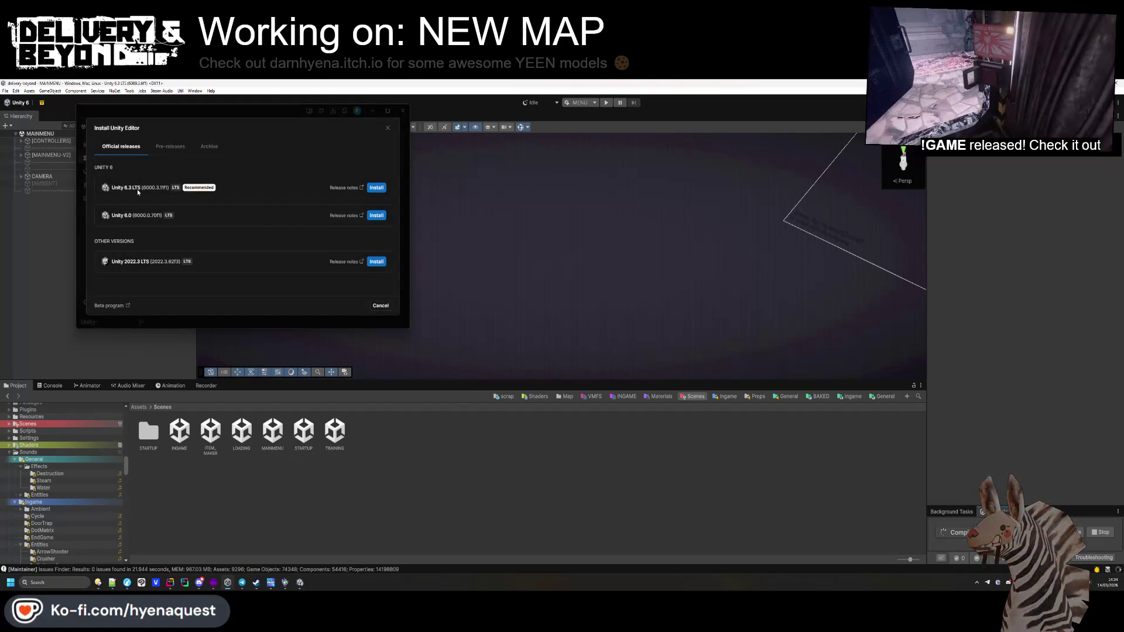
left_click(376, 188)
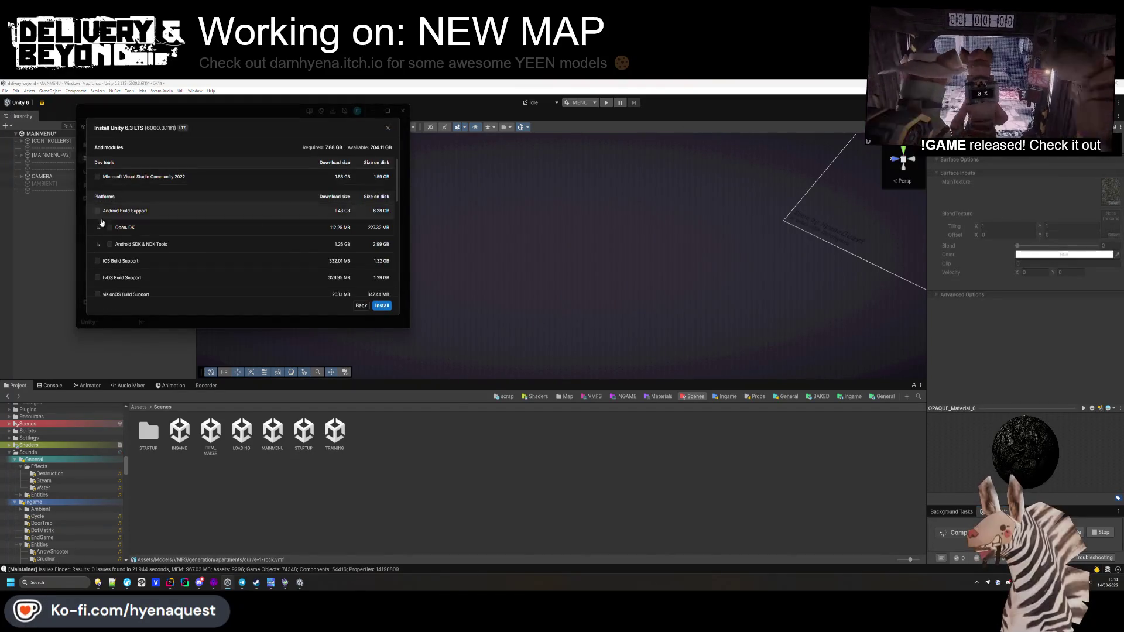
scroll(234, 234, "down", 2)
left_click(97, 271)
scroll(137, 239, "up", 3)
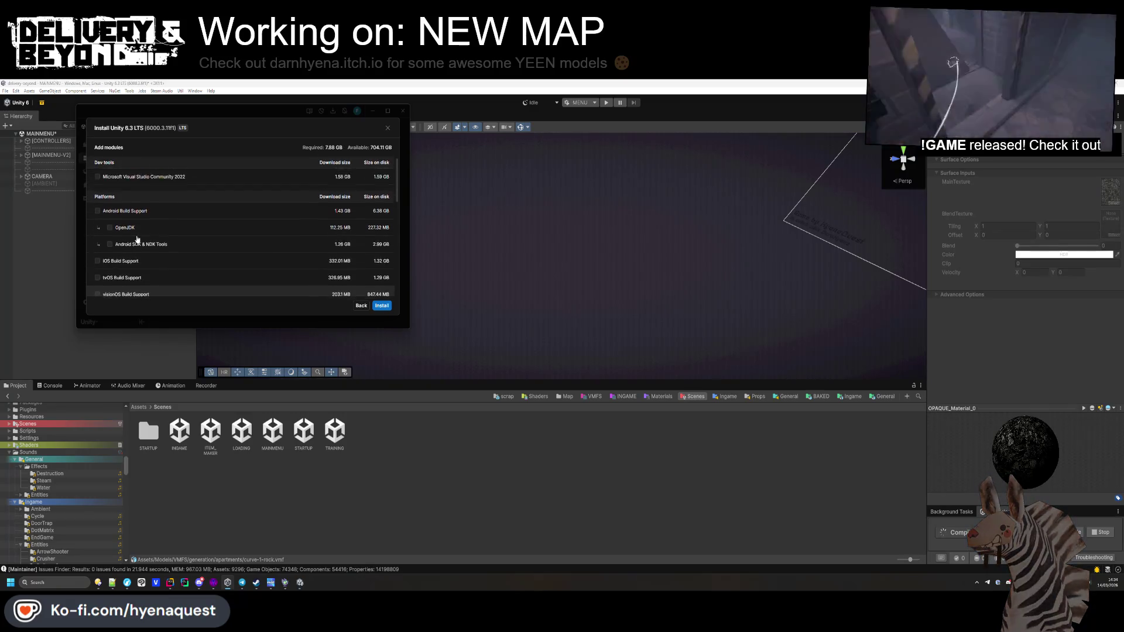
left_click(381, 306)
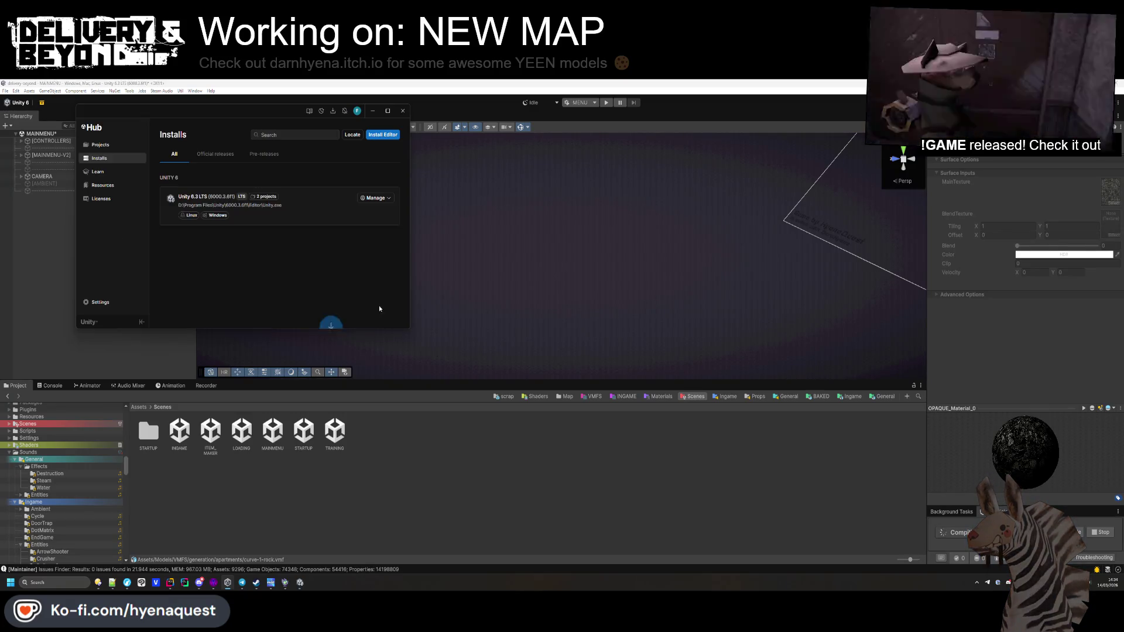
left_click(403, 457)
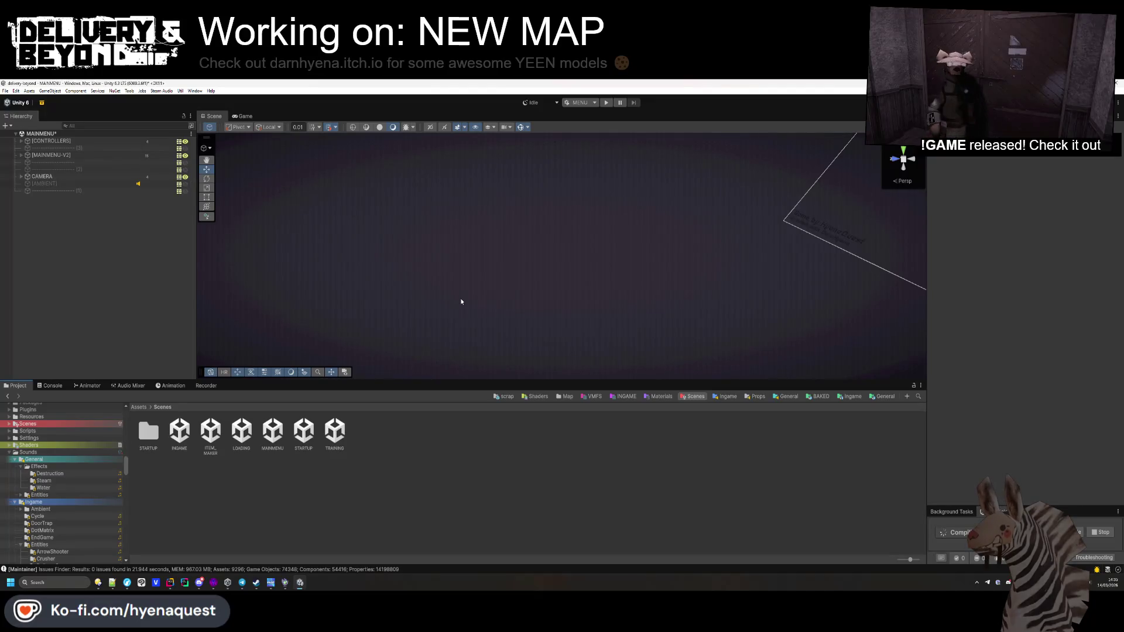
Step: Enter play mode after dismissing the modified-scenes prompt, booting STARTUP into shader building
left_click(607, 103)
left_click(600, 346)
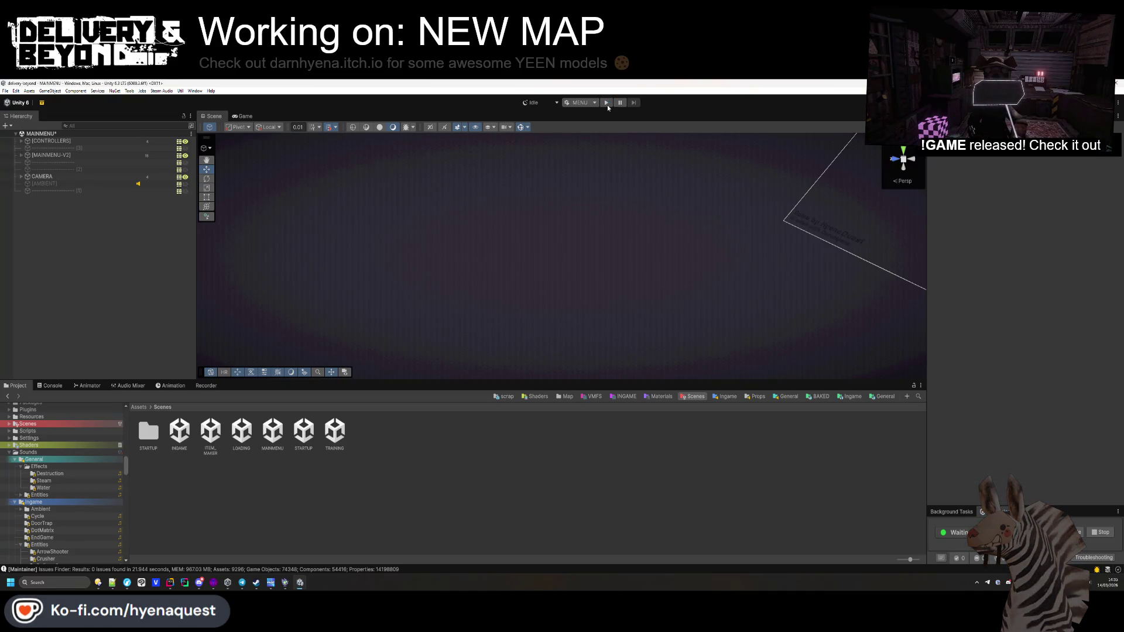
left_click(606, 104)
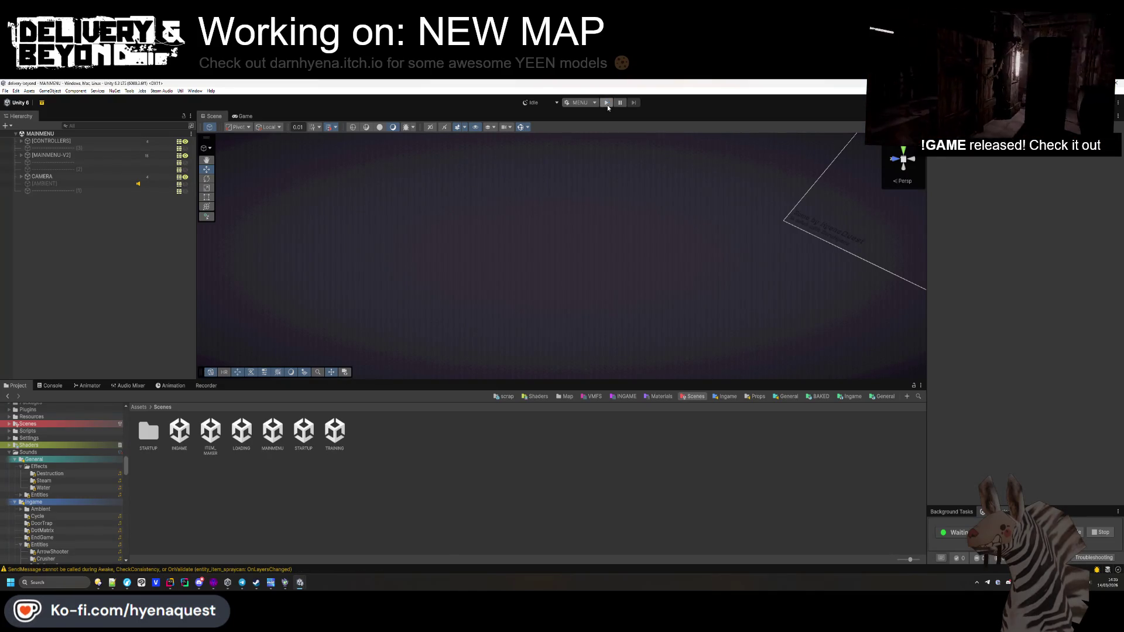
left_click(607, 103)
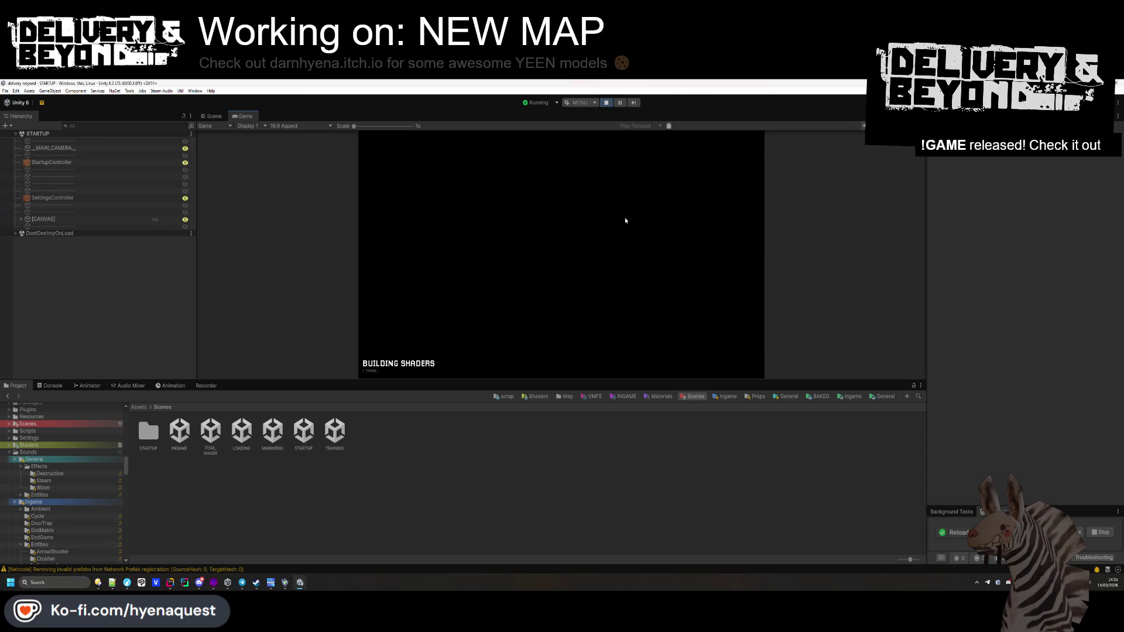
Step: Review the NullReferenceException and missing input component errors, clear the console and stop play mode
key("ctrl+shift+c")
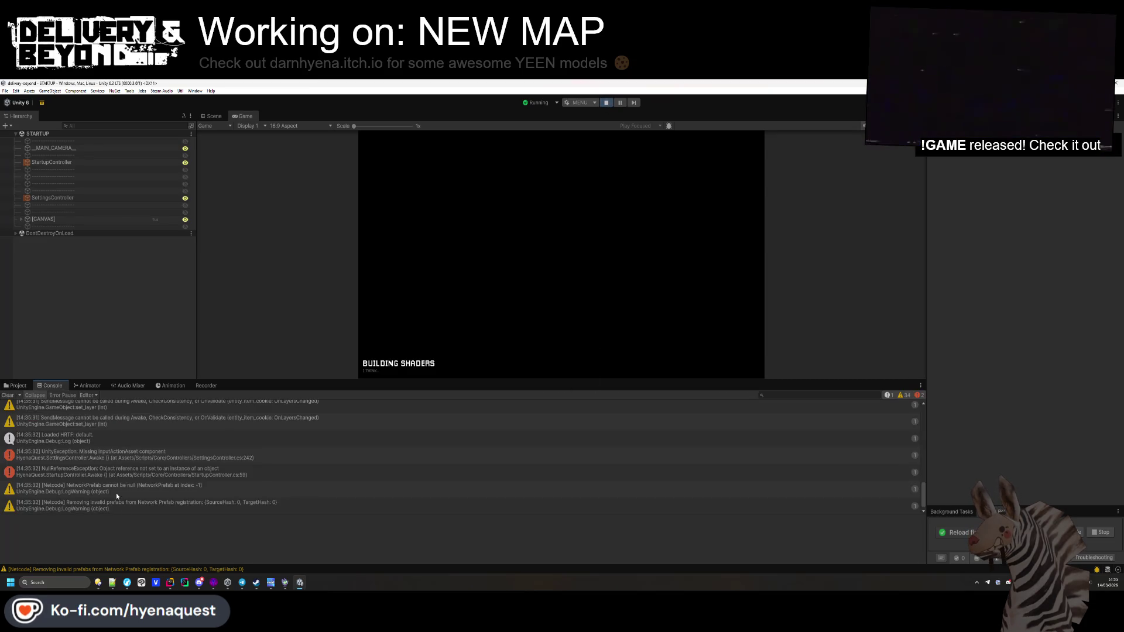
left_click(147, 471)
left_click(170, 455)
key("Down")
left_click(168, 457)
left_click(8, 395)
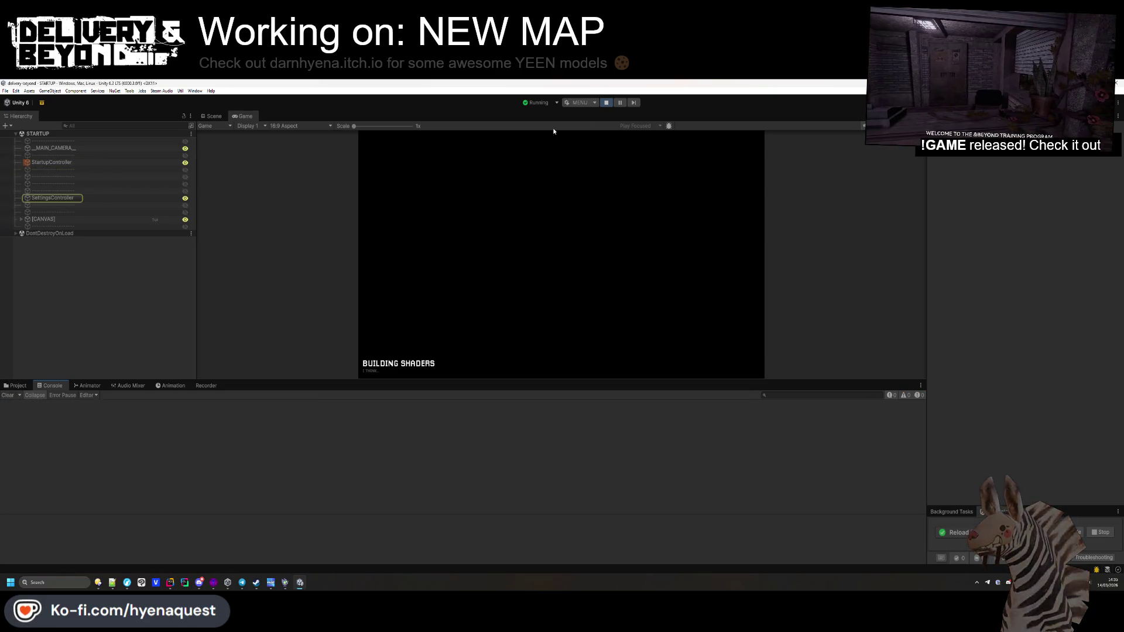
left_click(605, 104)
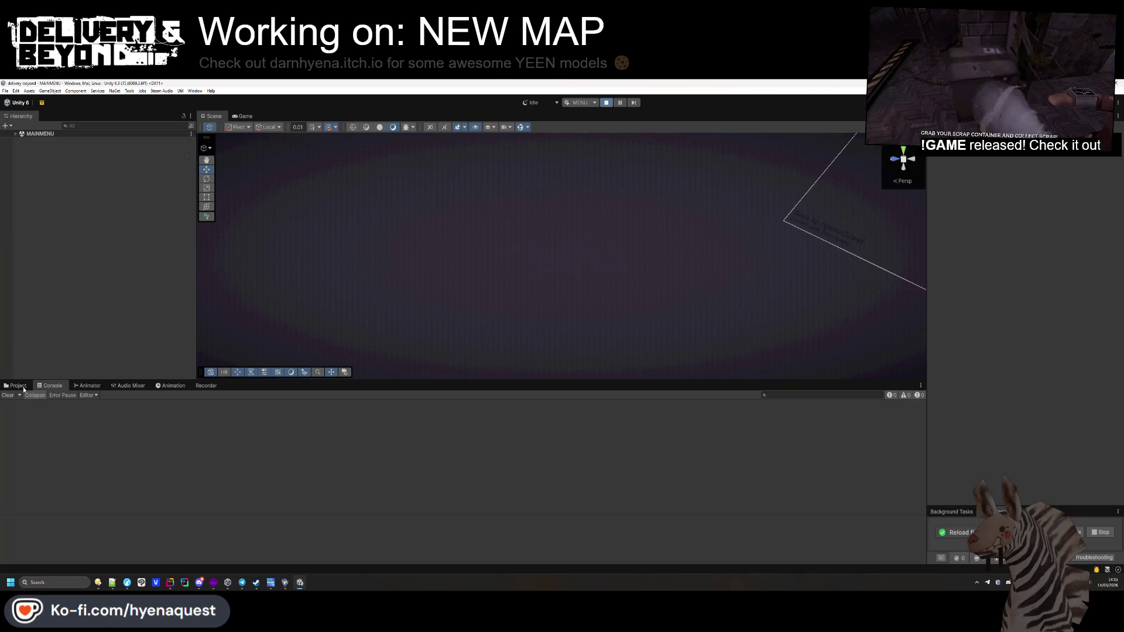
Step: Open the STARTUP scene and assign the Controls asset as SettingsController's Input Actions
left_click(18, 386)
left_click(303, 433)
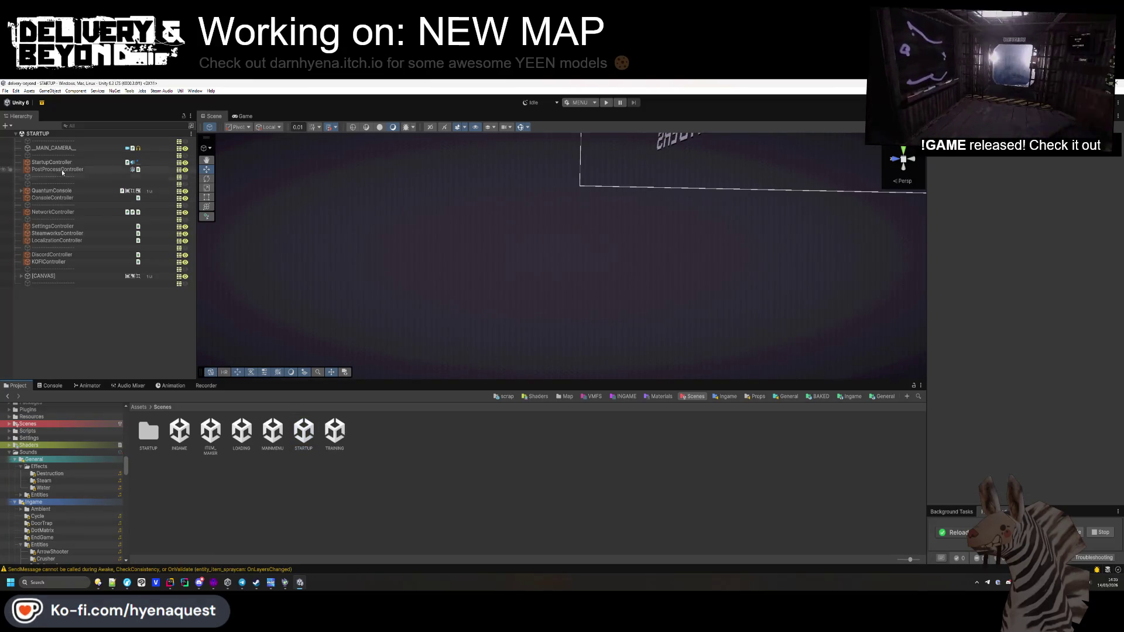
left_click(59, 163)
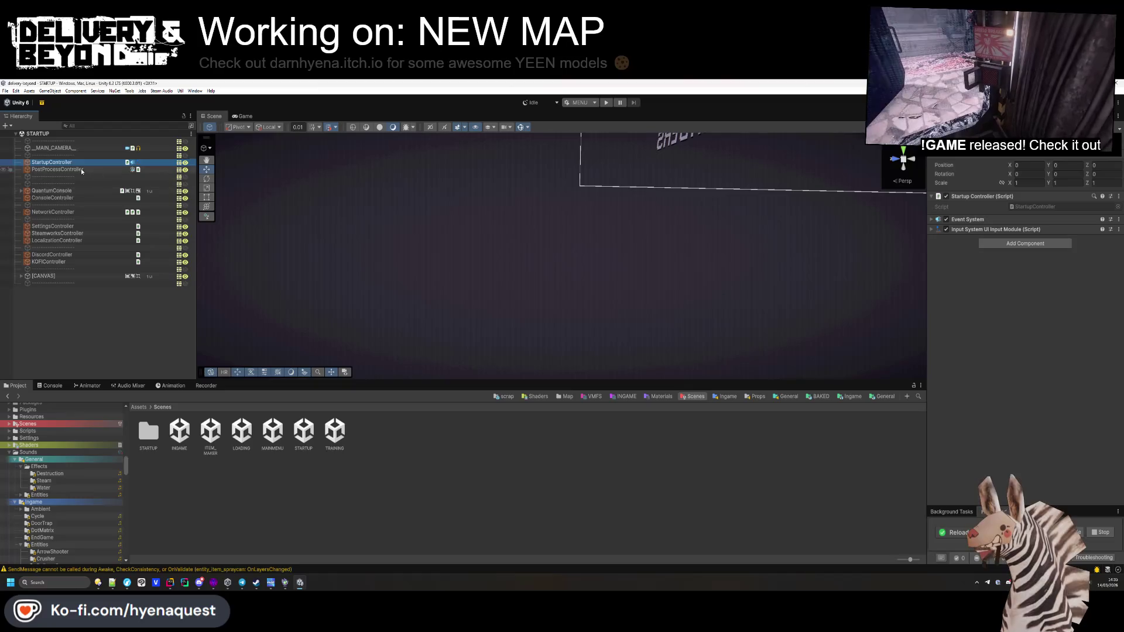
left_click(67, 191)
left_click(68, 198)
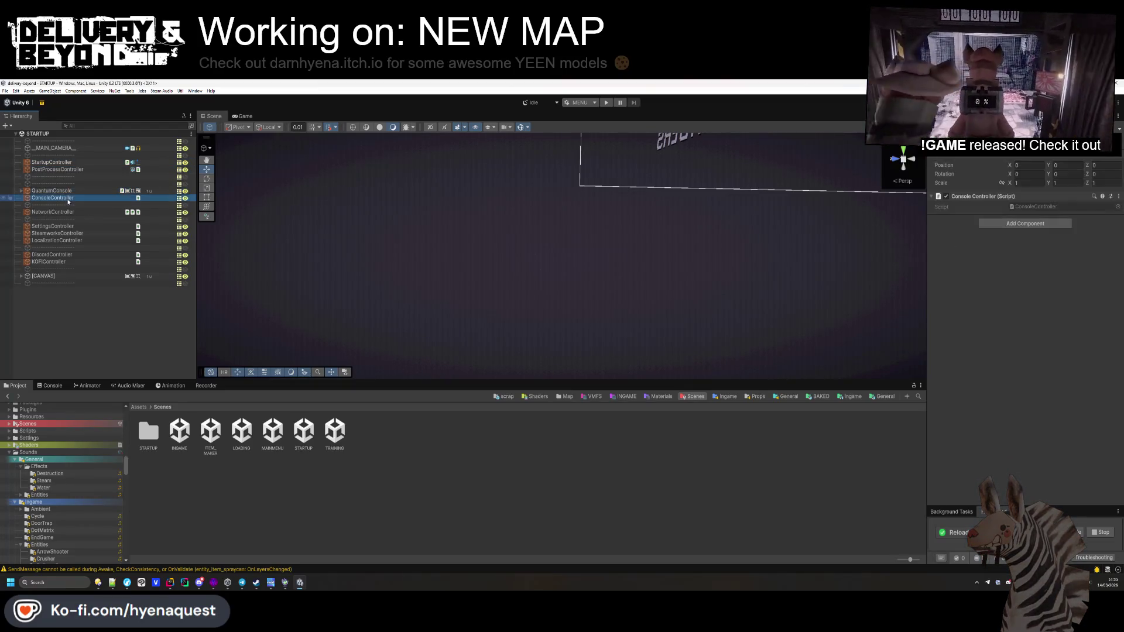
left_click(55, 212)
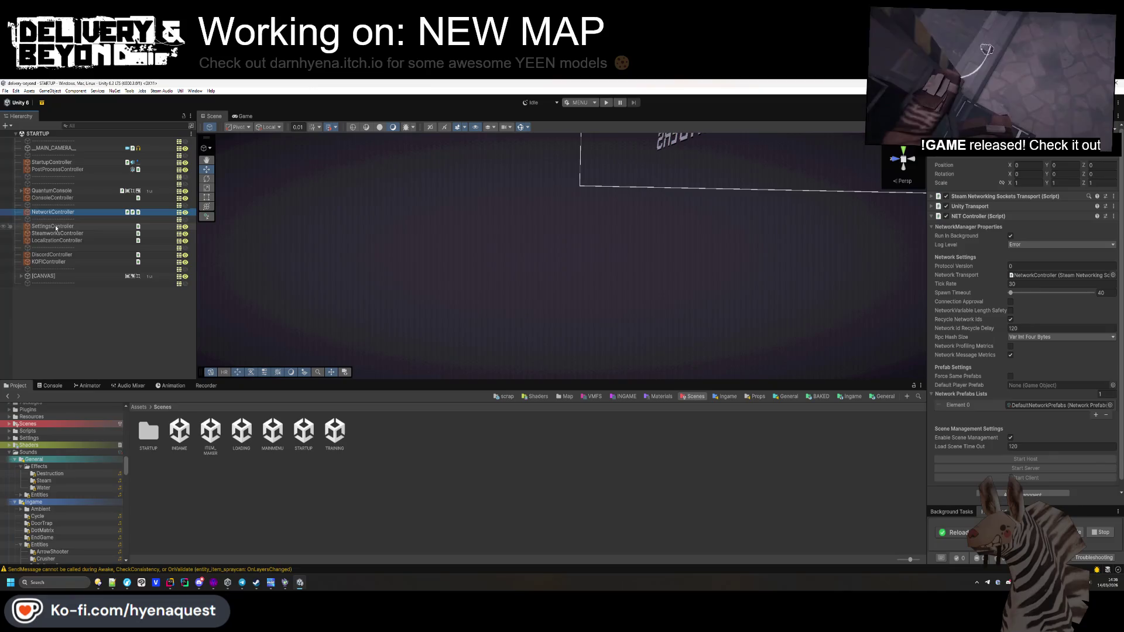
left_click(53, 226)
left_click(1114, 226)
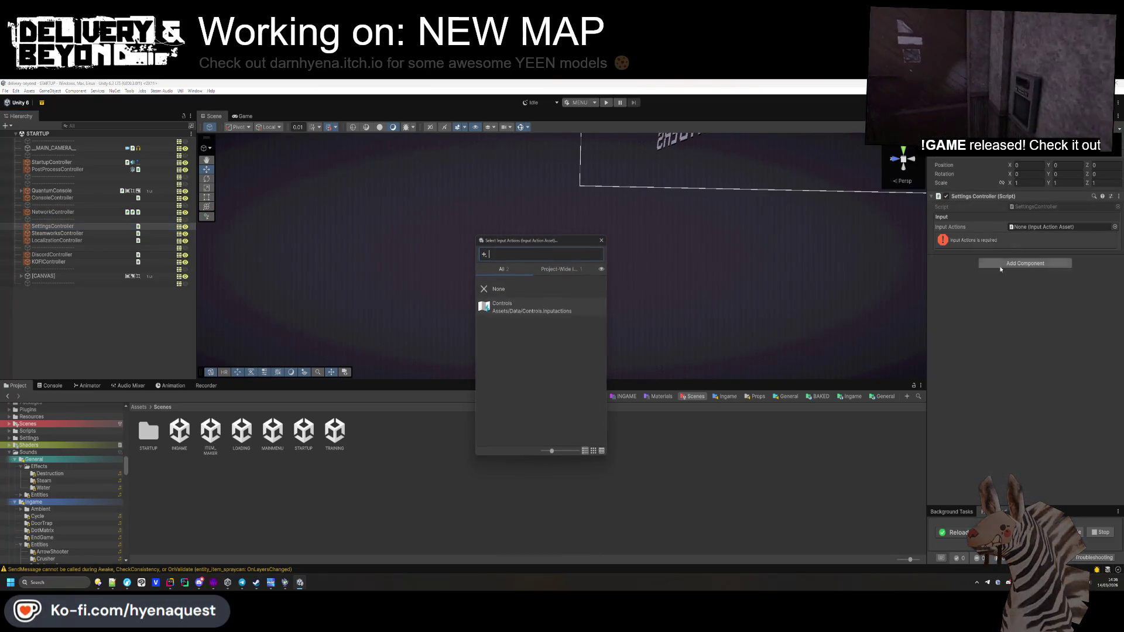
double_click(503, 304)
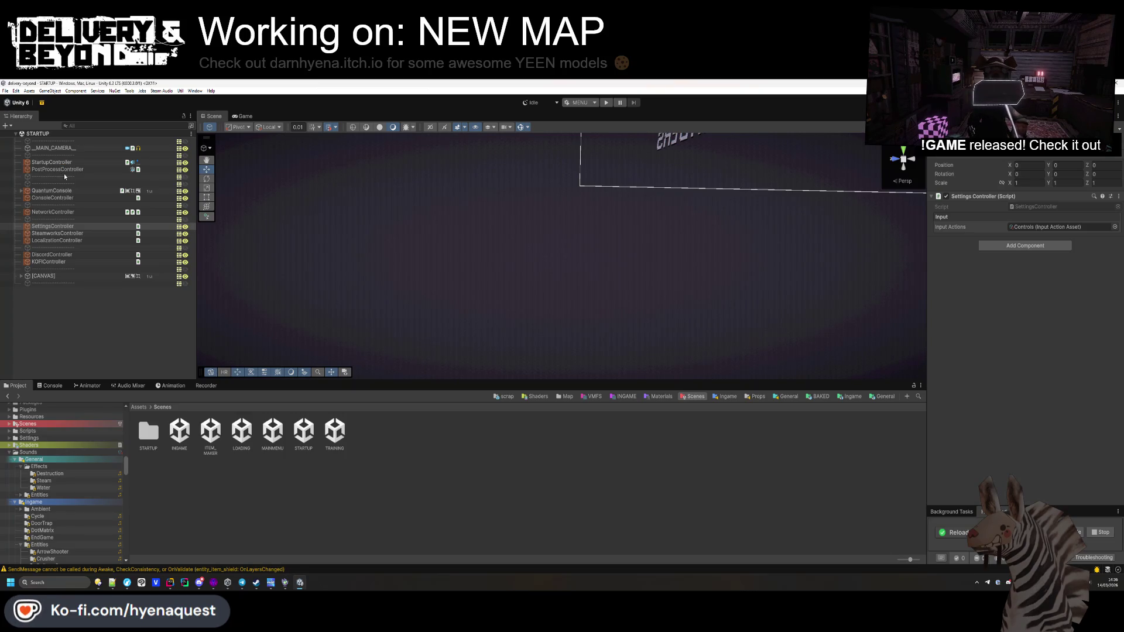
Step: Delete the empty object below PostProcessController in the hierarchy
left_click(59, 233)
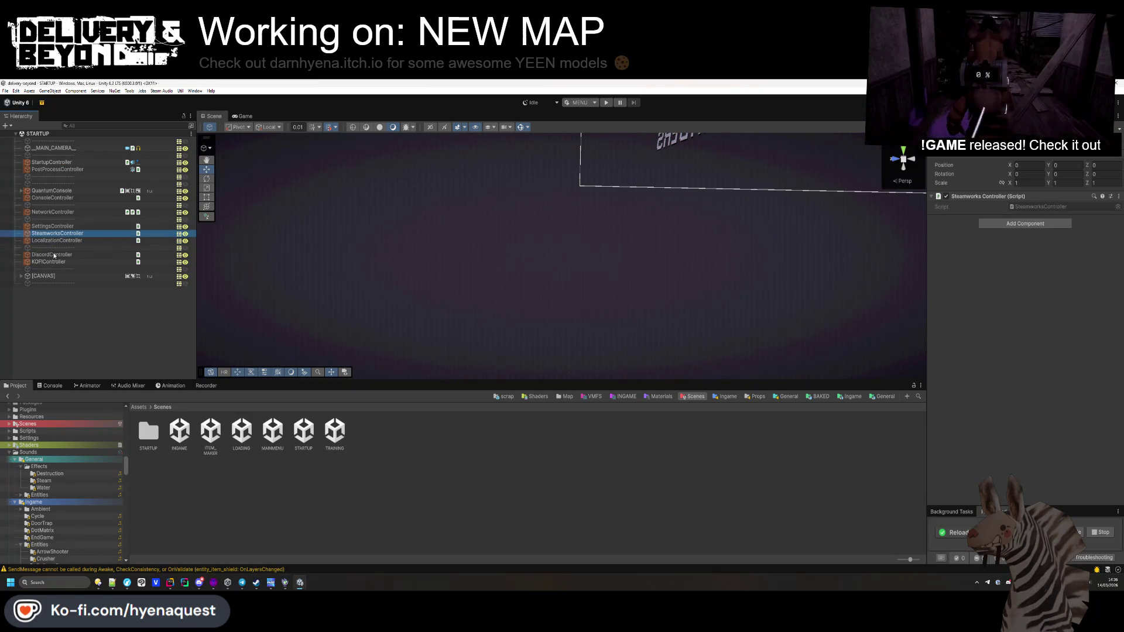
left_click(57, 269)
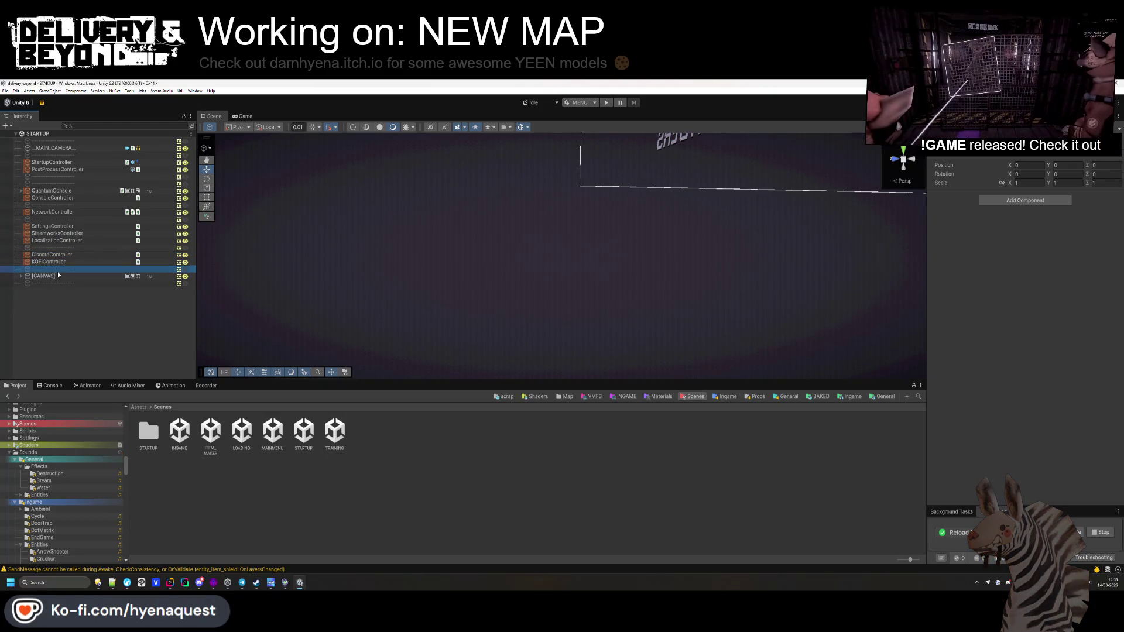
left_click(57, 271, "ctrl")
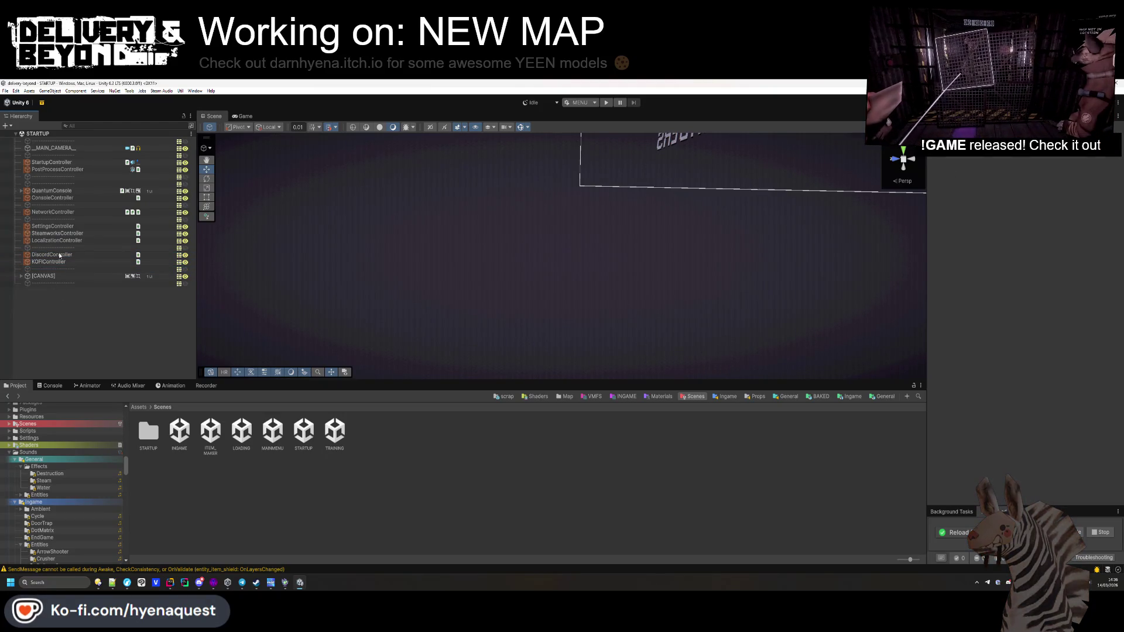
left_click(47, 180)
key("Delete")
left_click(54, 170)
left_click(51, 162)
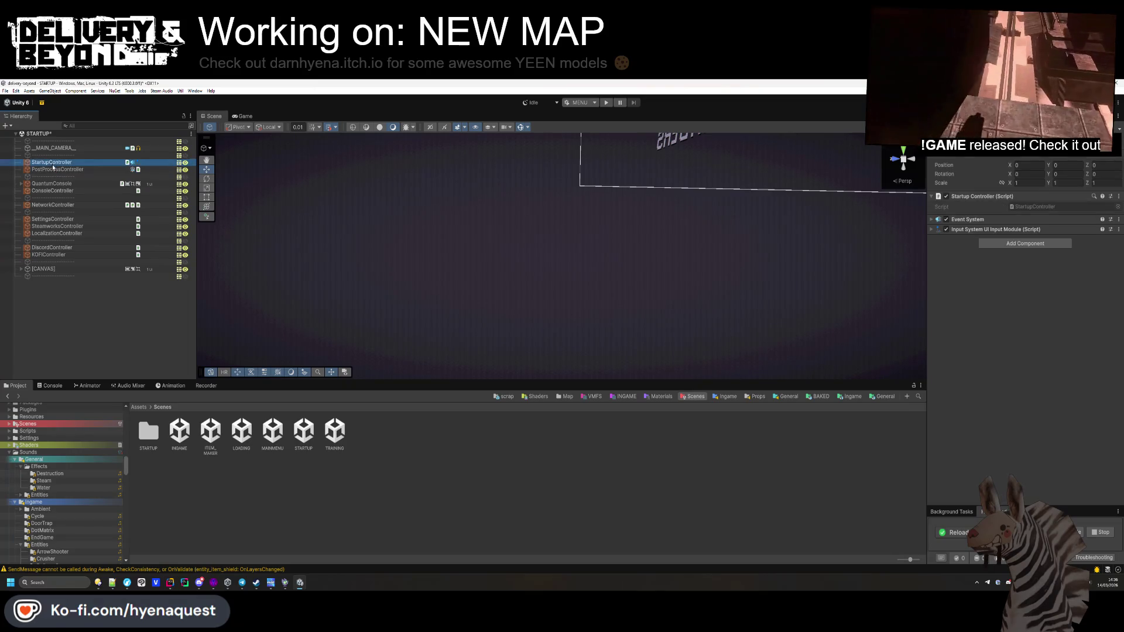
left_click(51, 271)
Step: Save the STARTUP scene, then show the console and enlarge the Game view while playing
left_click(51, 270, "ctrl")
key("ctrl+s")
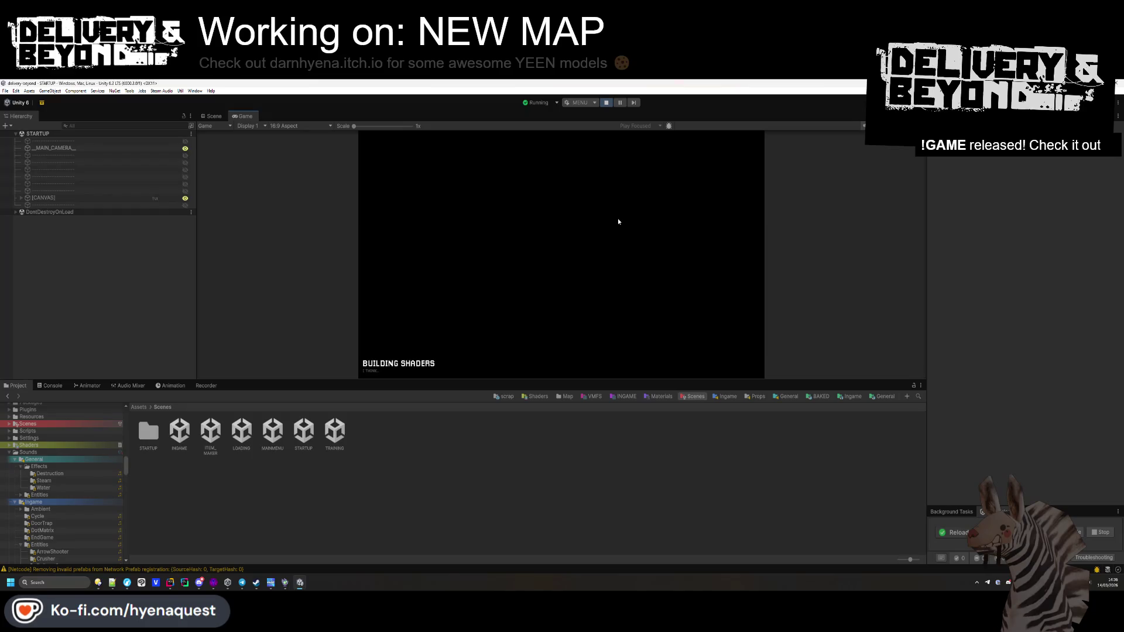
left_click(52, 386)
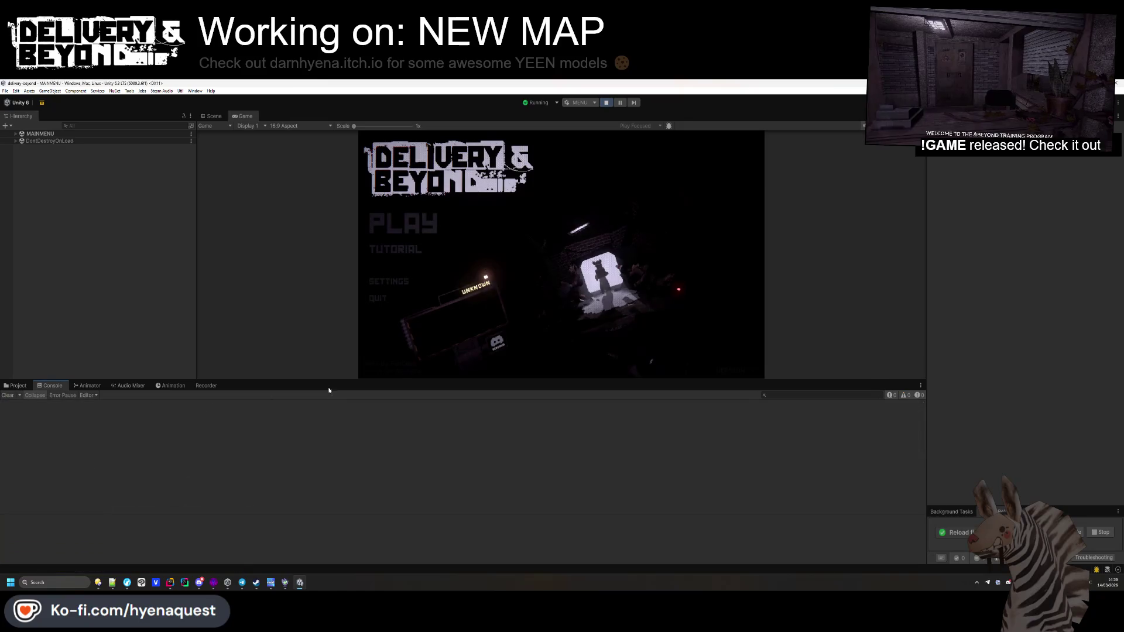
left_click_drag(539, 379, 521, 531)
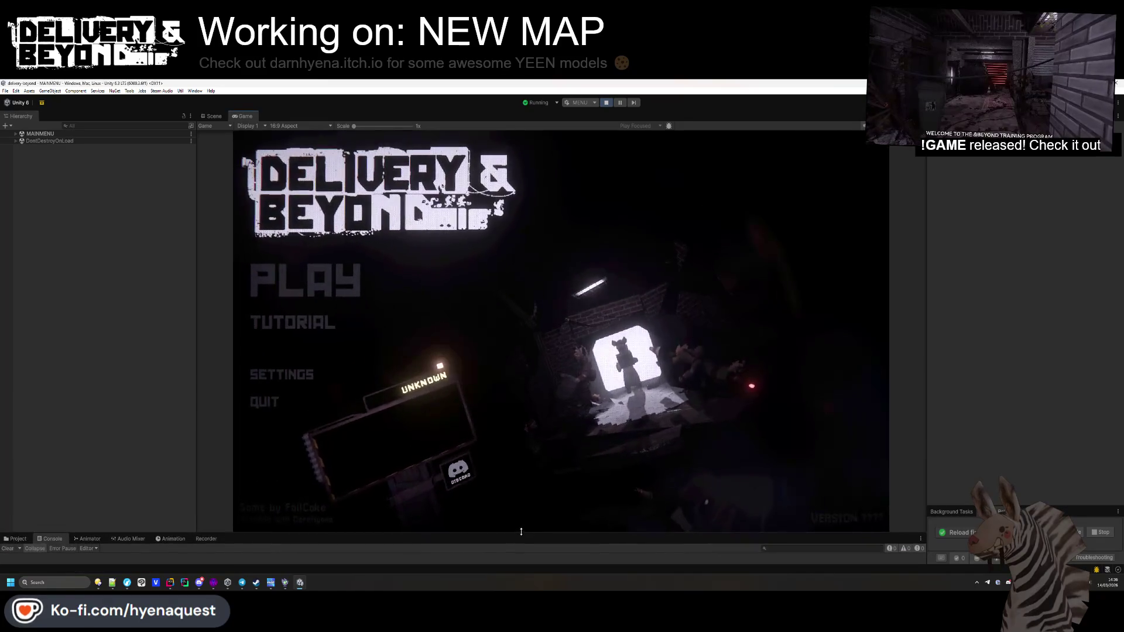
Step: Check the game's Settings INPUT page key bindings, nudge sensitivity slightly, then stop play mode
left_click(293, 321)
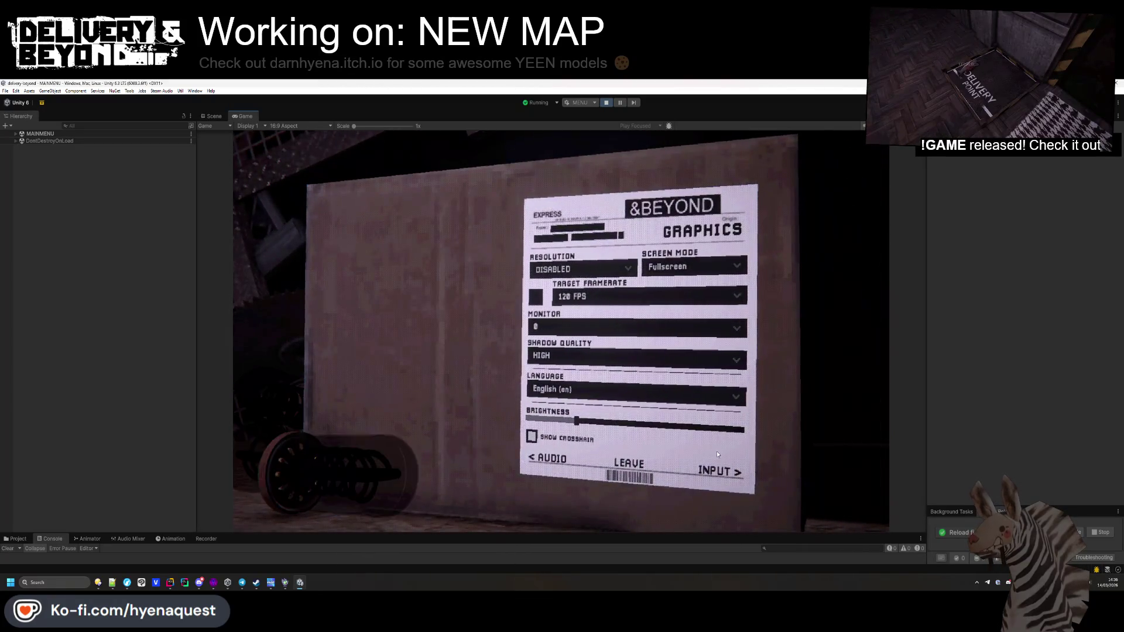
left_click(720, 470)
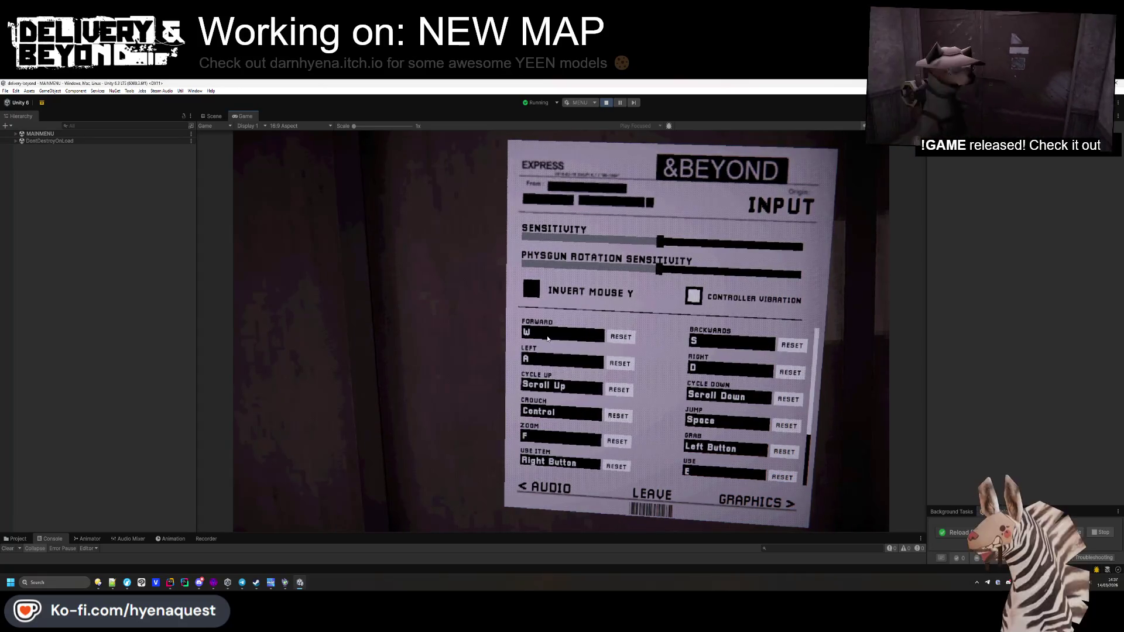
scroll(616, 376, "down", 4)
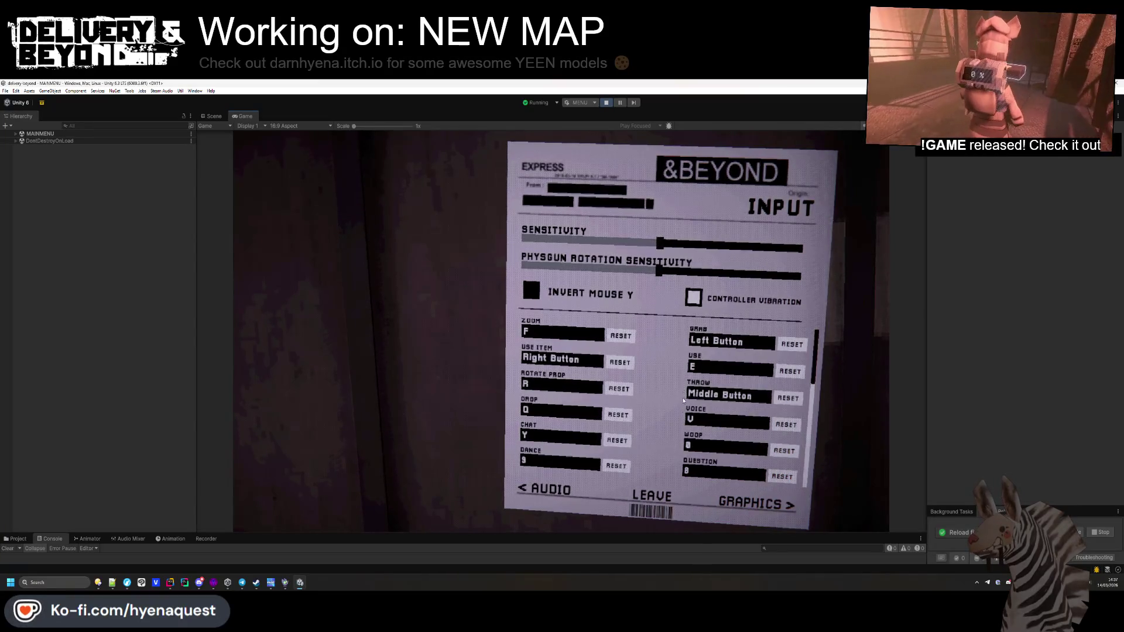
scroll(715, 370, "up", 2)
scroll(715, 370, "up", 2)
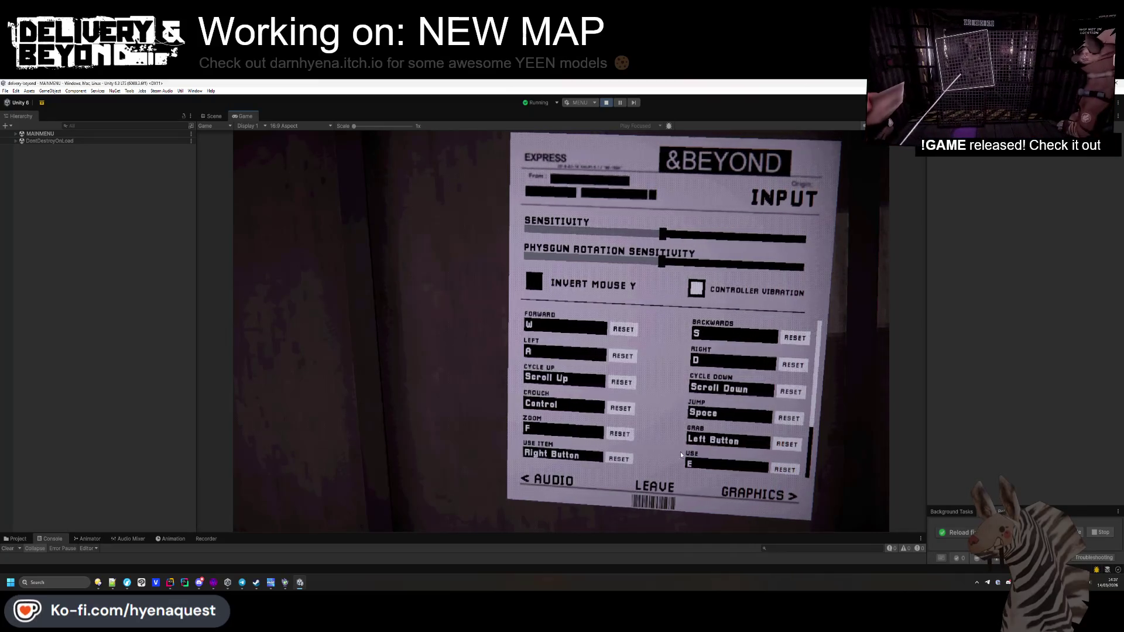
scroll(656, 373, "down", 1)
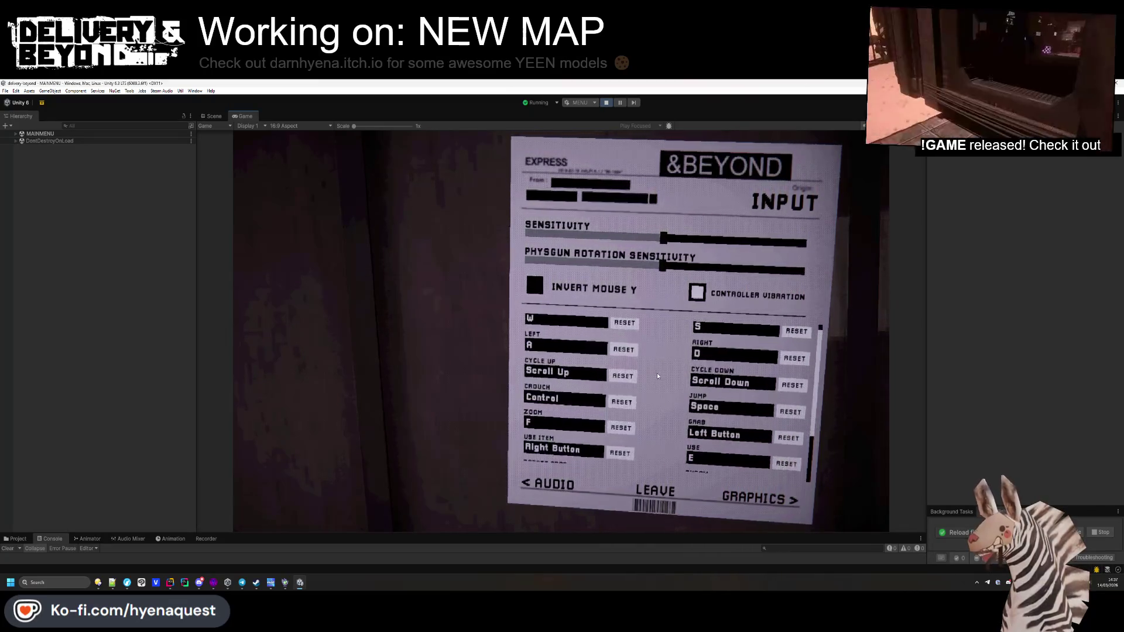
scroll(663, 381, "up", 1)
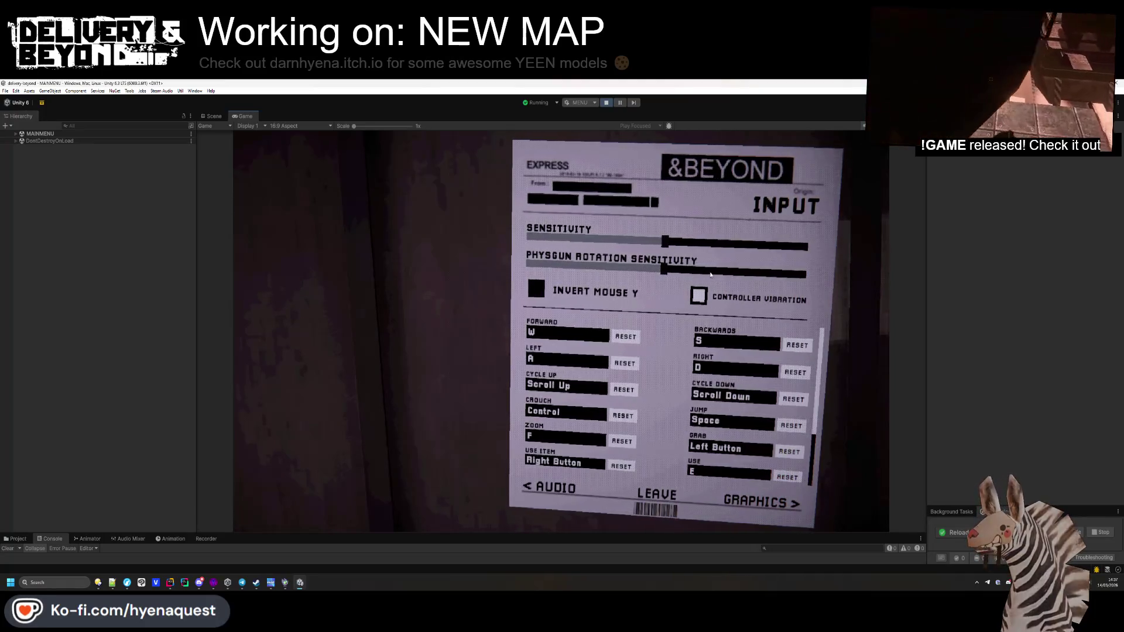
left_click(658, 241)
left_click_drag(658, 241, 665, 242)
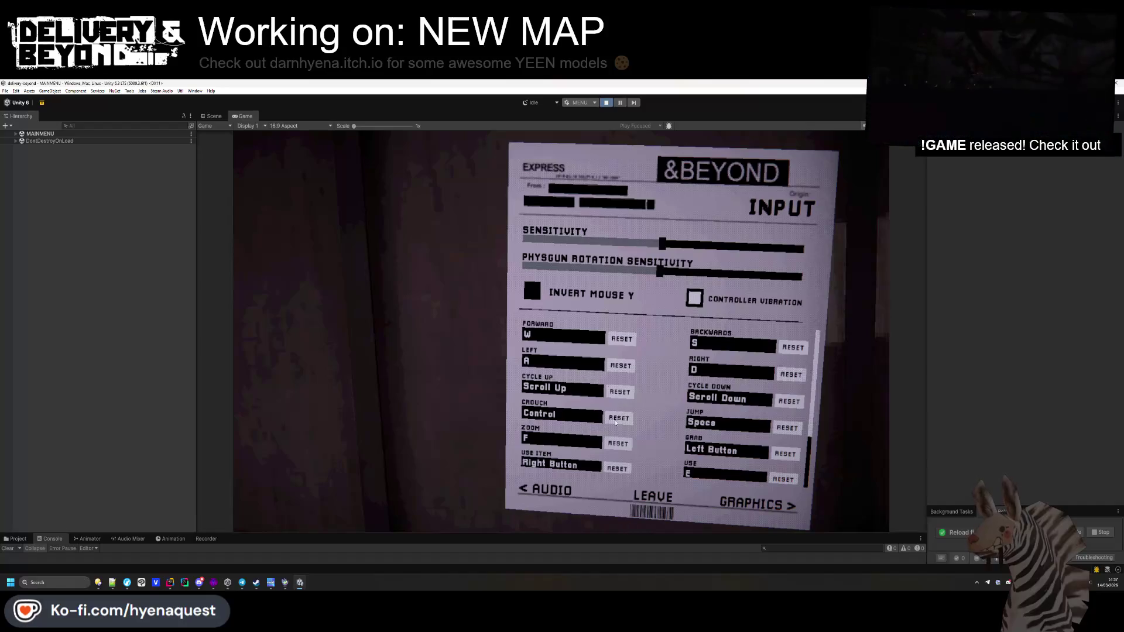
key("ctrl+p")
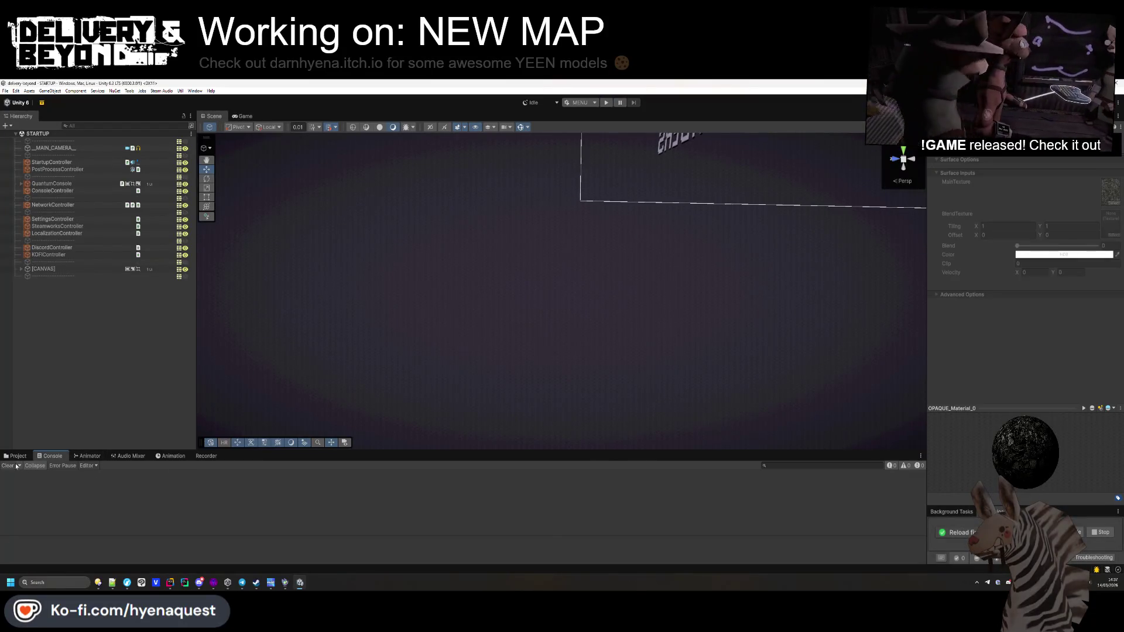
Step: Delete the STARTUP folder from Assets/Scenes
left_click(16, 456)
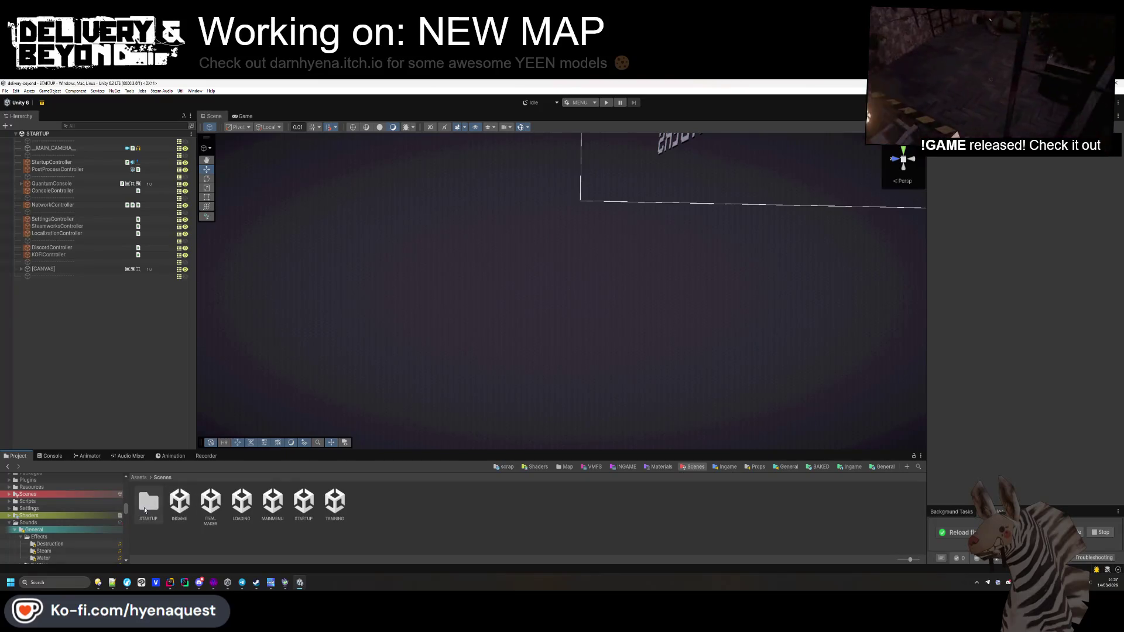
key("Delete")
key("Return")
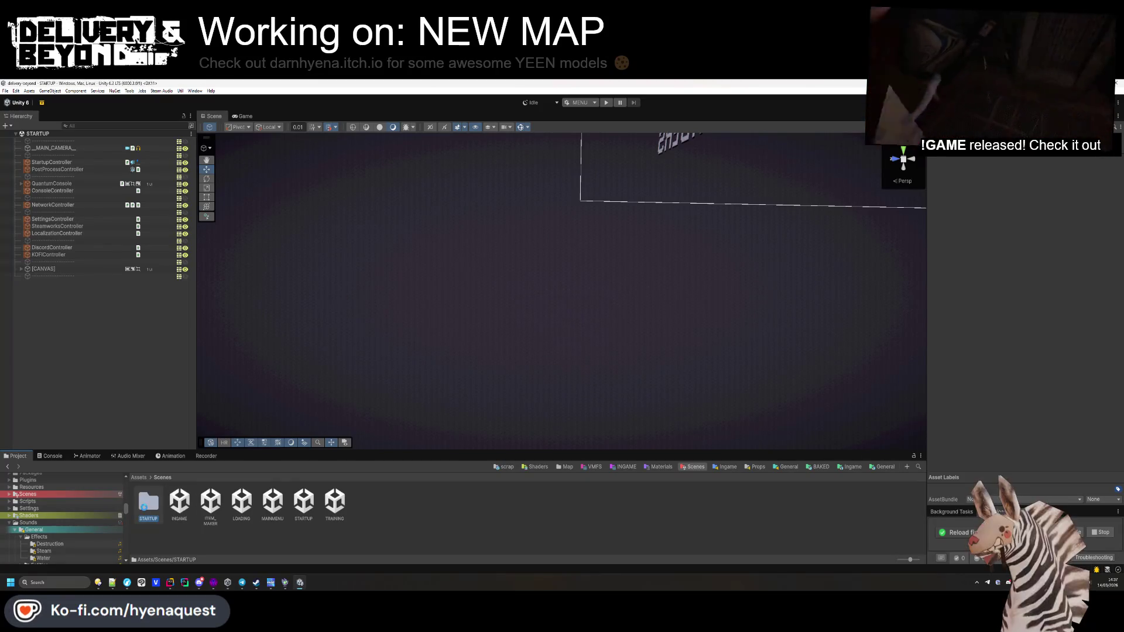
Step: Assign DefaultNetworkPrefabs to NetworkController's Network Prefabs Lists Element 0
left_click(141, 477)
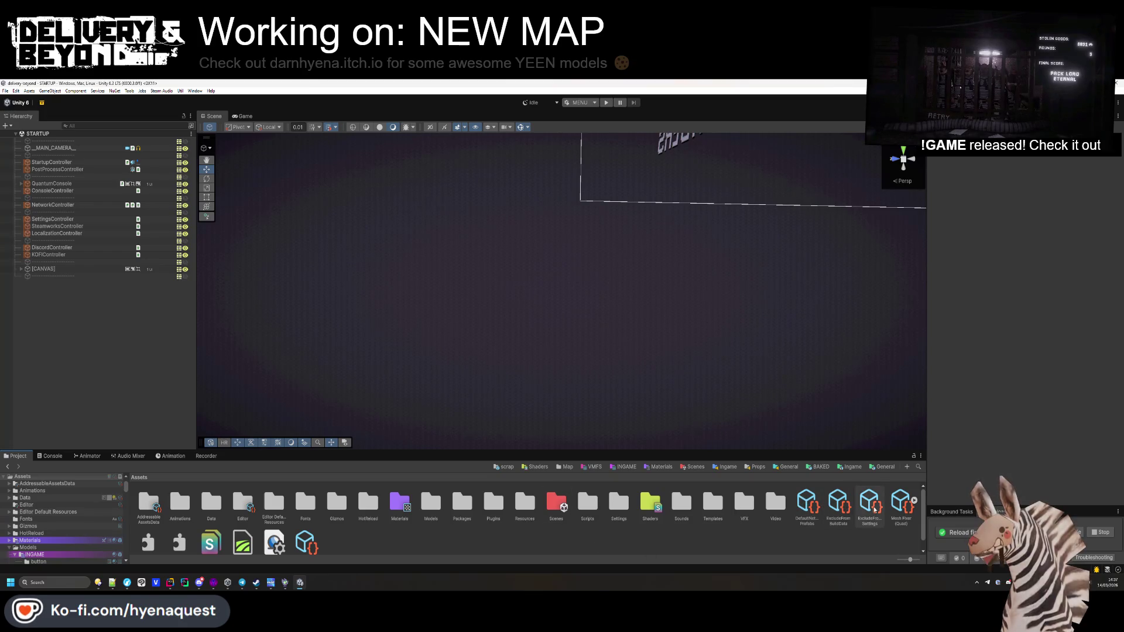
scroll(287, 532, "down", 1)
scroll(311, 538, "up", 1)
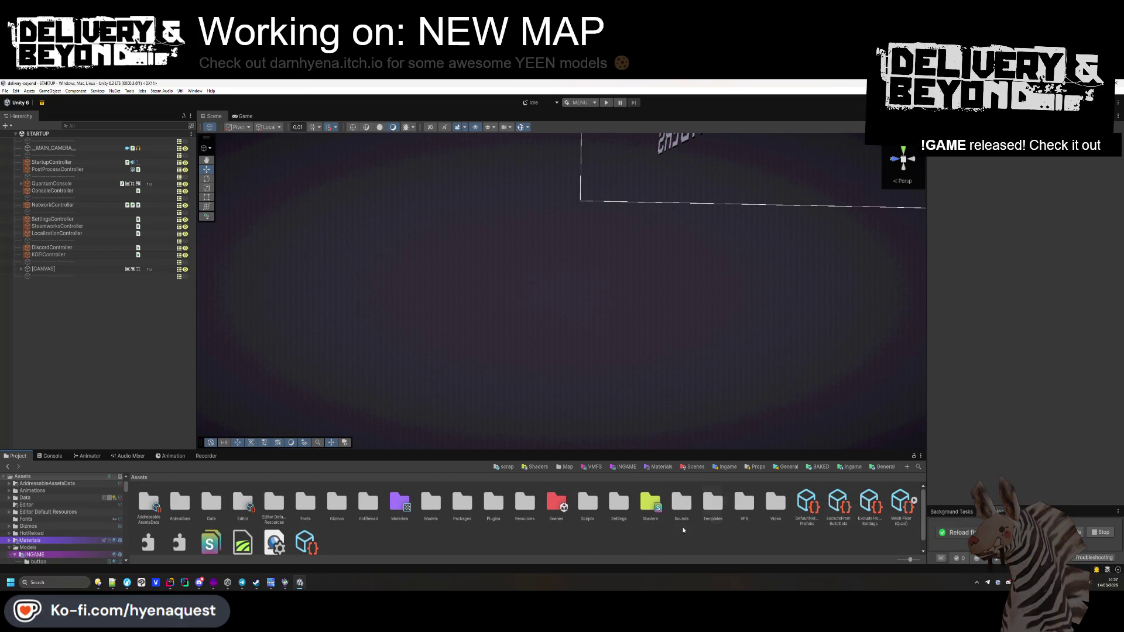
left_click(807, 501)
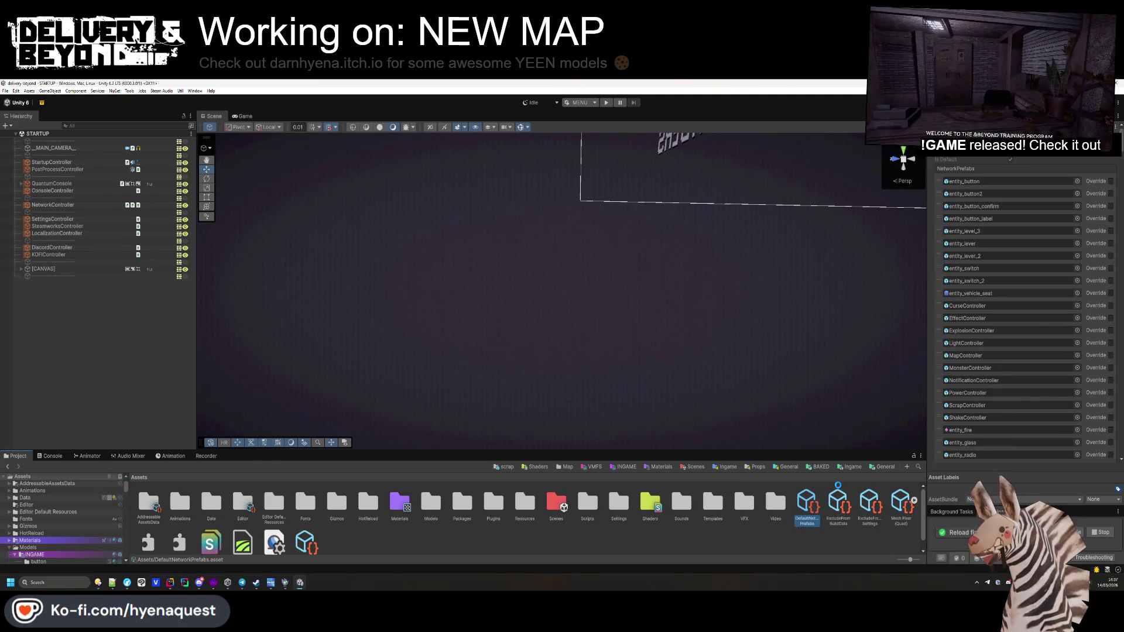
left_click(838, 487)
left_click(807, 500)
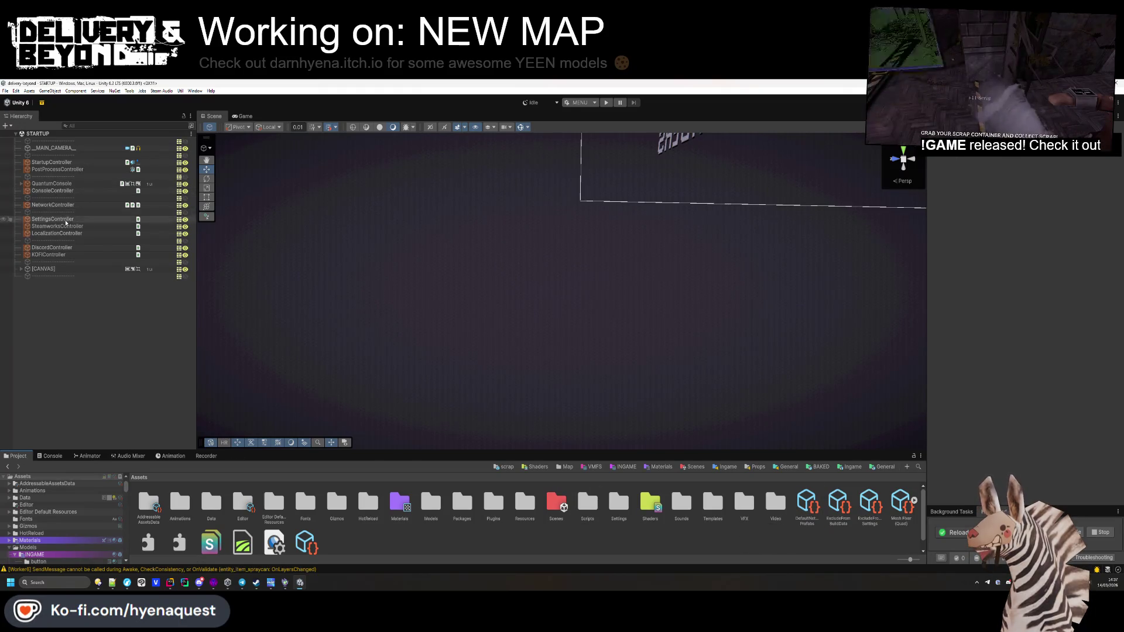
left_click(53, 204)
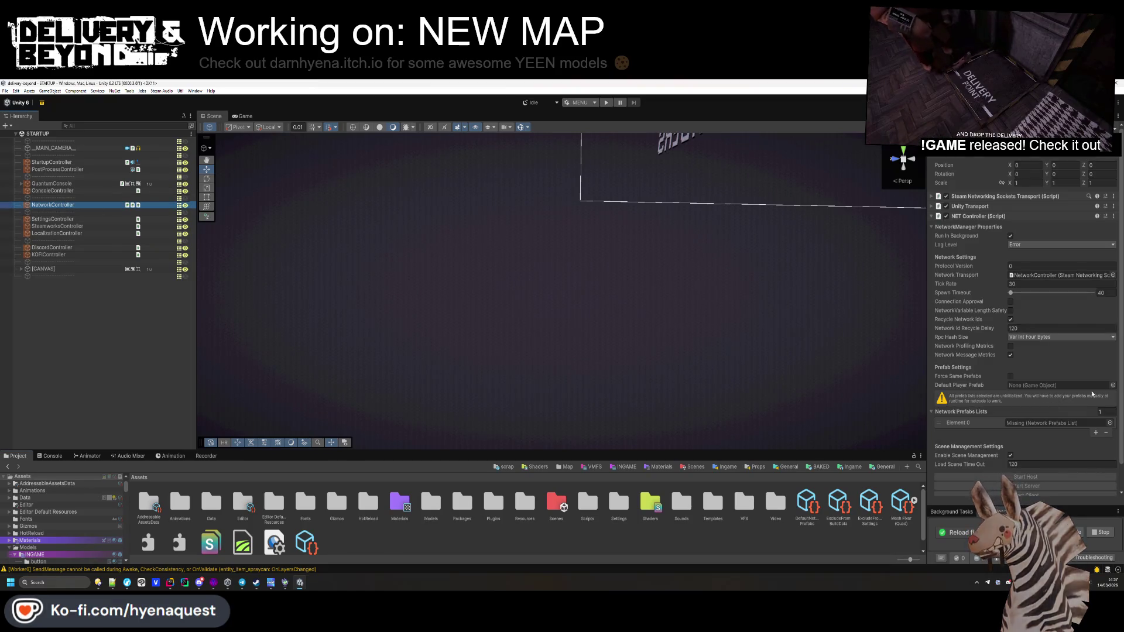
left_click(1110, 423)
double_click(995, 413)
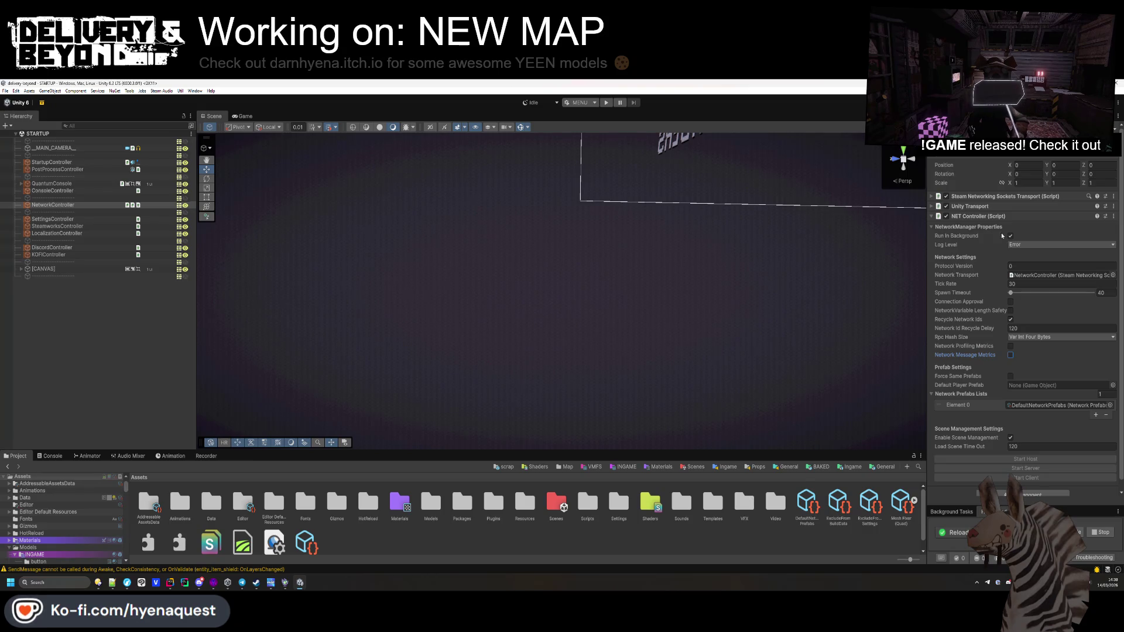
left_click(134, 310)
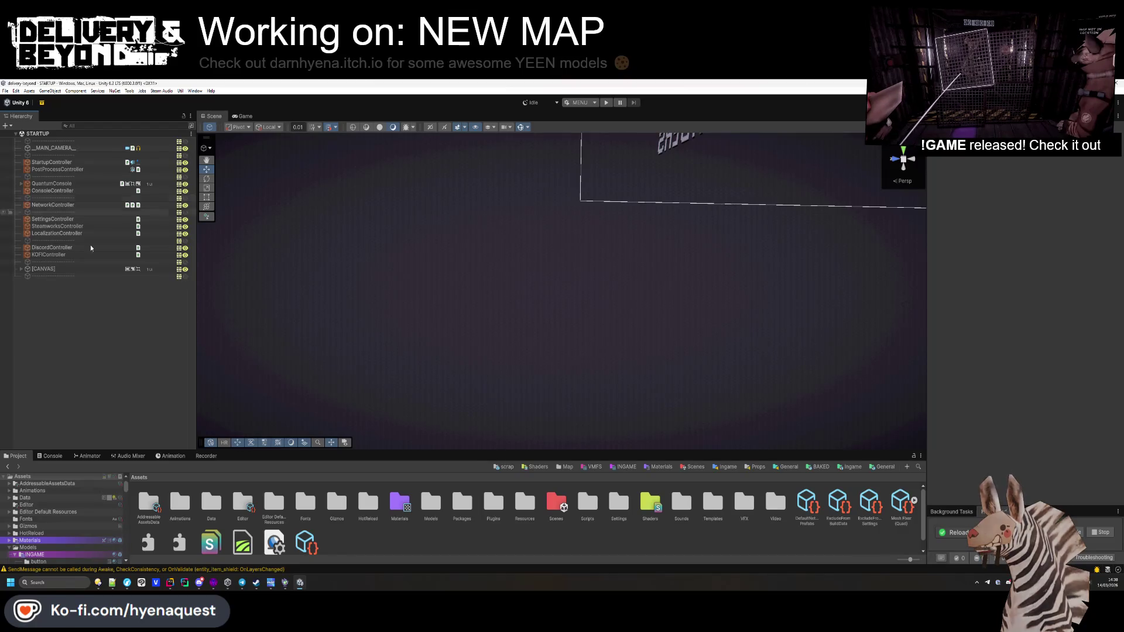
Step: Clear the console warnings, enlarge the bottom panel and return to the Assets root
left_click(50, 455)
left_click(8, 466)
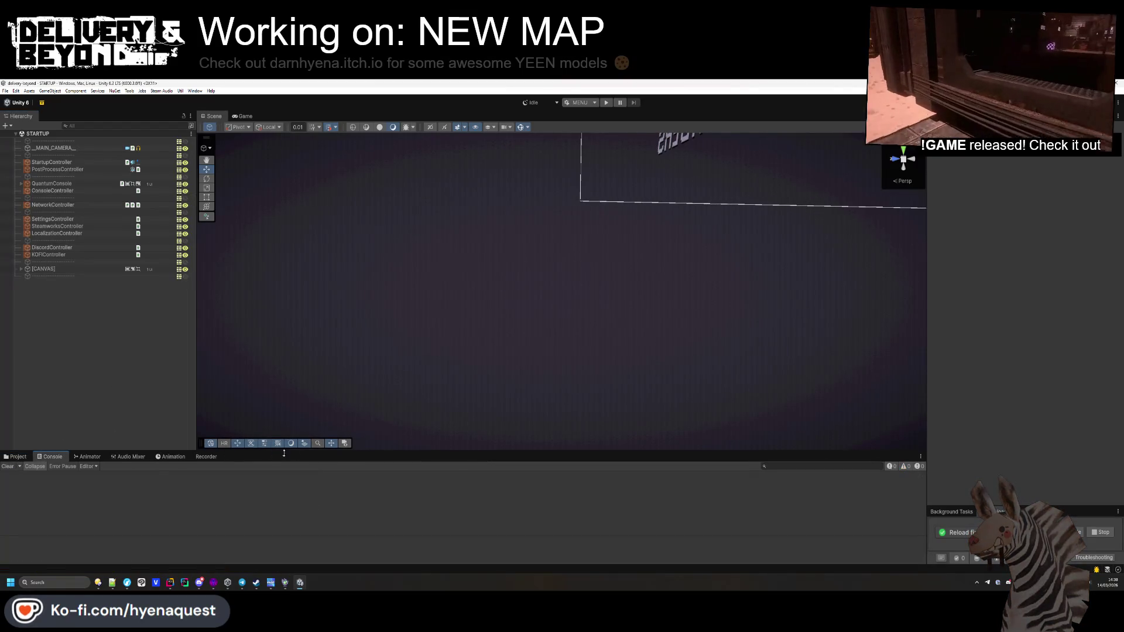
left_click_drag(284, 452, 284, 389)
left_click(16, 392)
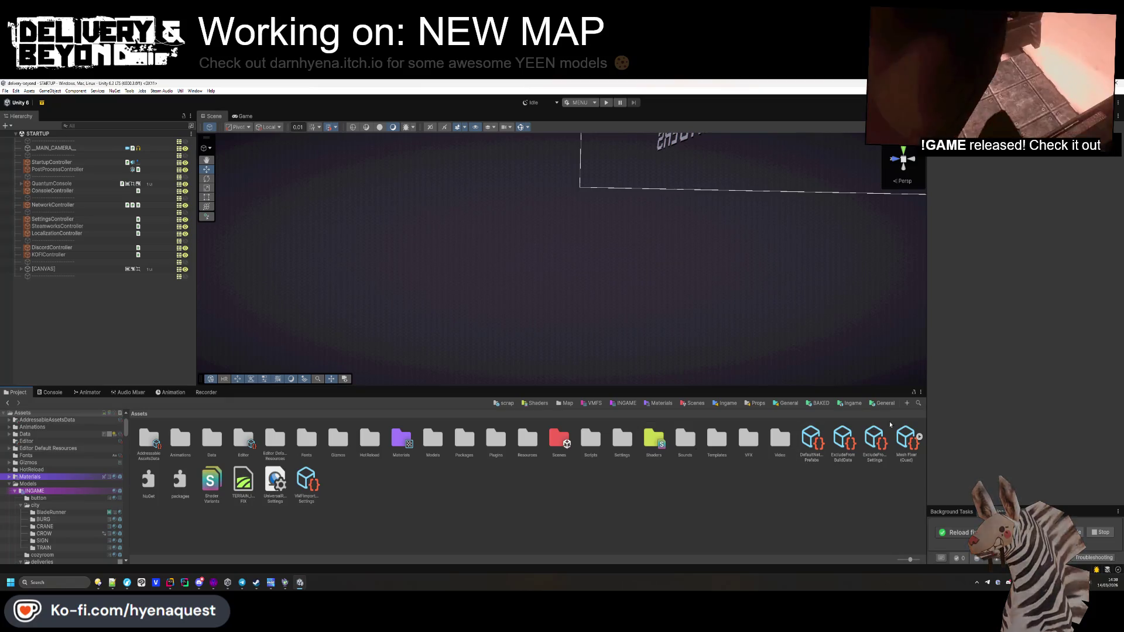
left_click(851, 403)
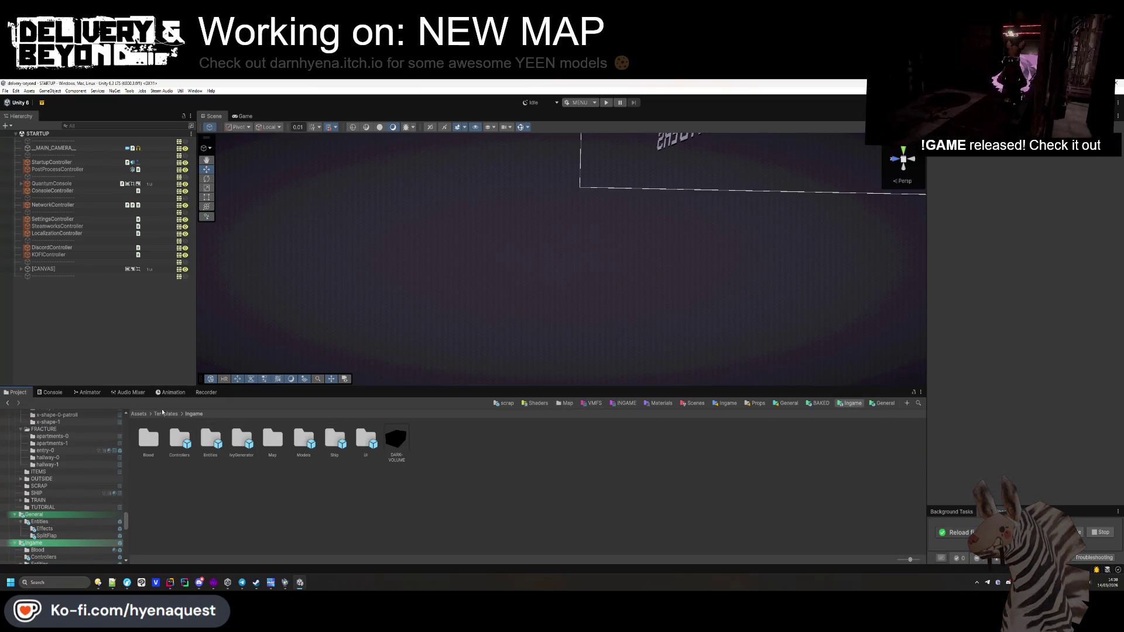
left_click(139, 413)
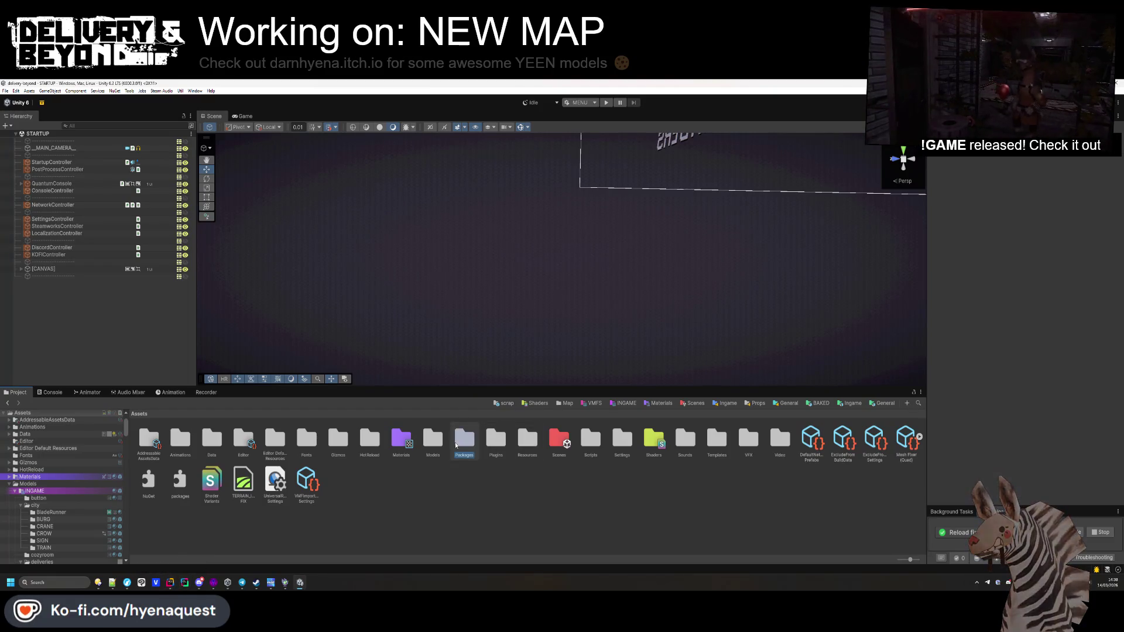
Step: Open RebindActionUI from Packages > Input System > 1.18.0 > Rebinding UI in Rider
double_click(464, 439)
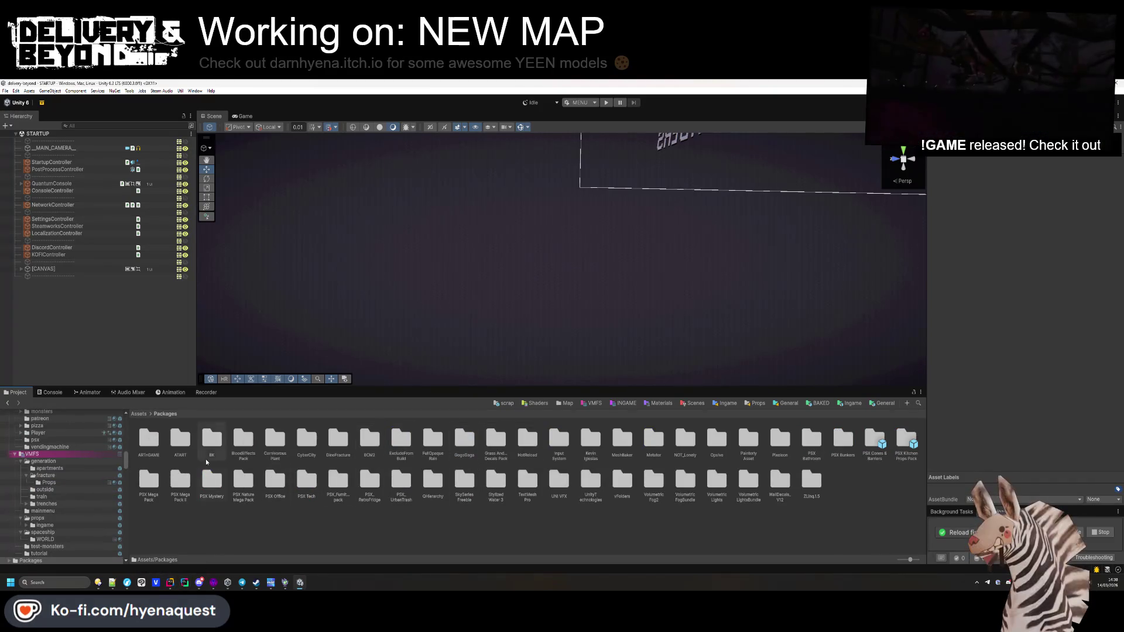
left_click(556, 446)
double_click(556, 445)
double_click(155, 442)
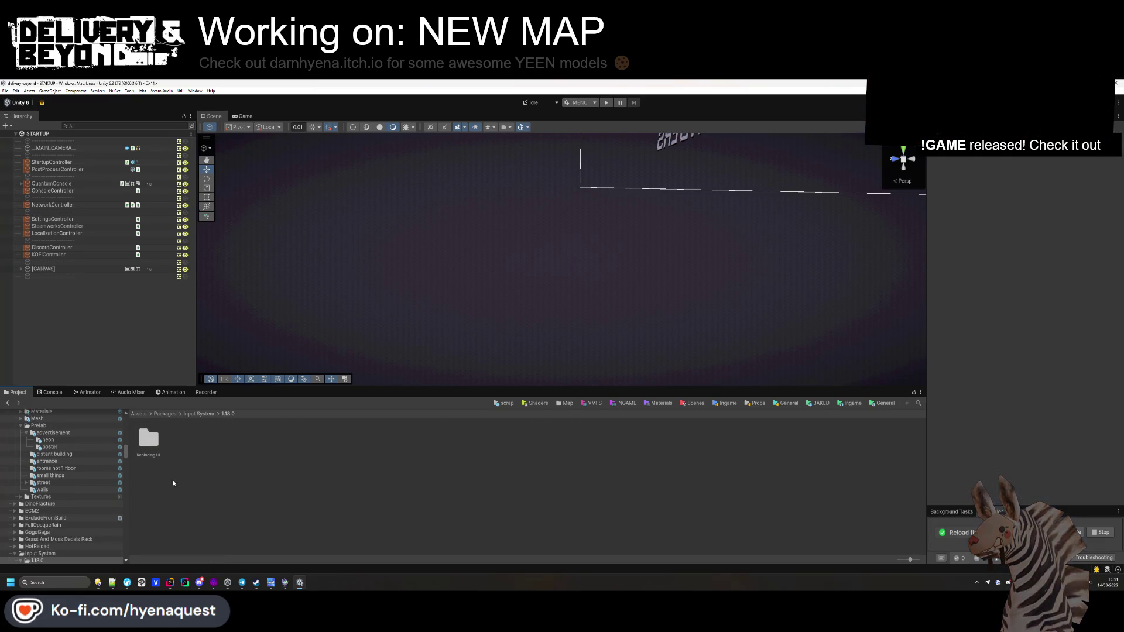
double_click(152, 454)
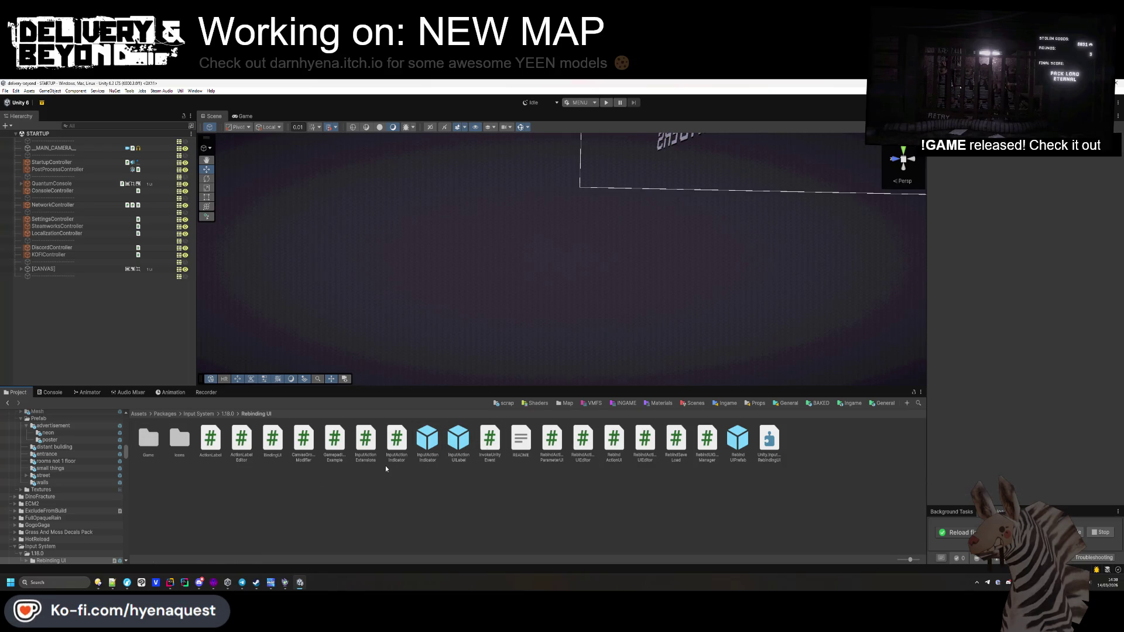
left_click(169, 582)
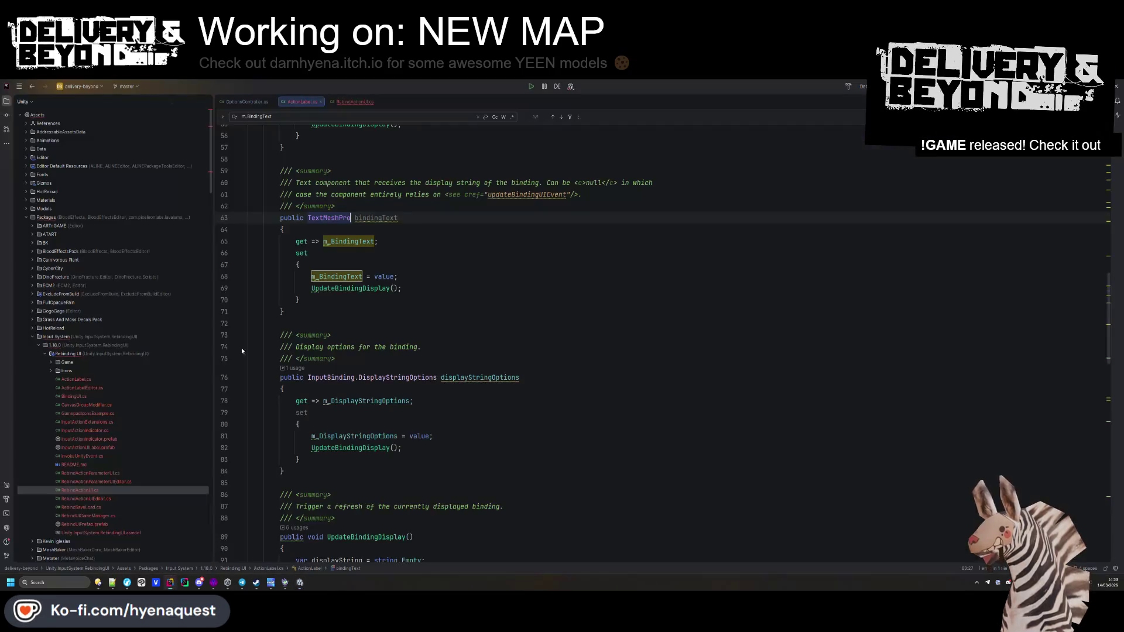
key("alt+Tab")
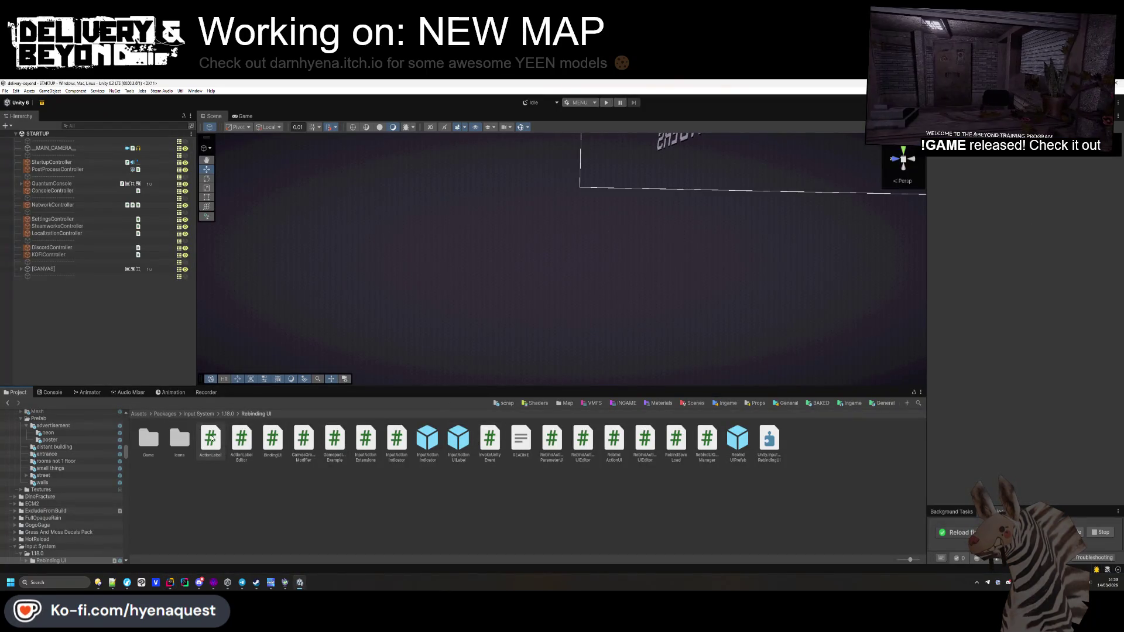
left_click(637, 450)
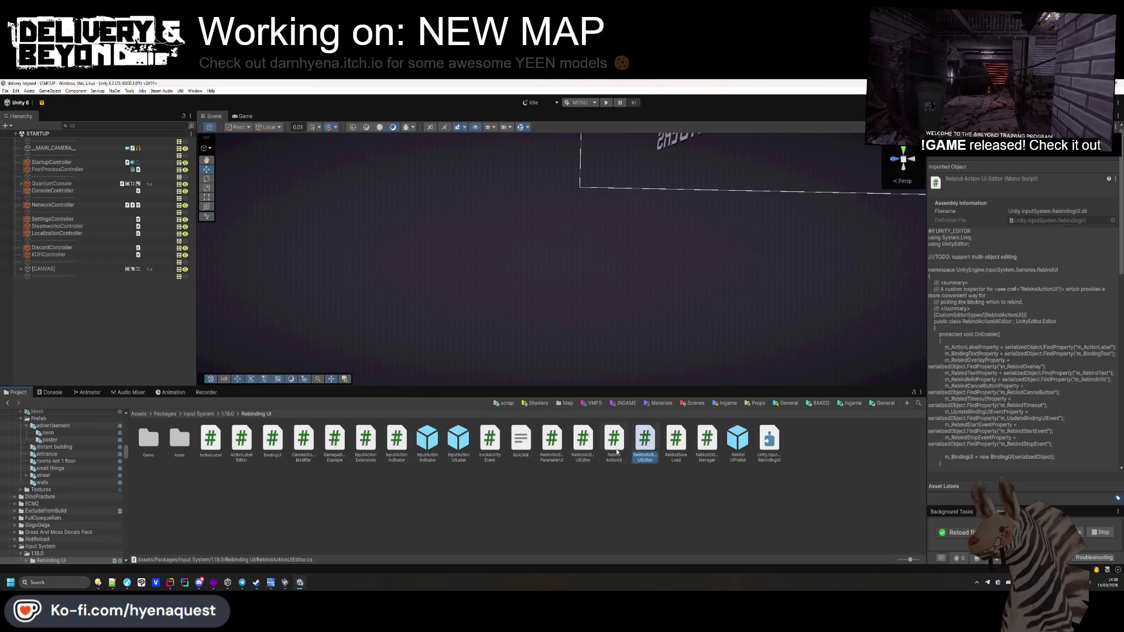
double_click(617, 450)
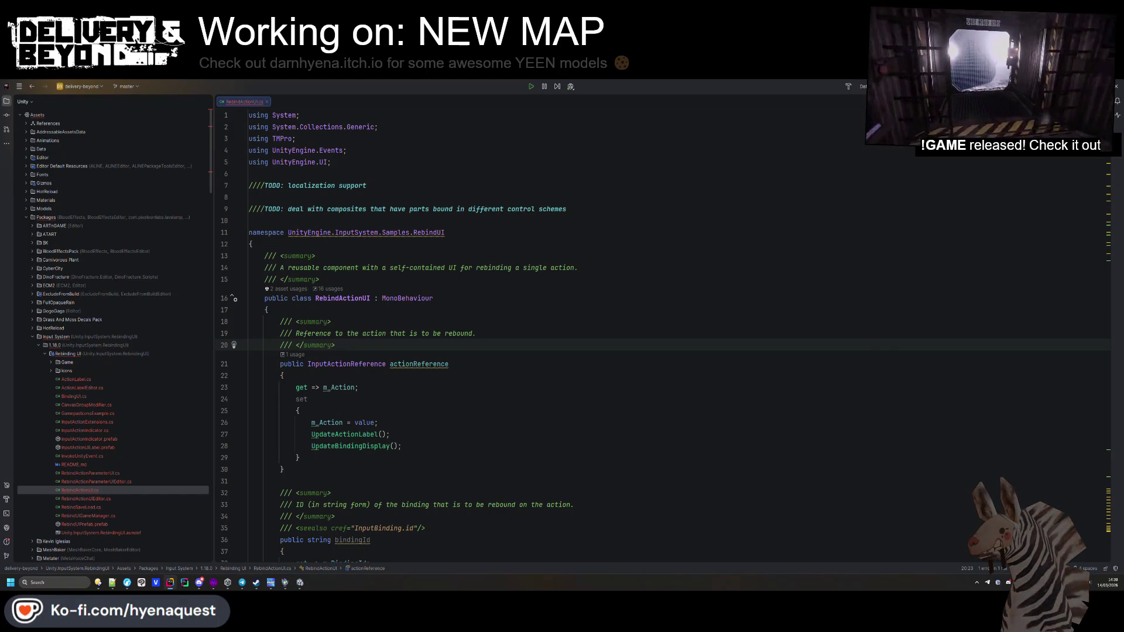
Step: Expand the Input System 1.14.2 Rebinding UI folders in the pull request's Files changed tree
key("alt+Tab")
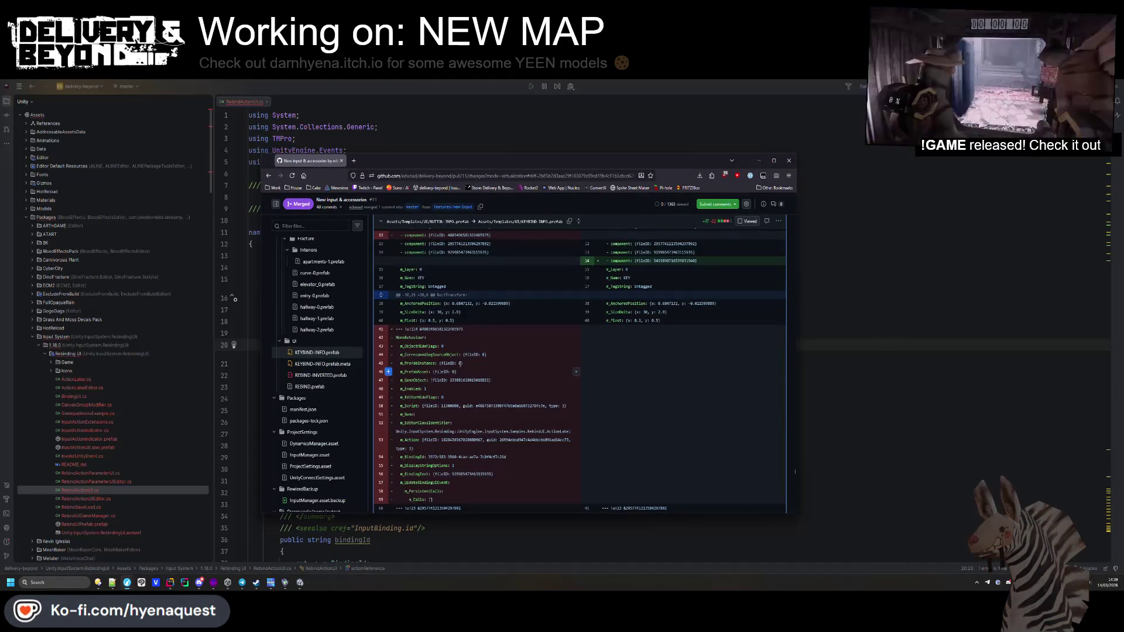
mouse_move(486, 170)
left_mouse_down()
mouse_move(852, 132)
mouse_move(756, 137)
left_mouse_up()
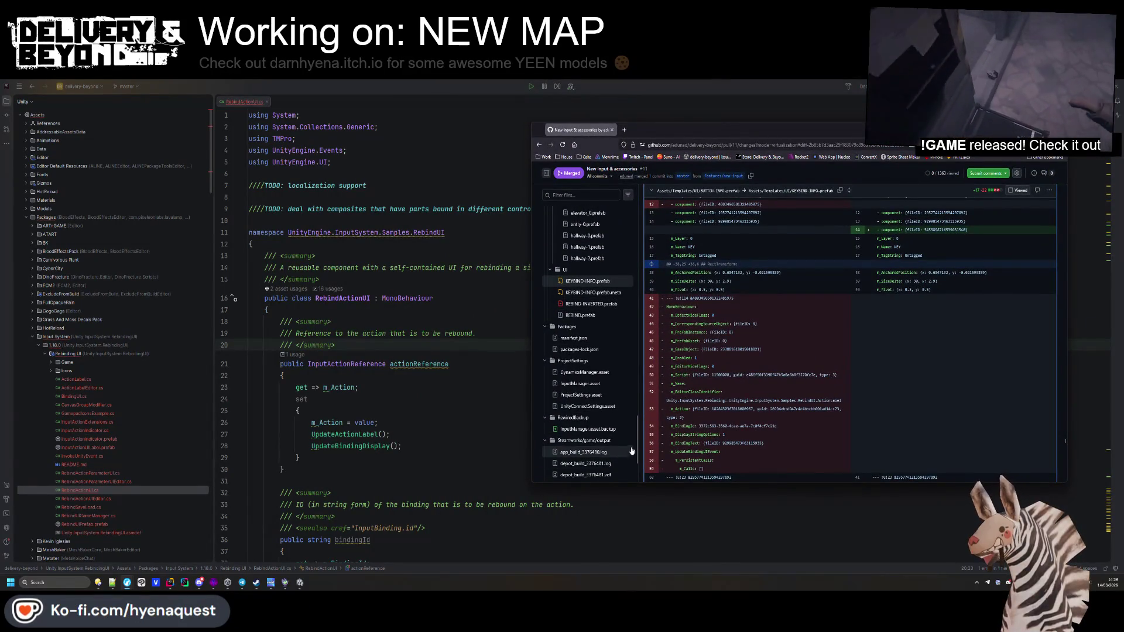
scroll(637, 451, "down", 2)
scroll(637, 455, "down", 1)
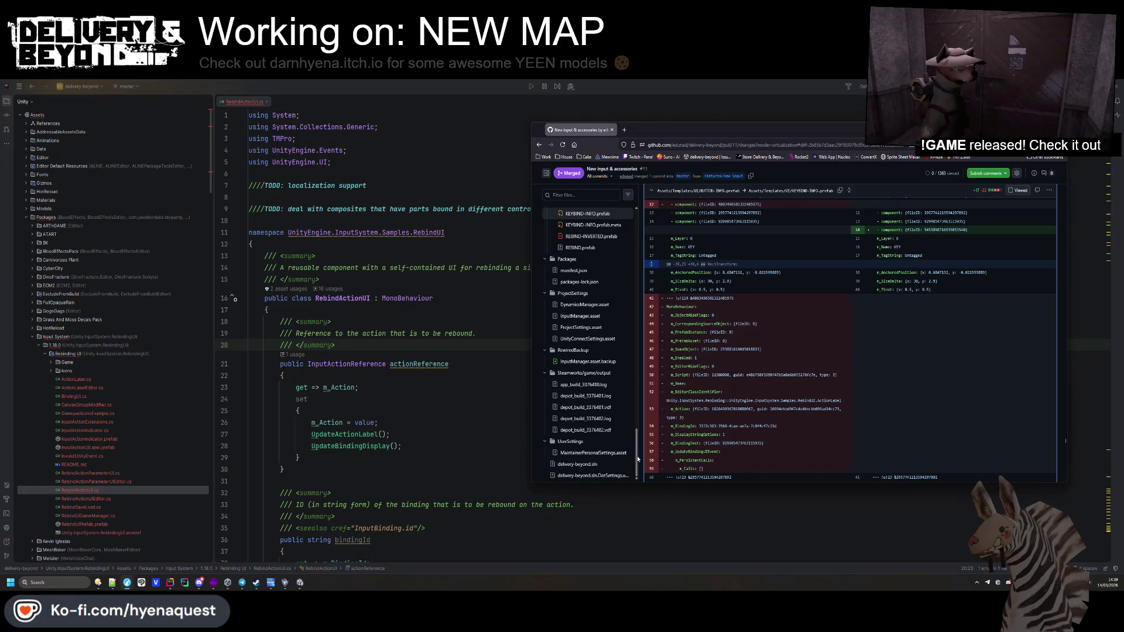
left_click_drag(637, 459, 628, 226)
left_click(548, 326)
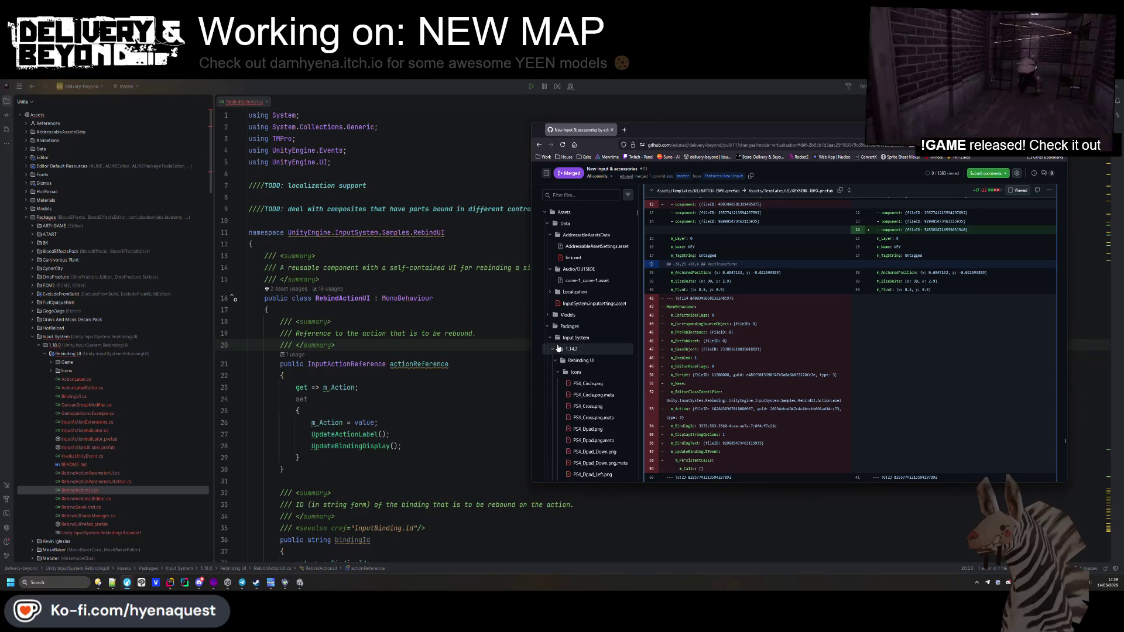
left_click(573, 371)
left_click(574, 371)
scroll(574, 371, "down", 2)
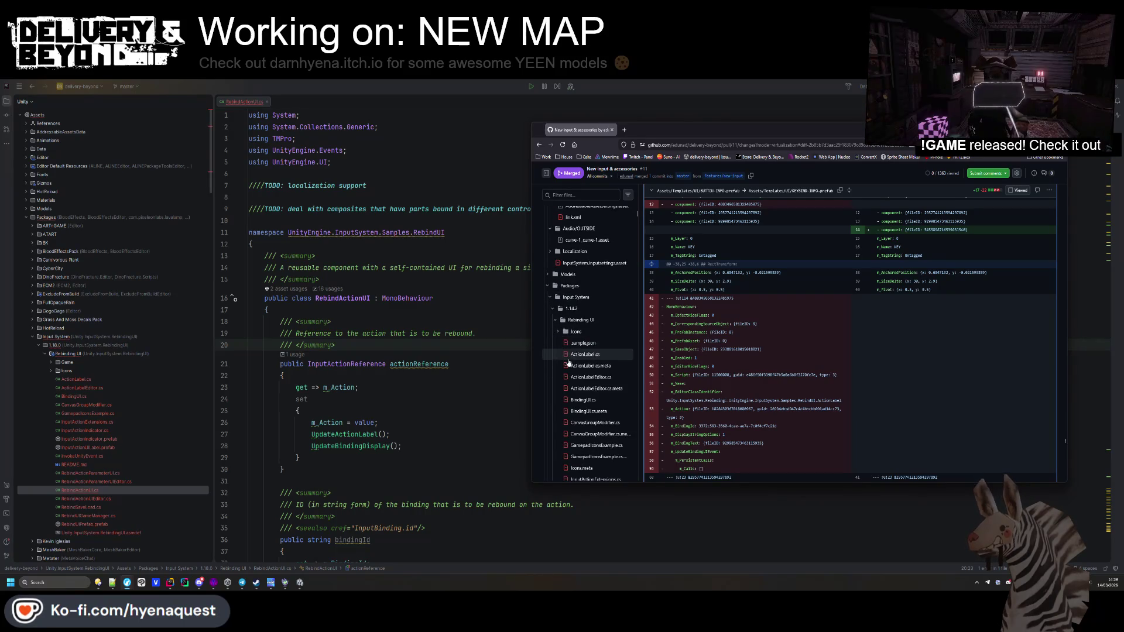
scroll(571, 355, "down", 2)
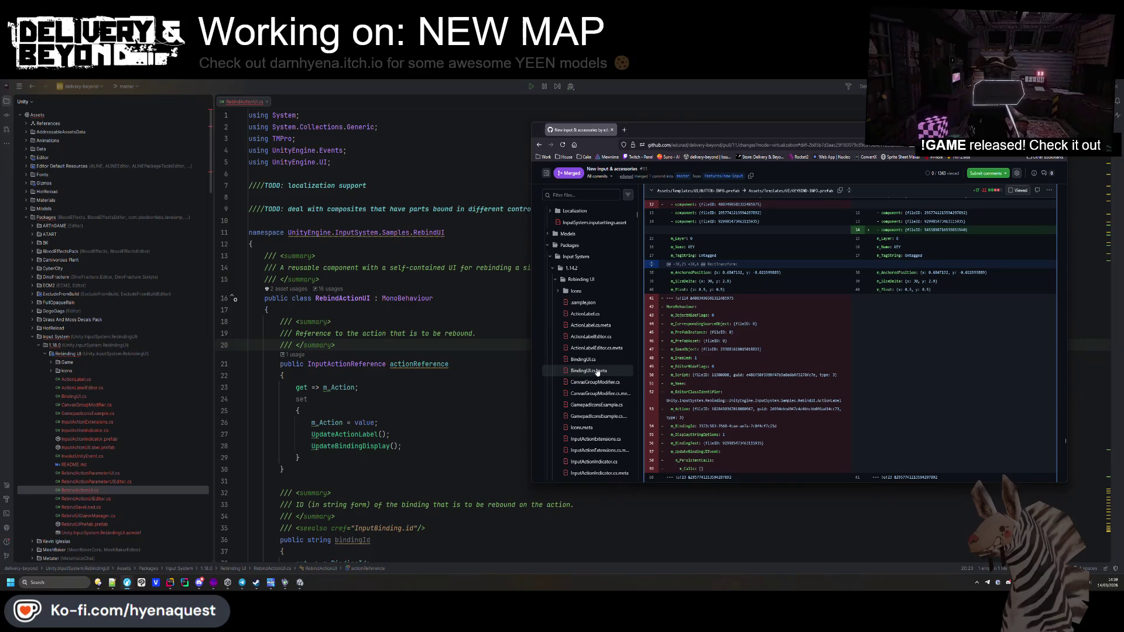
scroll(592, 429, "down", 5)
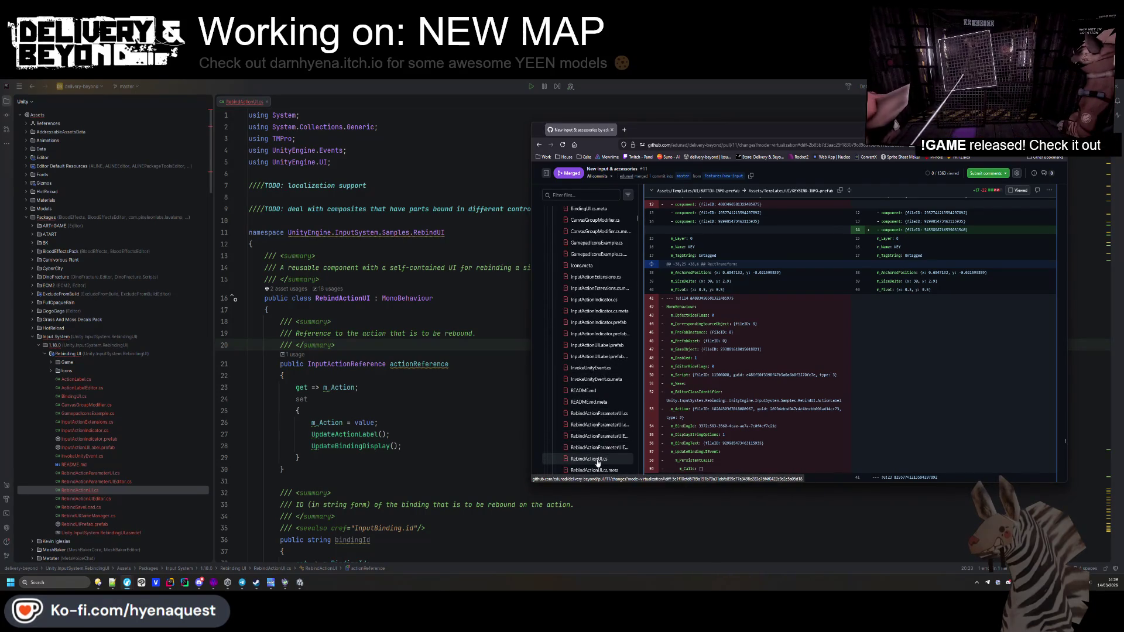
Step: View the full RebindActionUI.cs file, revealing only a Git LFS pointer
left_click(597, 460)
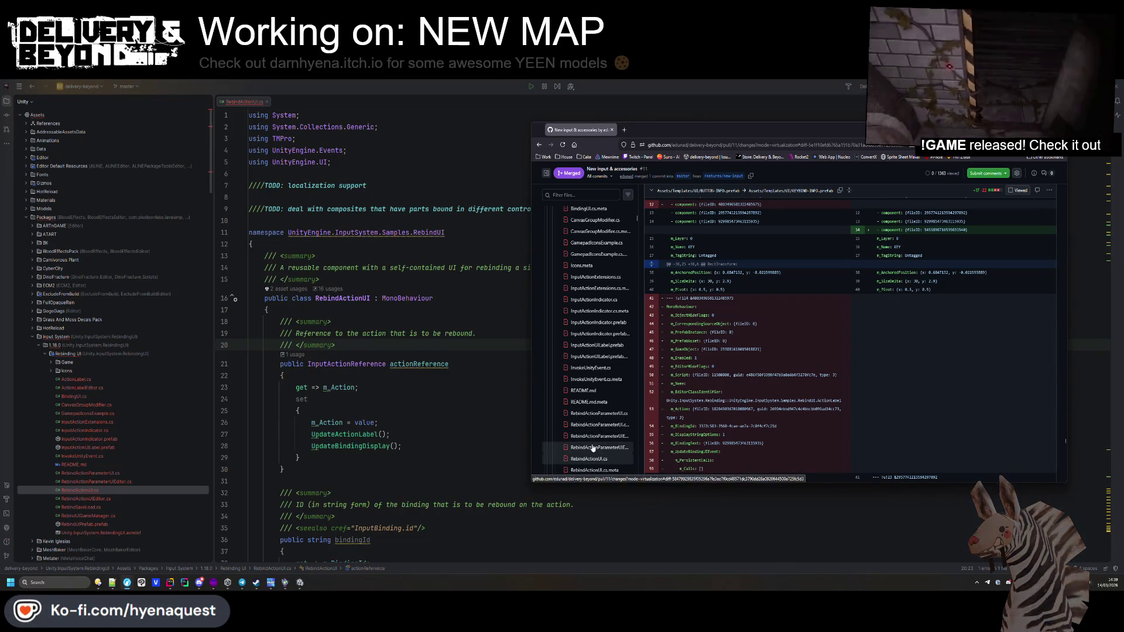
left_click(588, 459)
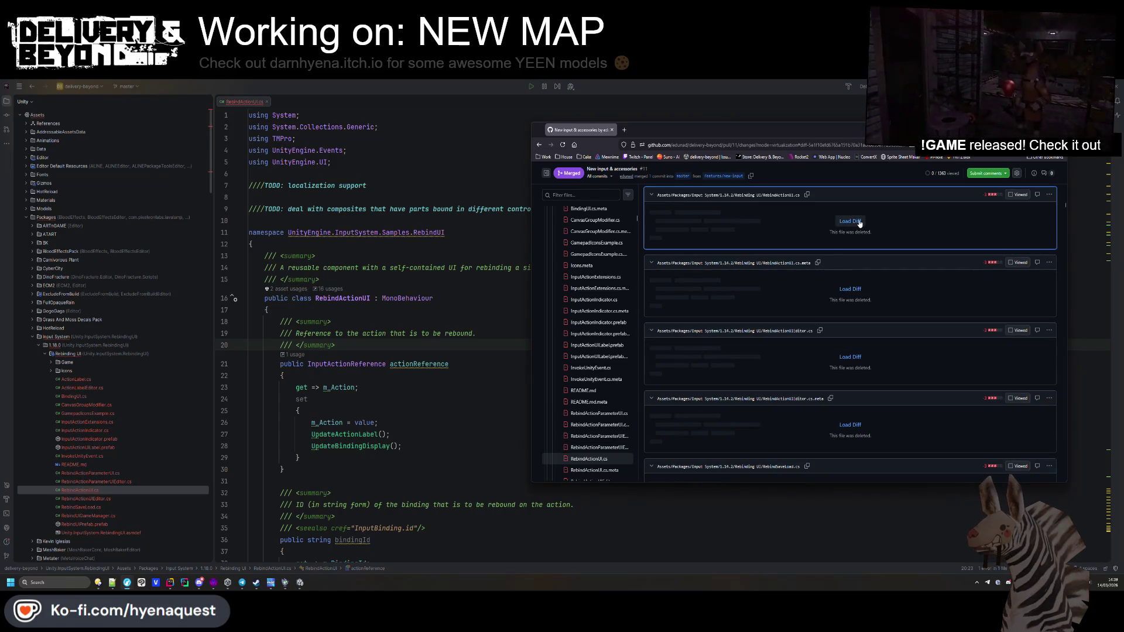
left_click(1049, 195)
left_click(1013, 210)
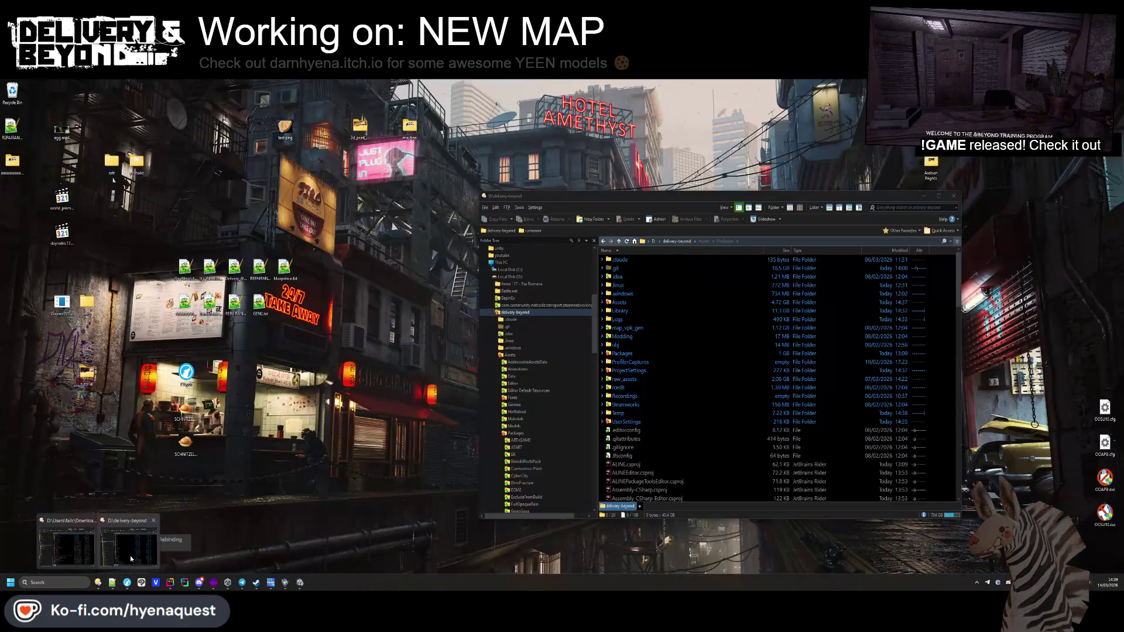
left_click(131, 559)
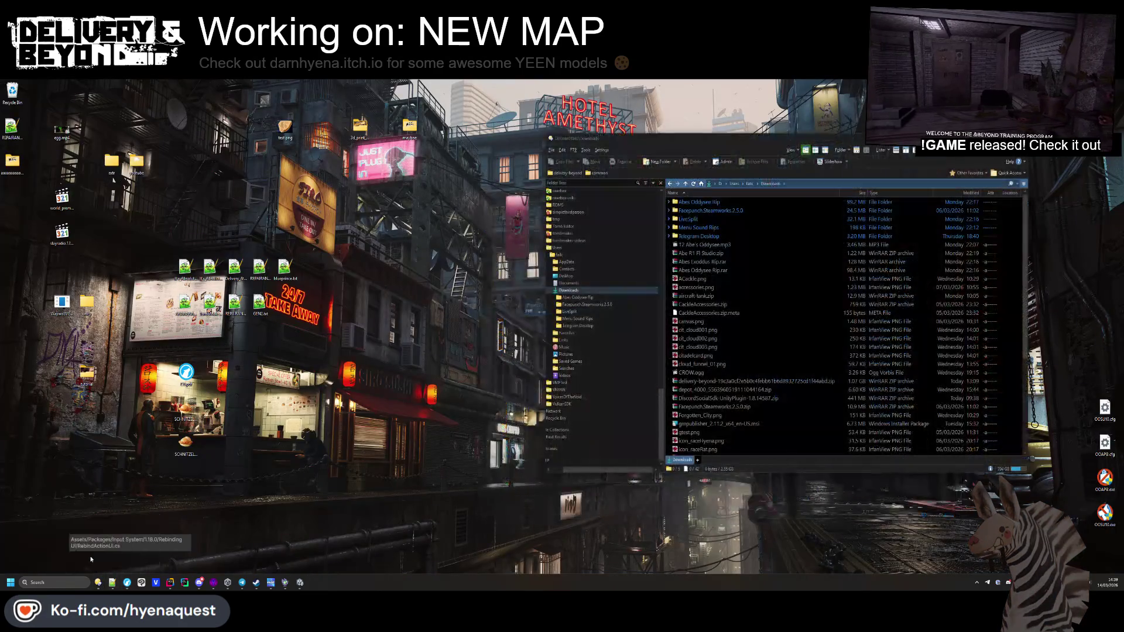
Step: Open the downloaded zip and browse to Assets > Packages > Input System > 1.14.2 > Rebinding UI
double_click(755, 381)
double_click(724, 202)
mouse_move(714, 141)
left_mouse_down()
mouse_move(934, 145)
mouse_move(626, 241)
left_mouse_up()
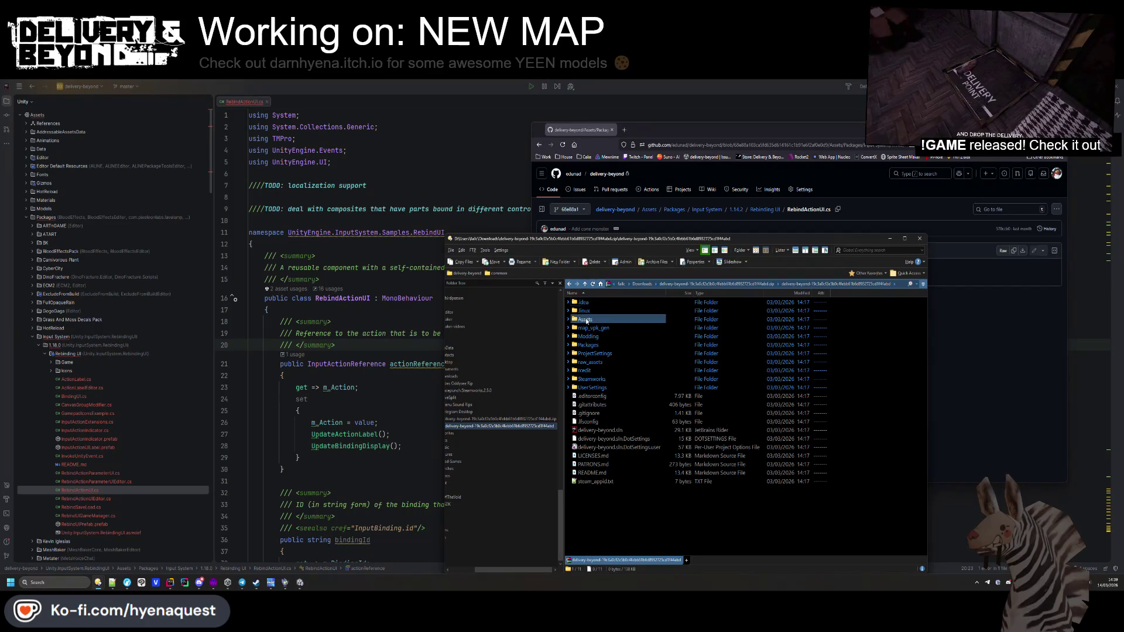
double_click(588, 319)
double_click(587, 387)
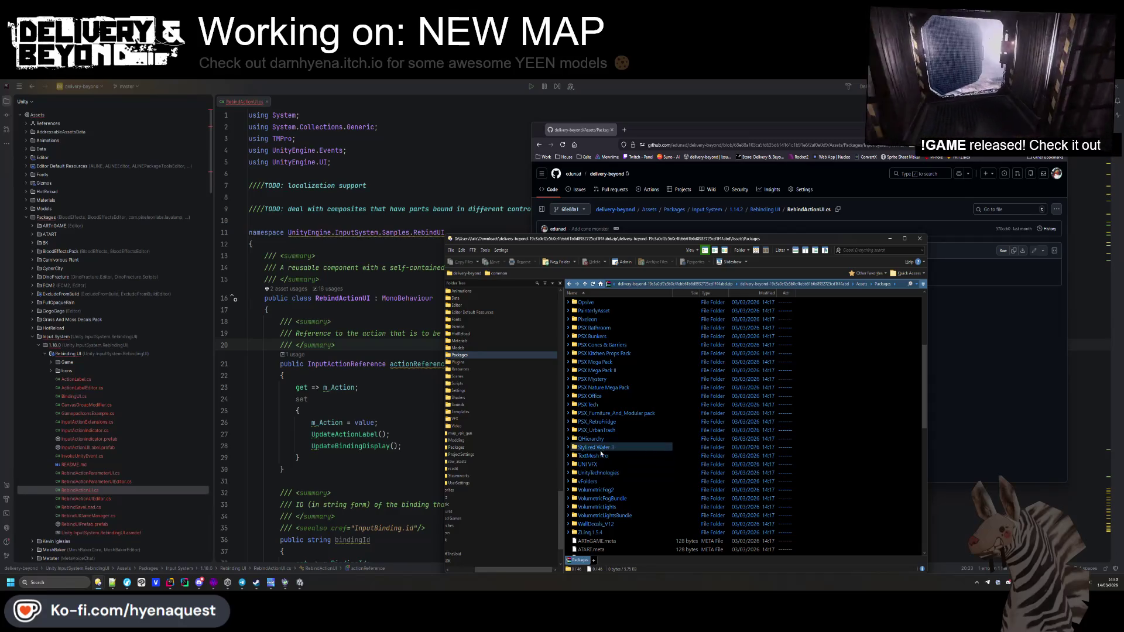
scroll(607, 456, "up", 2)
scroll(594, 388, "up", 1)
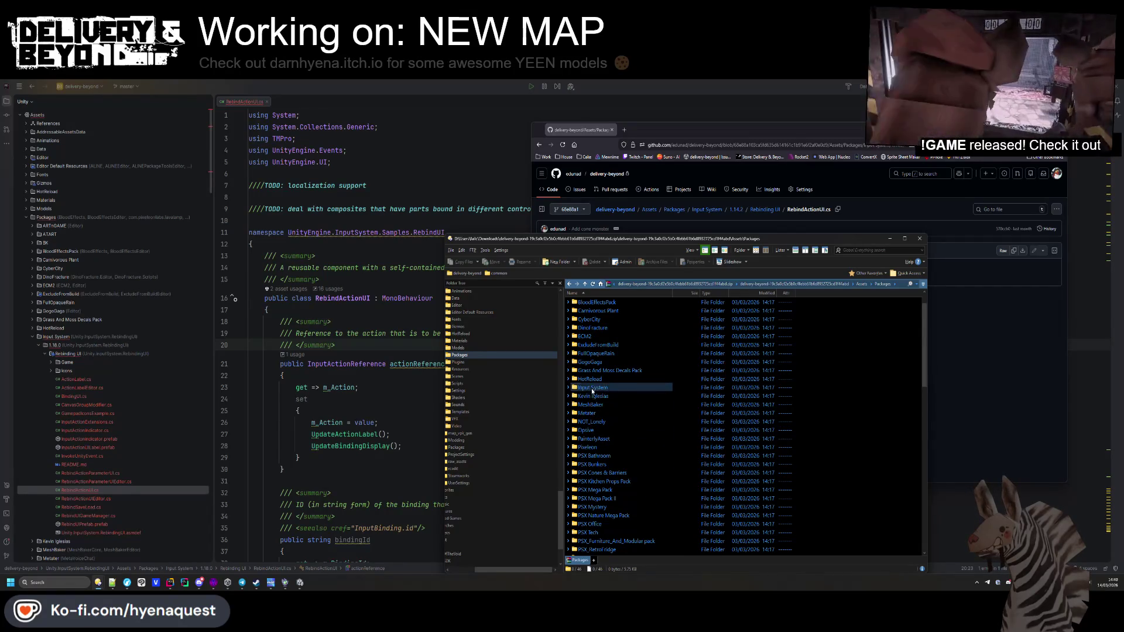
double_click(592, 388)
double_click(588, 302)
double_click(588, 302)
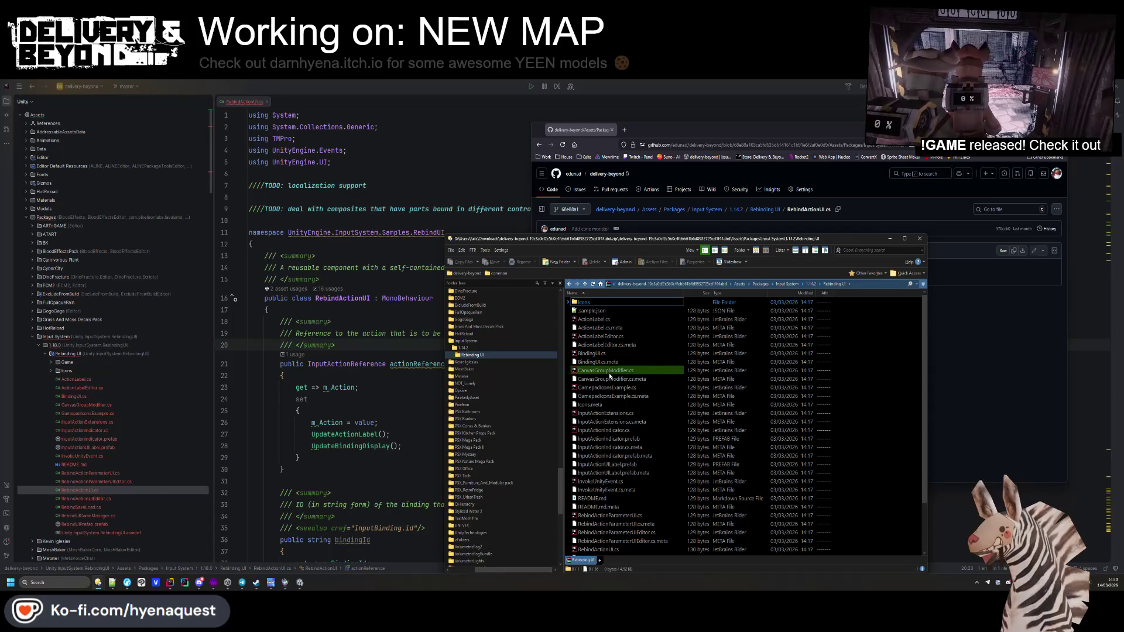
Step: Inspect the archive's RebindActionUI.cs, also an LFS pointer, then close it and File Explorer
scroll(609, 376, "down", 2)
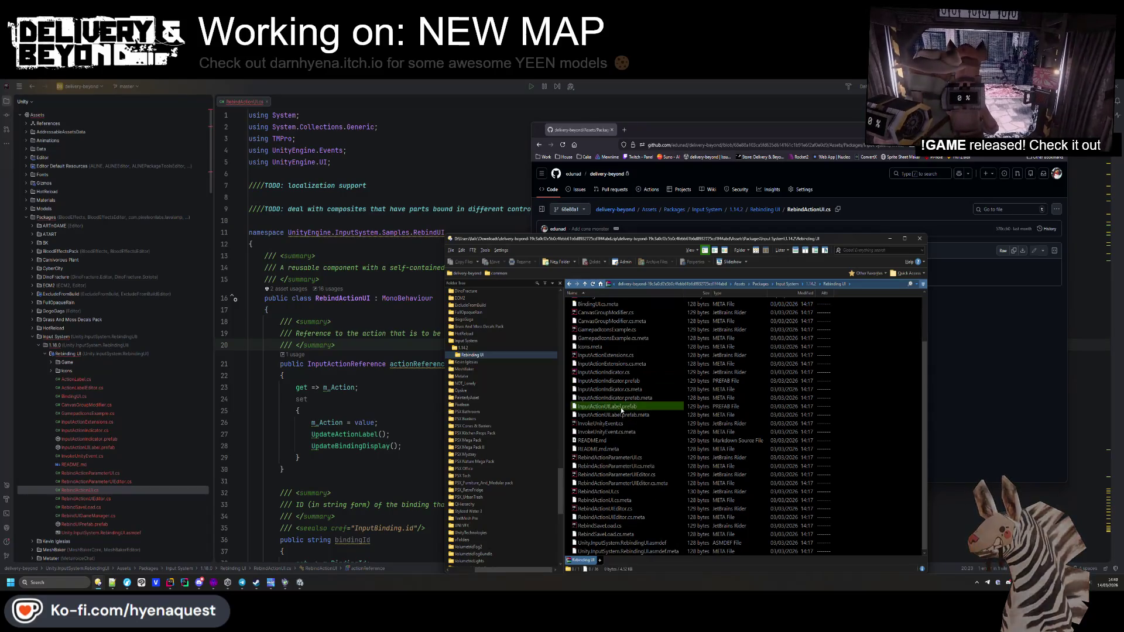
double_click(611, 494)
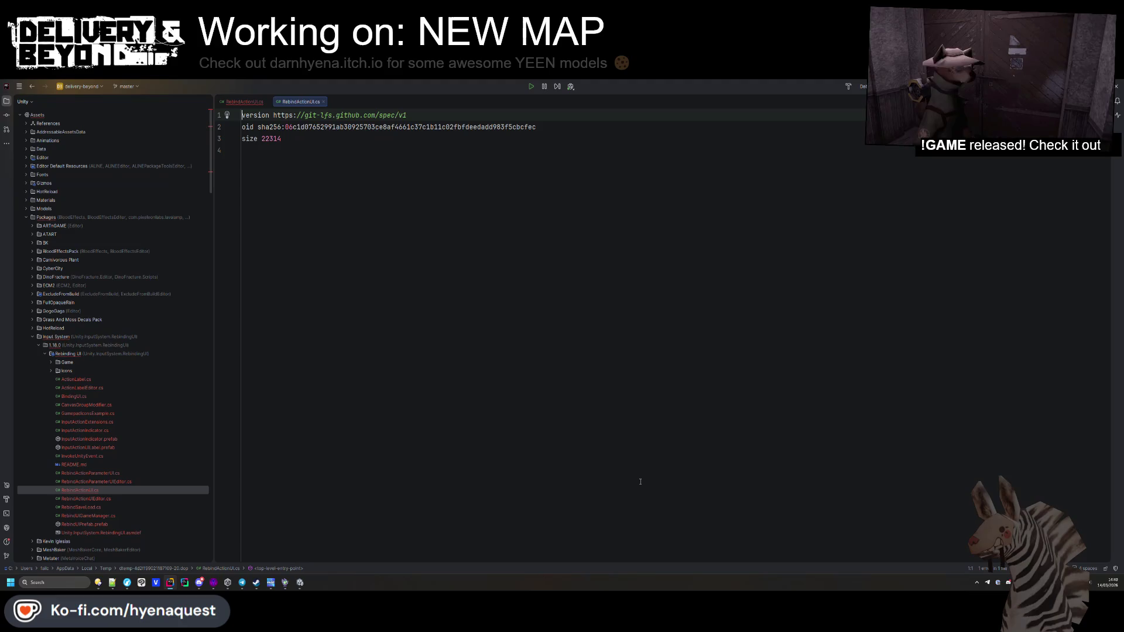
middle_click(307, 101)
key("alt+Tab")
mouse_move(715, 232)
left_mouse_down()
mouse_move(654, 197)
mouse_move(619, 147)
left_mouse_up()
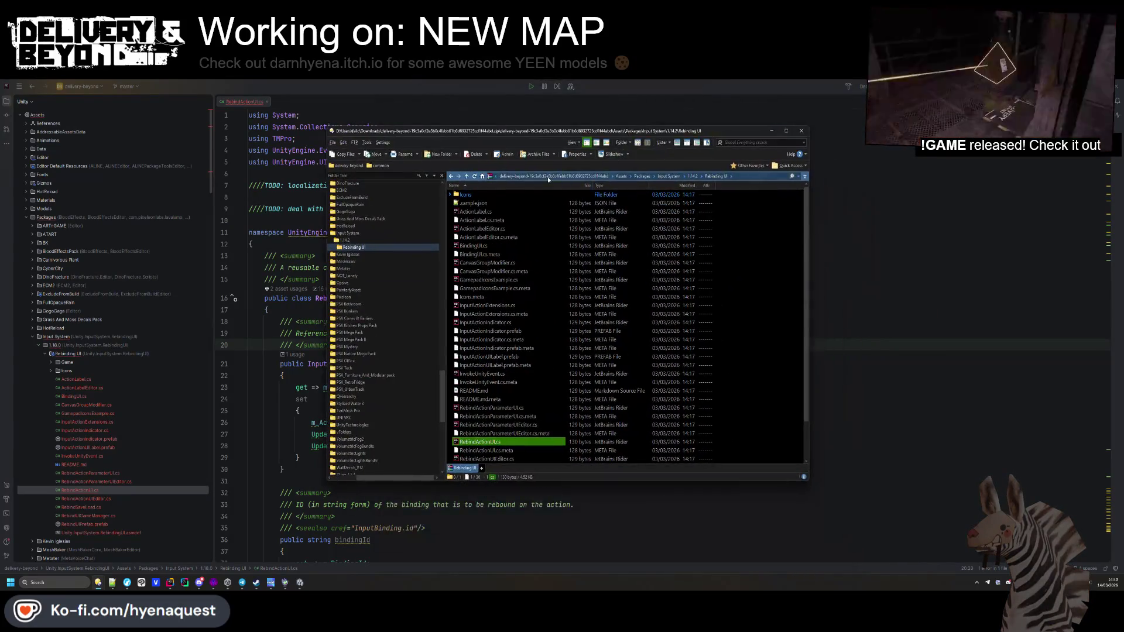
left_click(801, 132)
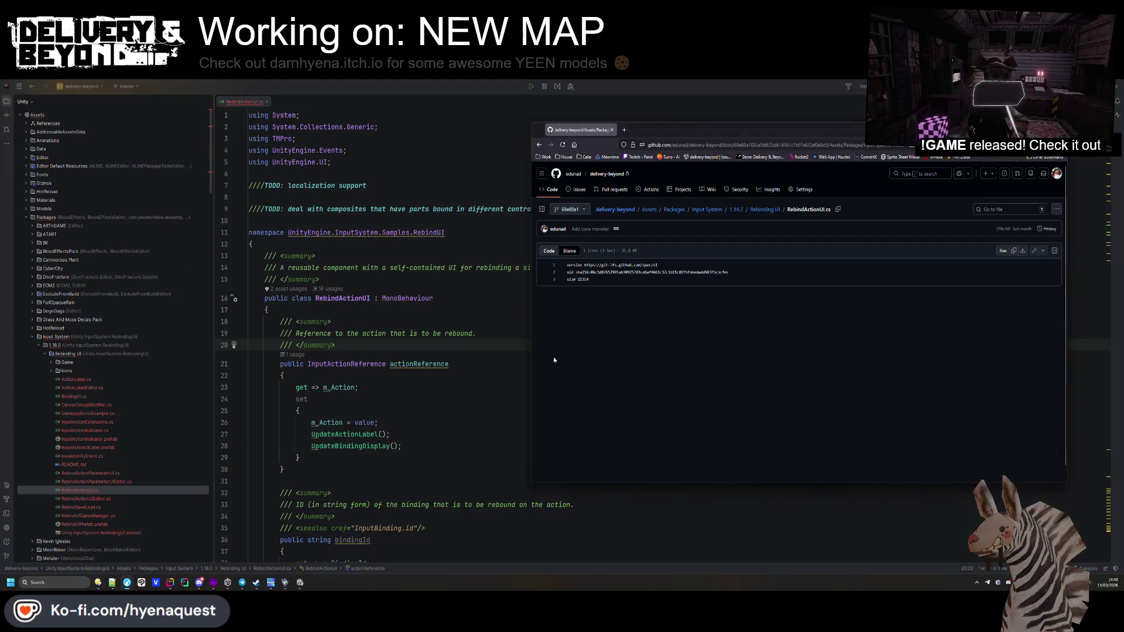
Step: Bring up the intact 1.18.0 RebindActionUI.cs source in Rider from Unity's Rebinding UI folder
key("alt+Tab")
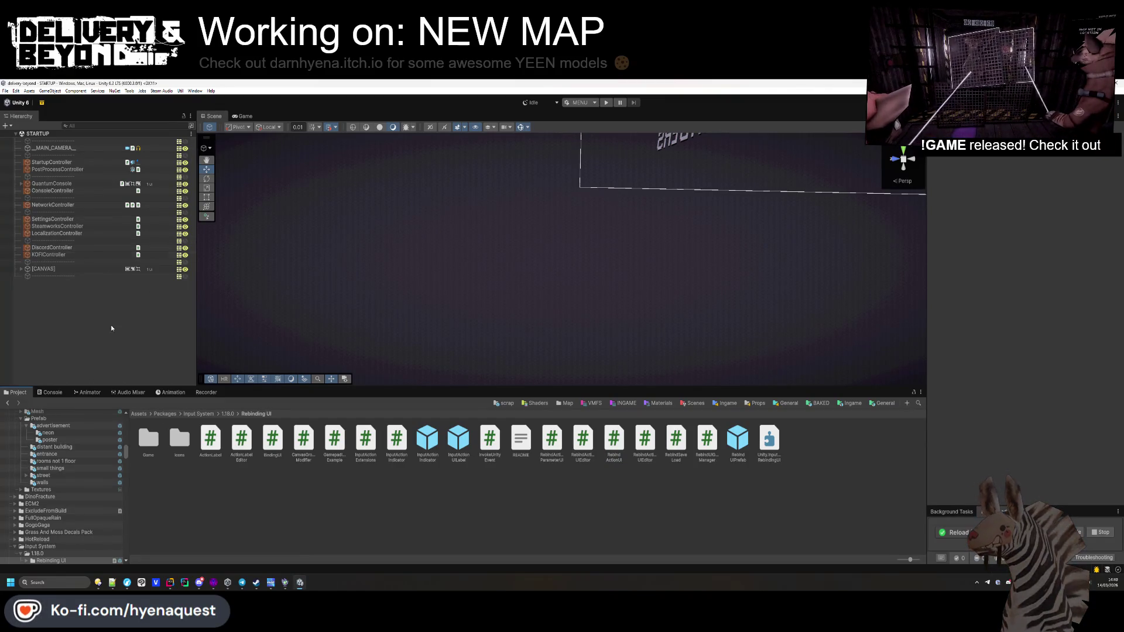
left_click(272, 439)
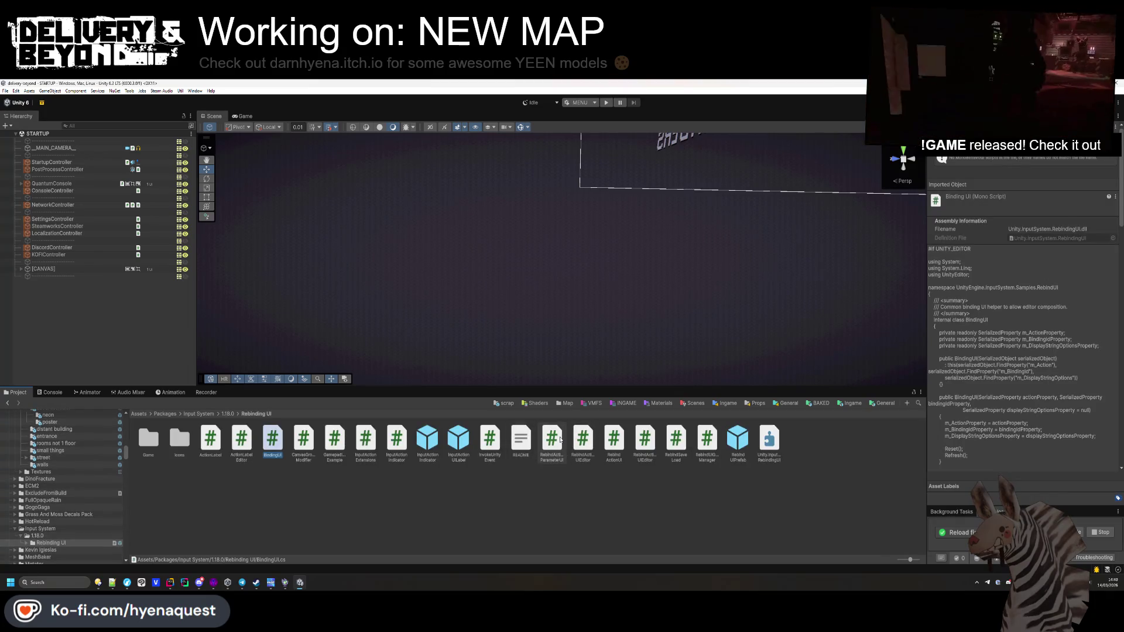
left_click(170, 582)
scroll(410, 318, "down", 15)
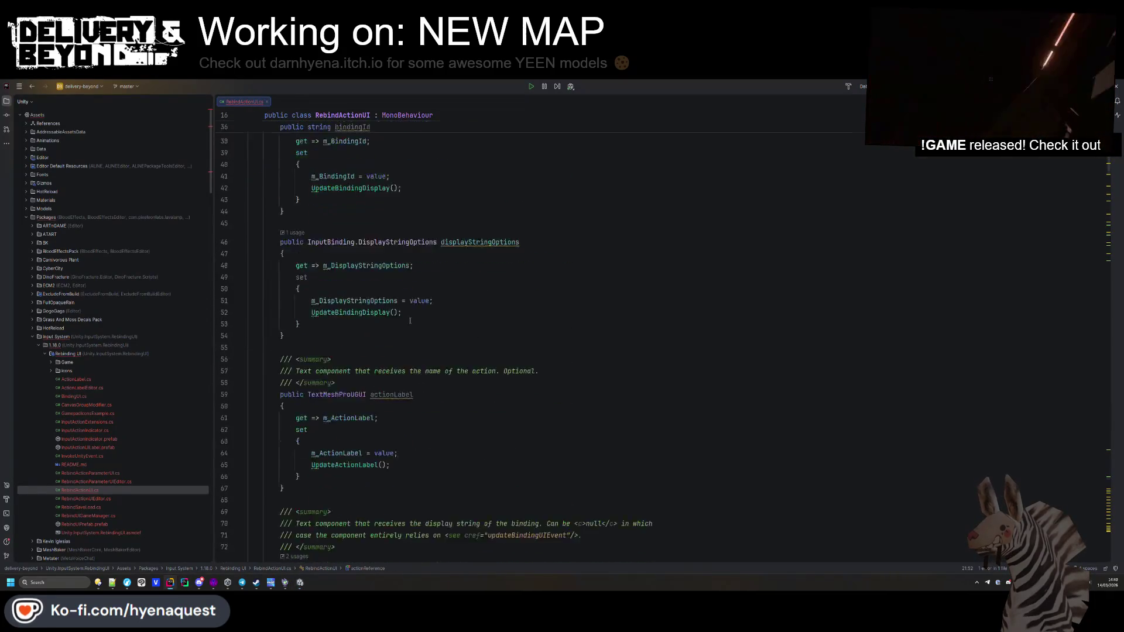
left_click(414, 284)
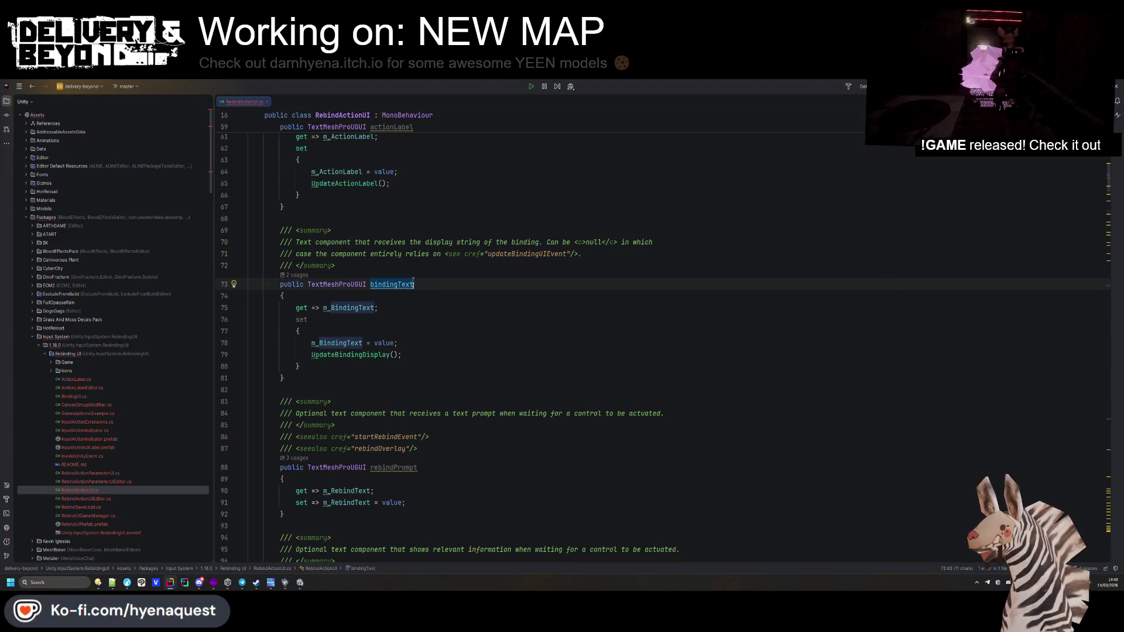
key("ctrl+f")
key("Return")
key("Return")
key("Return")
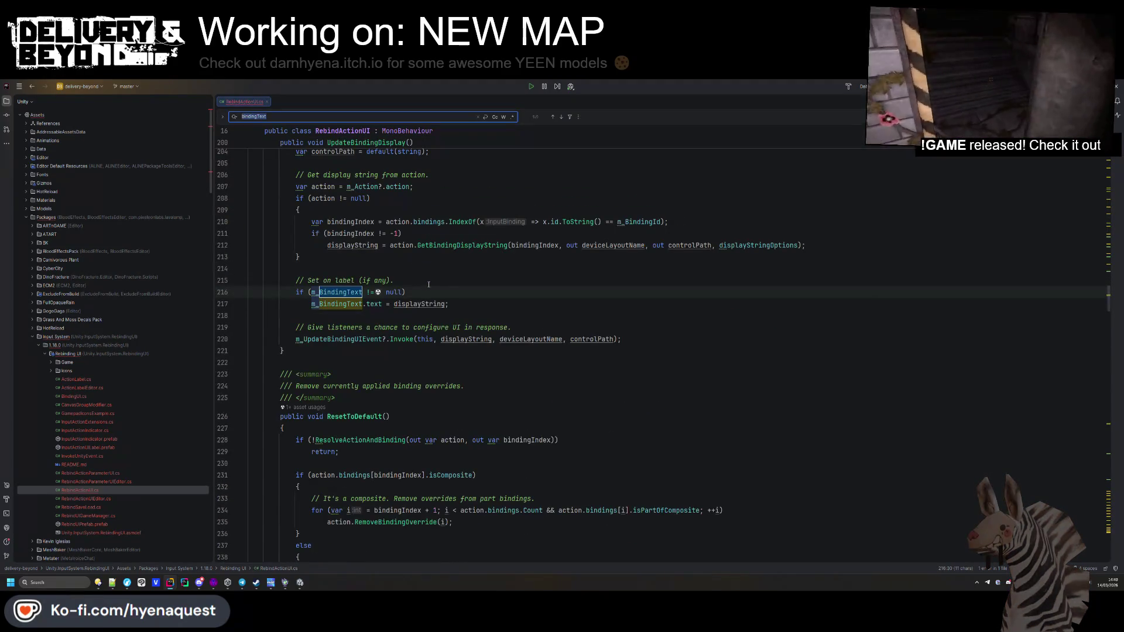
scroll(410, 293, "up", 5)
left_click(346, 315)
double_click(339, 304)
key("ctrl+f")
key("Return")
key("Return")
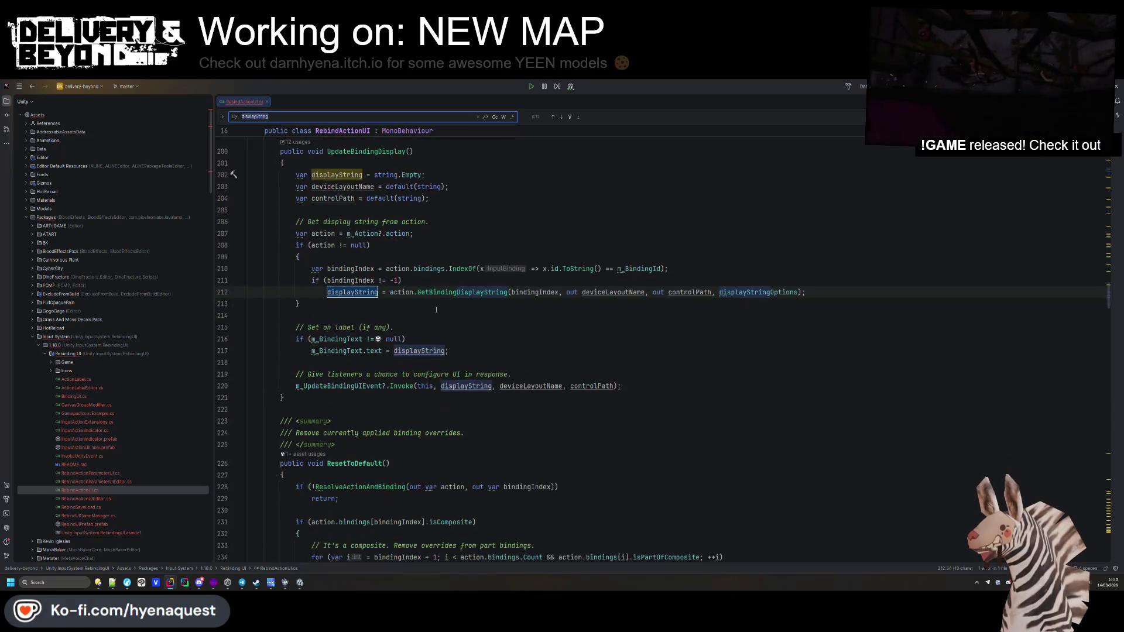
key("Return")
key("Return")
key("Return")
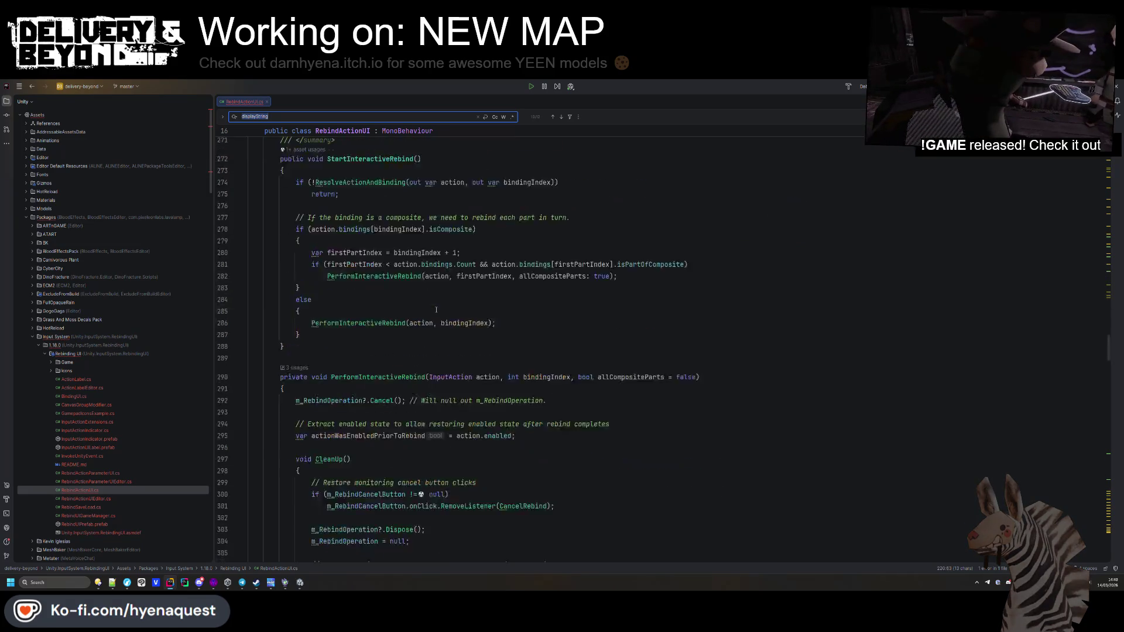
key("Return")
key("Return")
key("Return")
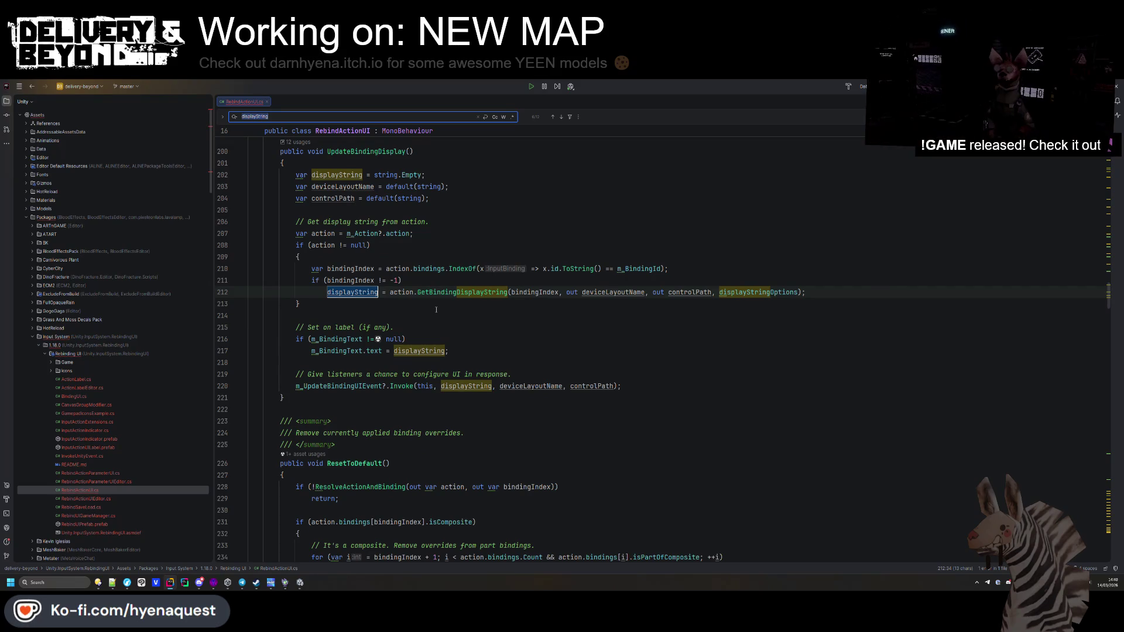
key("Escape")
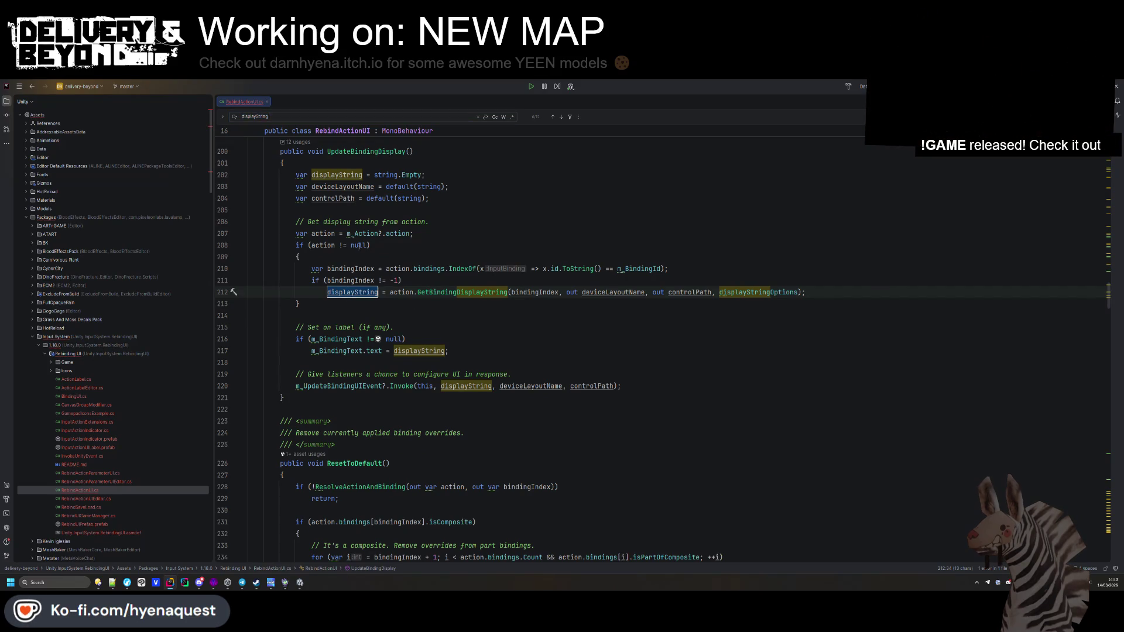
left_click(367, 246)
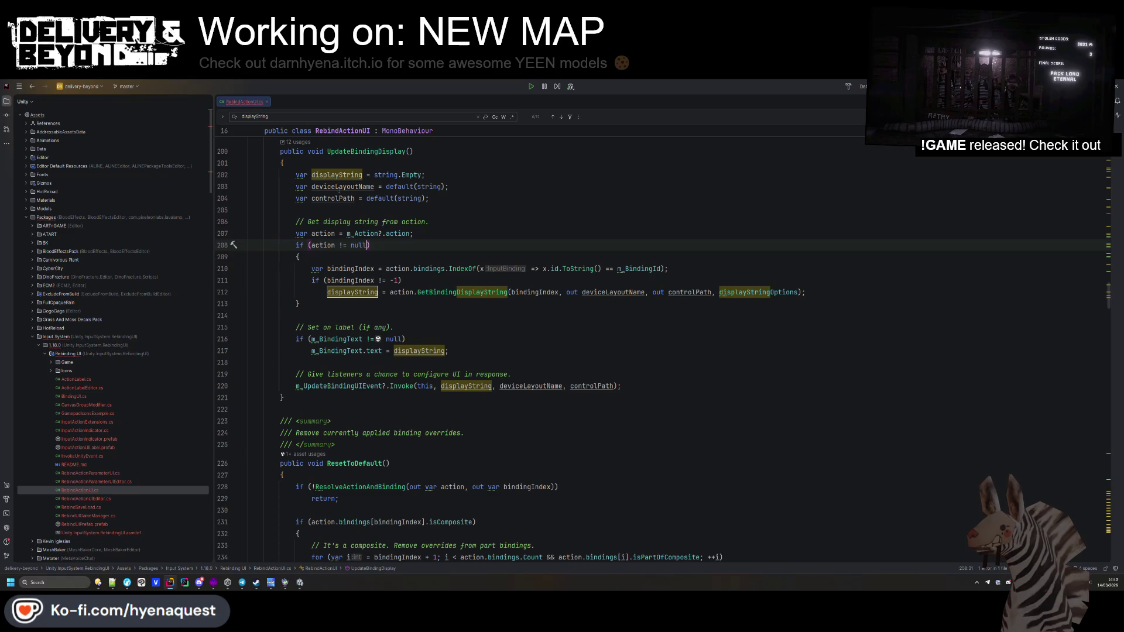
key("Return")
key("ctrl+z")
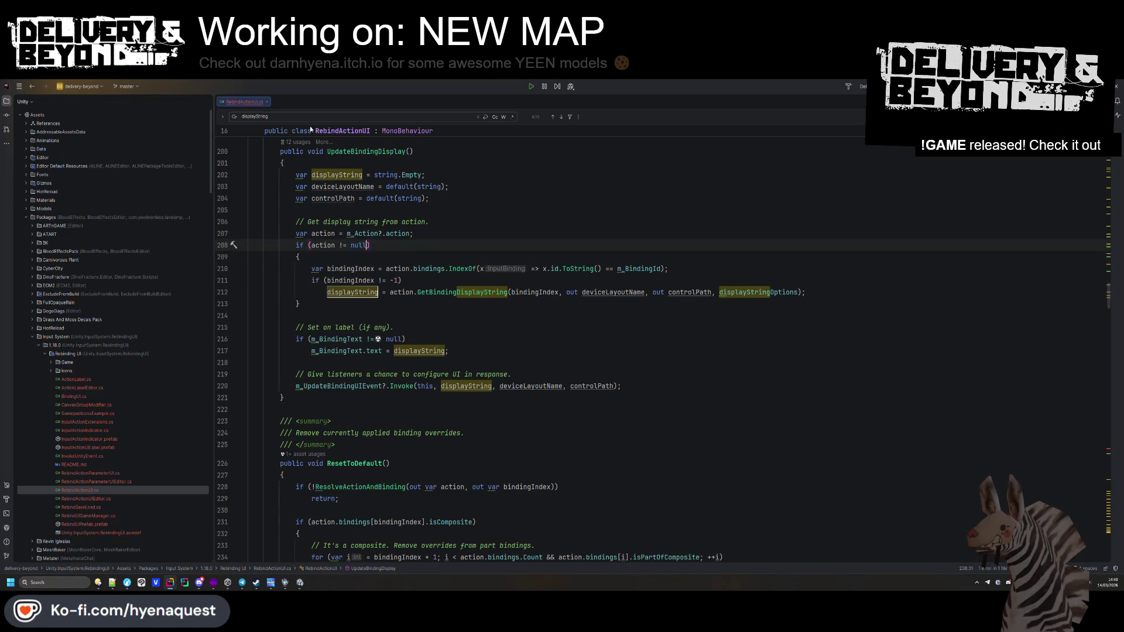
left_click(294, 119)
key("Return")
key("Return")
key("Return")
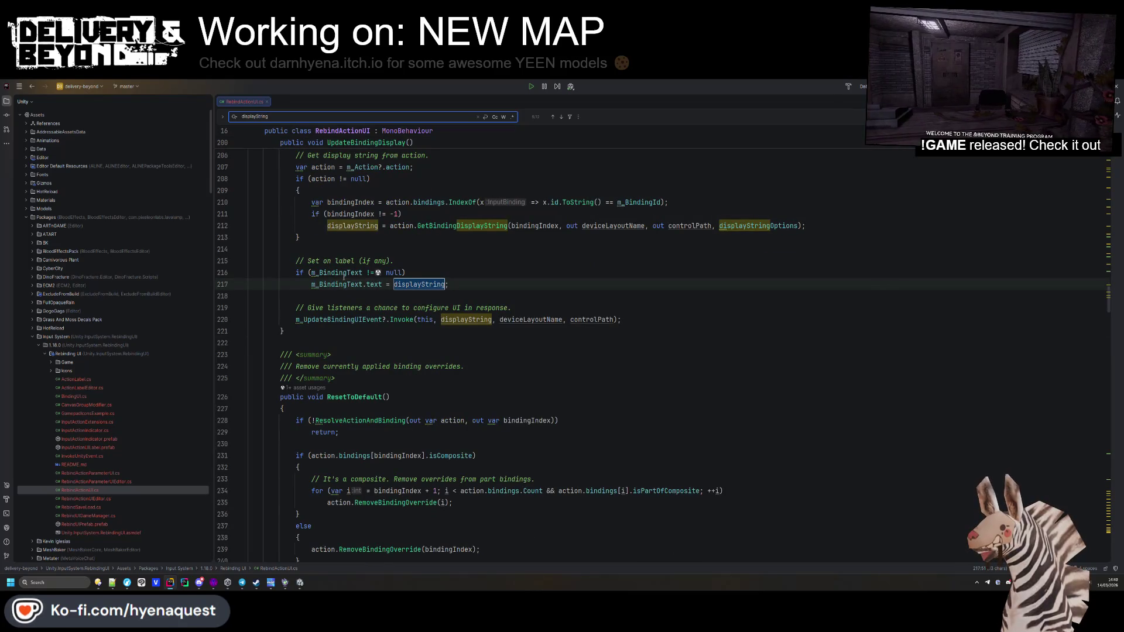
mouse_move(337, 316)
scroll(337, 316, "down", 20)
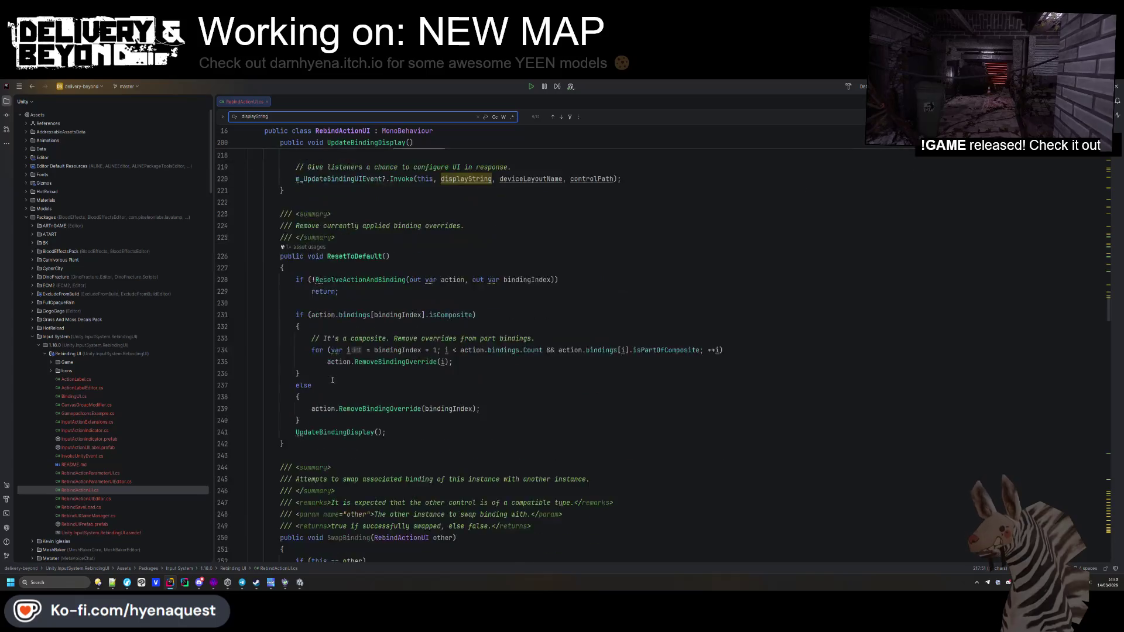
scroll(349, 361, "down", 14)
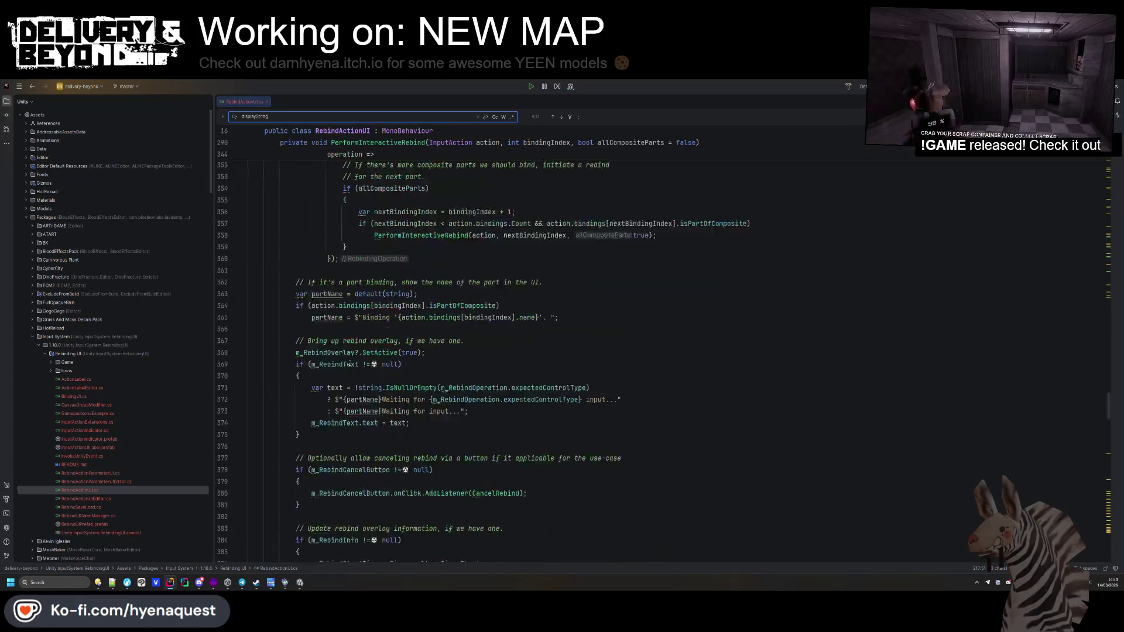
scroll(430, 423, "down", 1)
Step: Strip the expected control type from the waiting message and simplify it to a single message
left_click(445, 458)
left_click(585, 434)
left_click_drag(585, 435, 430, 434)
key("BackSpace")
key("Up")
key("Up")
left_click(433, 434)
key("alt+Return")
key("Return")
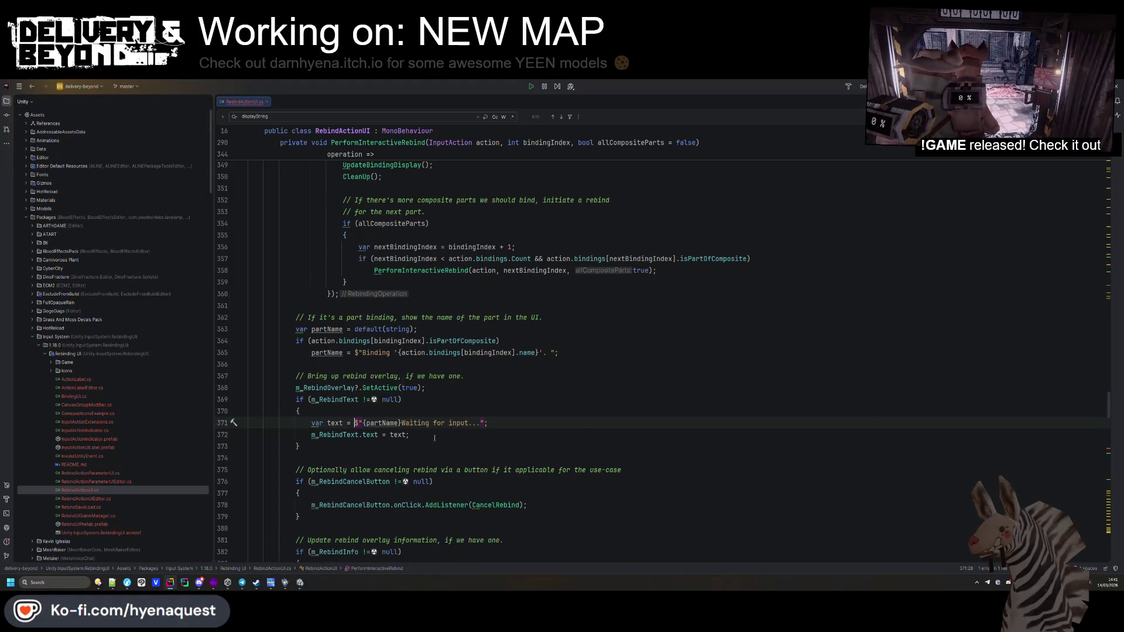
Step: Delete the if (m_RebindText != null) block in PerformInteractiveRebind
mouse_move(342, 447)
left_mouse_down()
mouse_move(351, 423)
mouse_move(496, 389)
left_mouse_up()
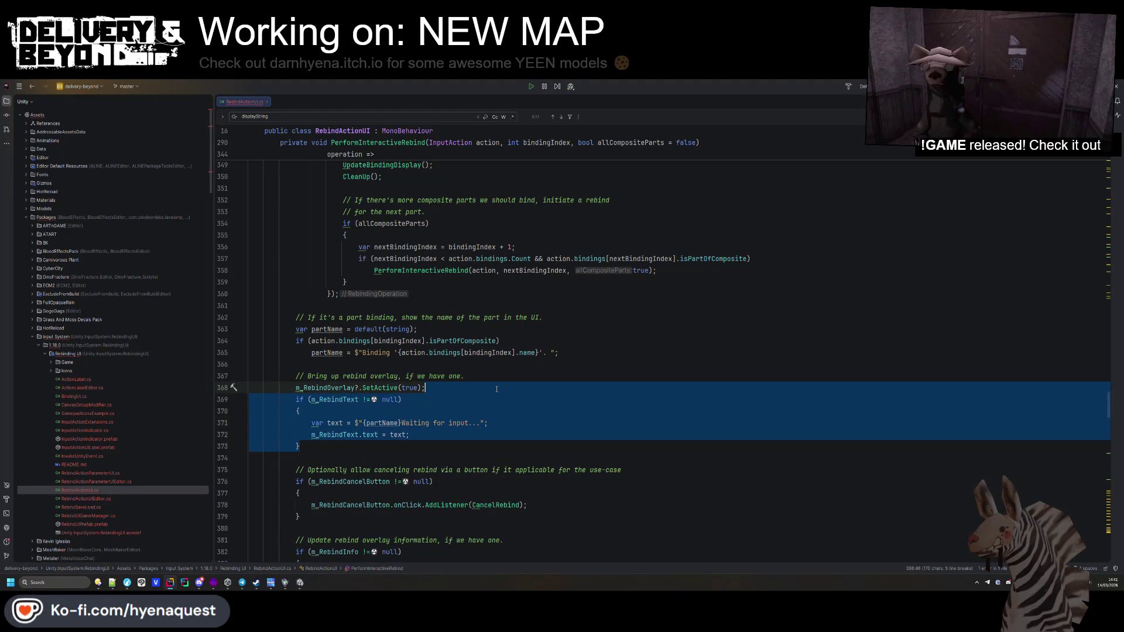
key("Delete")
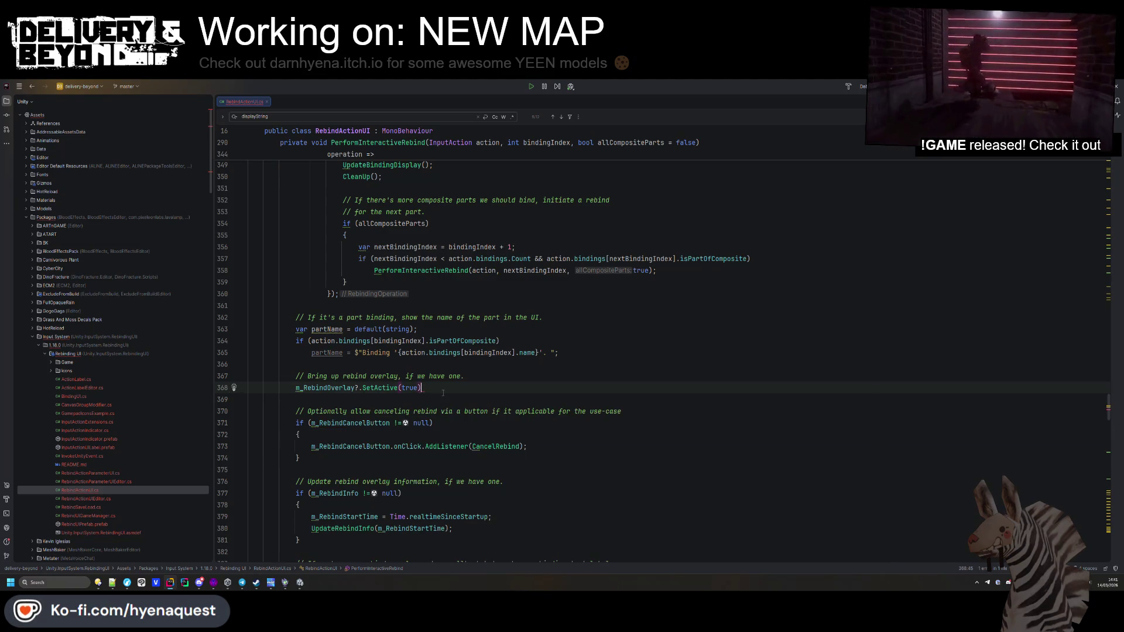
key("Down")
key("Down")
key("Down")
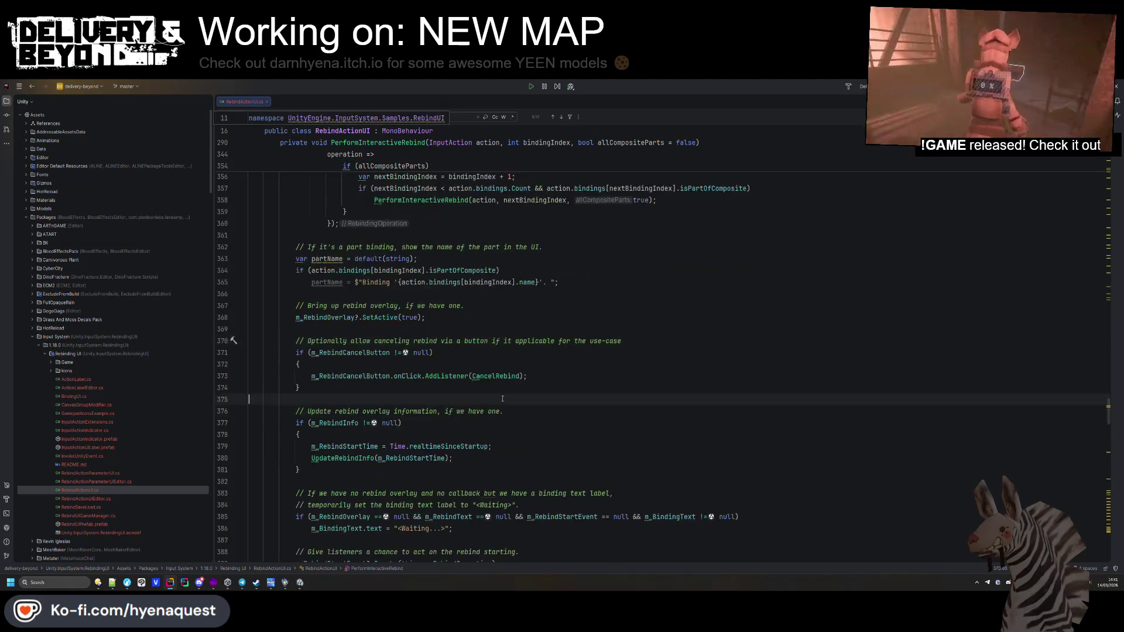
scroll(332, 247, "down", 3)
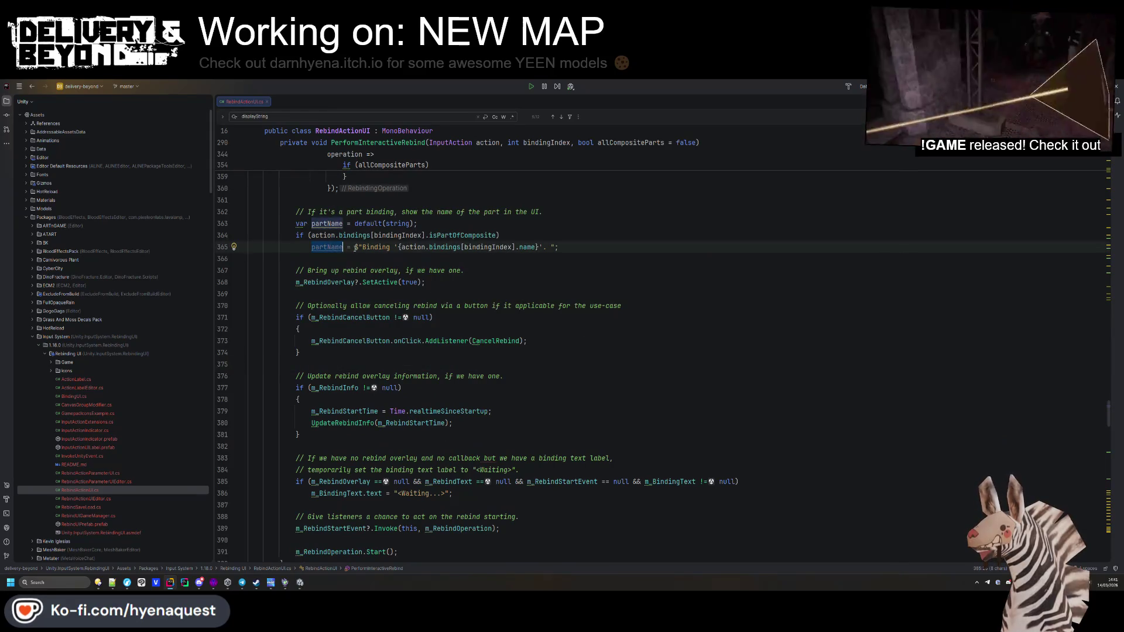
key("ctrl+z")
left_click(354, 317)
left_click_drag(360, 339, 489, 283)
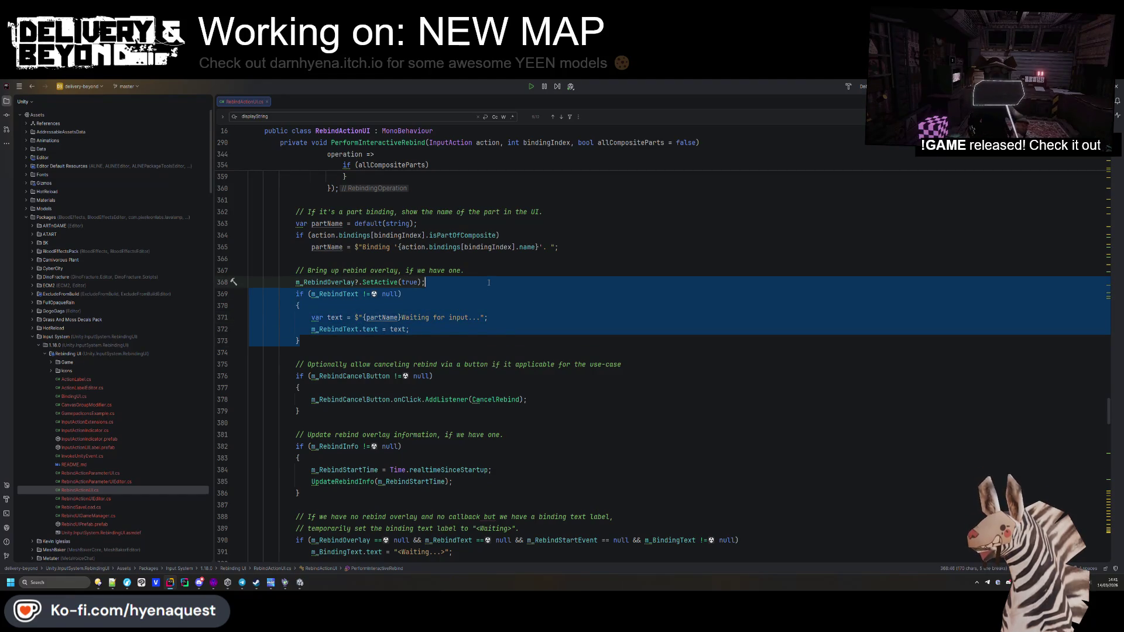
key("BackSpace")
Step: Delete the isPartOfComposite part-name lines and the part-binding comment with its partName declaration
left_click_drag(603, 247, 249, 235)
key("BackSpace")
left_click(333, 224)
left_click_drag(352, 236, 606, 207)
key("BackSpace")
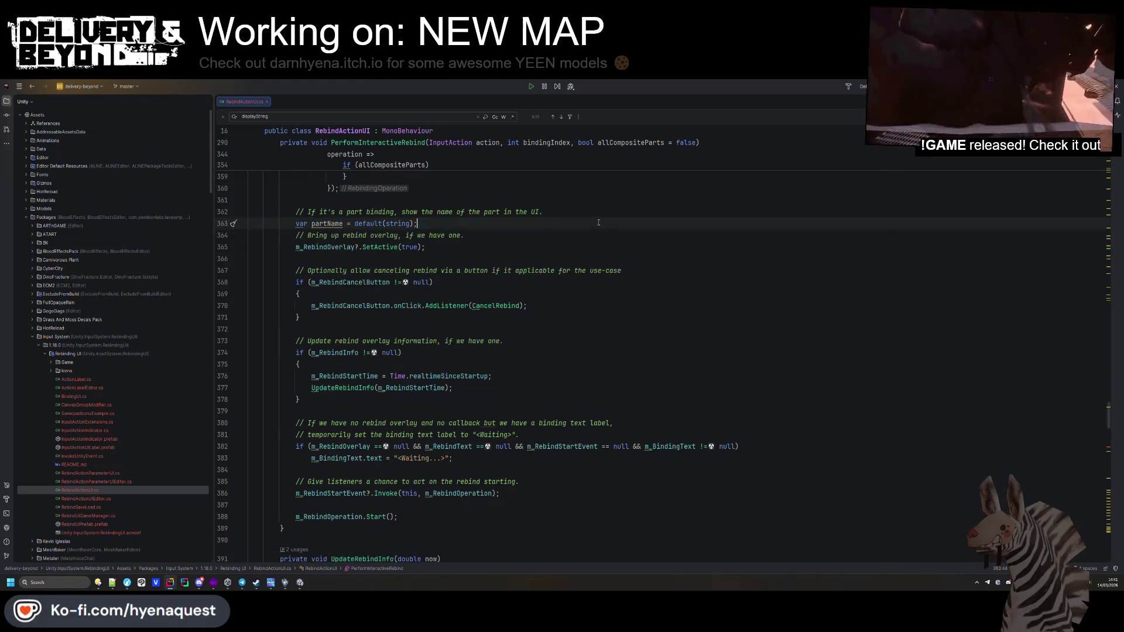
key("ctrl+z")
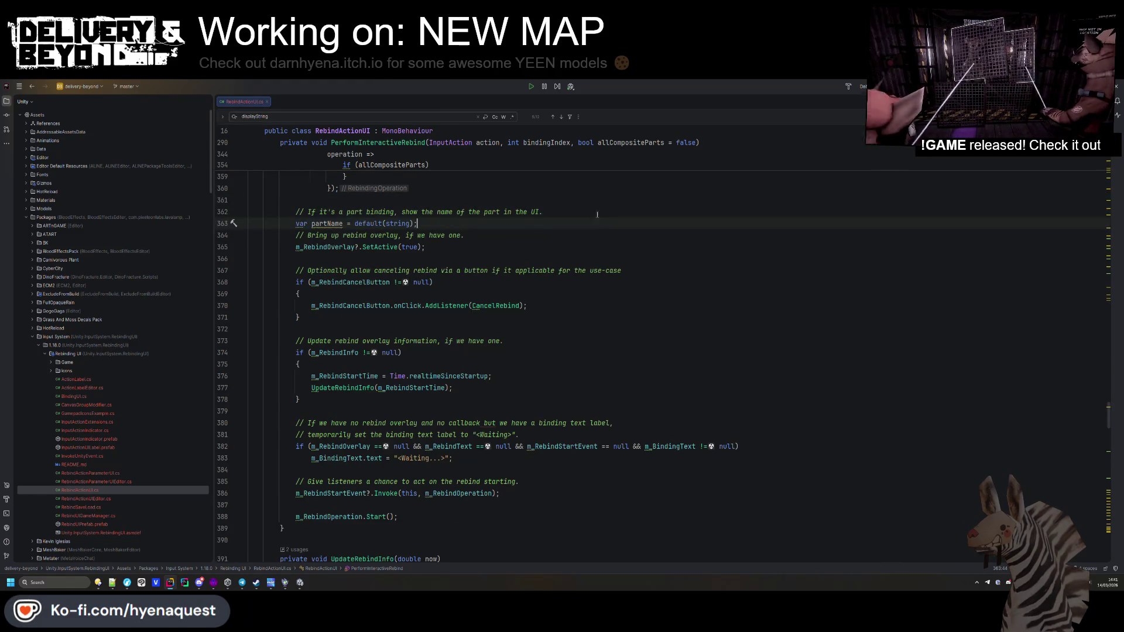
key("BackSpace")
left_click(597, 224)
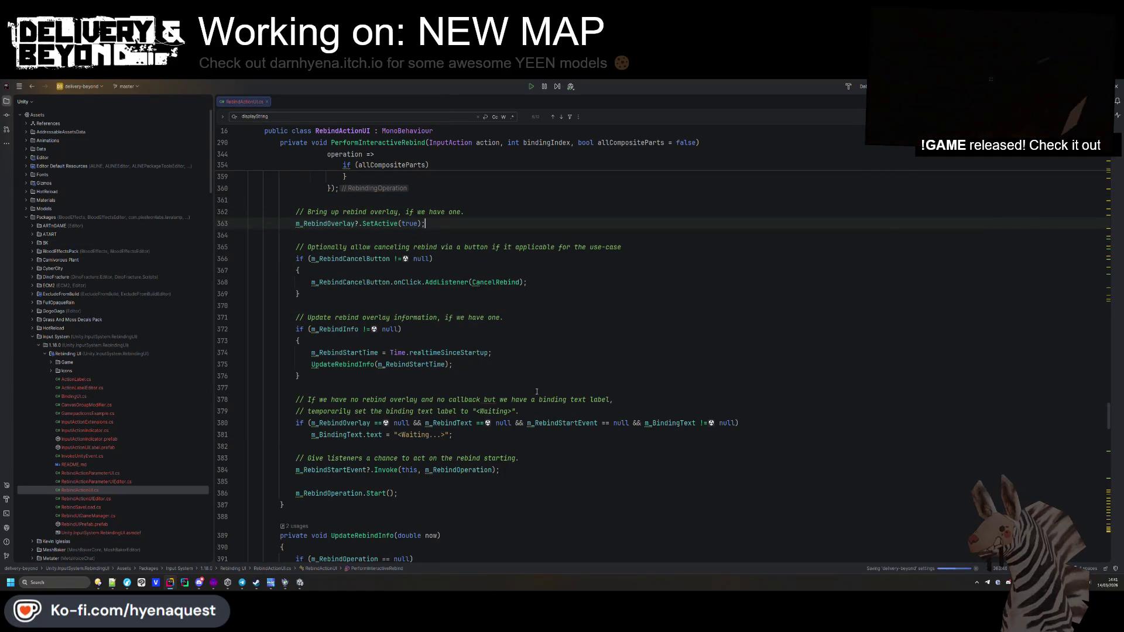
Step: Return to Unity, dismissing Unity Hub, so the RebindActionUI edits reload
key("alt+Tab")
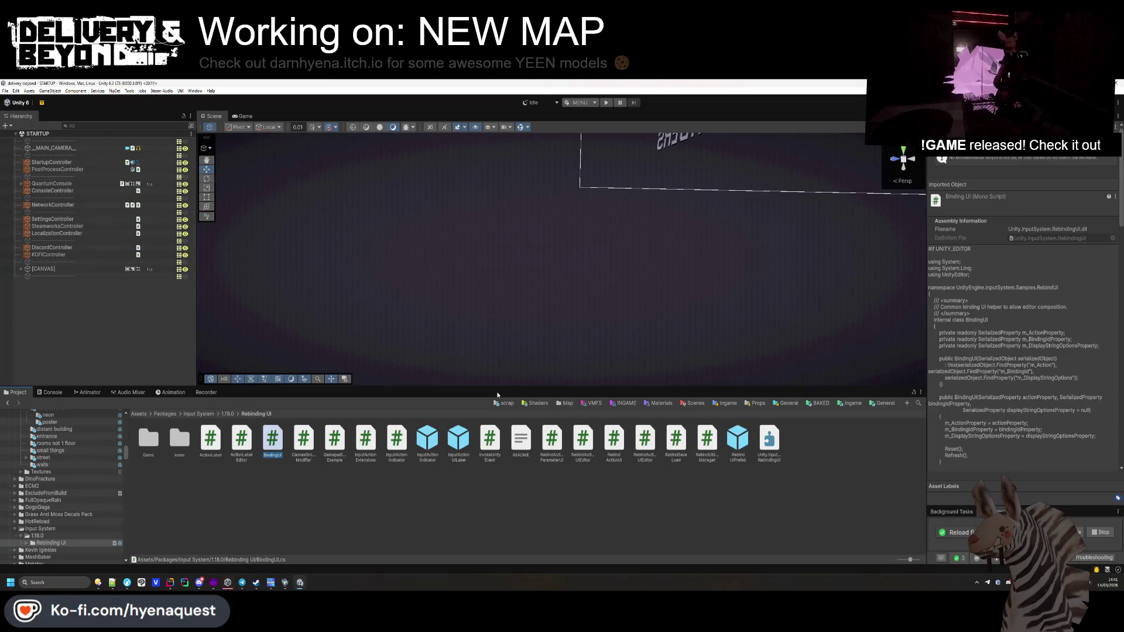
left_click(241, 579)
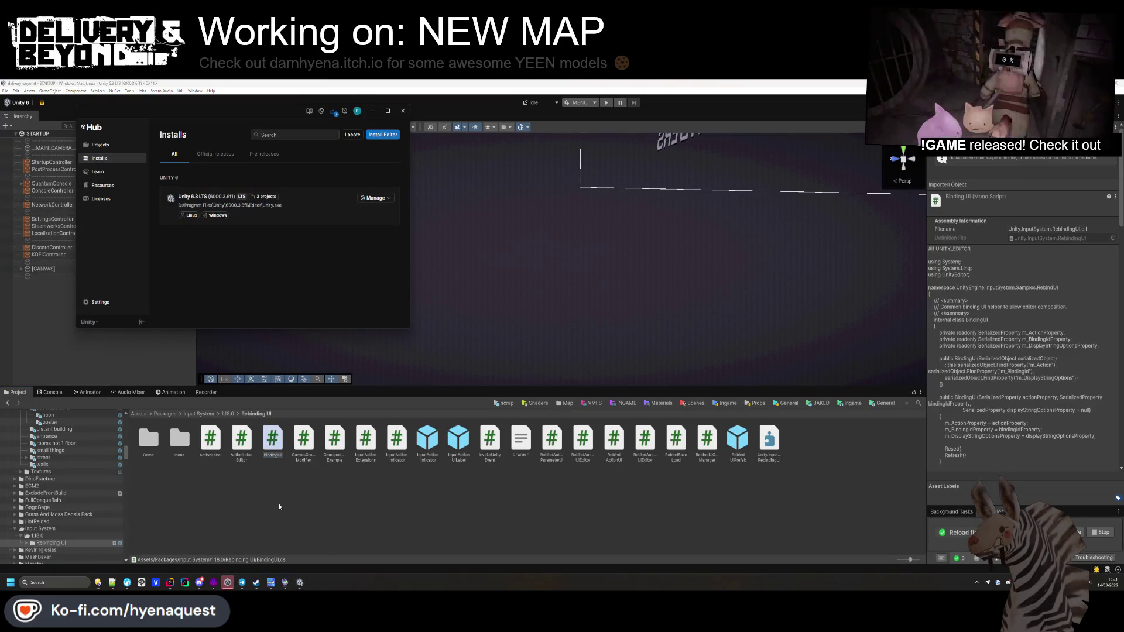
left_click(373, 111)
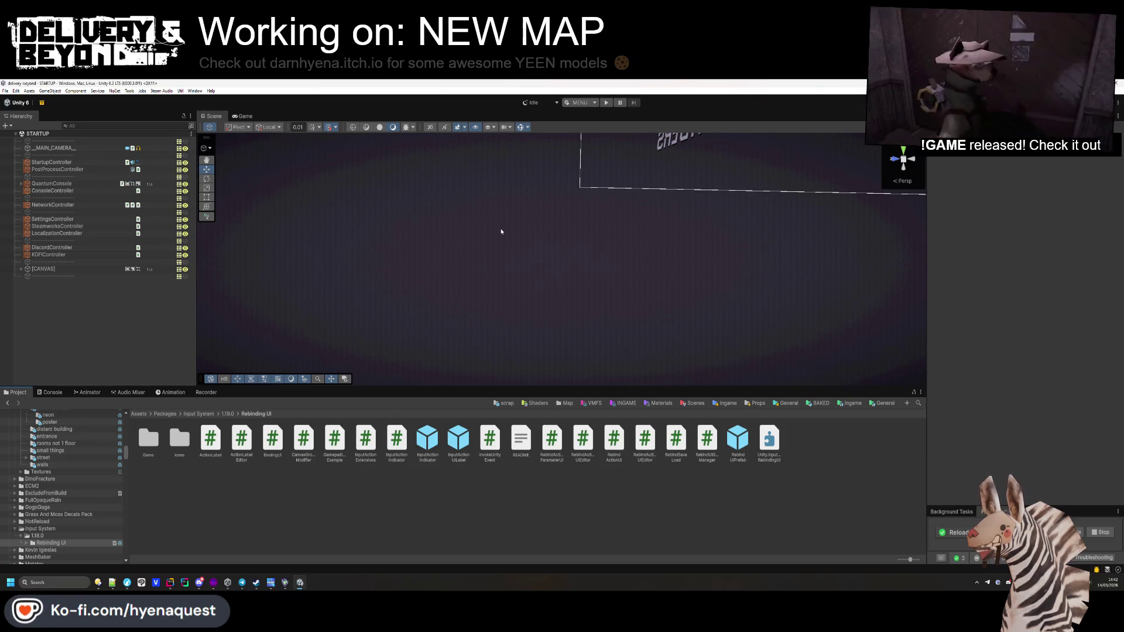
Step: In Package Manager's Unity Registry, search for 'input' to find the Input System package
left_click(849, 403)
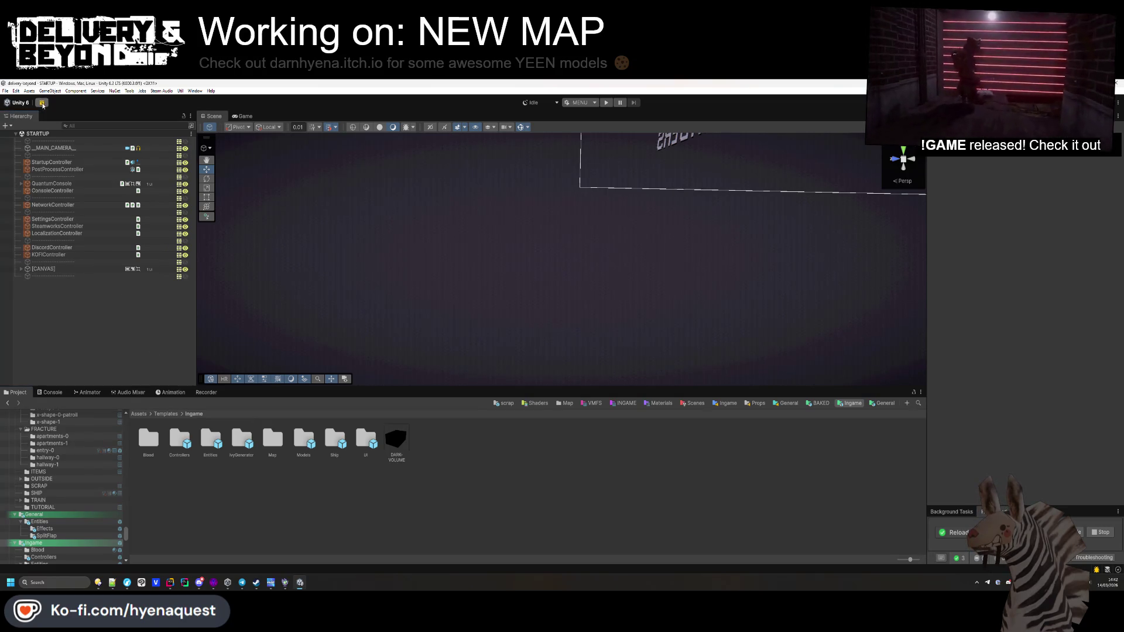
left_click(42, 103)
left_click(321, 227)
scroll(436, 279, "down", 15)
scroll(462, 293, "up", 2)
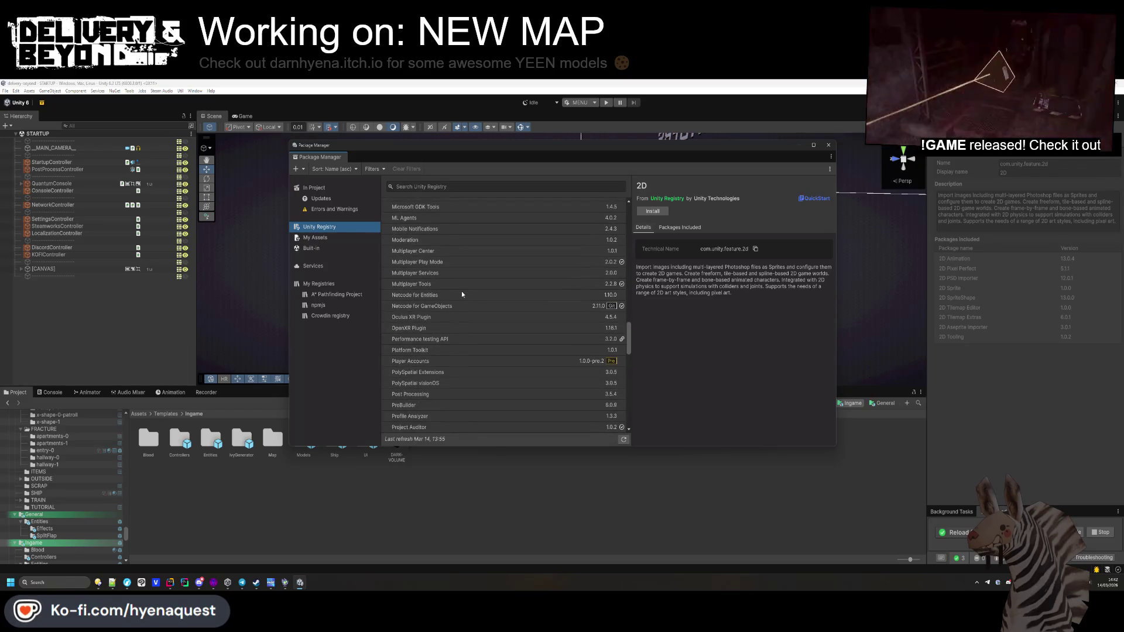
type("input")
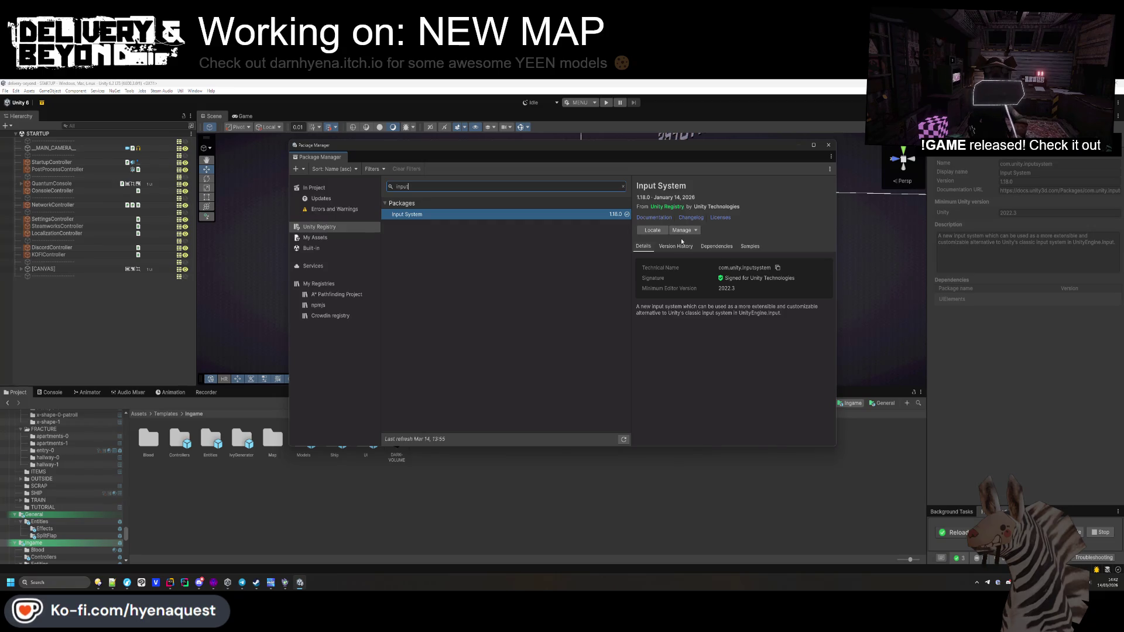
Step: Read the Input System 1.19.0 changelog in Version History and update the package to 1.19.0
left_click(678, 246)
left_click(738, 286)
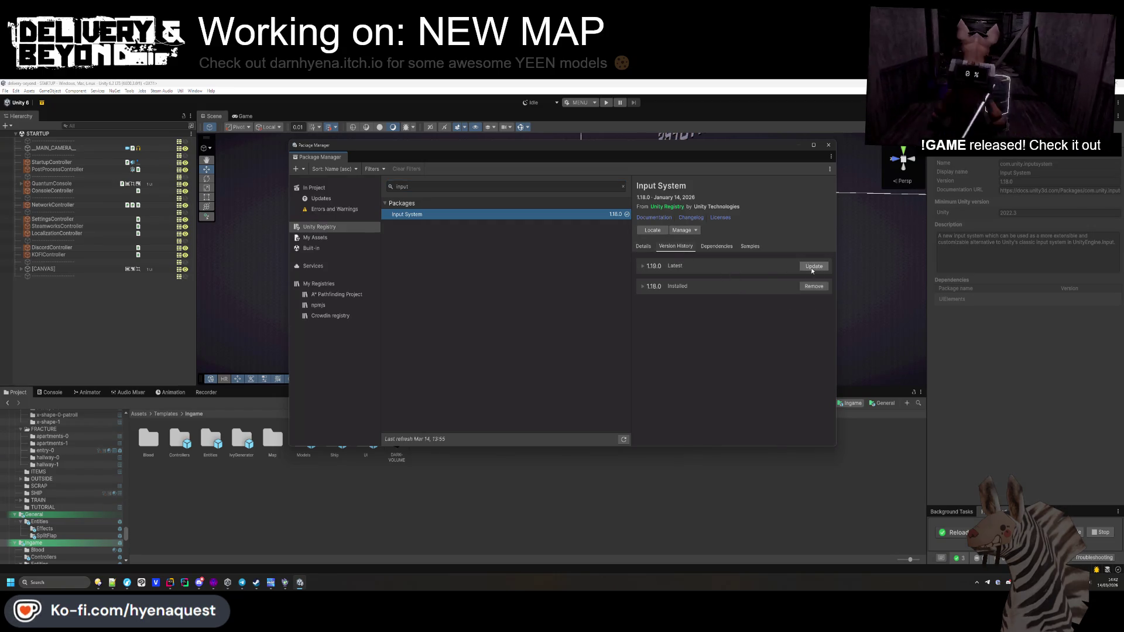
left_click(642, 287)
left_click(642, 287)
left_click(643, 267)
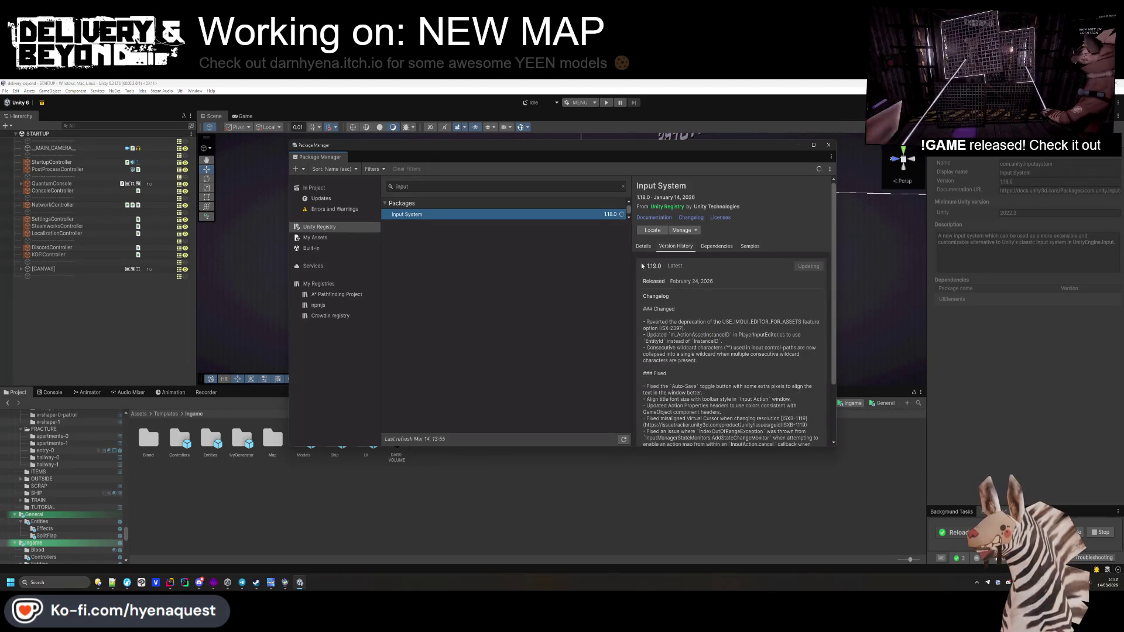
scroll(651, 295, "down", 1)
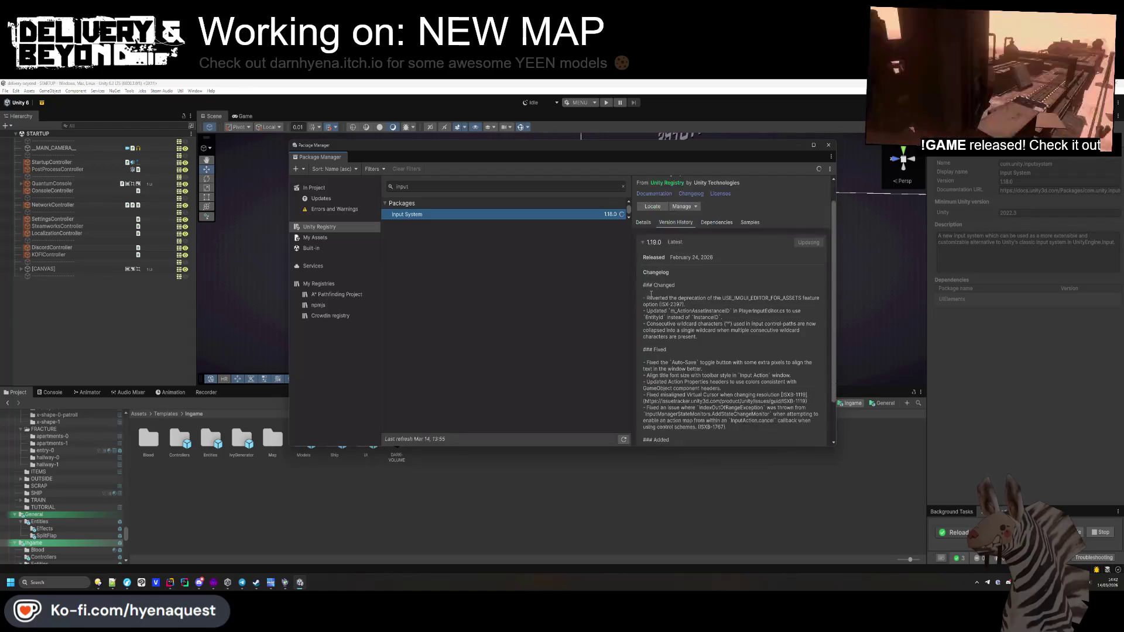
scroll(673, 319, "down", 2)
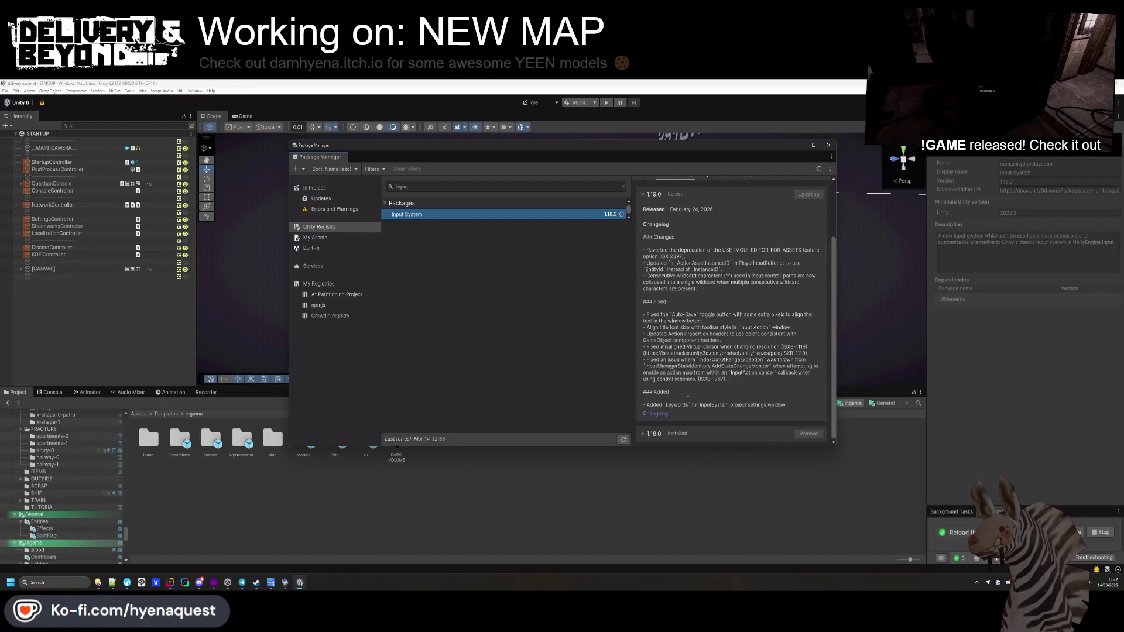
scroll(656, 293, "up", 3)
left_click(645, 268)
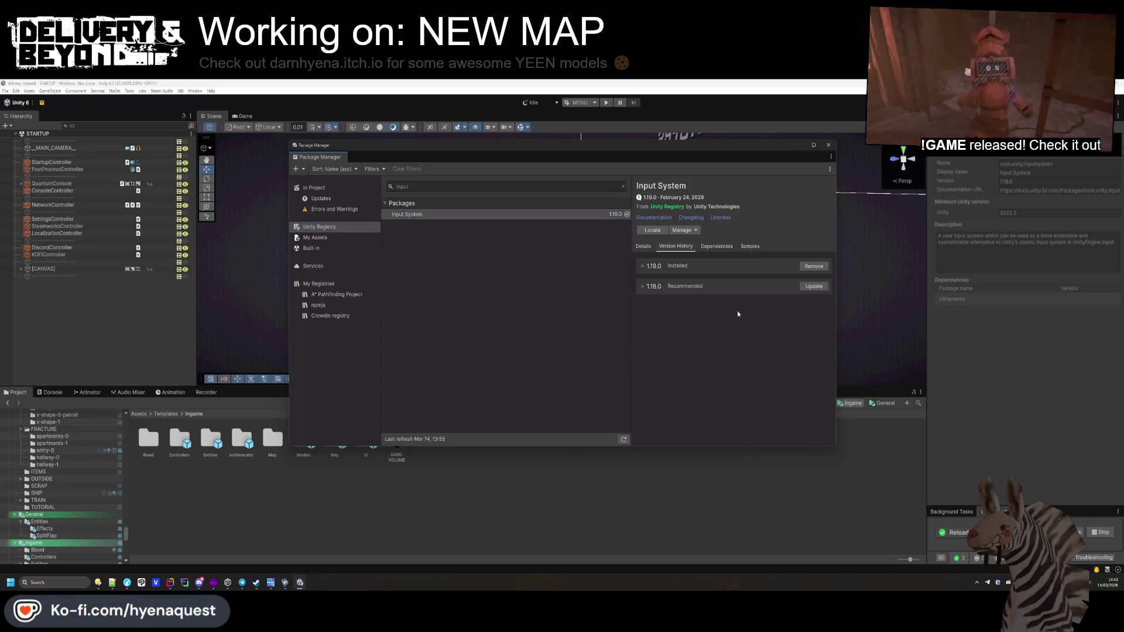
left_click(748, 246)
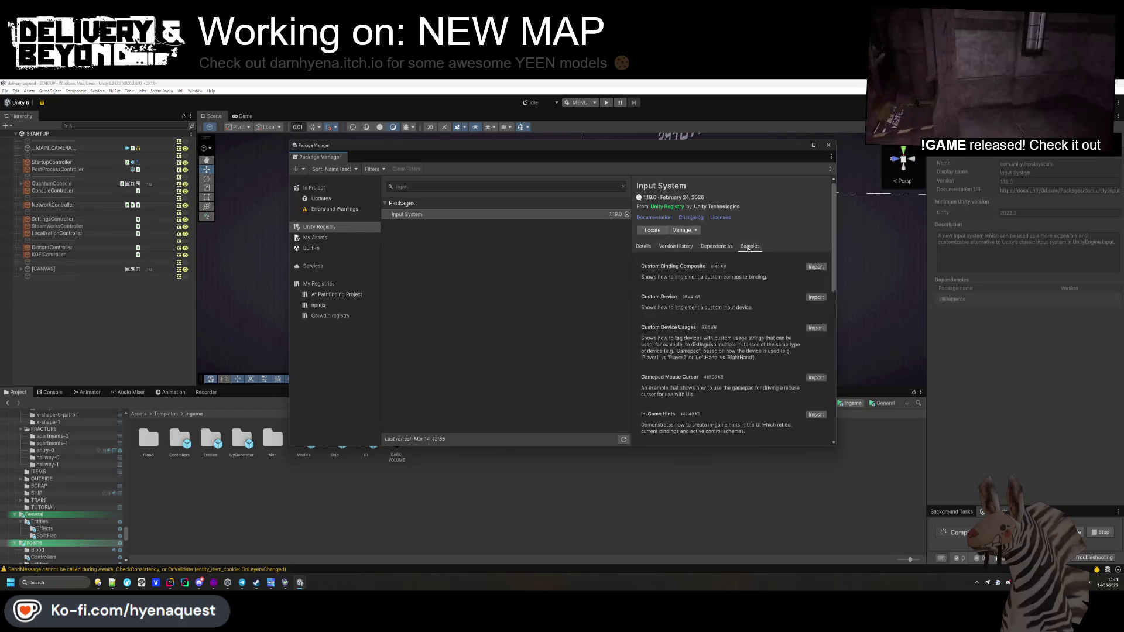
Step: Import the Rebinding UI sample, browse to Assets/Samples/Input System/1.19.0/Rebinding UI, and close Package Manager
scroll(755, 321, "down", 10)
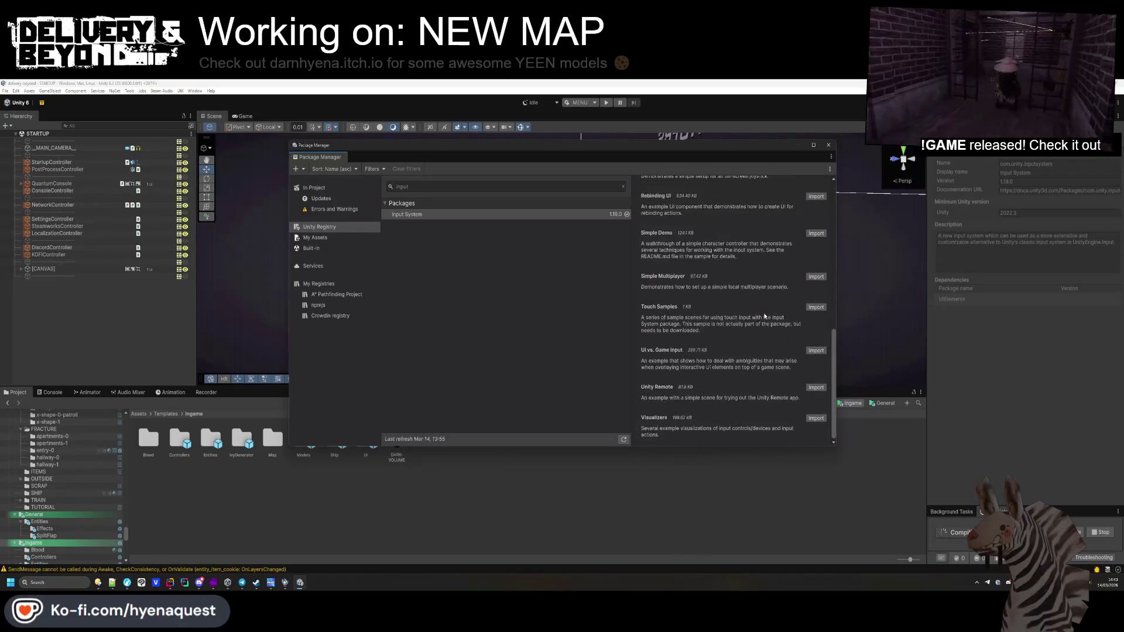
scroll(766, 256, "up", 2)
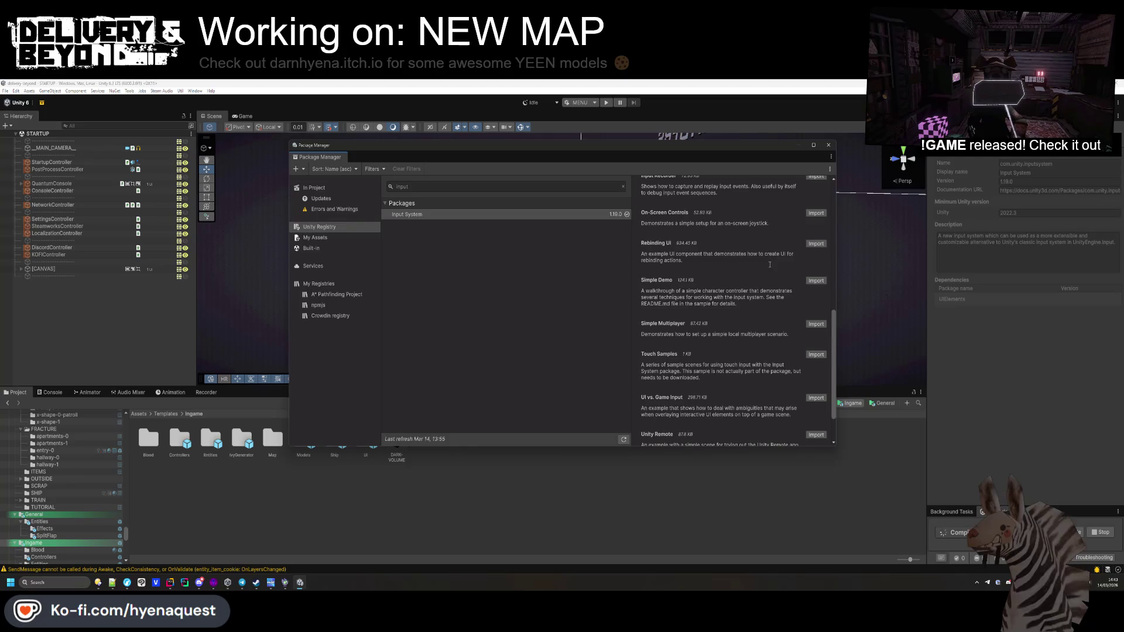
left_click(815, 243)
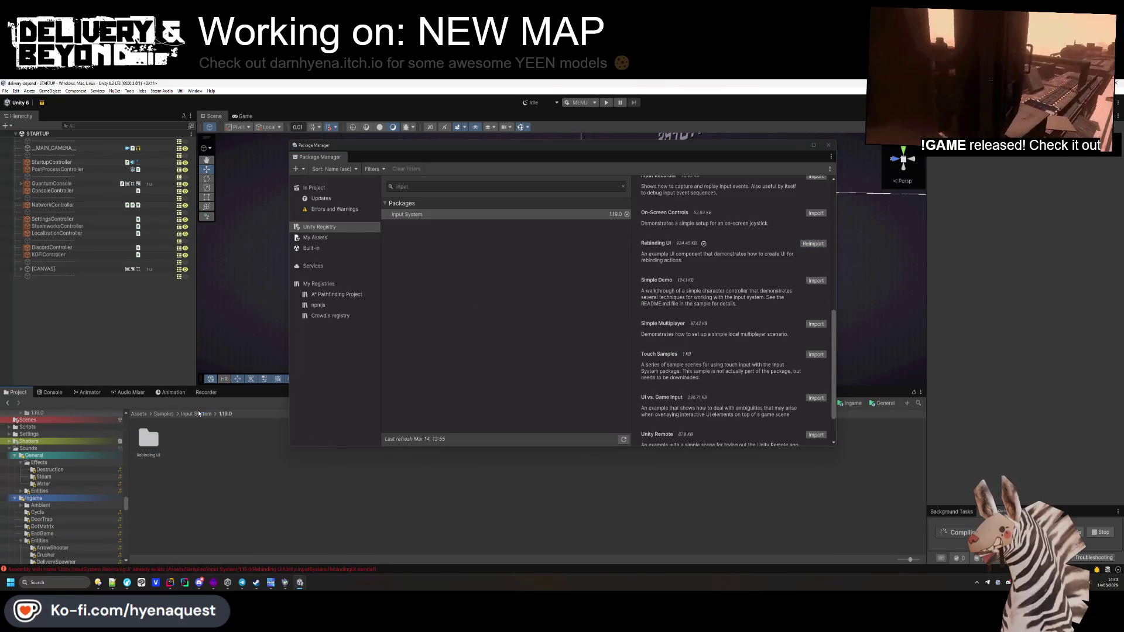
left_click(196, 414)
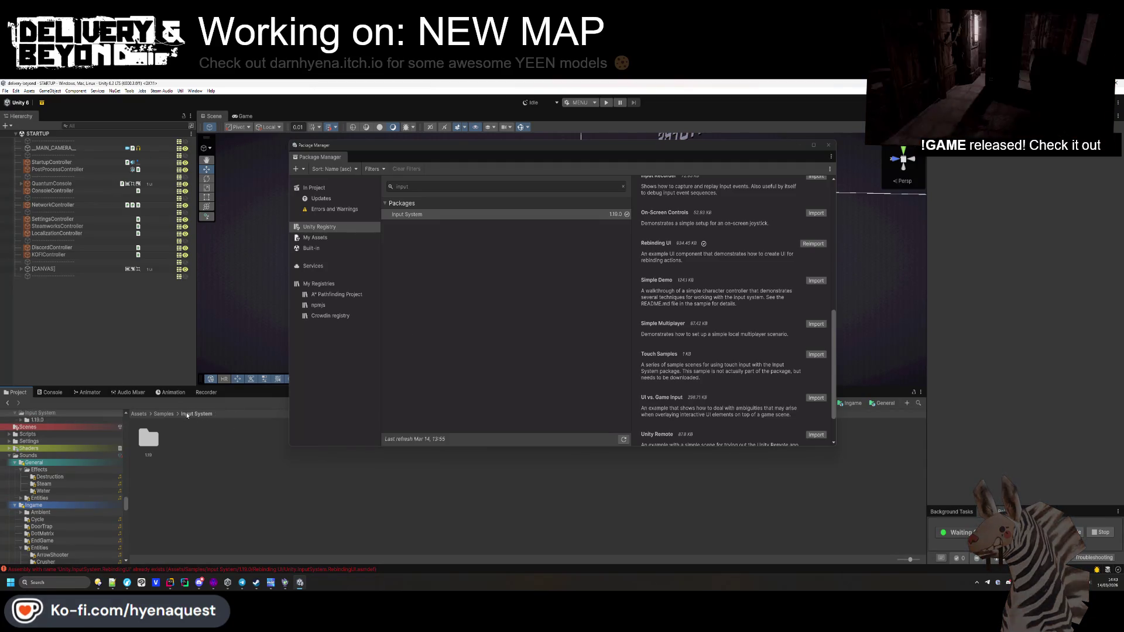
double_click(155, 443)
double_click(153, 442)
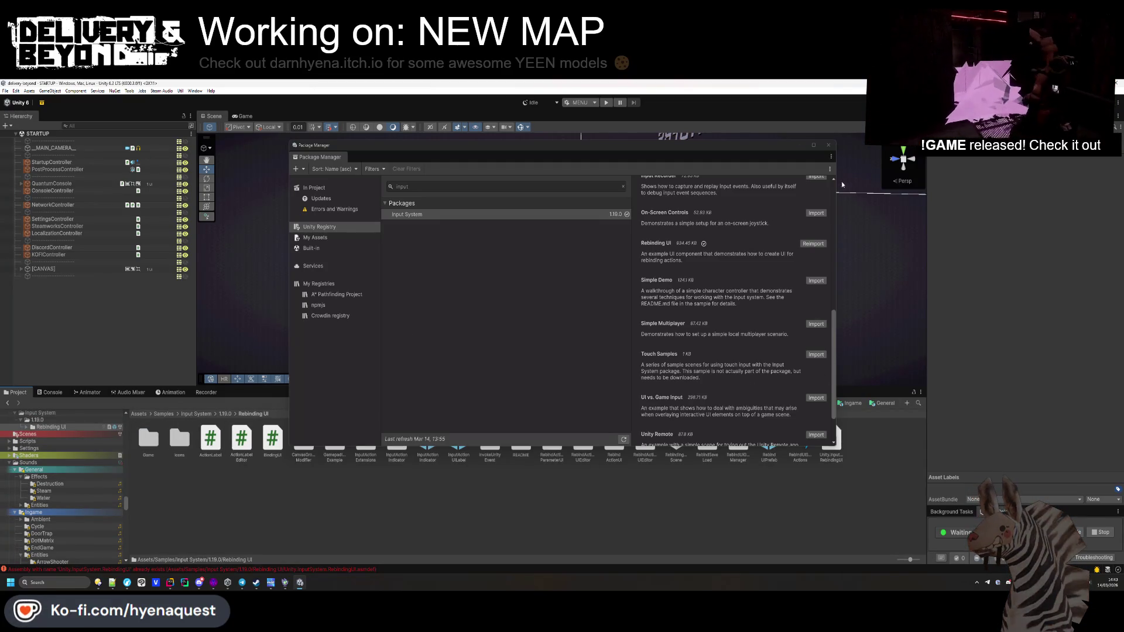
left_click(828, 144)
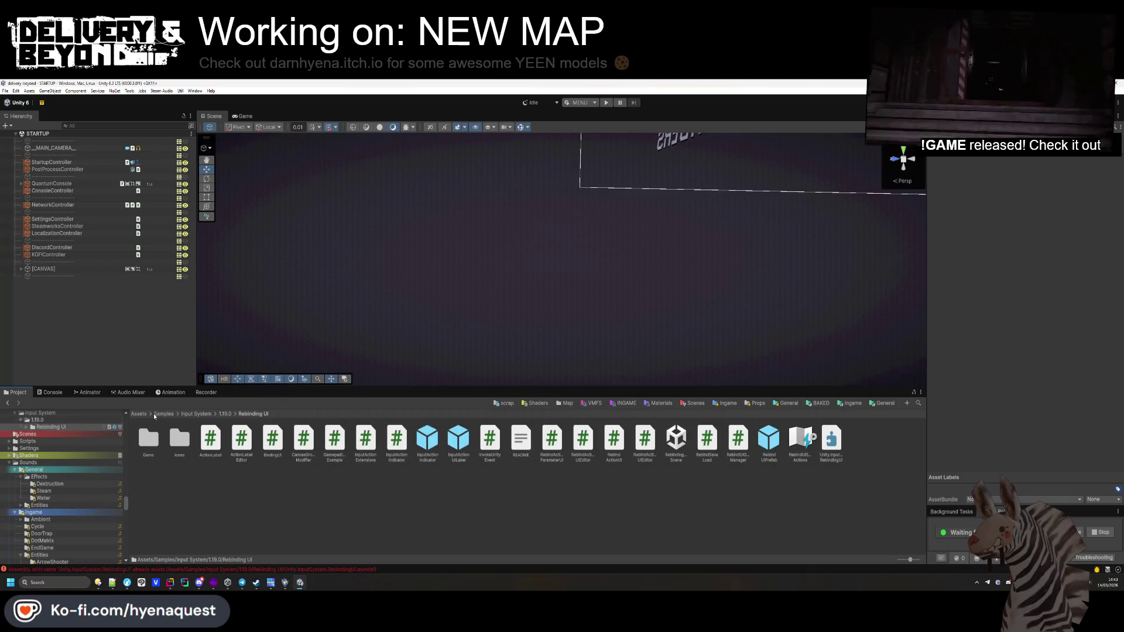
Step: Check the Resources and Samples folders, delete Input System from Assets/Packages, and clear the console
left_click(143, 413)
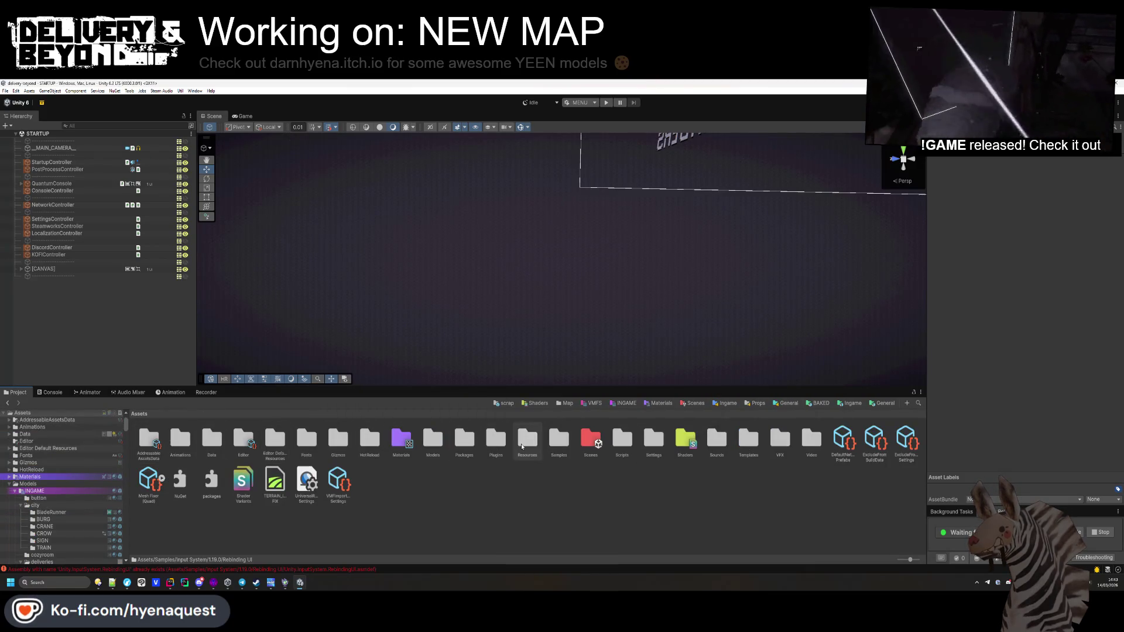
double_click(528, 439)
key("BackSpace")
double_click(556, 440)
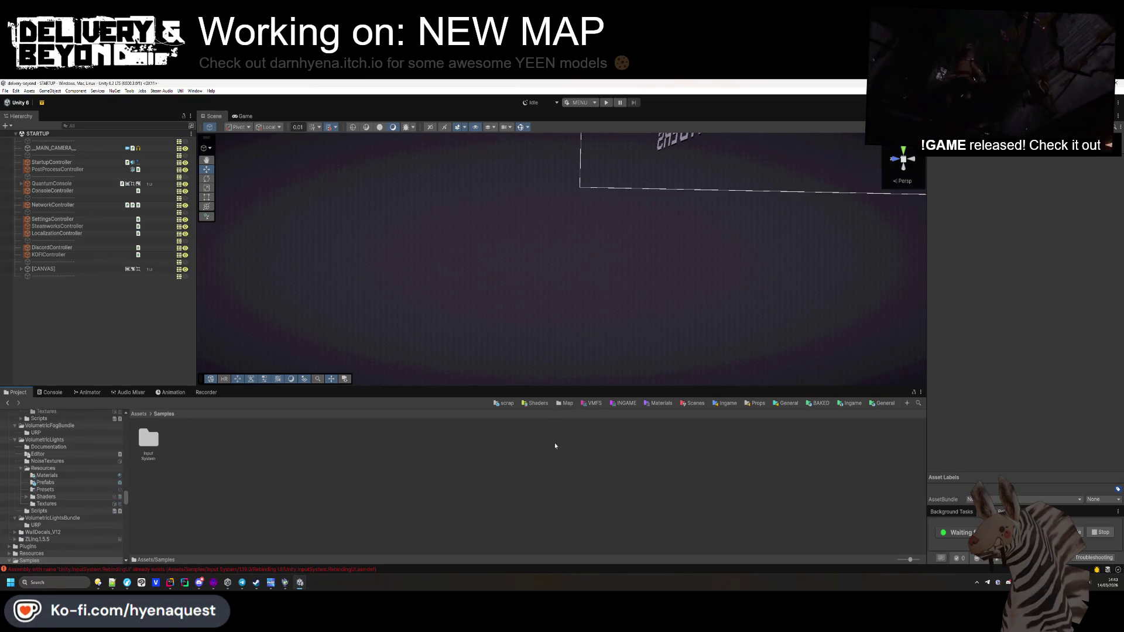
key("BackSpace")
double_click(464, 439)
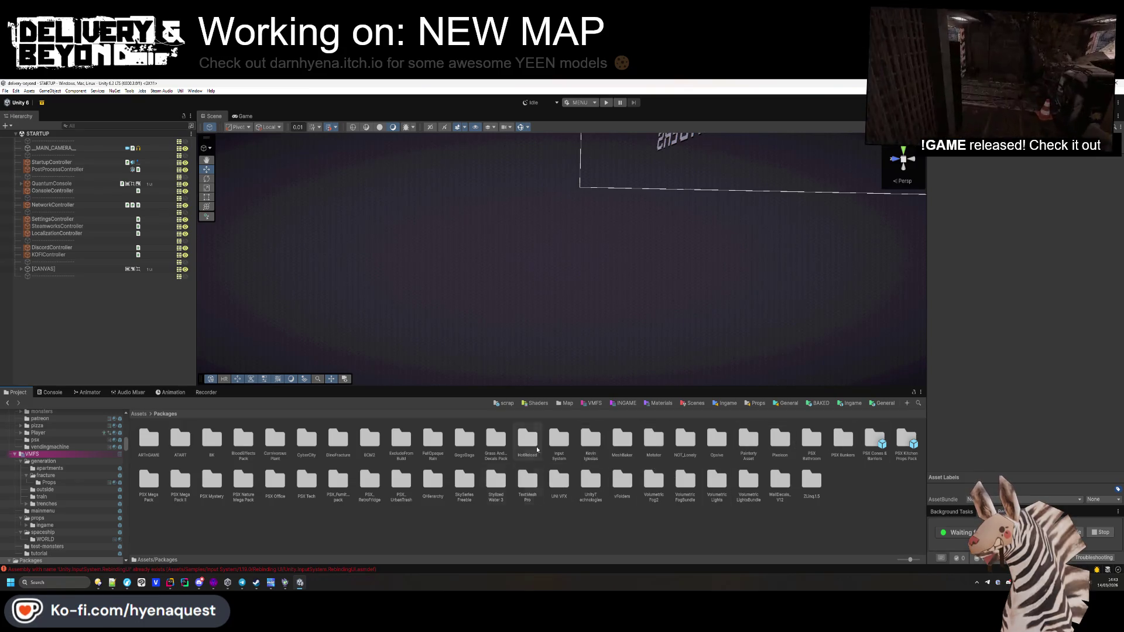
left_click(559, 439)
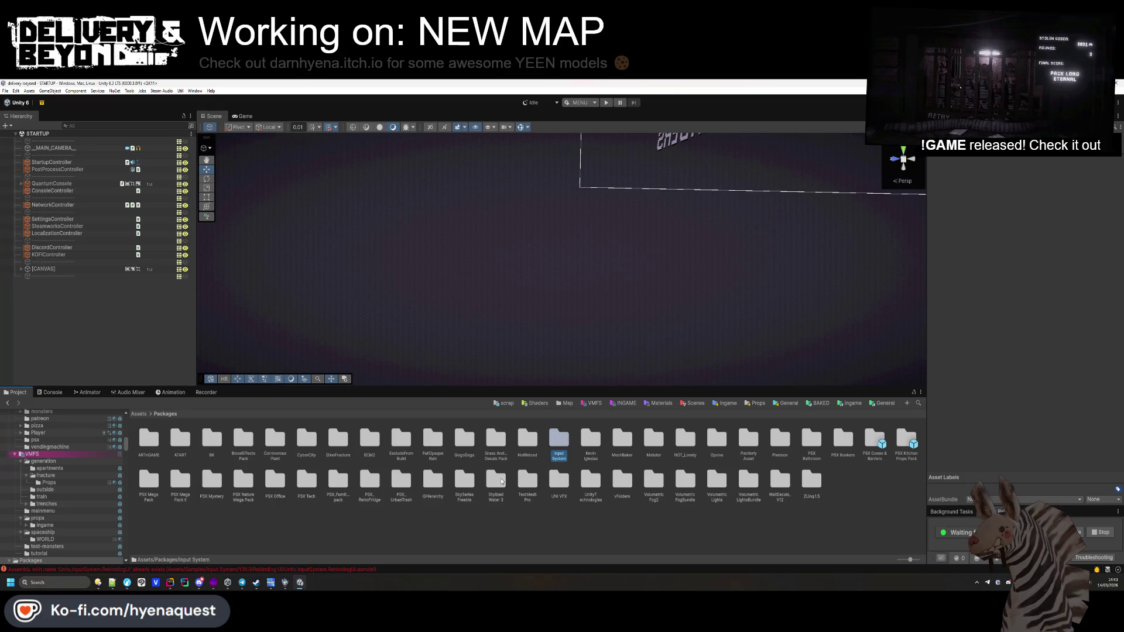
key("Delete")
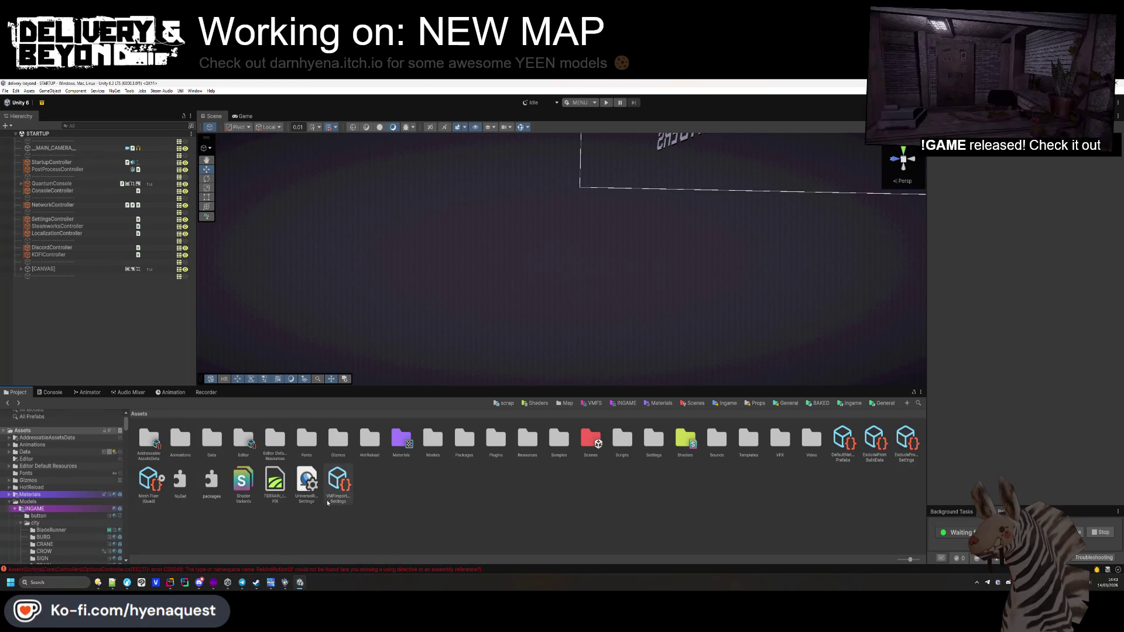
left_click(357, 569)
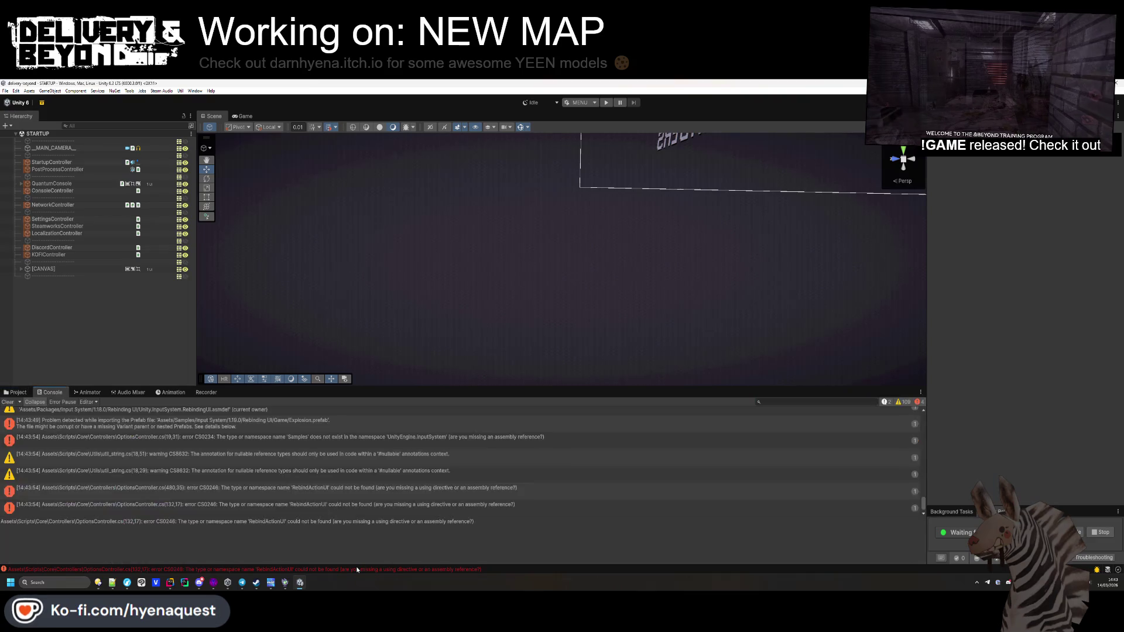
left_click(8, 401)
left_click(18, 393)
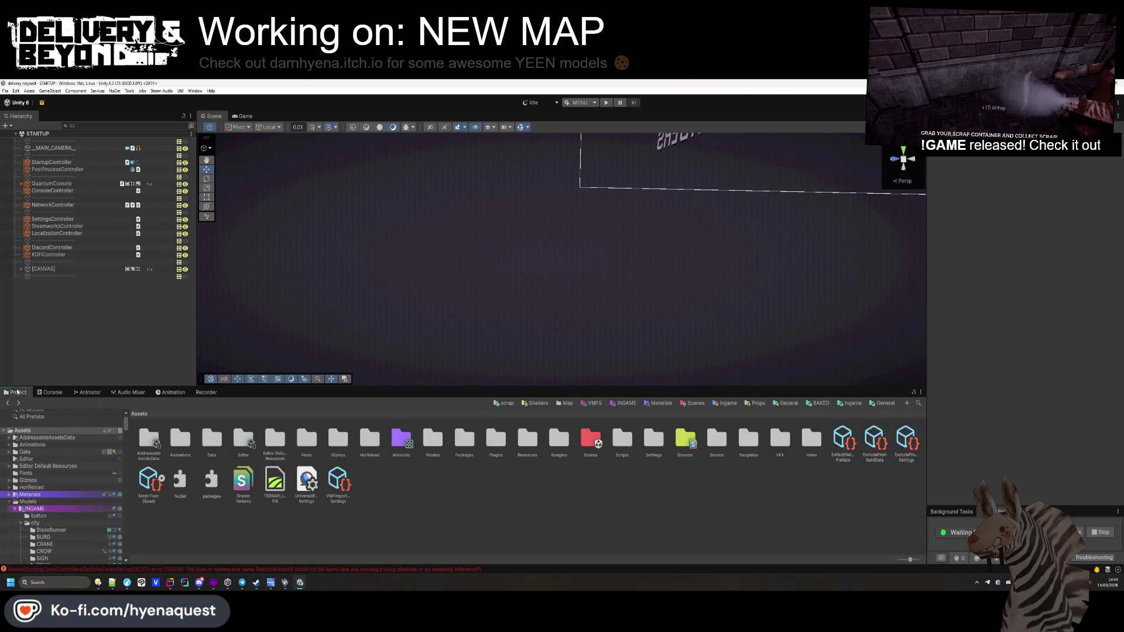
Step: Browse the Plugins and Samples folders and collapse INGAME and Models in the folder tree
double_click(496, 440)
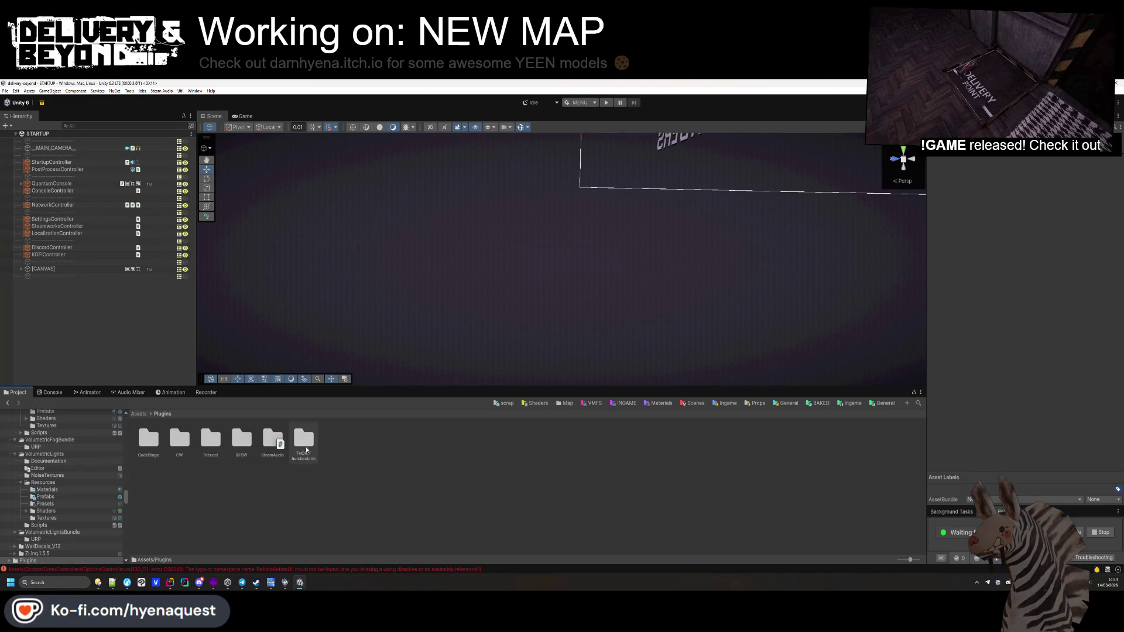
left_click(139, 414)
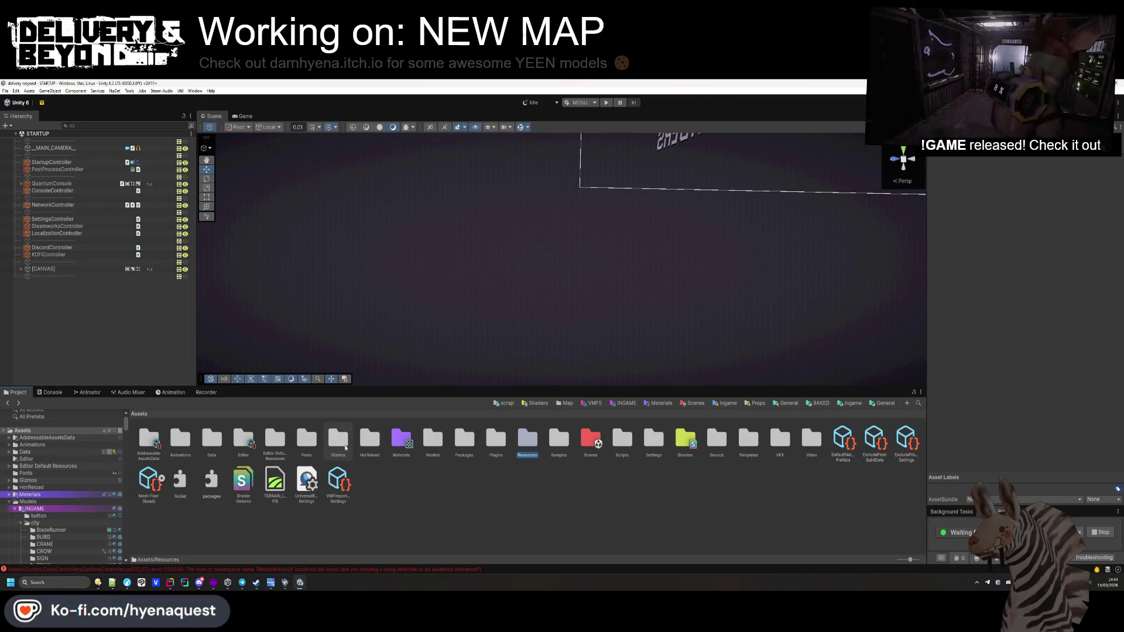
double_click(559, 440)
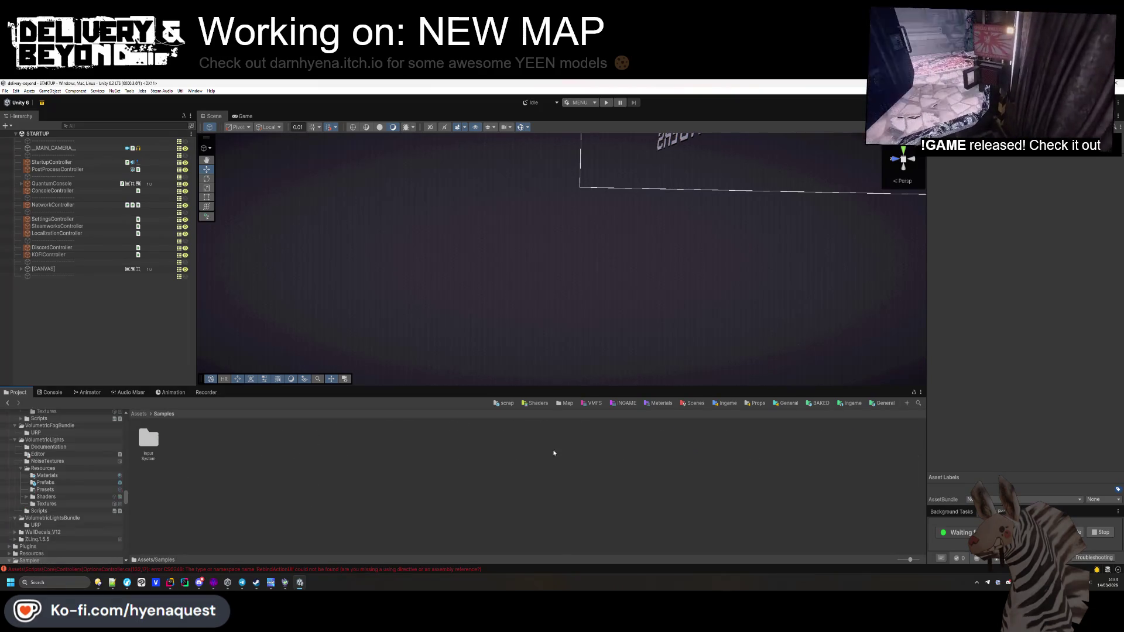
scroll(72, 478, "up", 10)
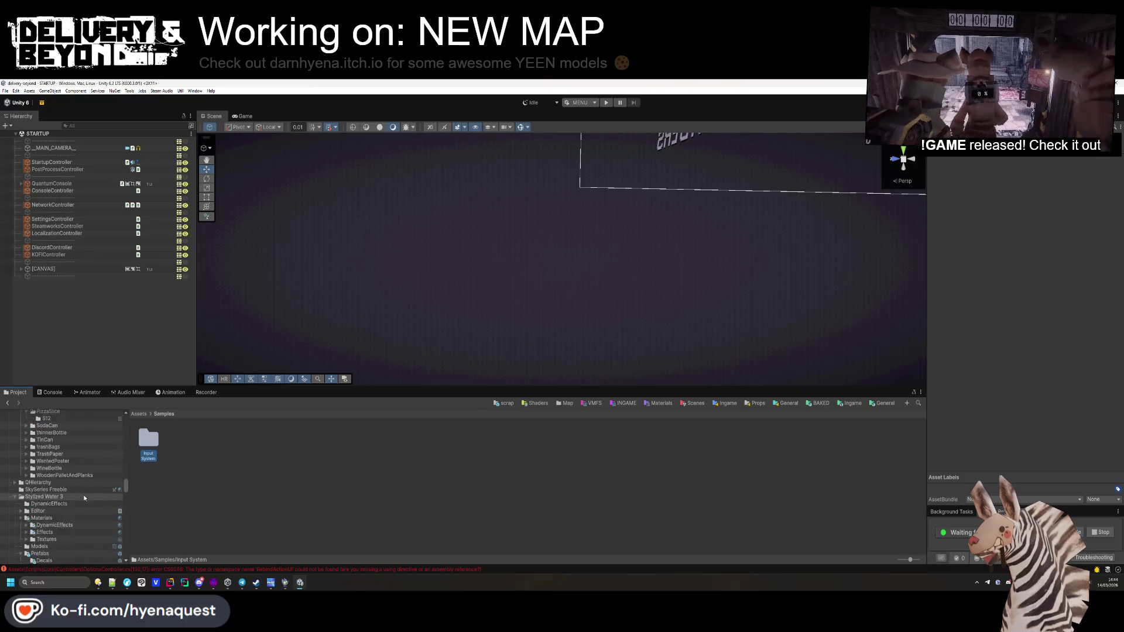
scroll(88, 502, "up", 10)
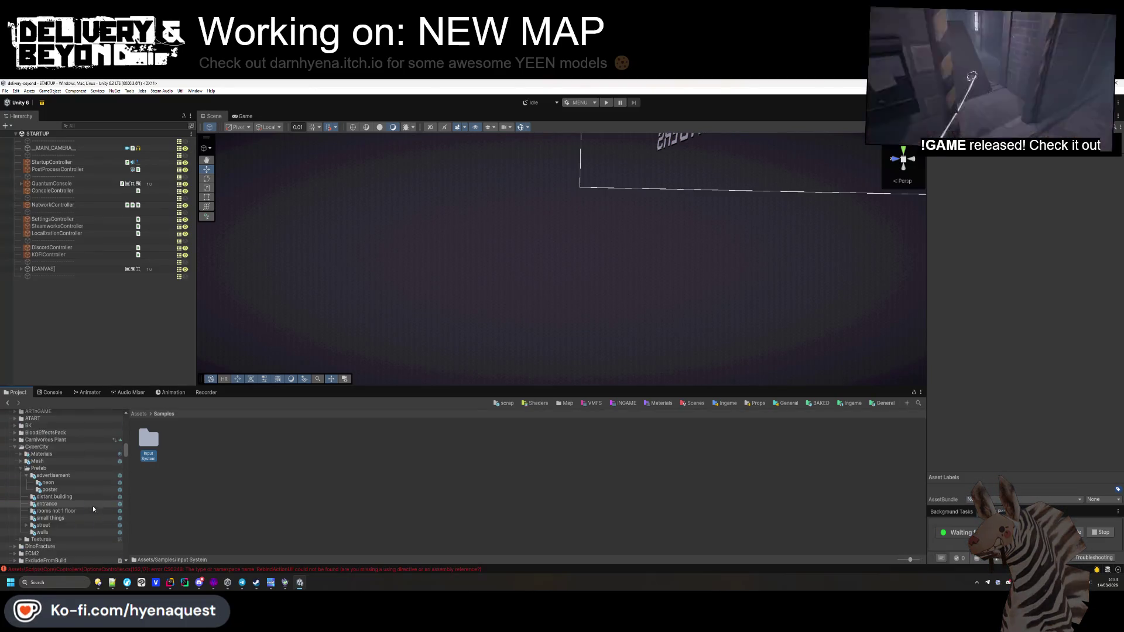
scroll(94, 525, "up", 10)
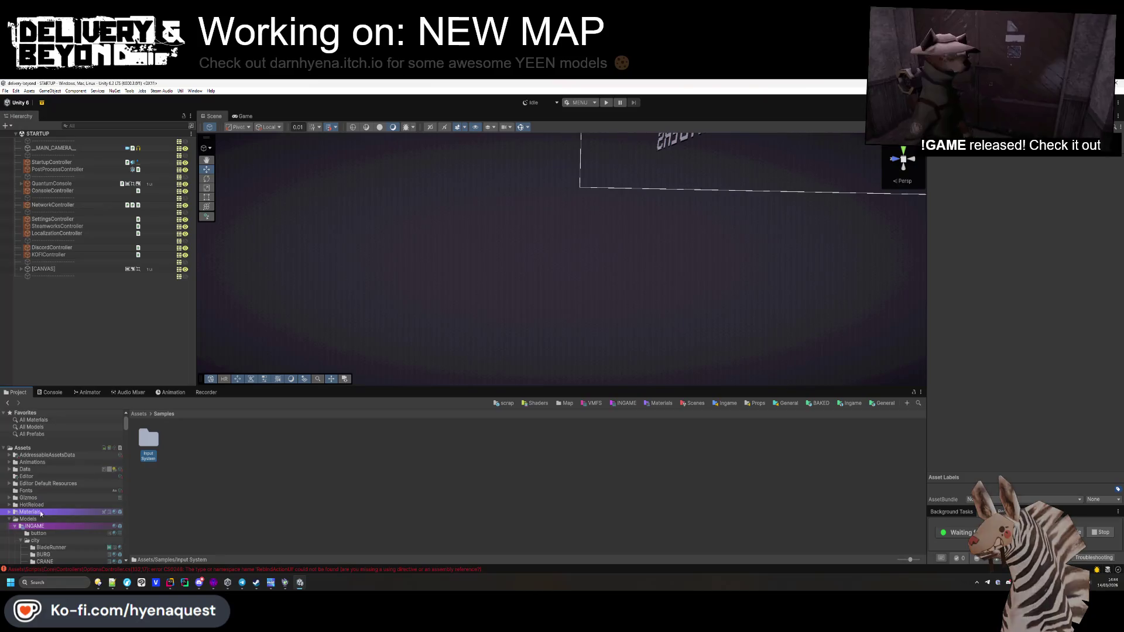
left_click(15, 473)
left_click(10, 466)
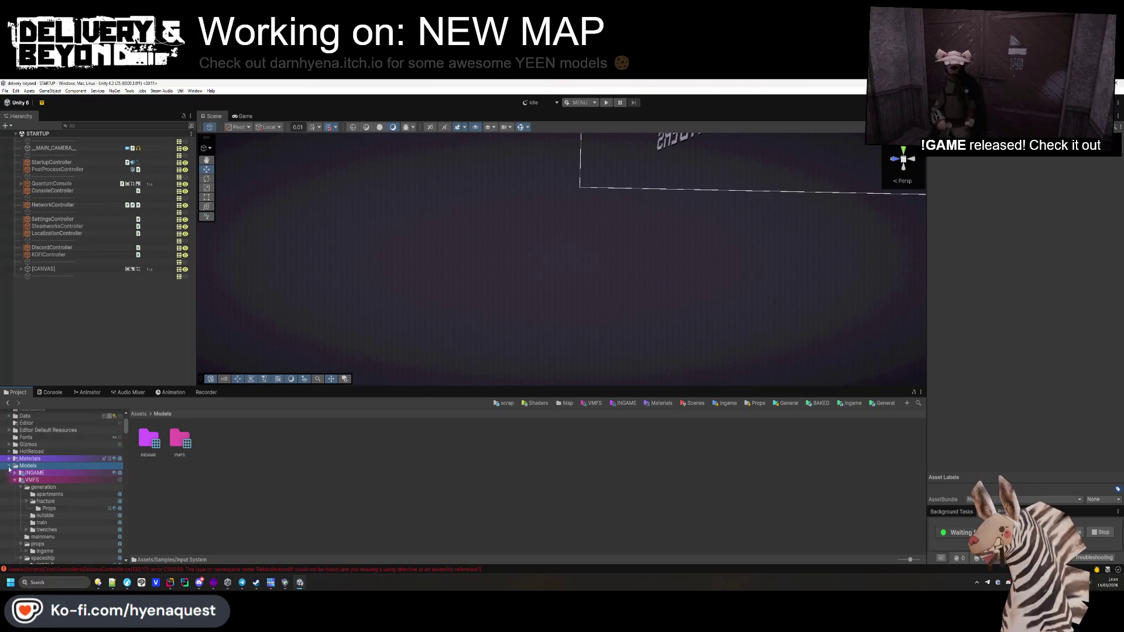
left_click(23, 472)
scroll(61, 523, "down", 10)
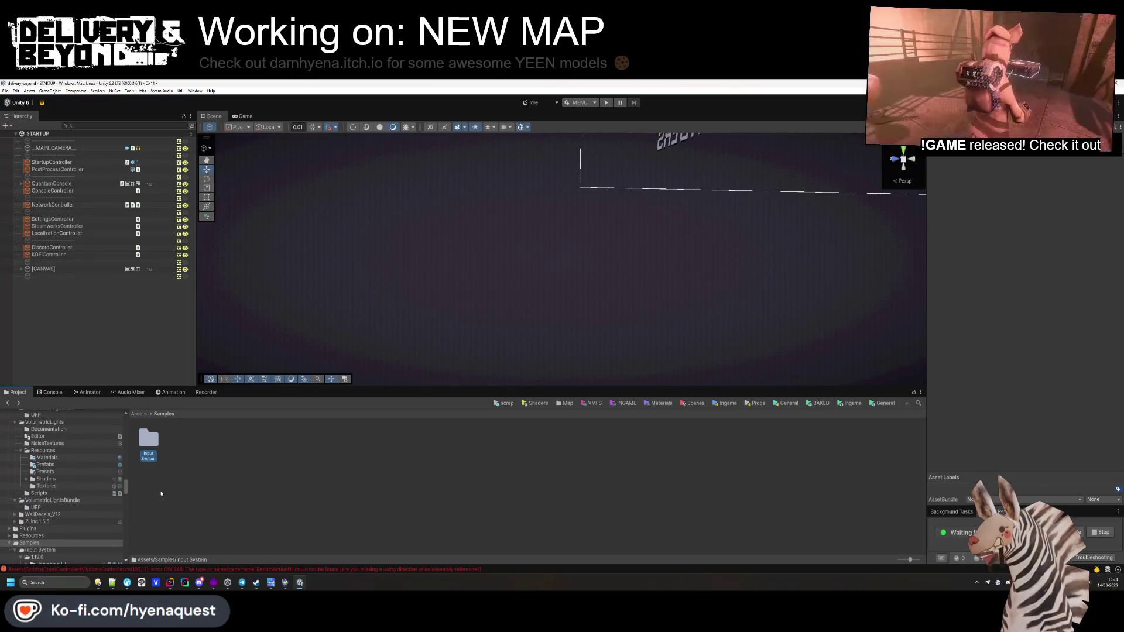
scroll(61, 522, "up", 15)
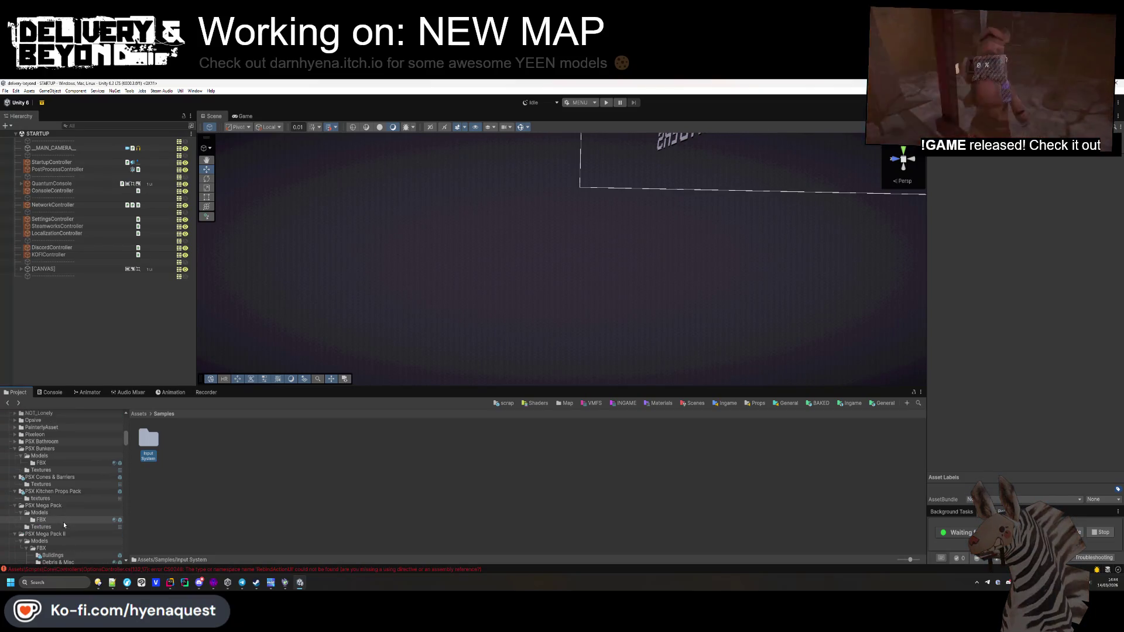
scroll(38, 510, "up", 5)
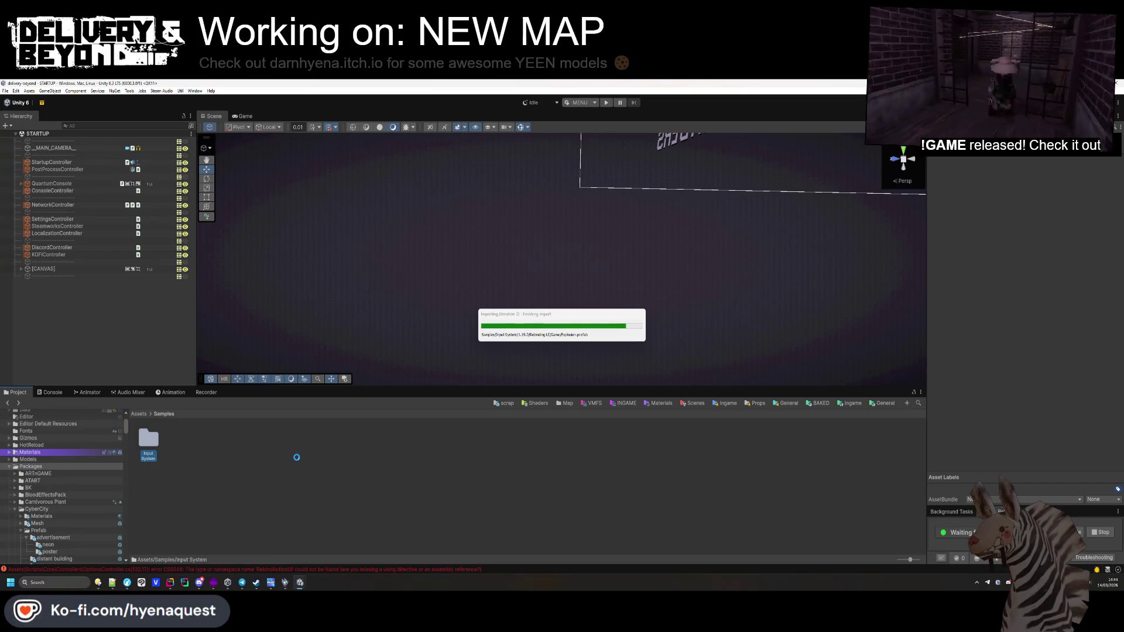
Step: Go to Assets/Packages/Input System/1.19.0/Rebinding UI and select the sample input actions asset
left_click(138, 413)
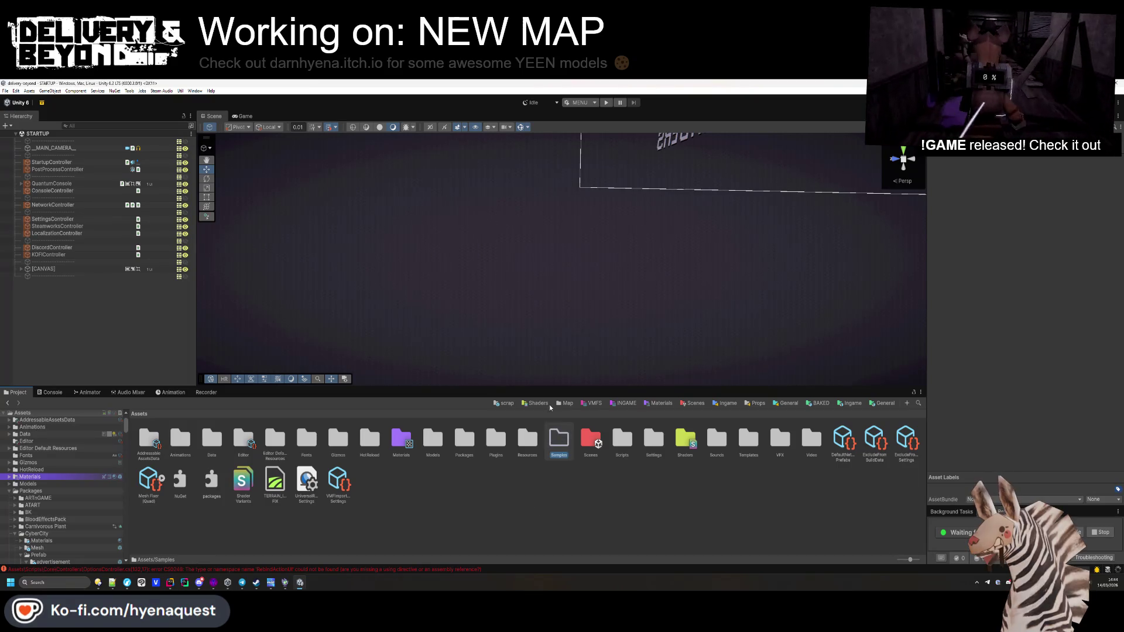
double_click(465, 439)
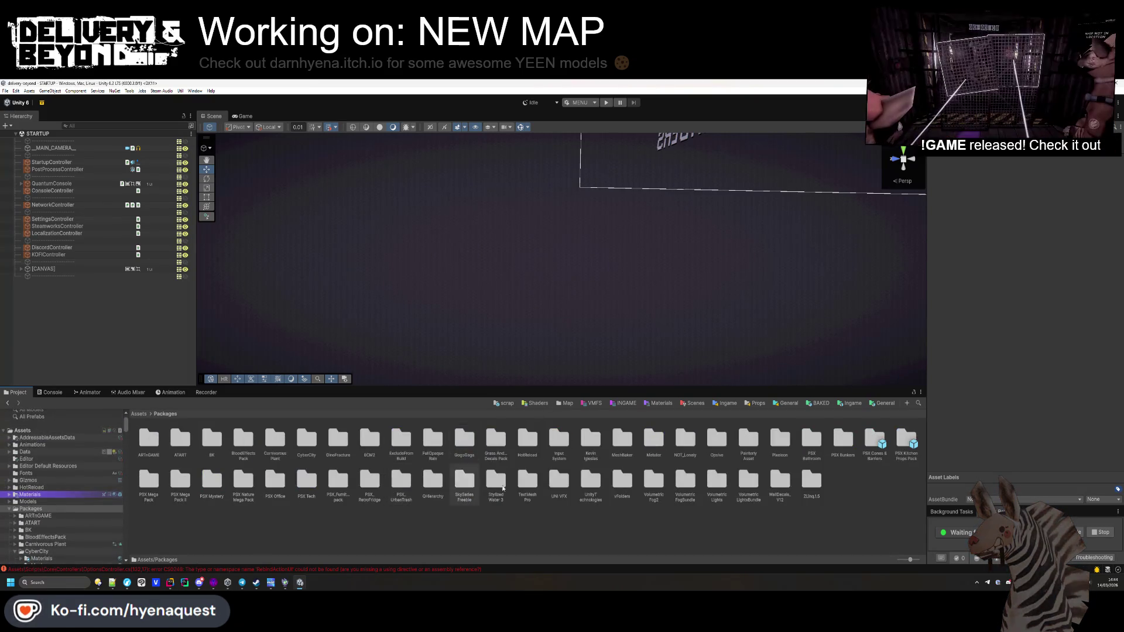
double_click(559, 439)
double_click(149, 439)
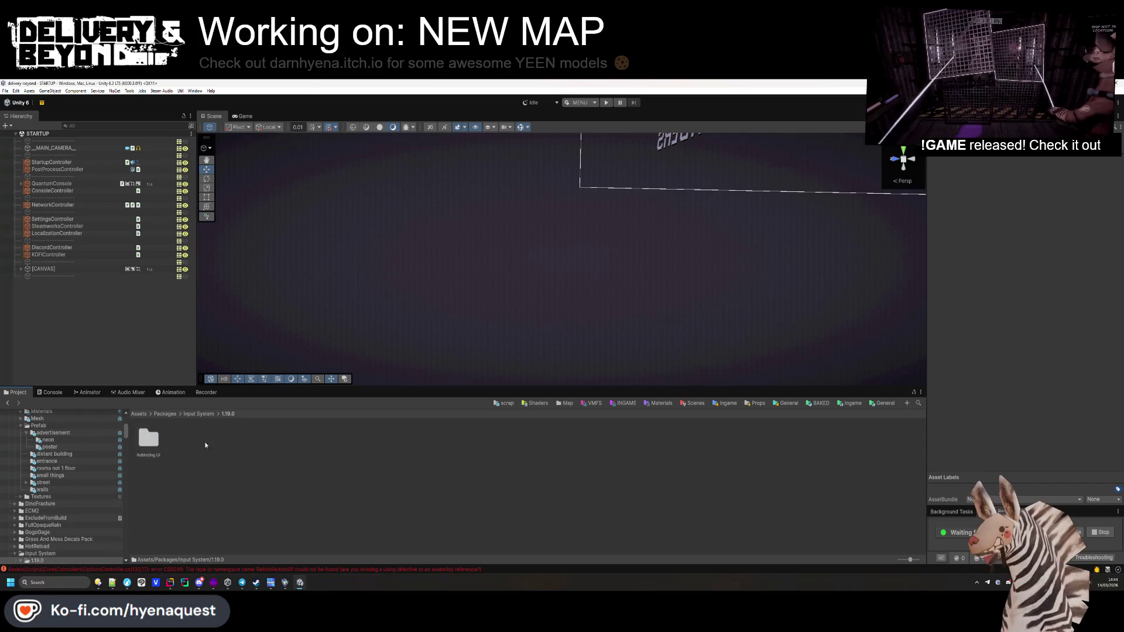
double_click(149, 439)
left_click(800, 440)
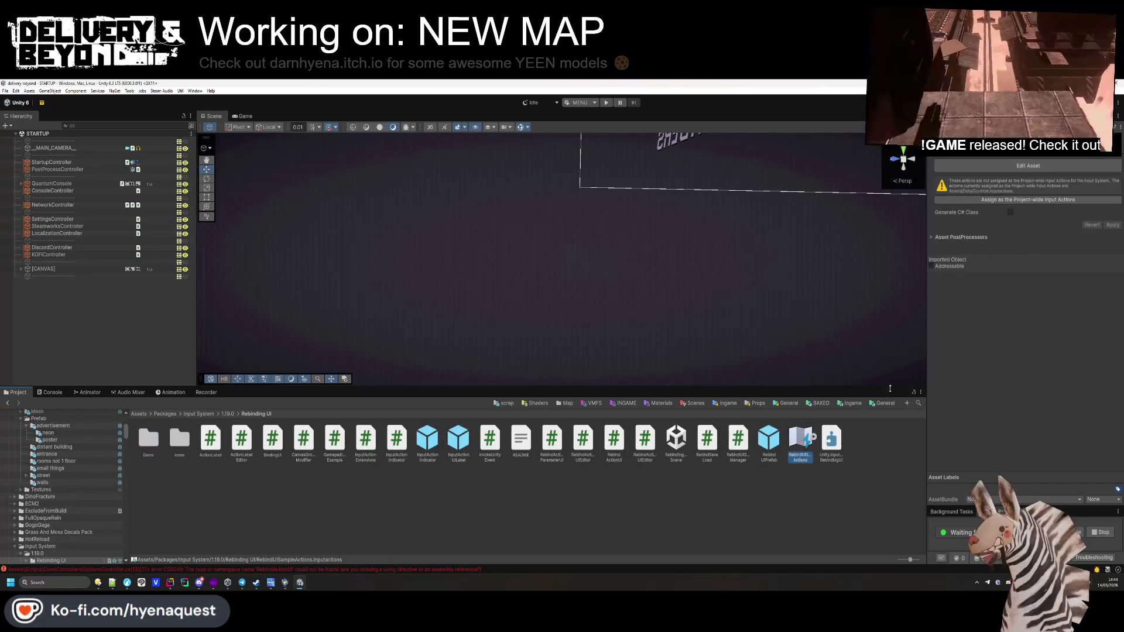
Step: Delete the RebindUISampleActions input actions asset
double_click(800, 454)
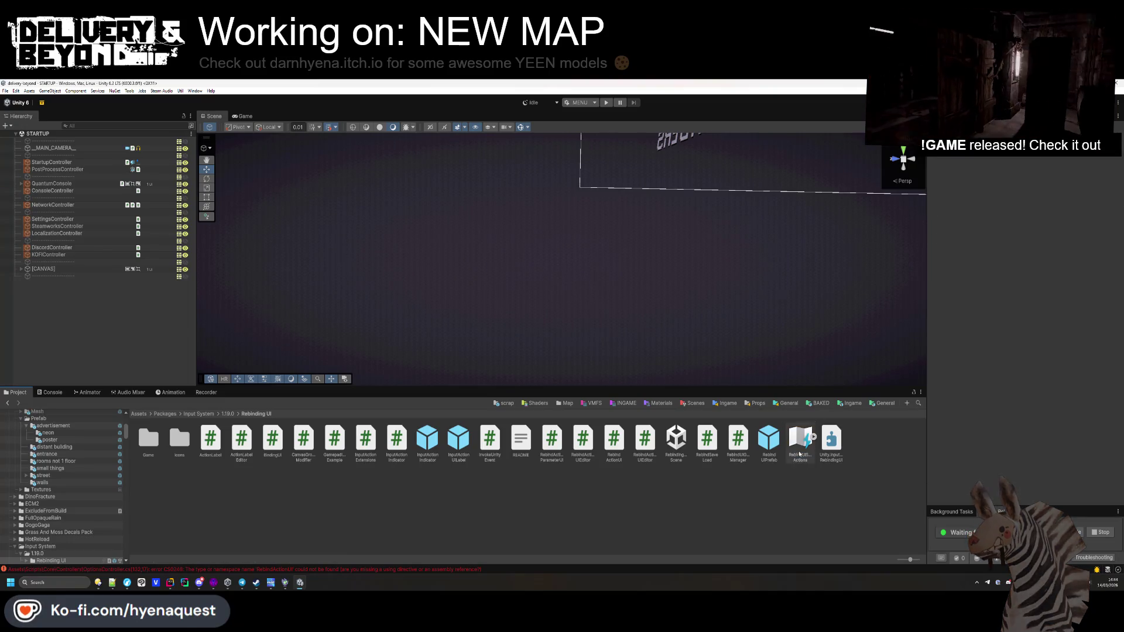
key("Delete")
key("Return")
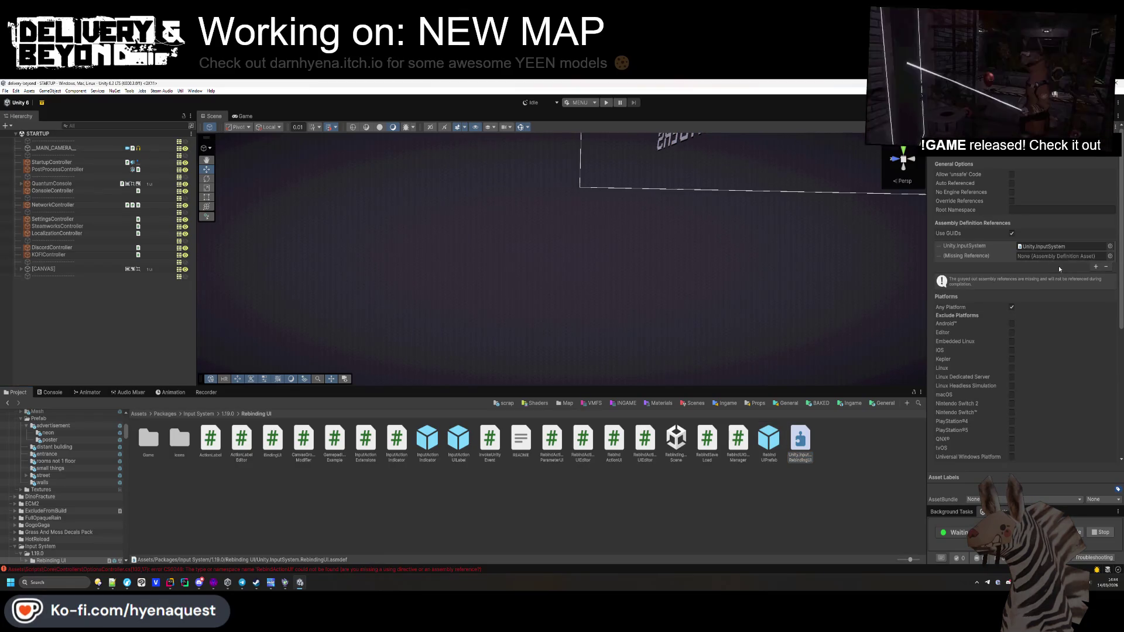
Step: Set the sample asmdef's missing reference to Unity.TextMeshPro and apply the change
left_click(1109, 256)
type("textme")
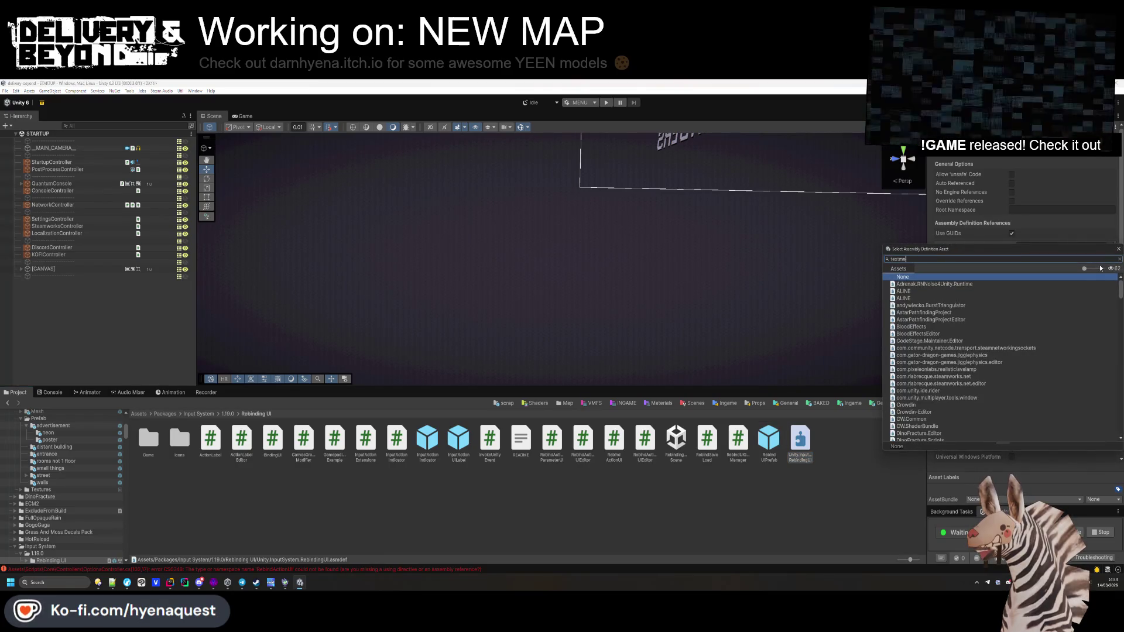
type("s")
double_click(917, 291)
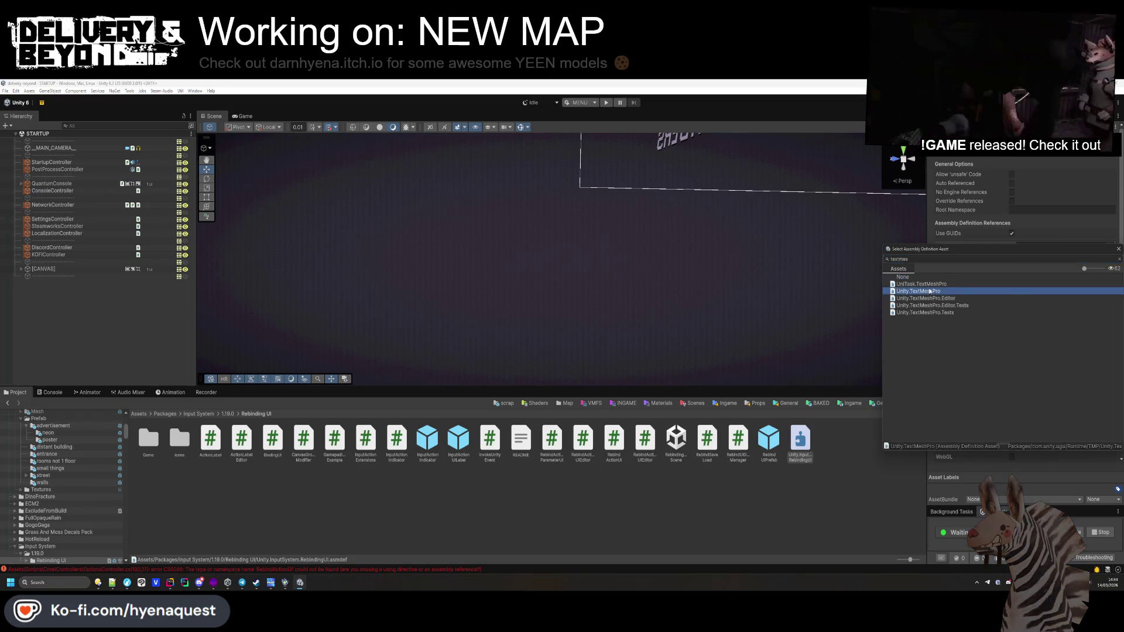
scroll(1056, 367, "down", 5)
left_click(1107, 443)
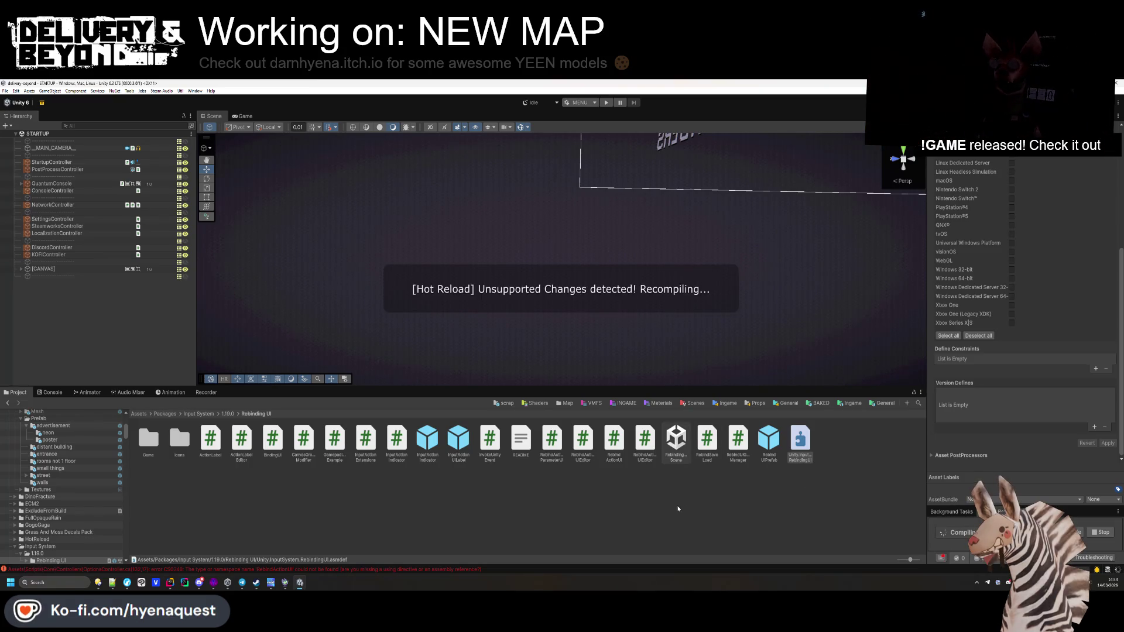
Step: Delete the Rebinding sample scene
left_click(676, 445)
key("Delete")
key("Return")
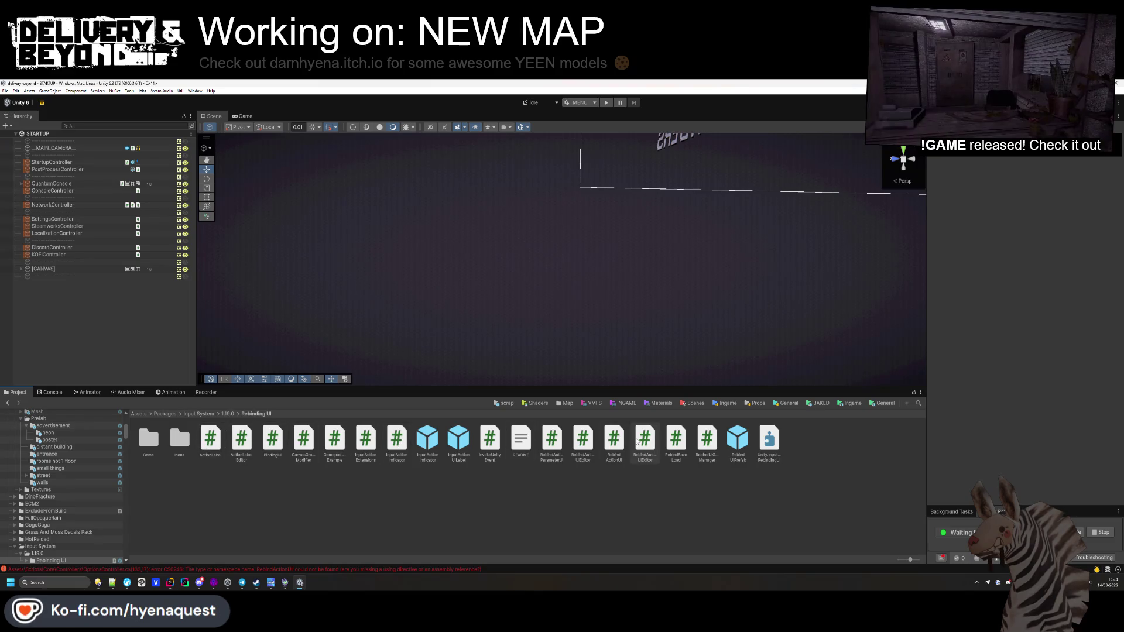
left_click(613, 440)
Step: Look through the Rebinding UI scripts and open RebindActionUI.cs in Rider
left_click(583, 441)
left_click(551, 440)
left_click(645, 440)
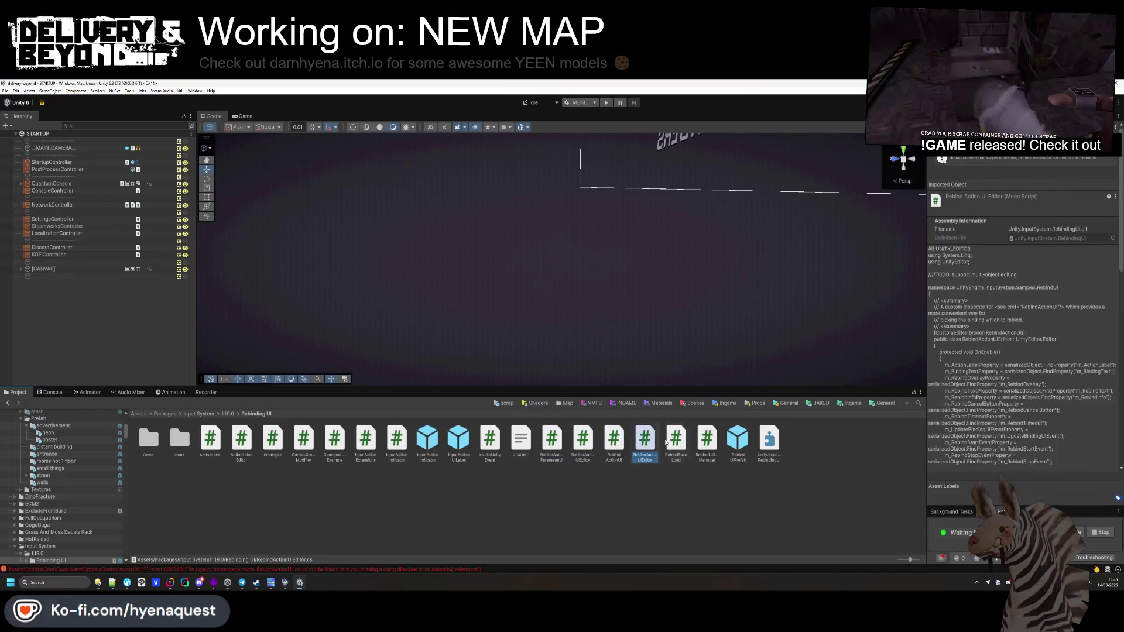
left_click(707, 440)
left_click(613, 440)
double_click(614, 440)
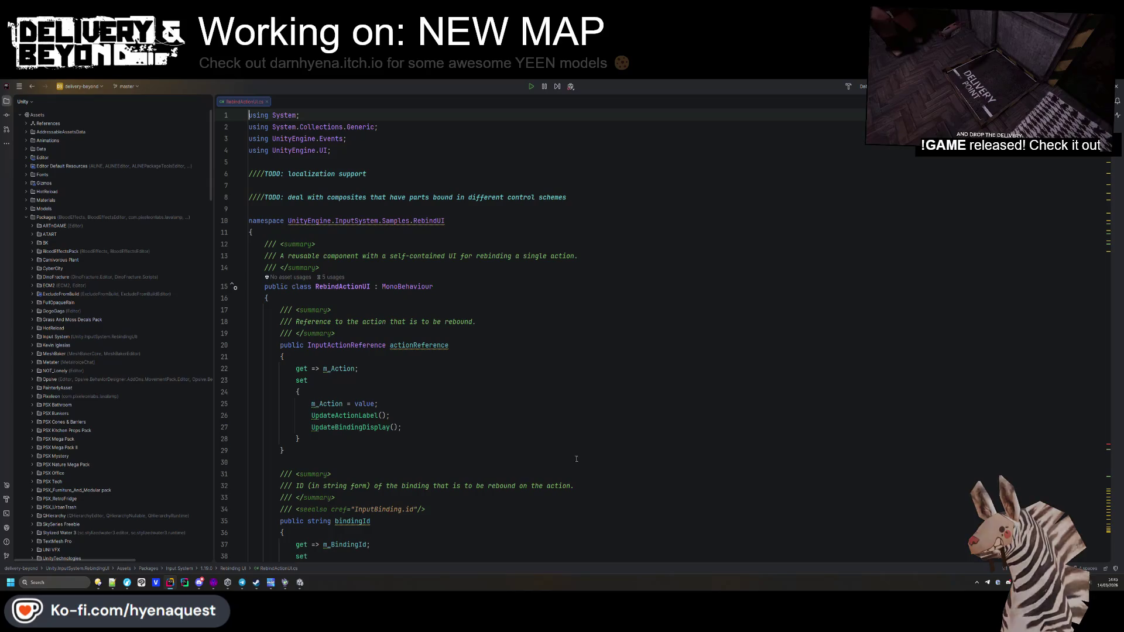
scroll(444, 389, "down", 15)
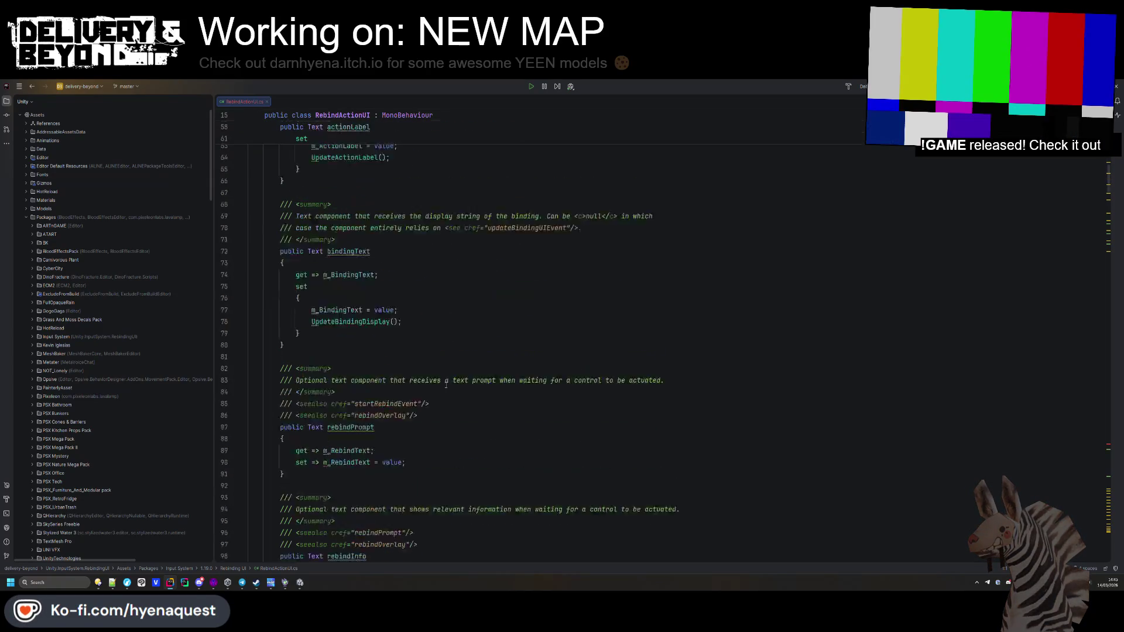
Step: Change the actionLabel, bindingText, rebindPrompt and rebindInfo property types from Text to TextMeshProUGUI
left_click(327, 227)
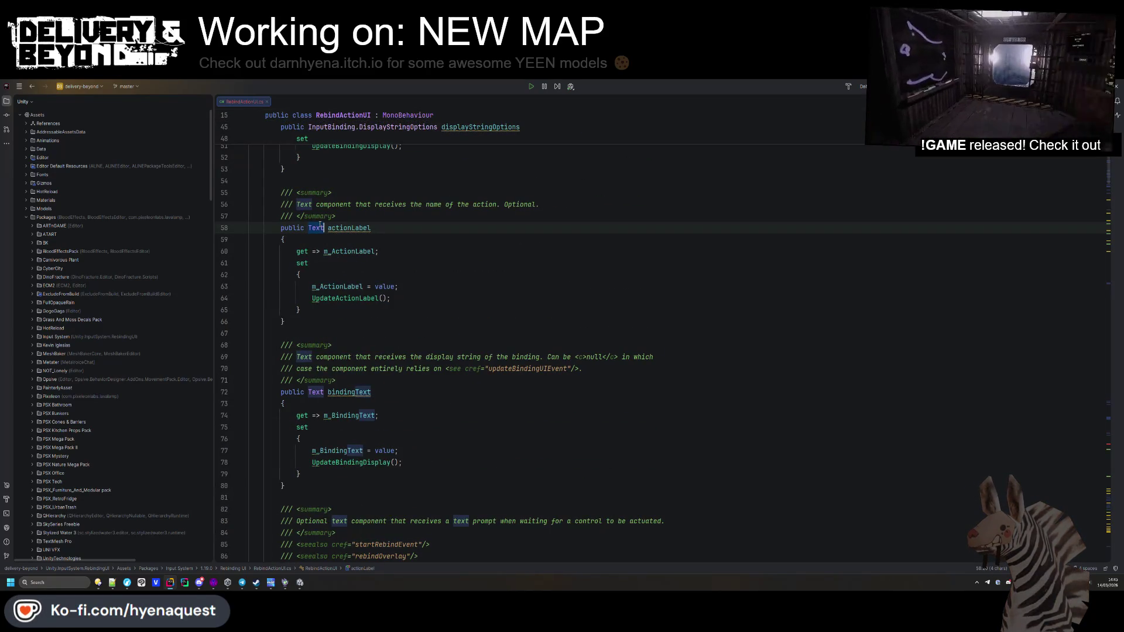
type("mes")
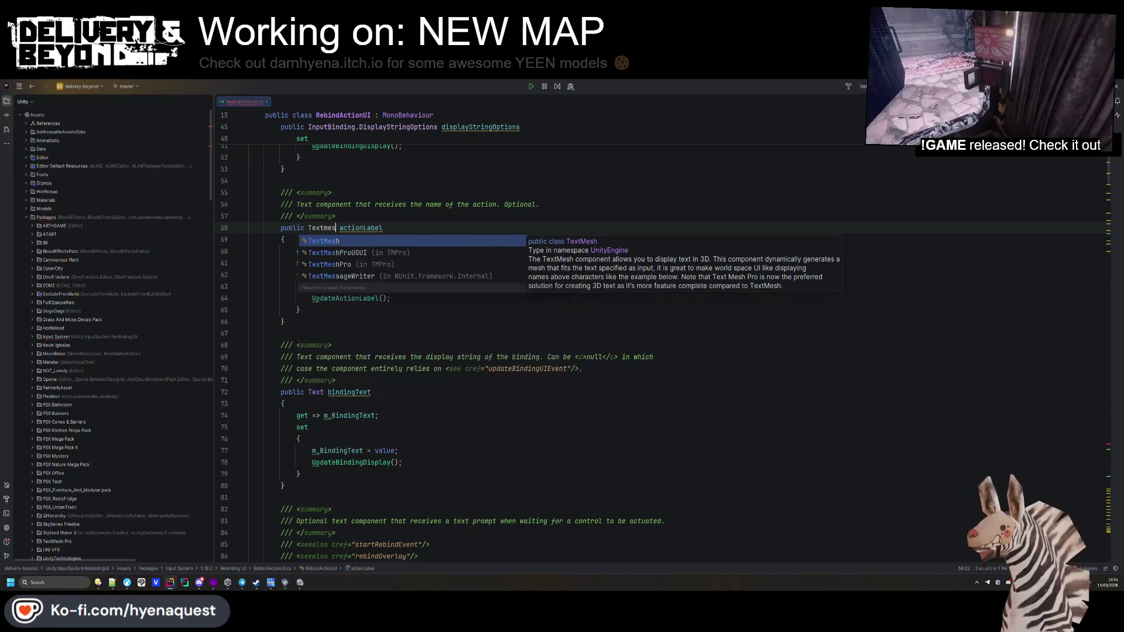
type("hpro")
key("Down")
key("Return")
double_click(316, 392)
type("TextMeshProUGUI")
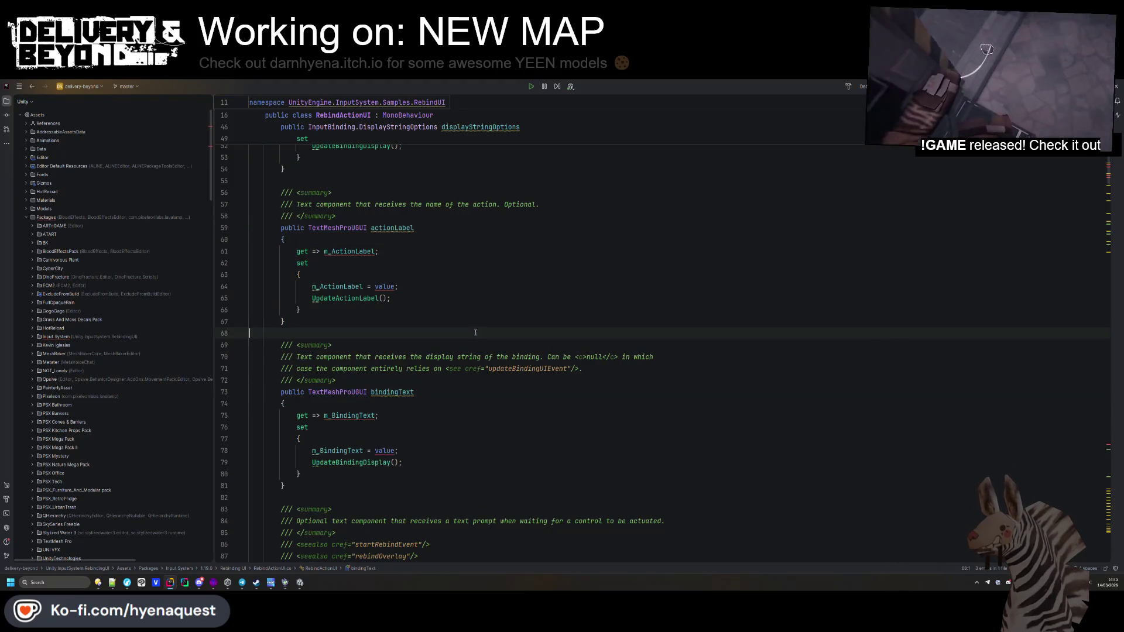
scroll(317, 379, "down", 5)
double_click(316, 380)
key("ctrl+v")
double_click(316, 251)
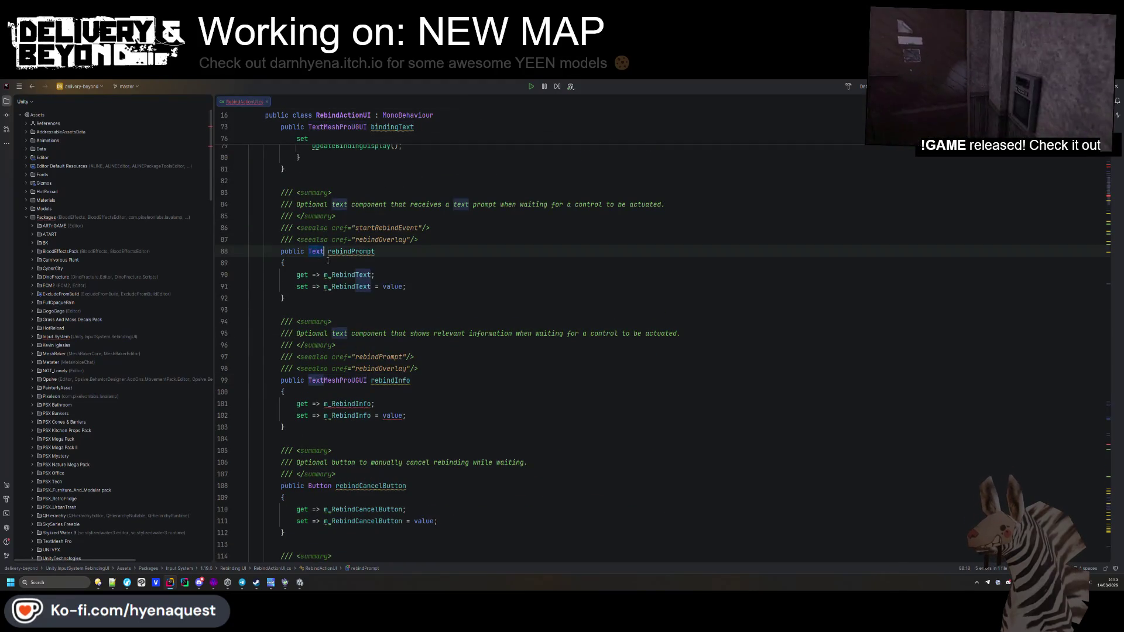
key("ctrl+v")
left_click(407, 286)
Step: Change the m_RebindInfo and m_BindingText serialized fields from Text to TextMeshProUGUI
scroll(359, 269, "down", 1)
left_click(351, 239, "ctrl")
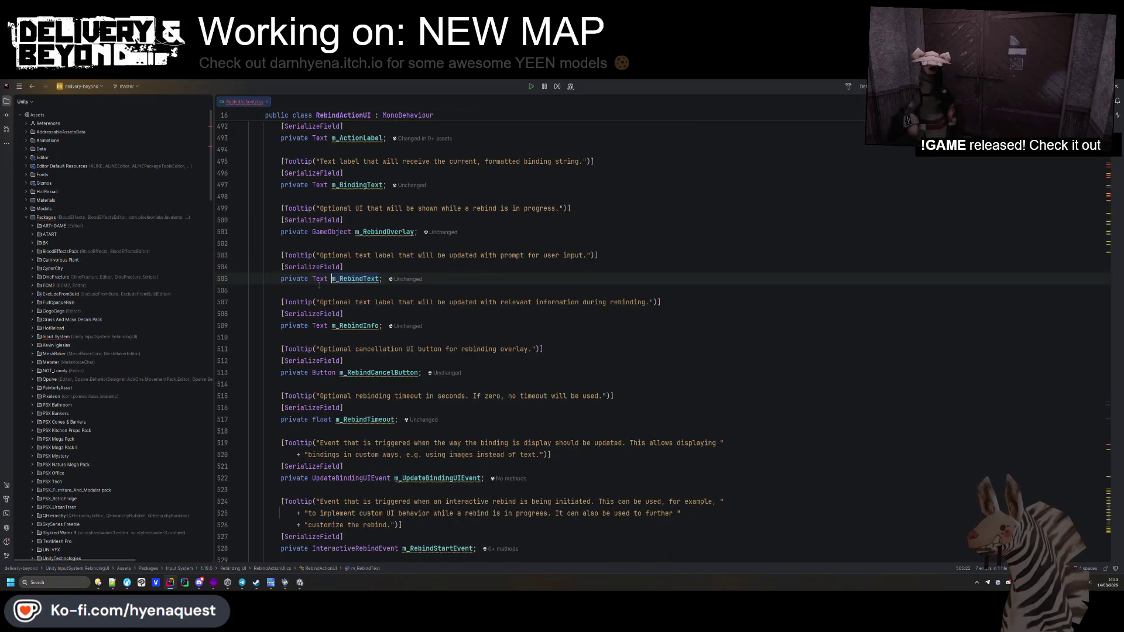
double_click(320, 326)
type("TextMeshProUGUI")
double_click(319, 185)
key("ctrl+v")
scroll(321, 242, "up", 3)
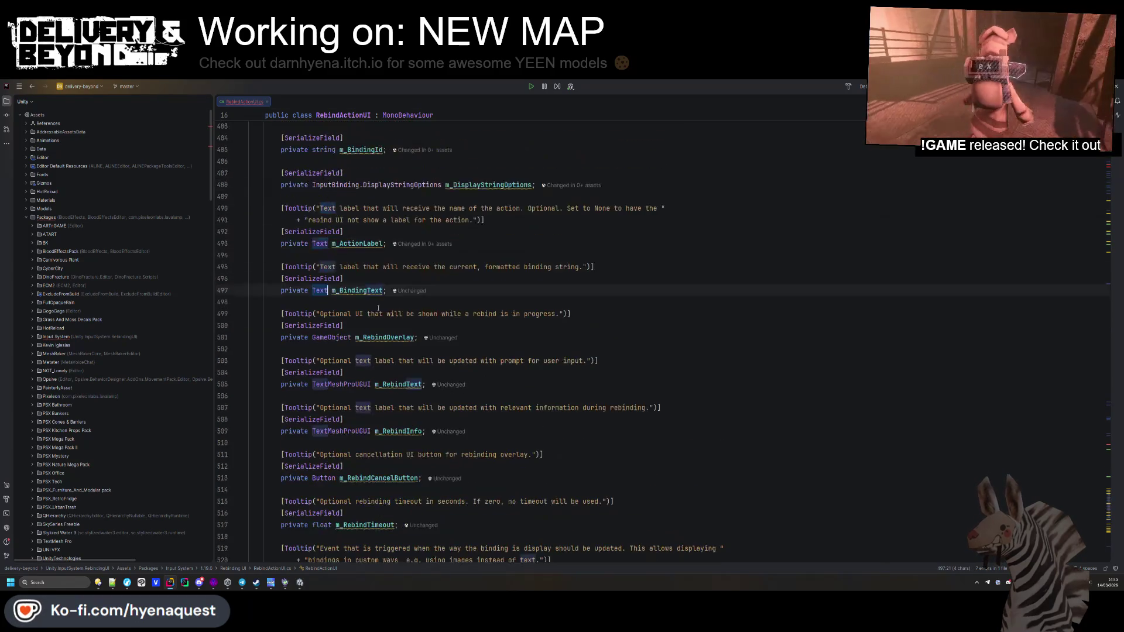
scroll(322, 242, "up", 5)
scroll(544, 273, "down", 20)
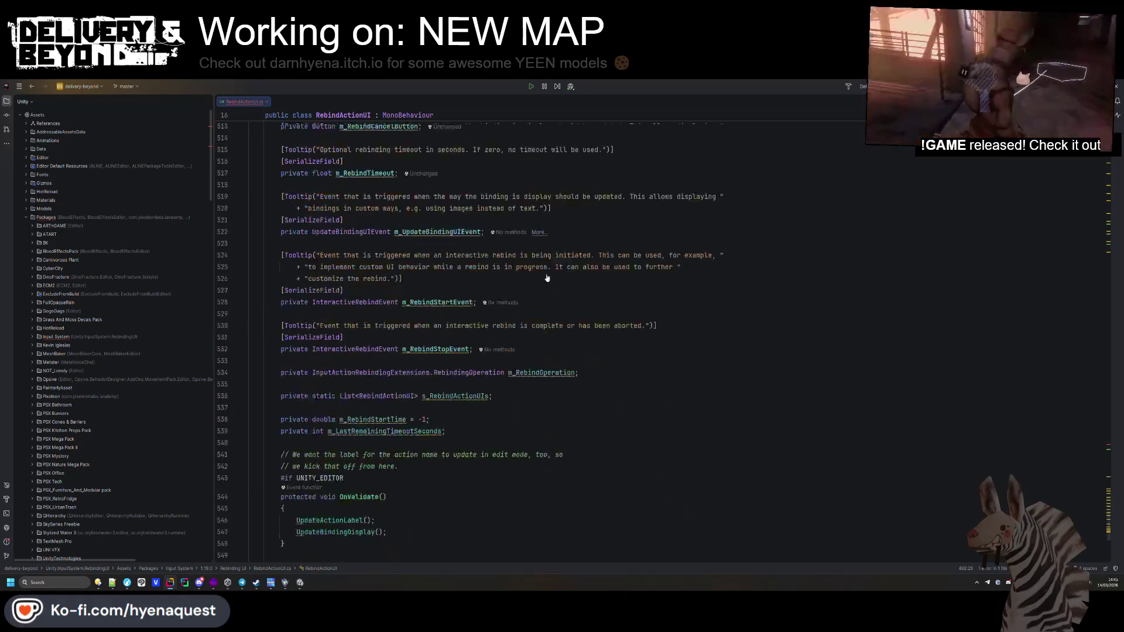
scroll(544, 272, "up", 16)
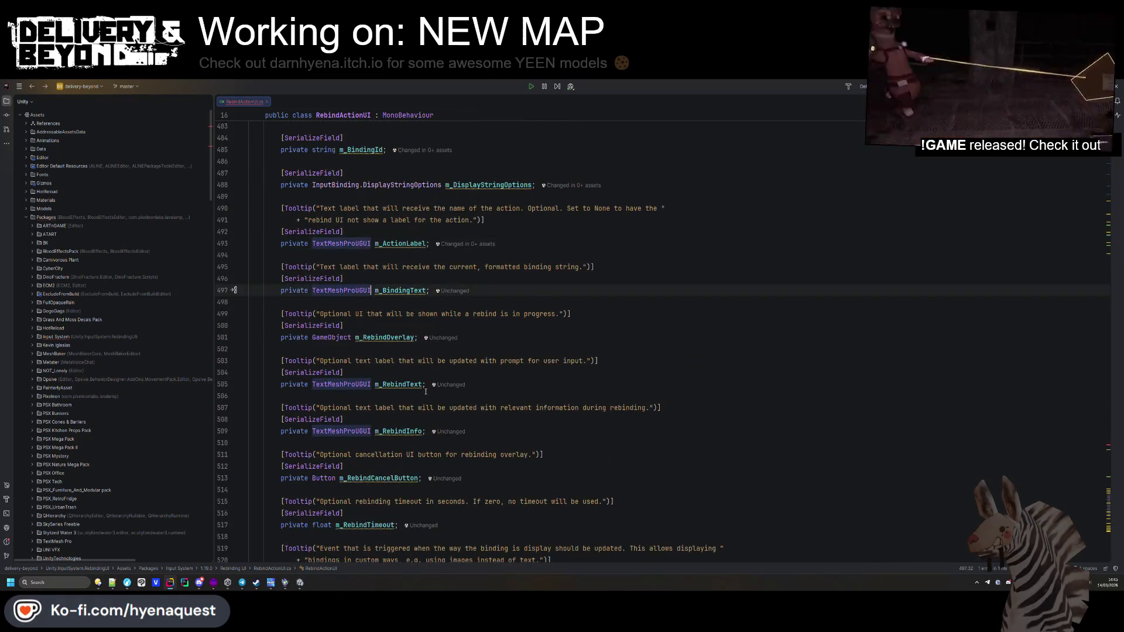
Step: Step back through usages to Update and undo the last edit to the m_RebindInfo null check
key("ctrl+alt+Left")
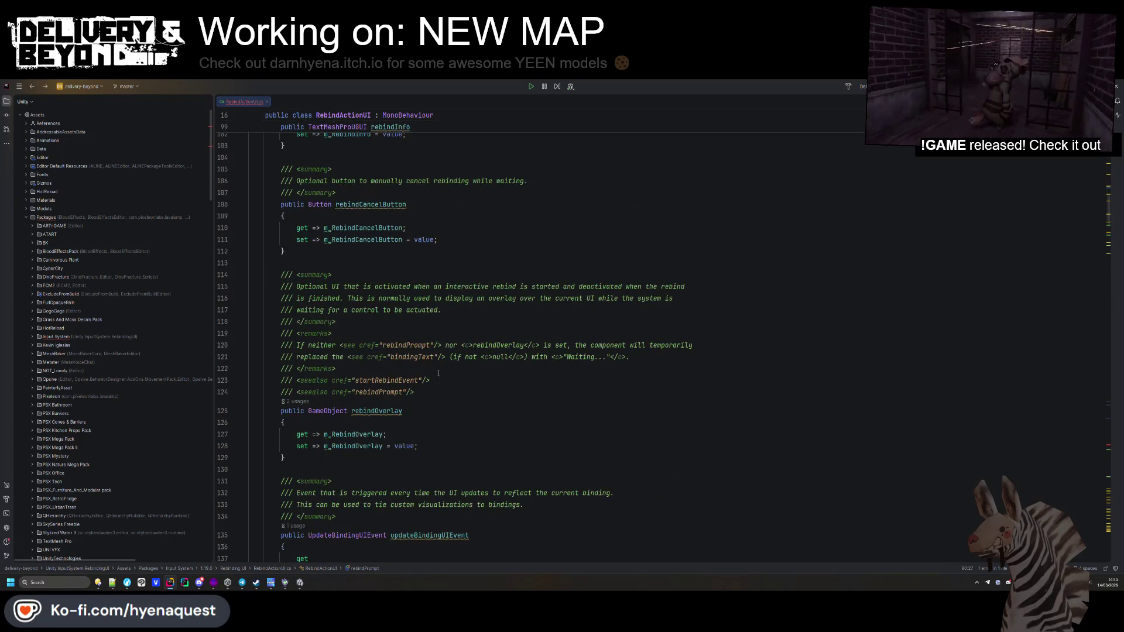
key("ctrl+alt+Left")
key("ctrl+alt+Left")
key("ctrl+alt+Left")
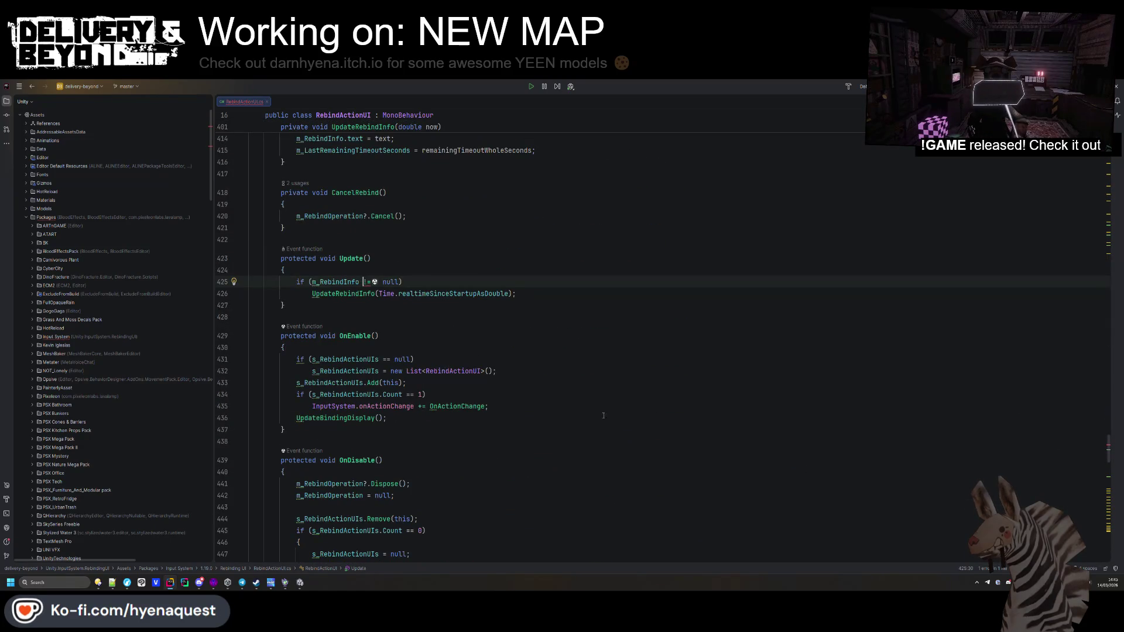
key("ctrl+z")
key("ctrl+z")
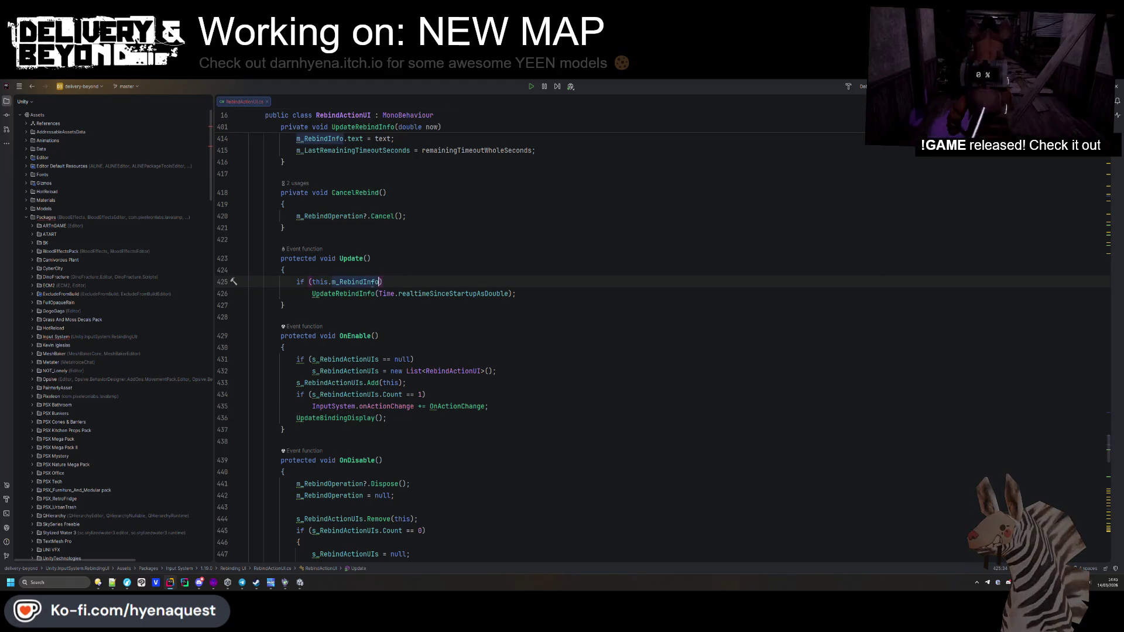
scroll(447, 373, "down", 15)
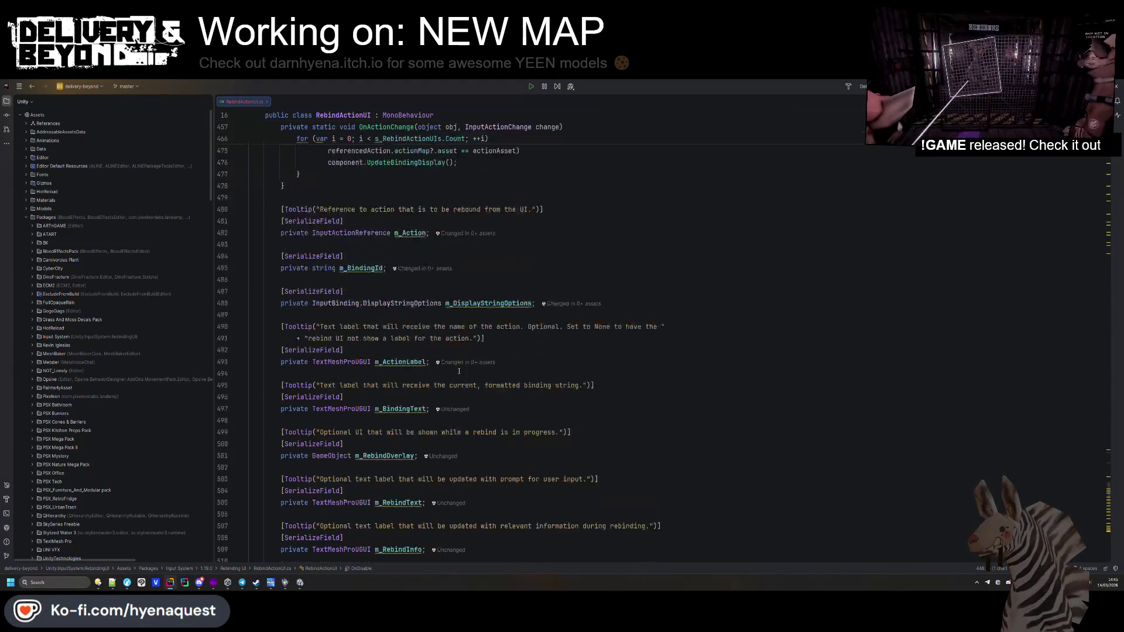
scroll(458, 370, "up", 20)
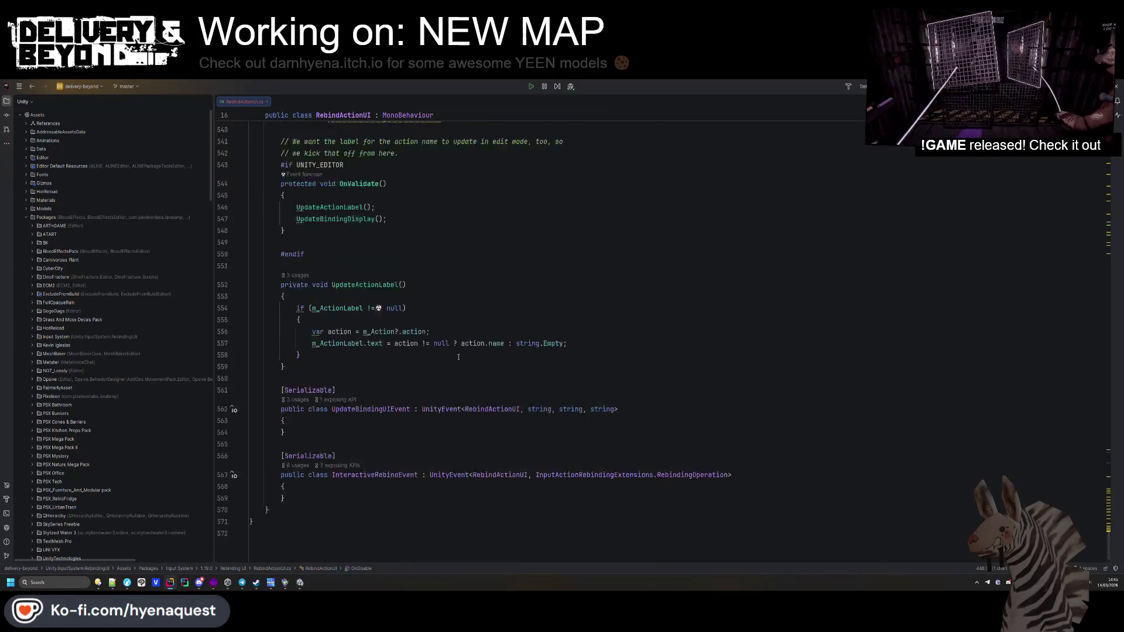
scroll(458, 386, "up", 20)
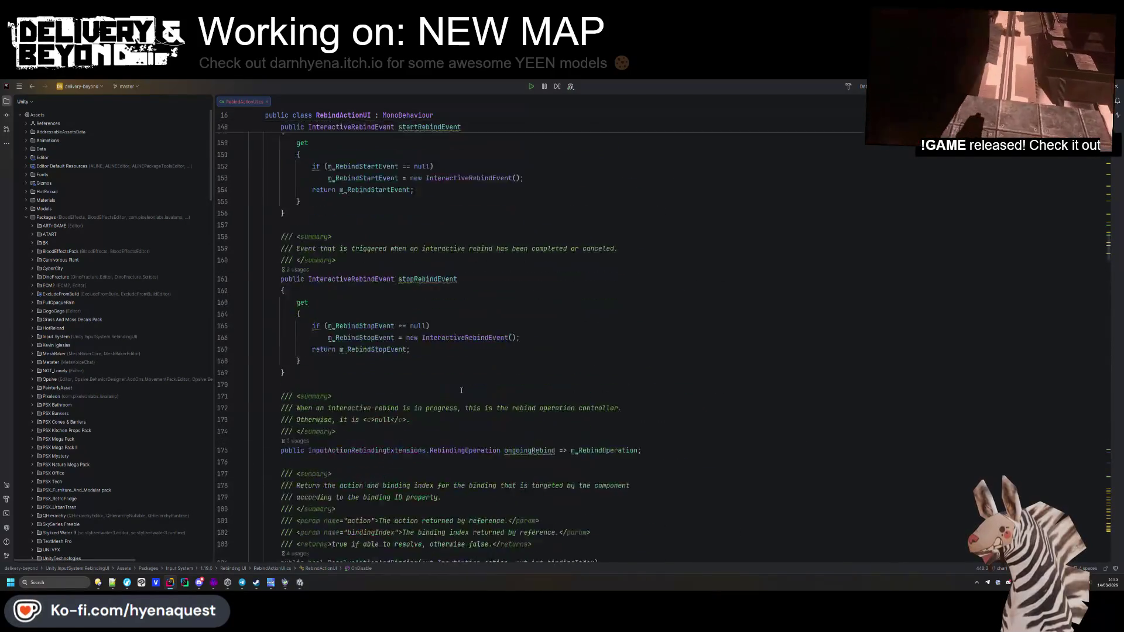
scroll(475, 372, "down", 12)
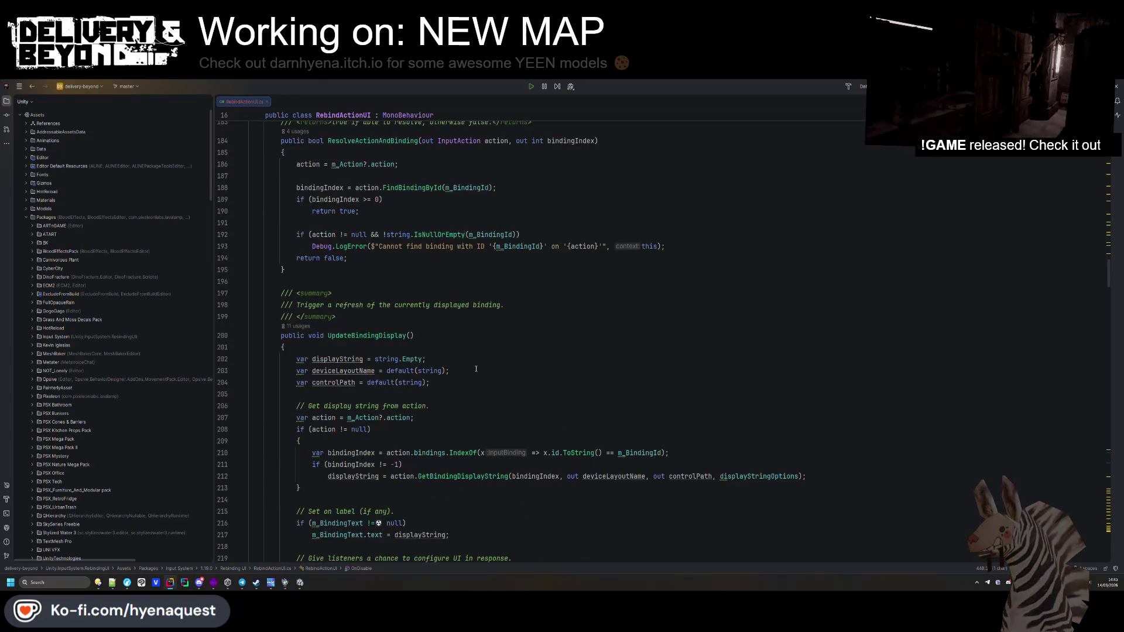
scroll(477, 368, "down", 16)
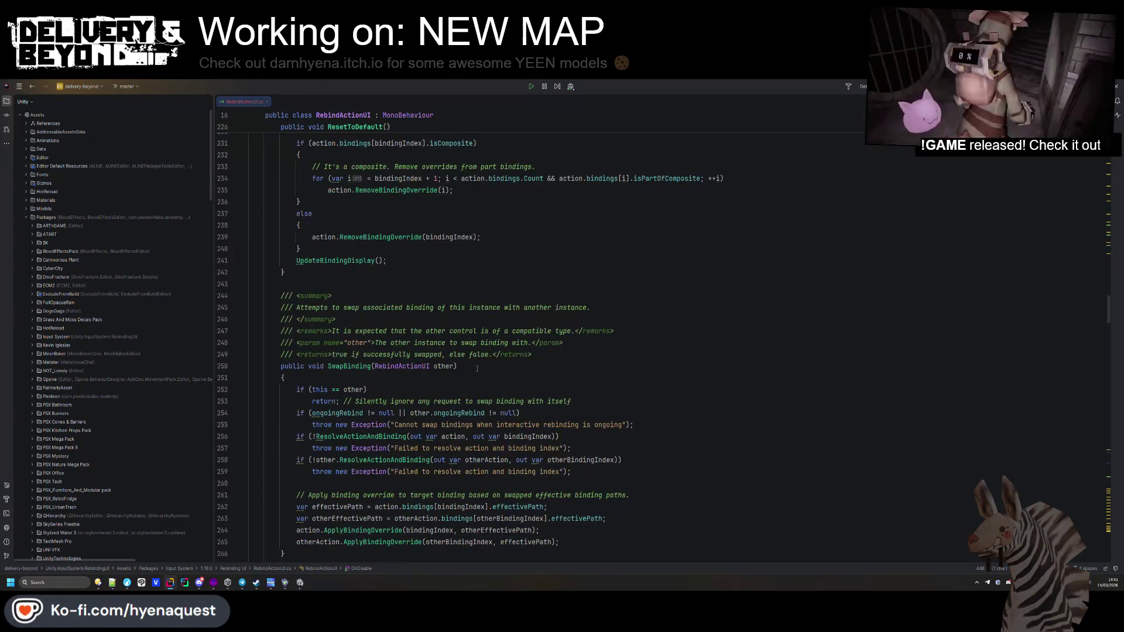
scroll(477, 370, "down", 20)
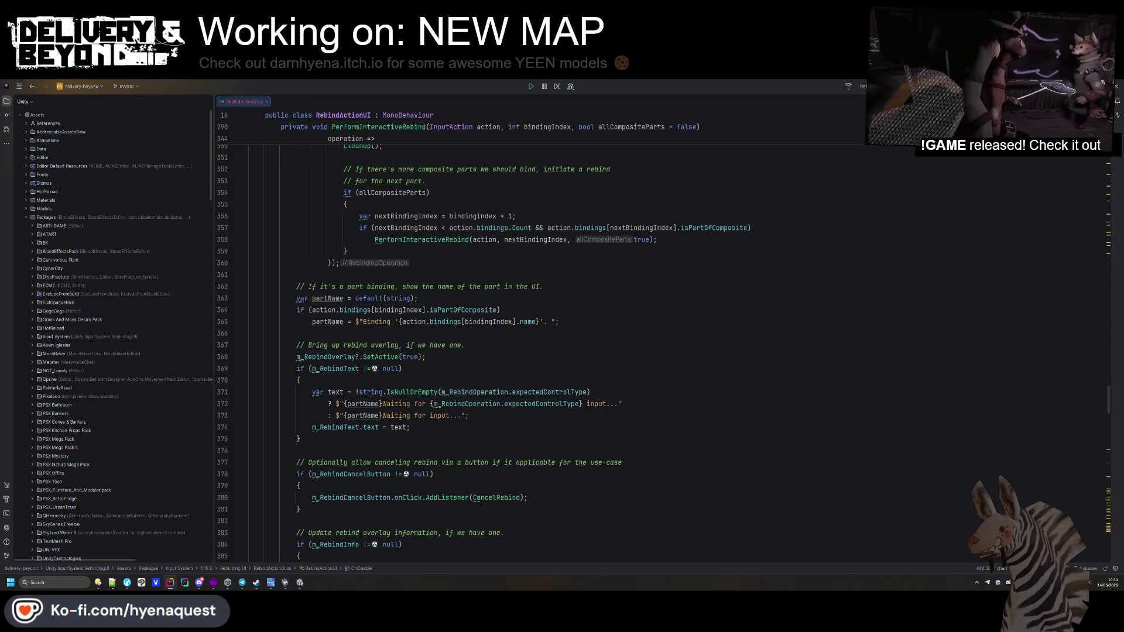
Step: Delete the m_RebindText waiting-text if-block, the partName lines and the leftover blank line
left_click(359, 368)
left_click_drag(331, 439, 515, 359)
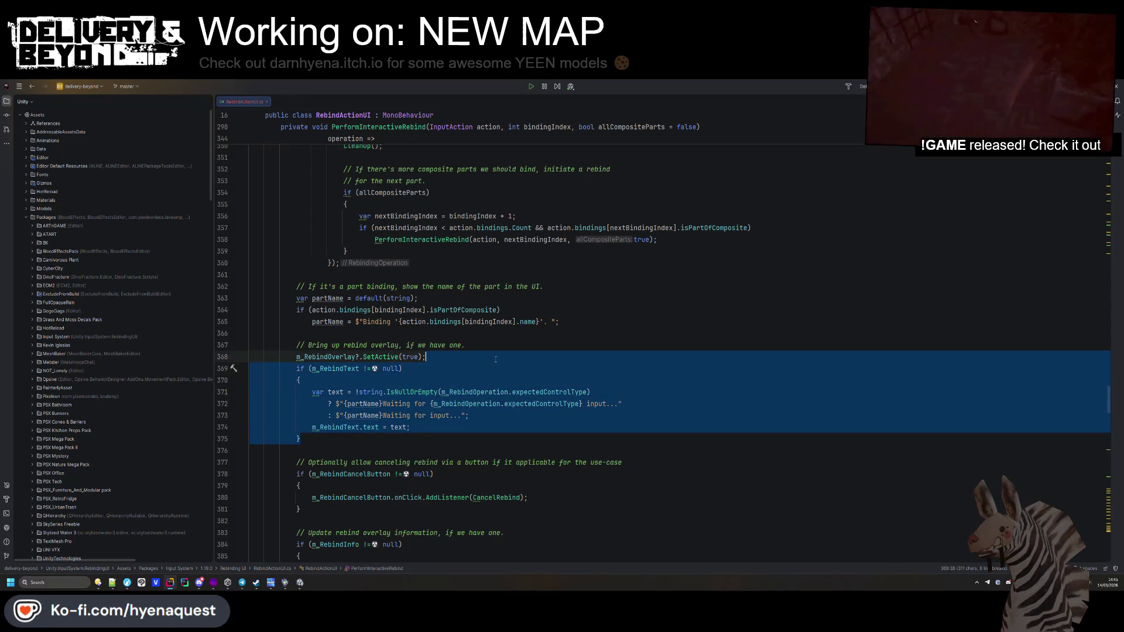
key("BackSpace")
mouse_move(600, 324)
left_mouse_down()
mouse_move(316, 311)
mouse_move(292, 286)
mouse_move(251, 275)
left_mouse_up()
key("BackSpace")
key("Delete")
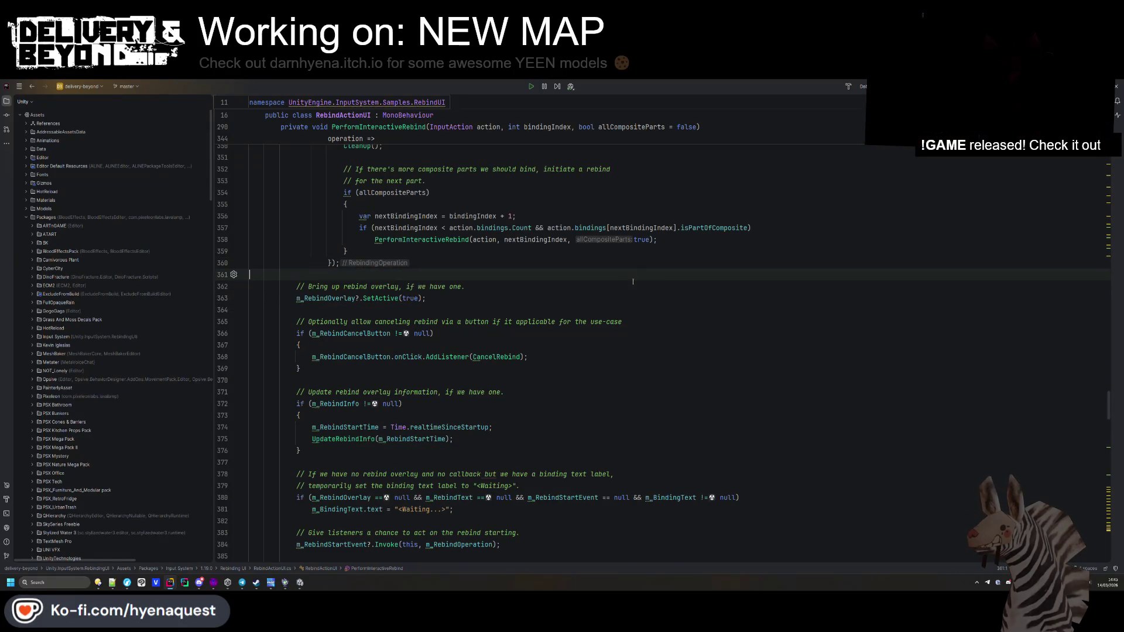
scroll(625, 291, "down", 5)
key("alt+Tab")
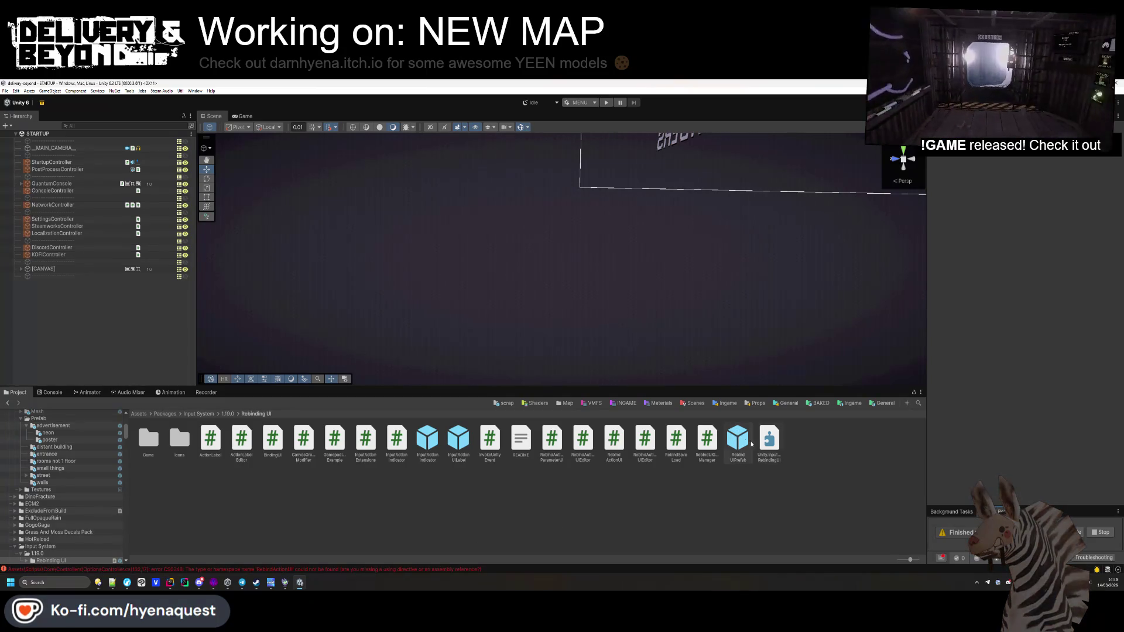
Step: Go to Assets/Scripts/Core and select the HyenaQuest.Core assembly definition
left_click(763, 452)
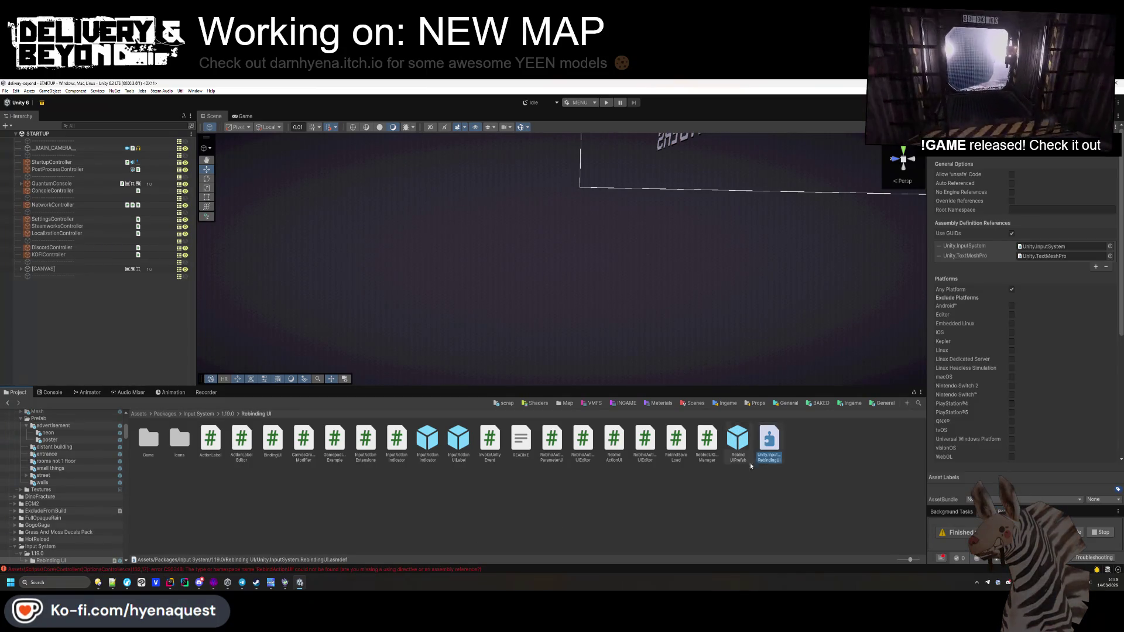
left_click(138, 414)
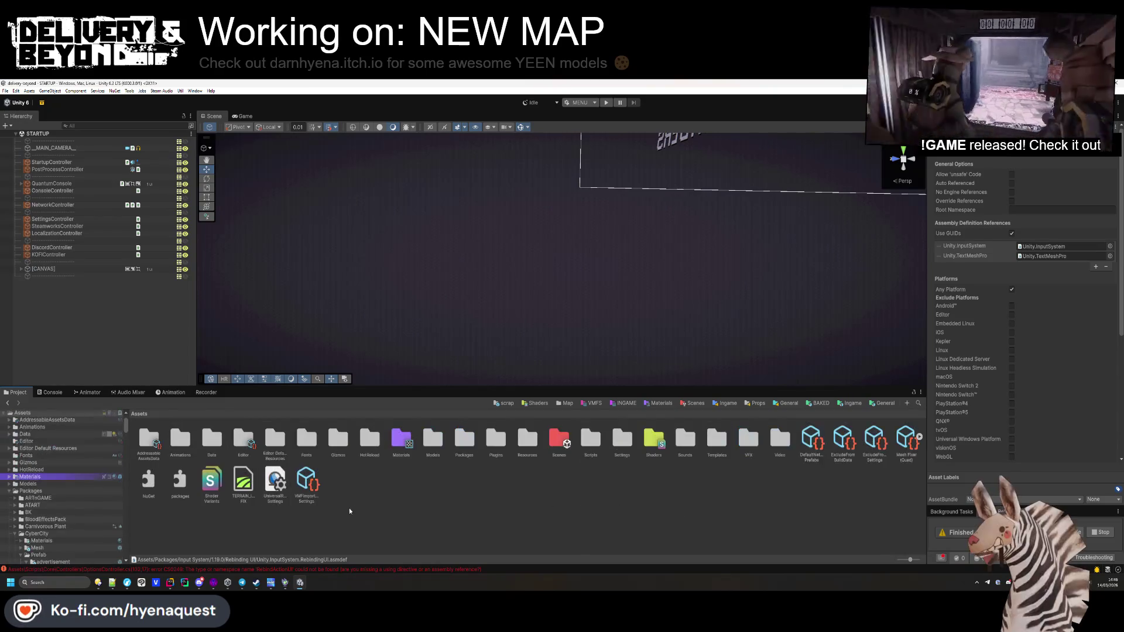
left_click(848, 403)
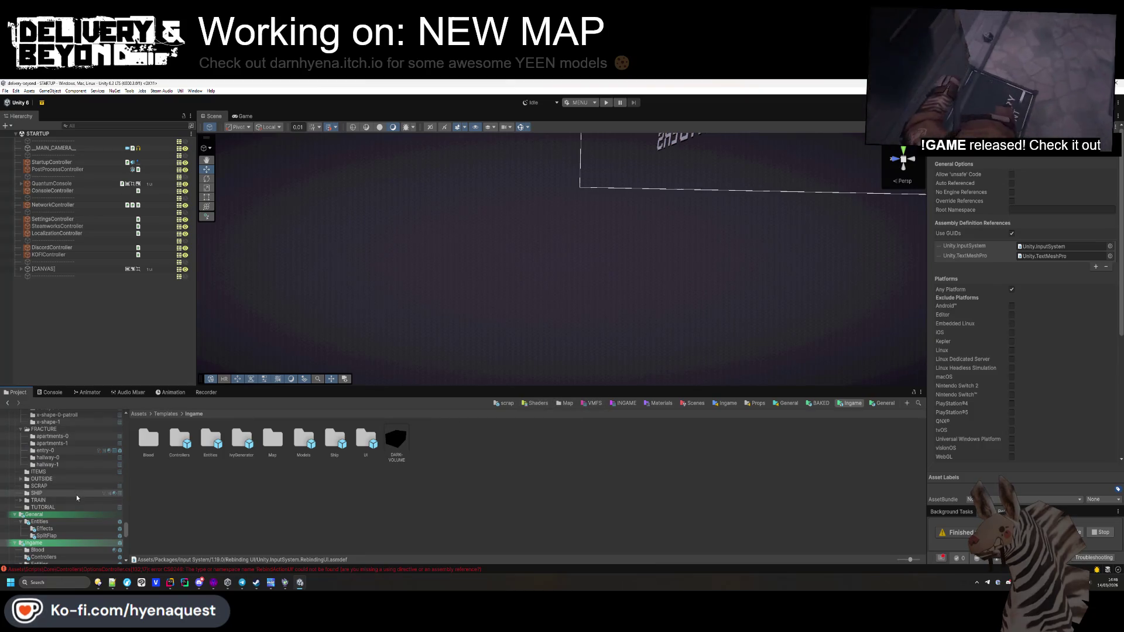
left_click(138, 414)
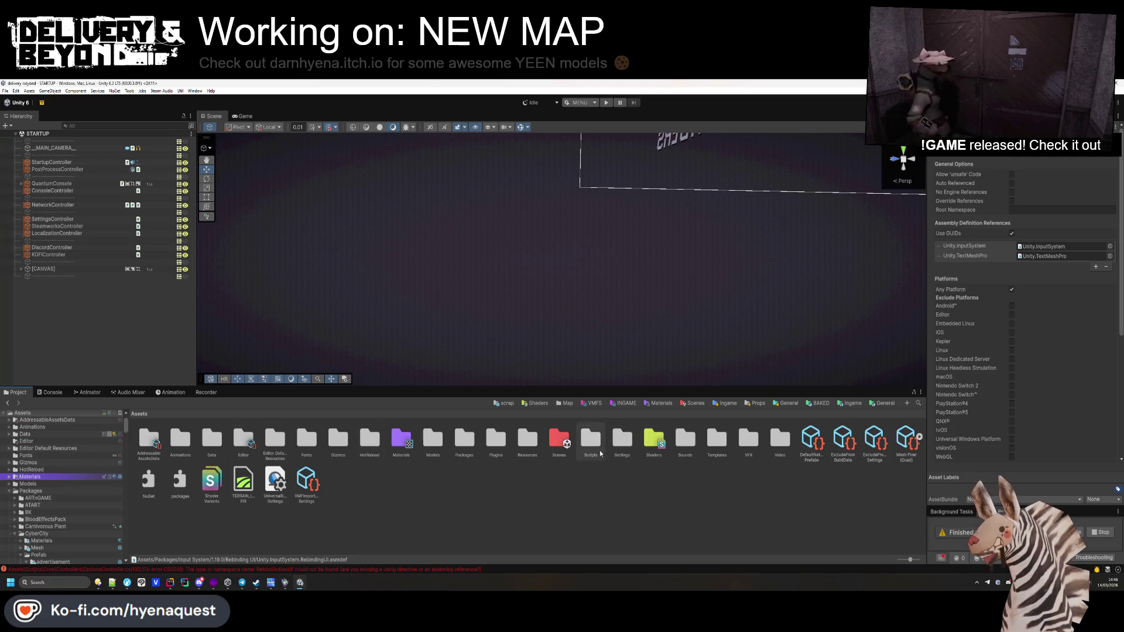
double_click(590, 439)
double_click(162, 440)
left_click(303, 440)
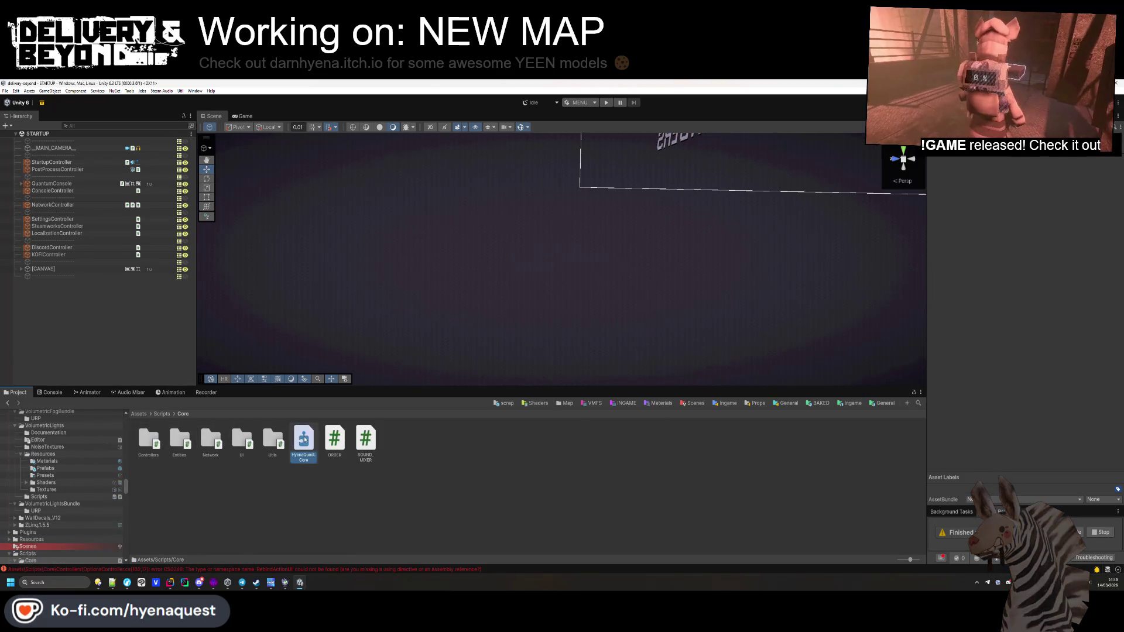
Step: Replace HyenaQuest.Core's missing GUID reference with Unity.InputSystem.RebindingUI and apply
left_click(1106, 305)
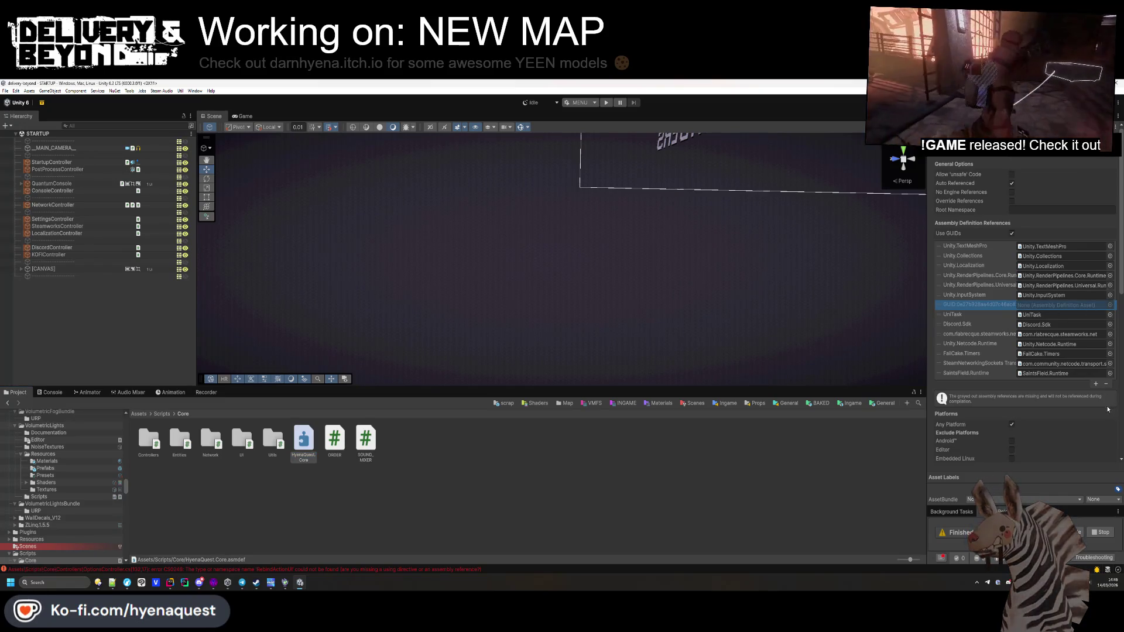
left_click(1099, 384)
left_click(1096, 374)
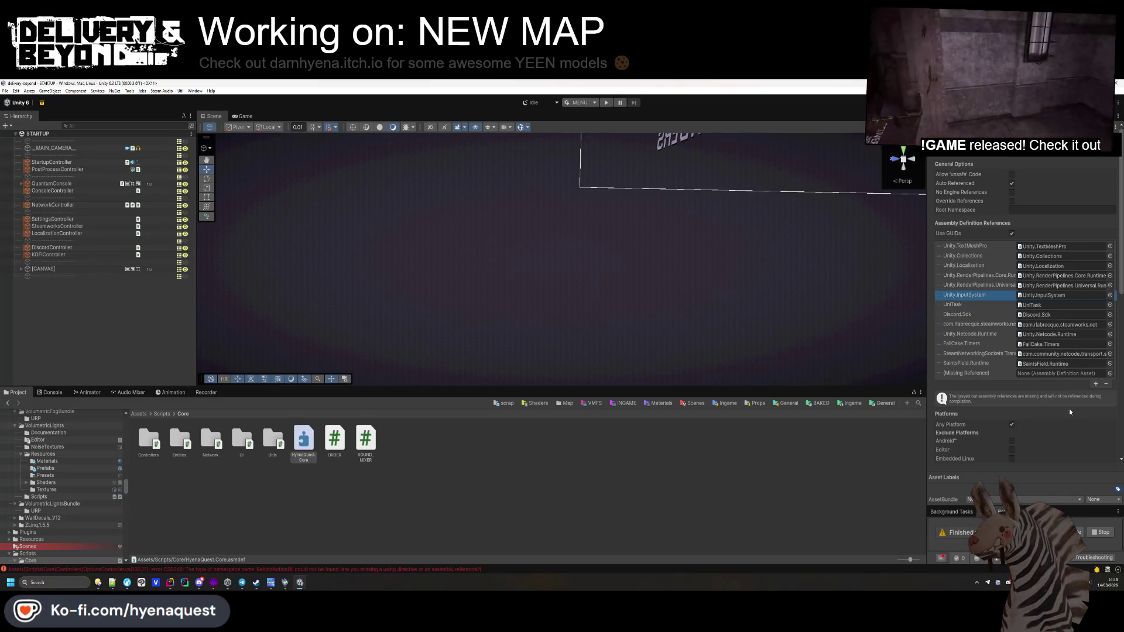
left_click(1109, 374)
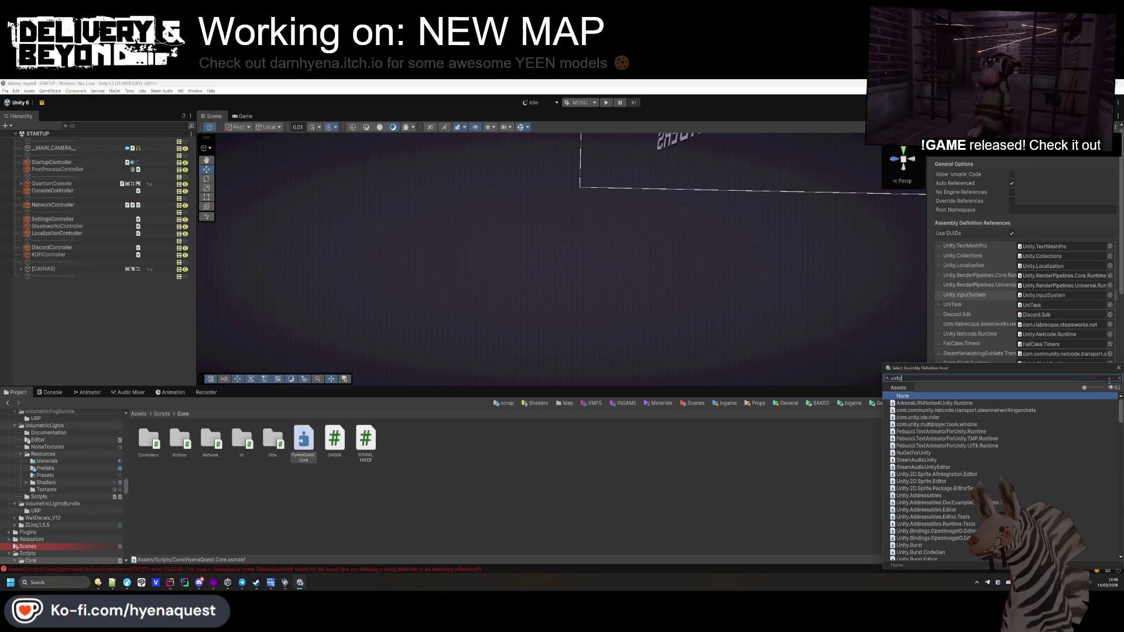
type(".inpu")
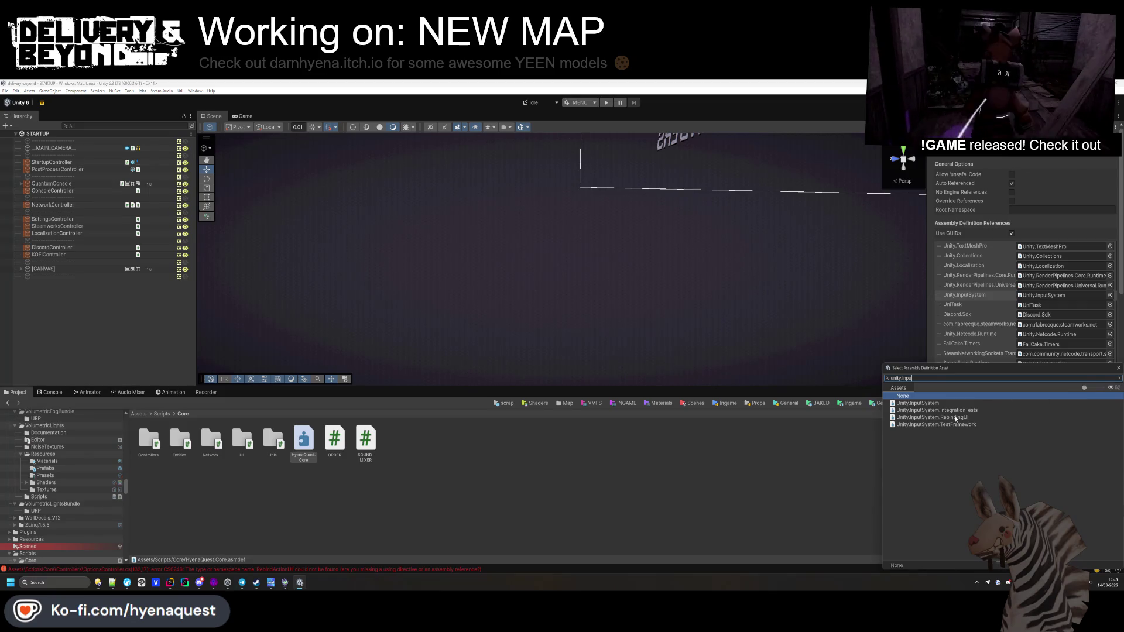
double_click(953, 418)
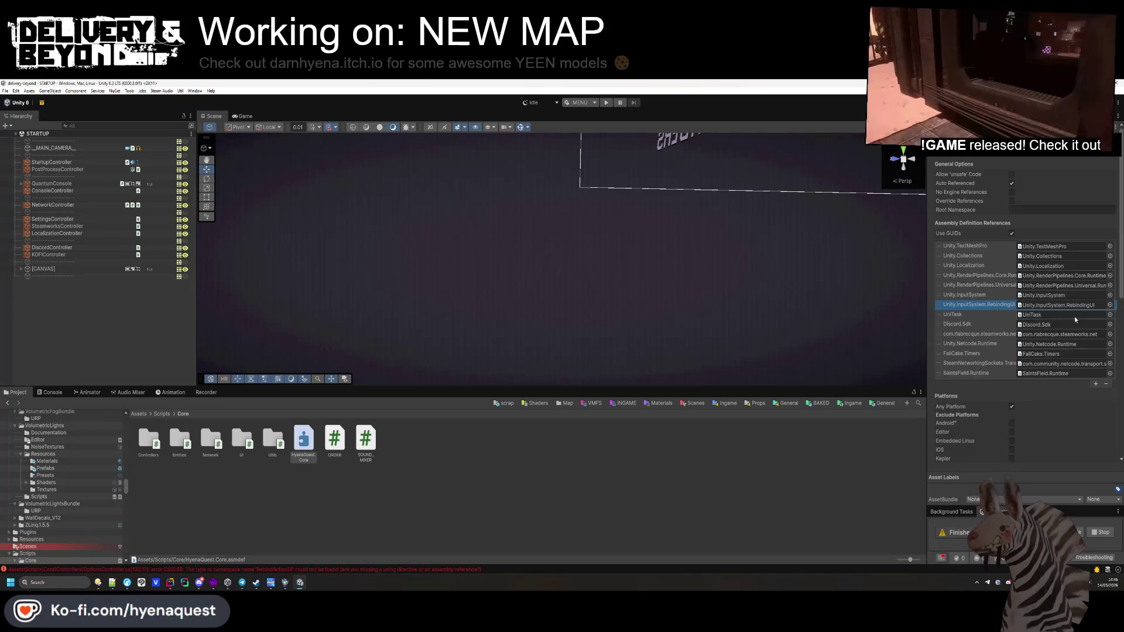
scroll(1077, 422, "down", 5)
scroll(1078, 421, "down", 3)
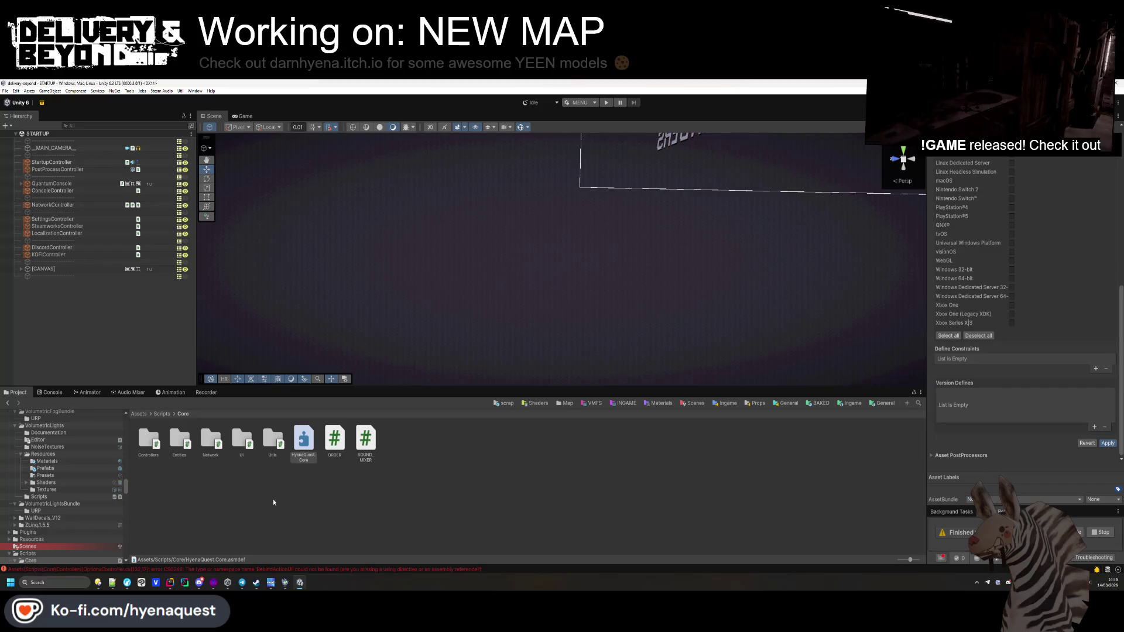
left_click(163, 414)
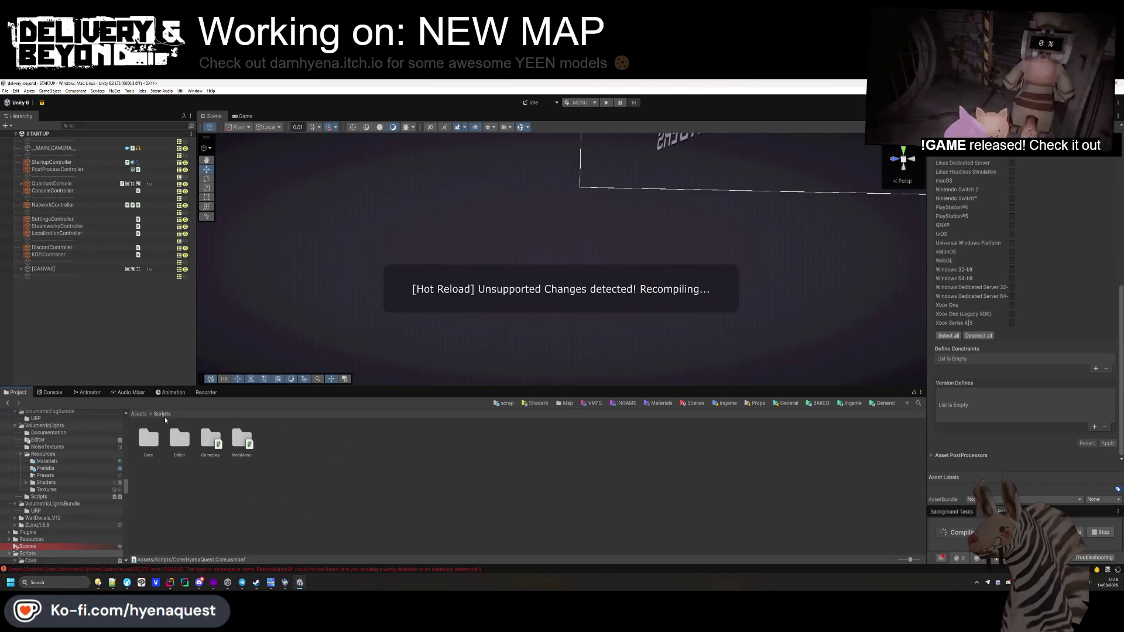
Step: Inspect the HyenaQuest.Gameplay assembly definition's references
double_click(210, 441)
left_click(303, 441)
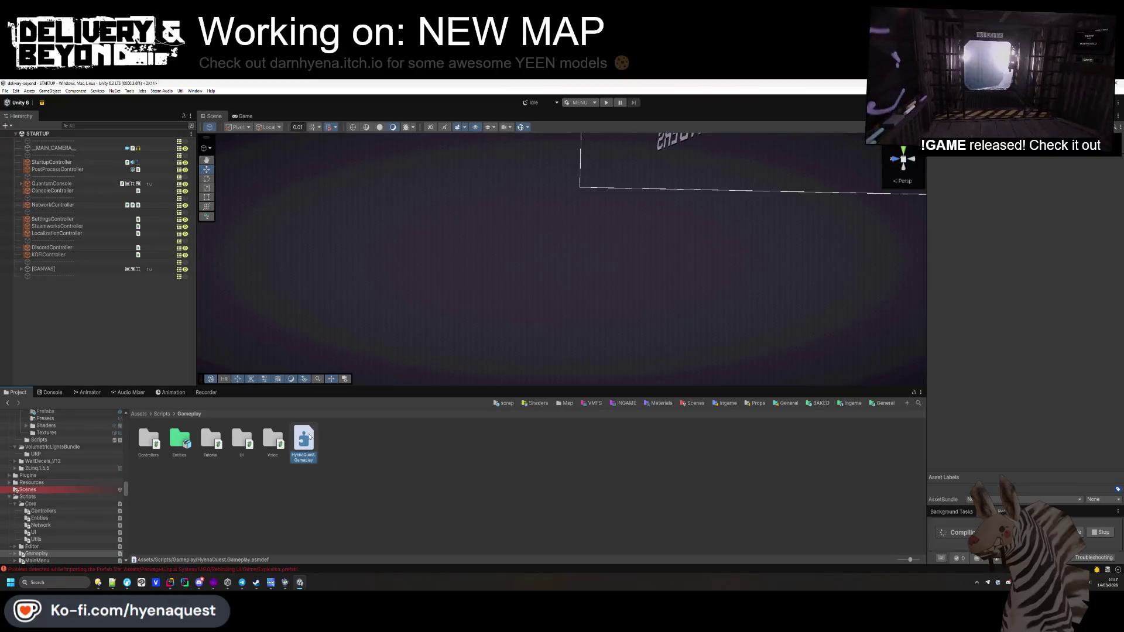
scroll(984, 323, "down", 6)
left_click(30, 503)
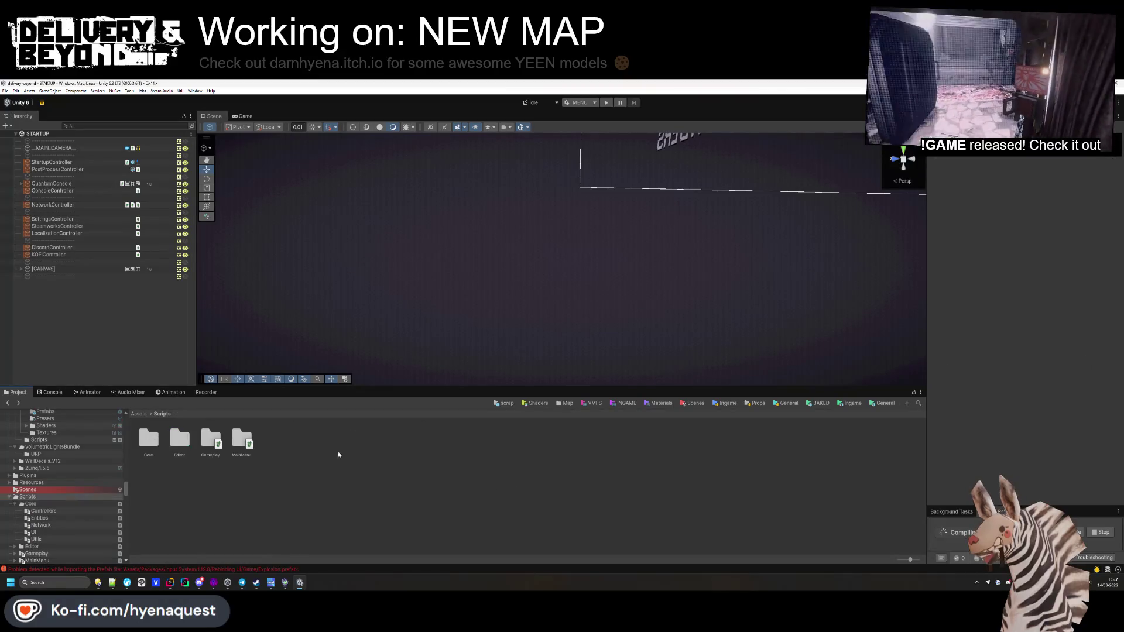
Step: Locate the Explosion.prefab import error's asset from the console, then go up to Rebinding UI
left_click(185, 570)
left_click(164, 512)
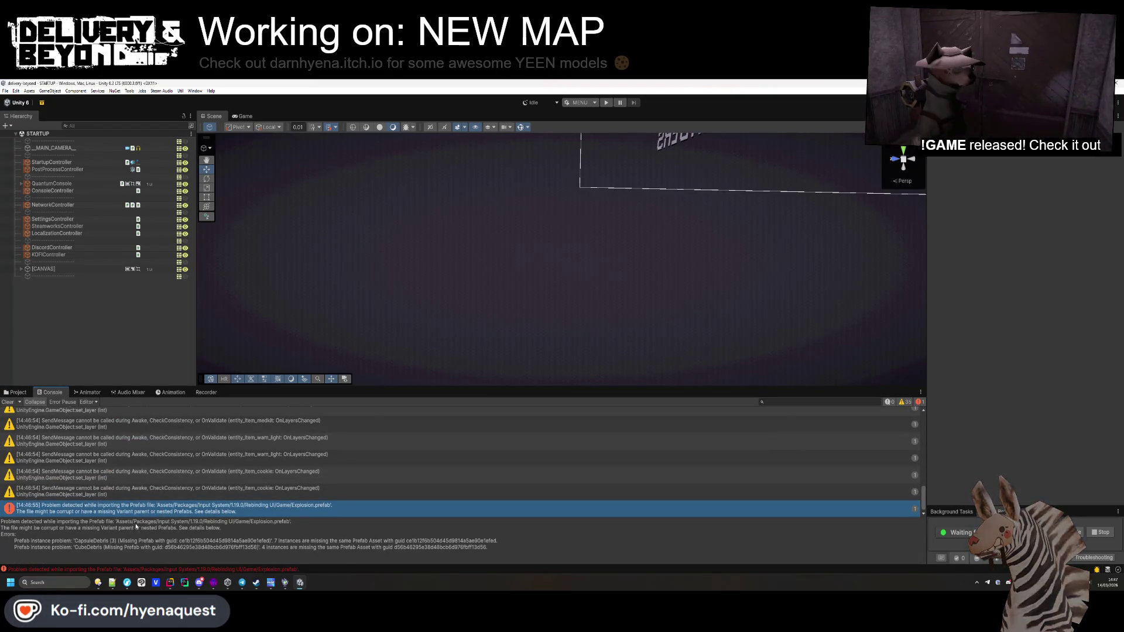
double_click(164, 508)
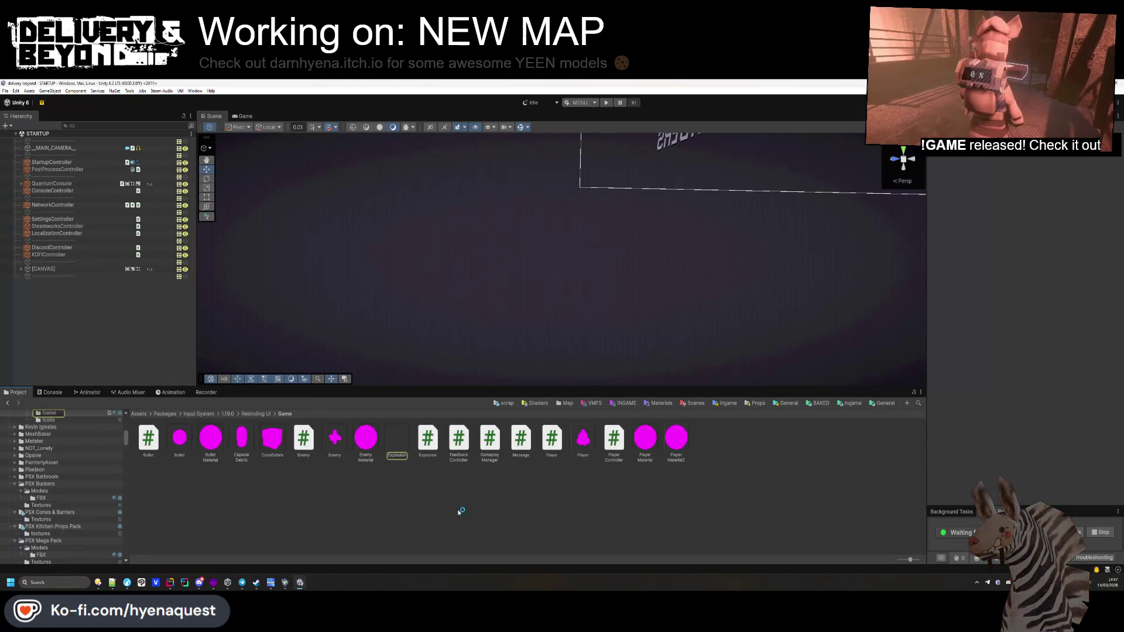
left_click(266, 415)
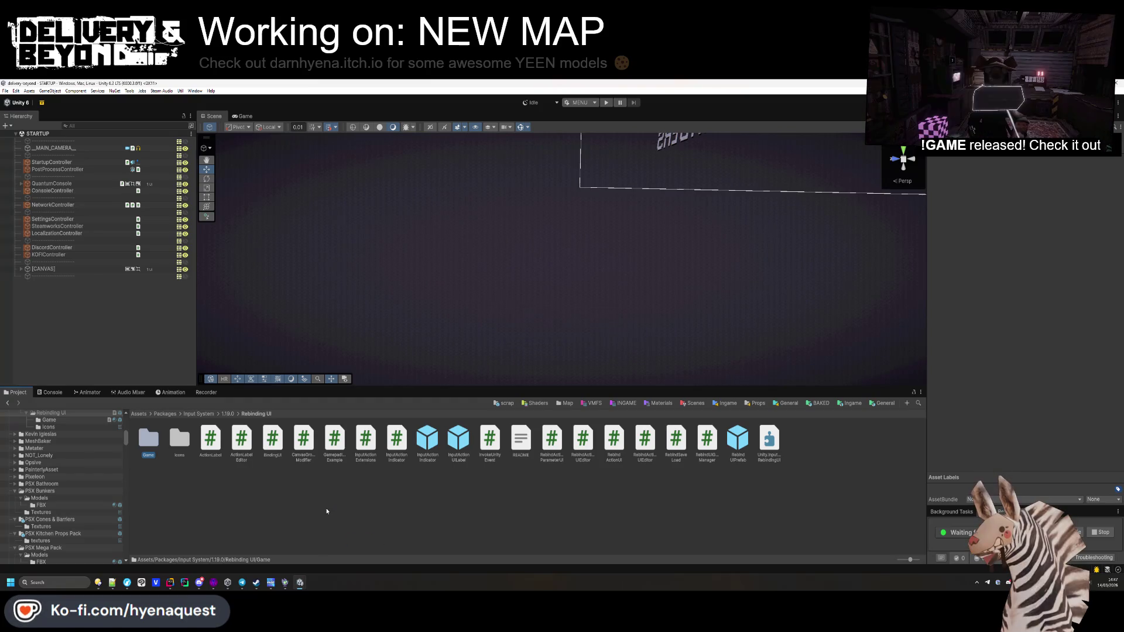
Step: Delete the sample's Game folder and RebindUIGameManager.cs, then confirm the GameplayManager error is gone
key("Delete")
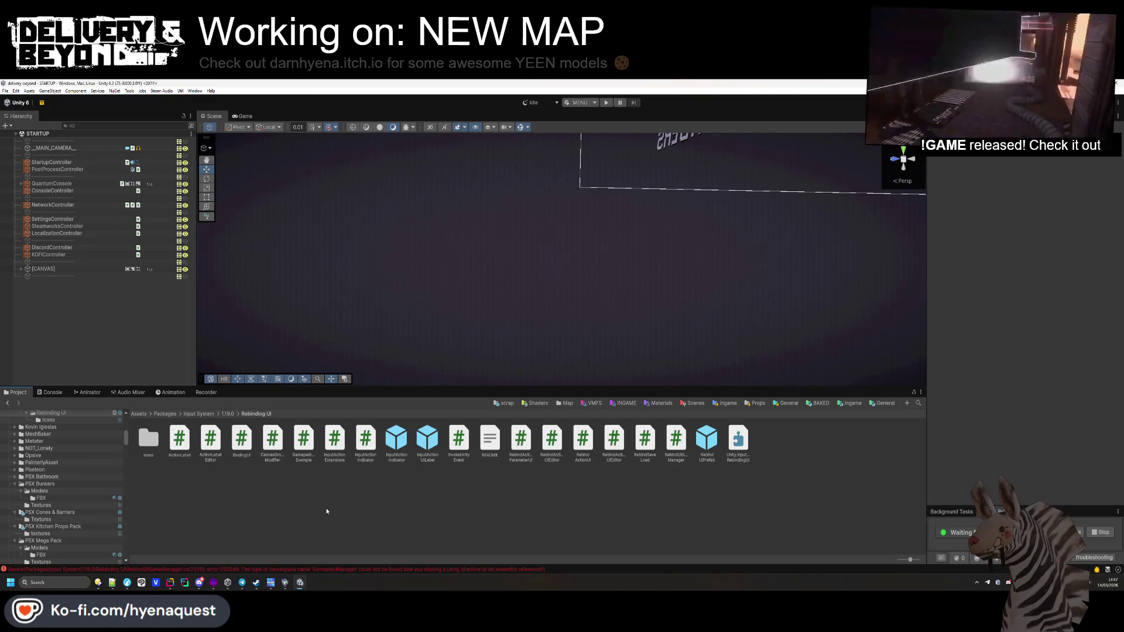
left_click(288, 569)
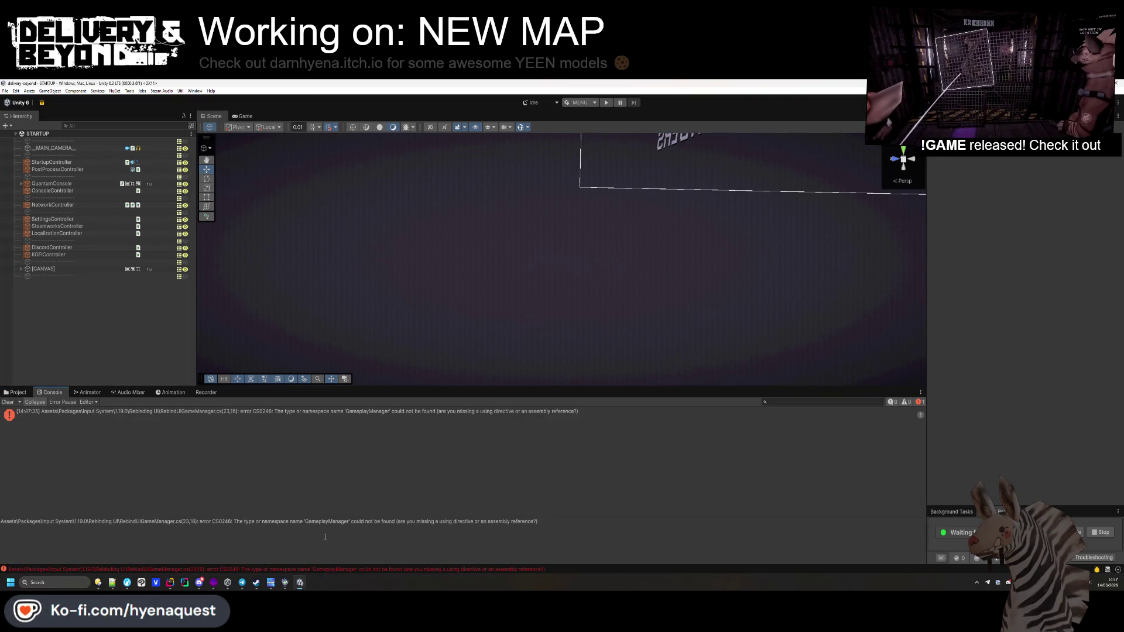
left_click(65, 417)
left_click(16, 392)
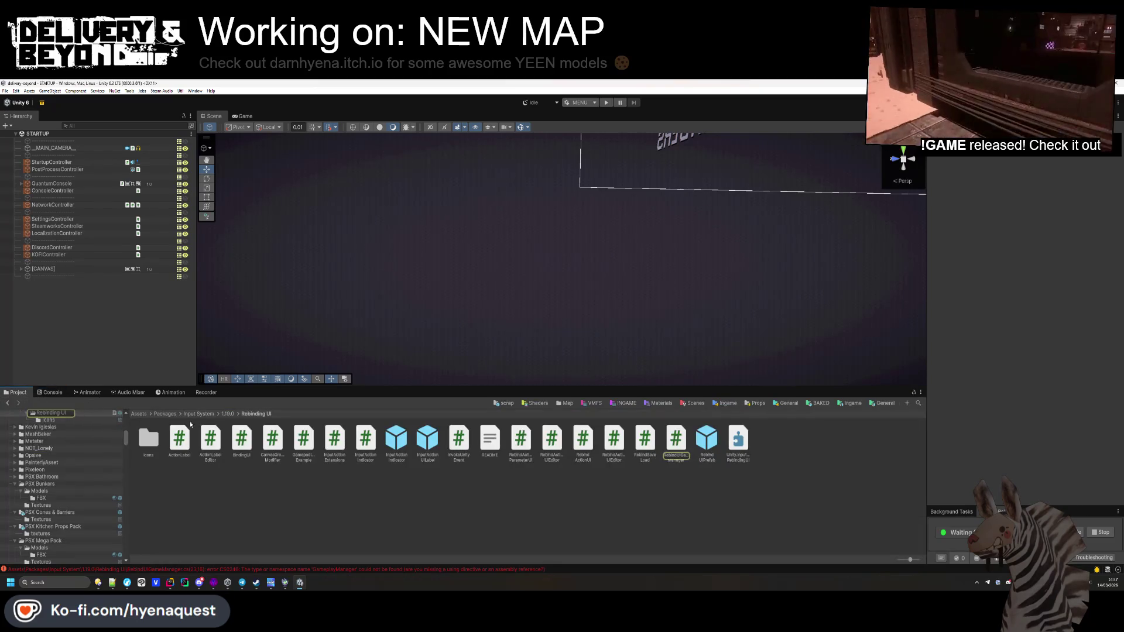
left_click(676, 464)
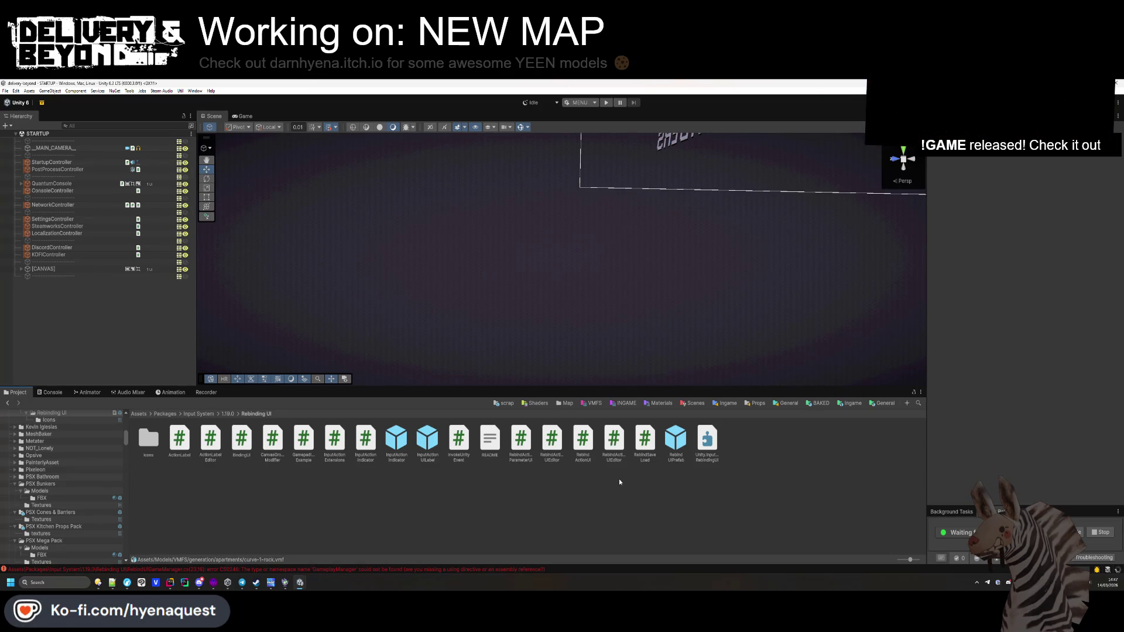
left_click(51, 393)
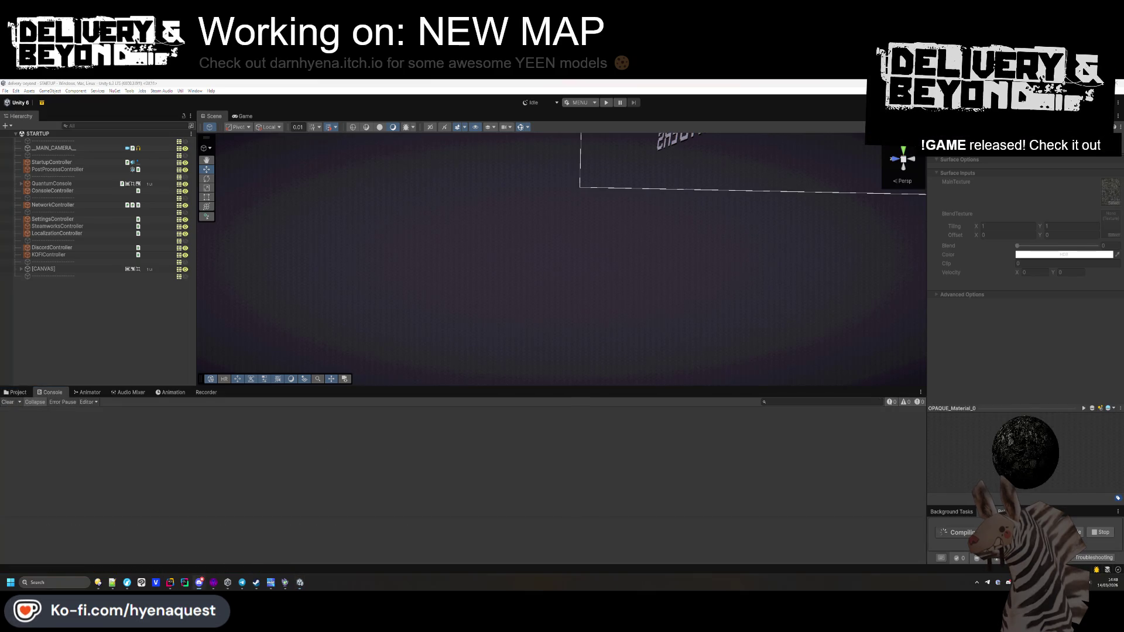
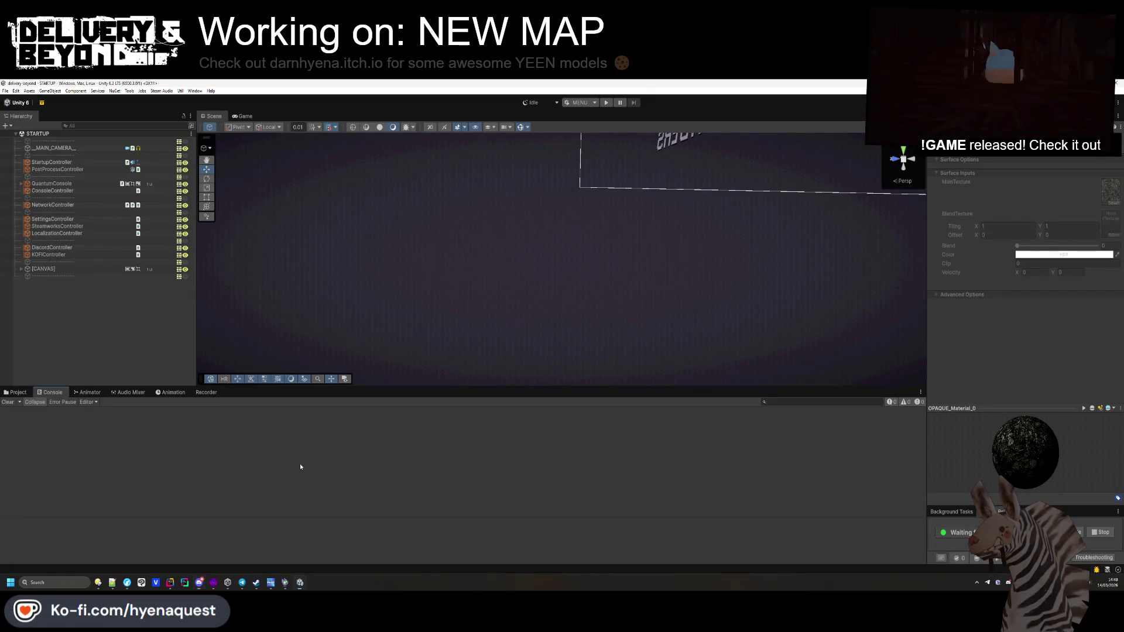
Step: Browse the Project window to Assets/Scenes and load the MAINMENU scene
left_click(56, 322)
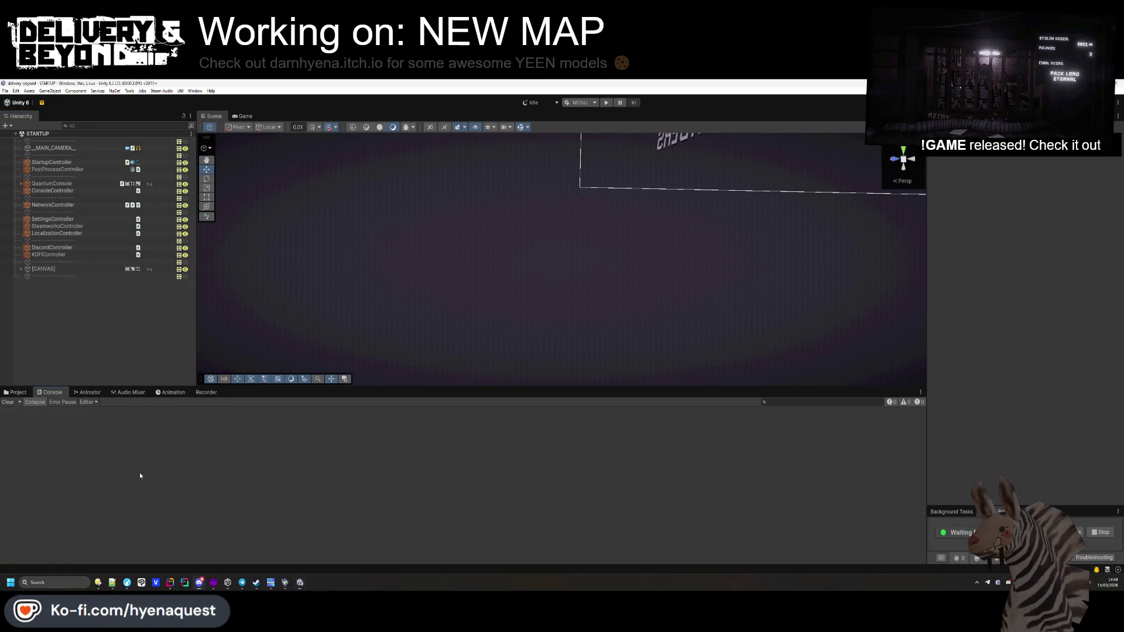
left_click(18, 393)
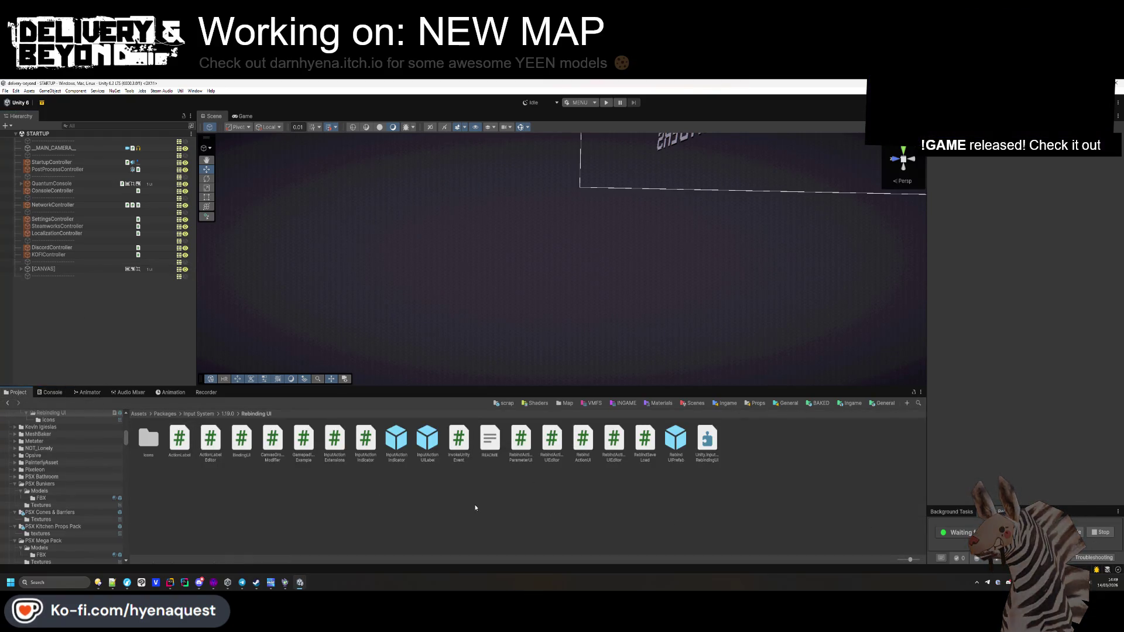
left_click(850, 403)
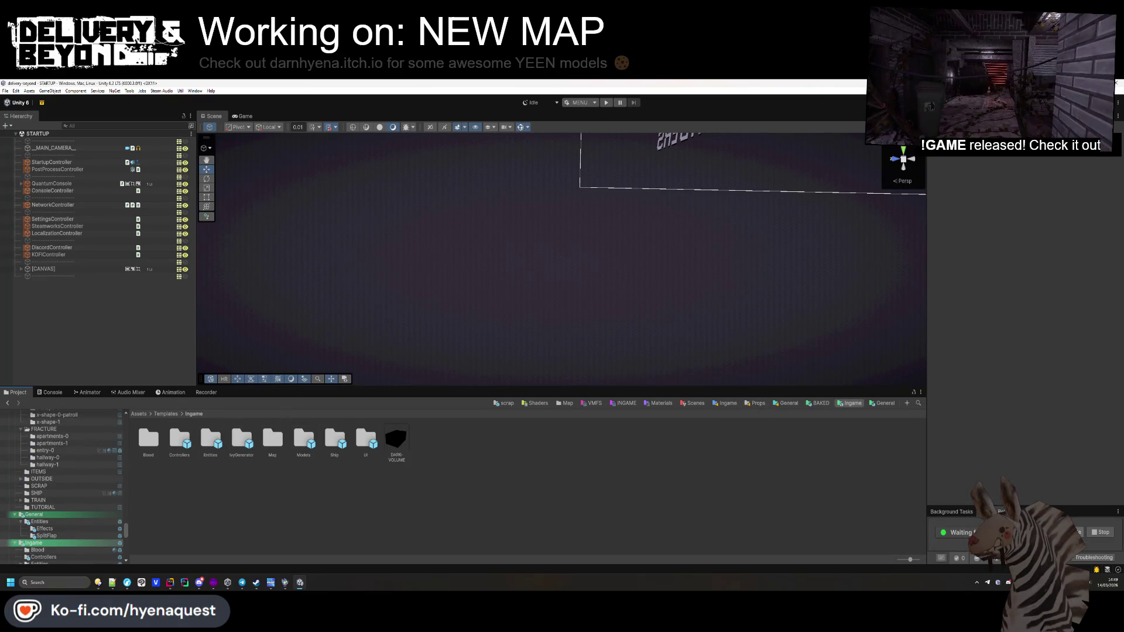
left_click(695, 403)
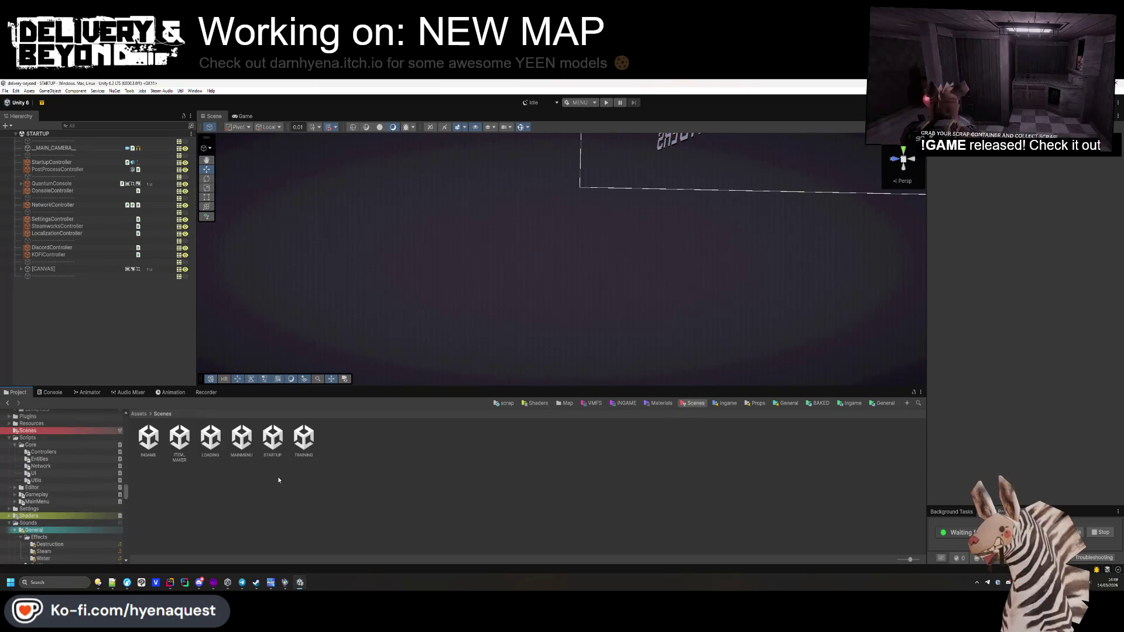
double_click(241, 439)
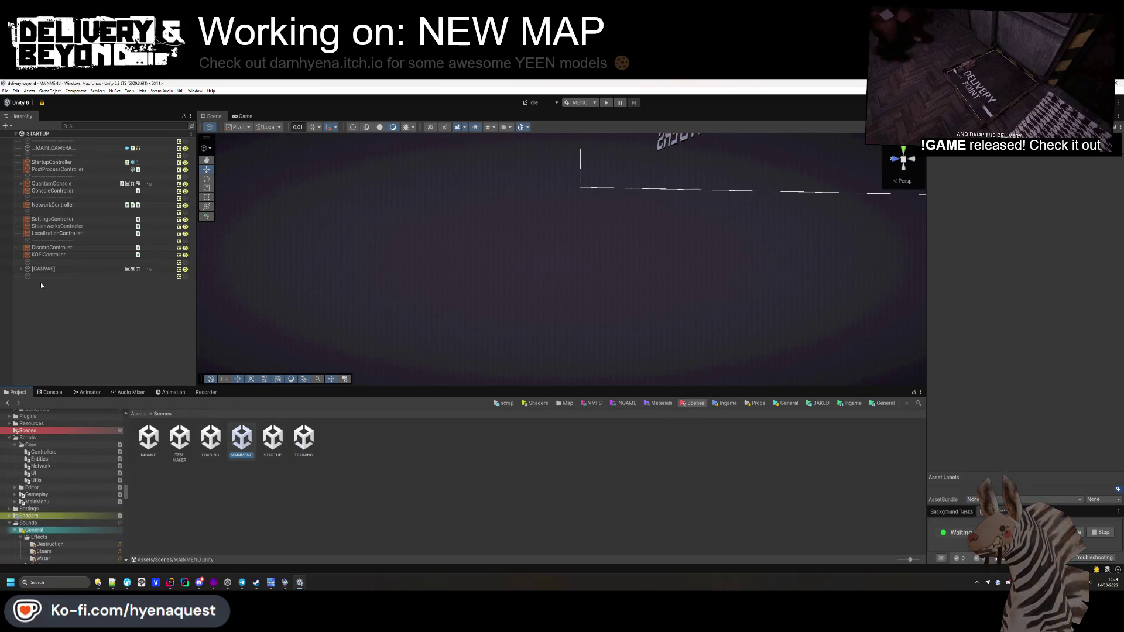
Step: Expand OptionsController in the Hierarchy and frame its INPUT-CANVAS in the Scene view
left_click(21, 141)
left_click(21, 184)
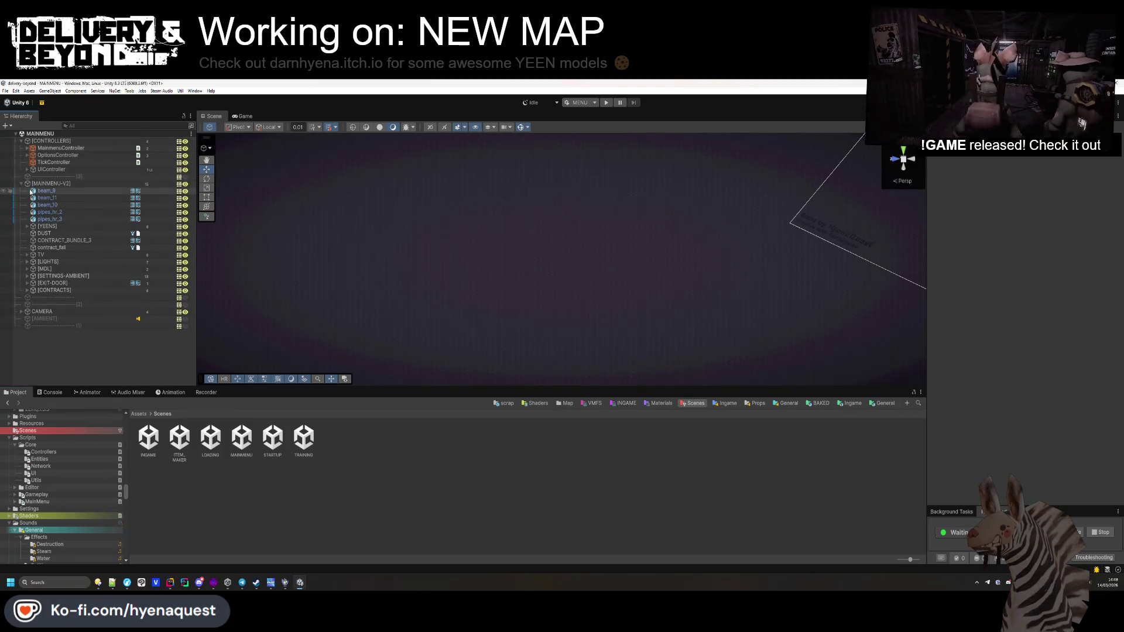
left_click(27, 169)
left_click(32, 176)
left_click(26, 169)
left_click(27, 155)
left_click(34, 169)
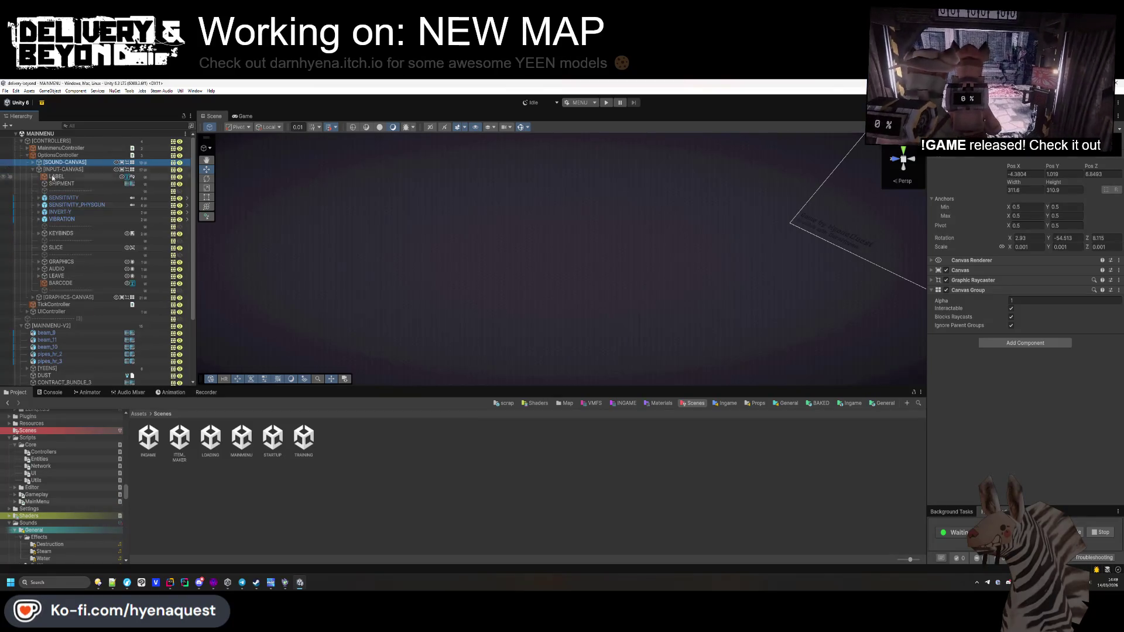
key("f")
mouse_move(445, 275)
left_mouse_down()
mouse_move(485, 271)
mouse_move(290, 276)
mouse_move(528, 289)
mouse_move(557, 311)
mouse_move(568, 237)
left_mouse_up()
Step: Set the [REBIND-FORWARD] entry's Pos Z to 0, then locate and open the REBIND prefab
left_click(568, 237)
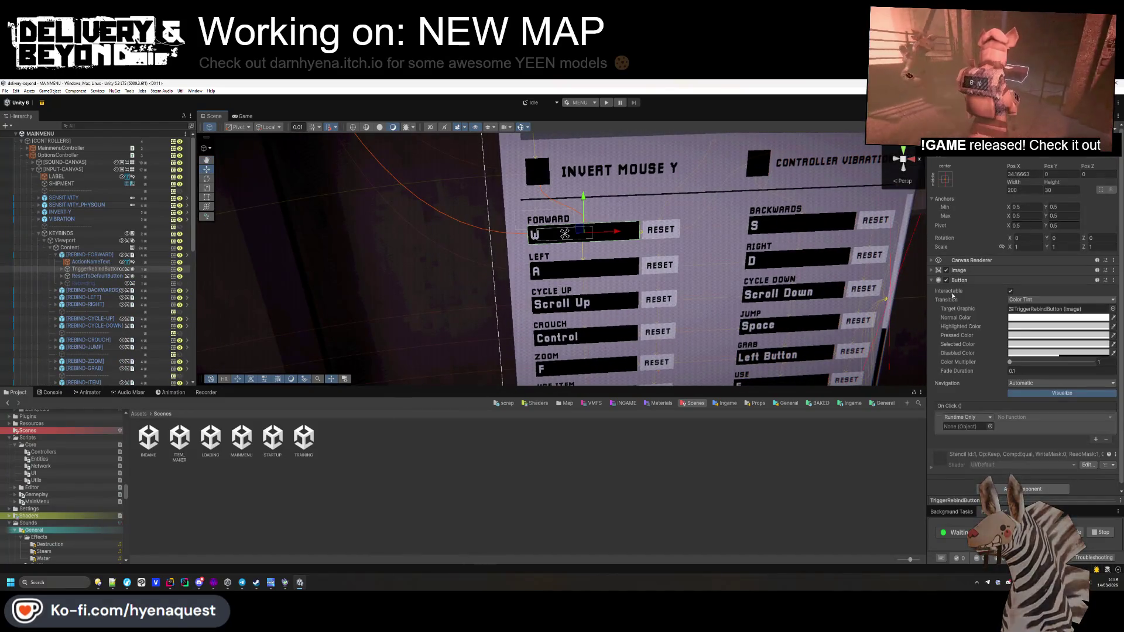
left_click(88, 255)
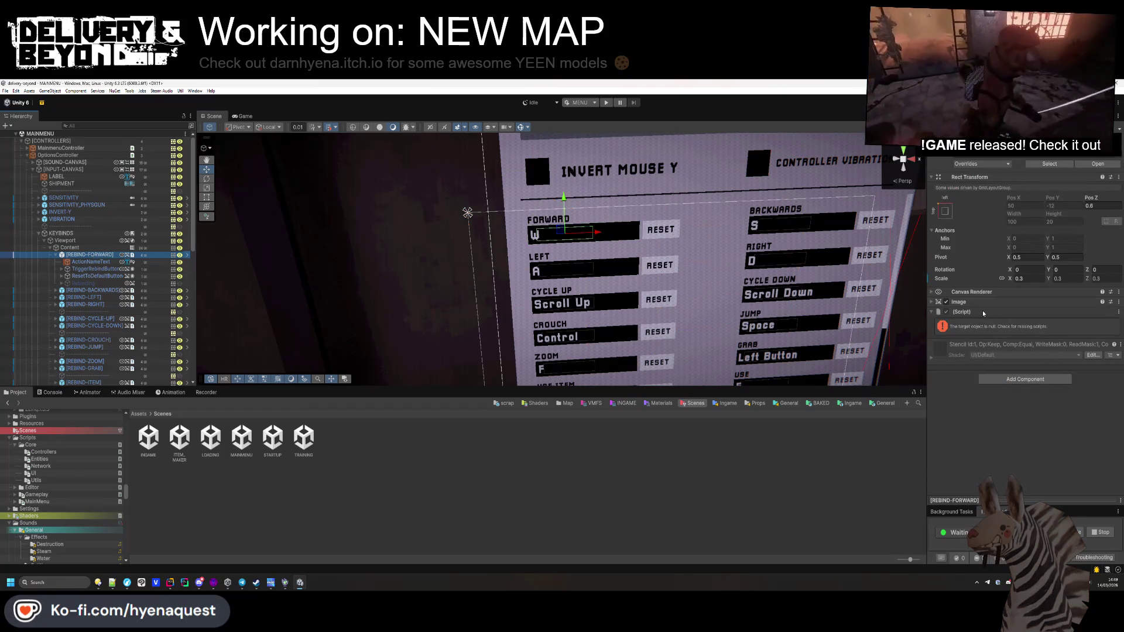
left_click(58, 256)
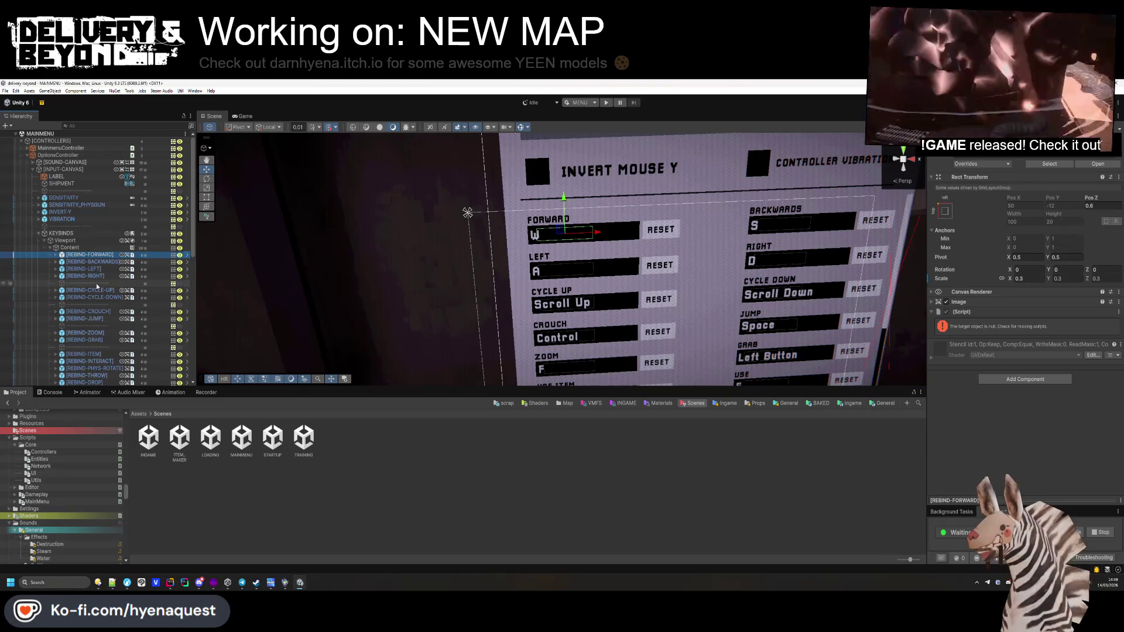
left_click(1094, 205)
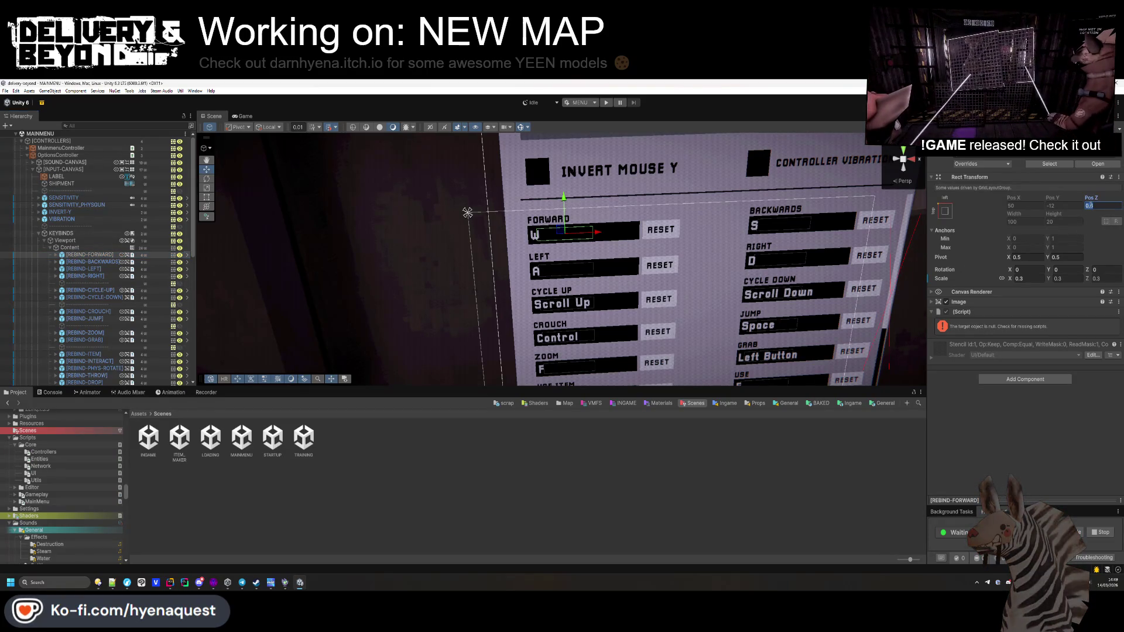
type("0")
key("Return")
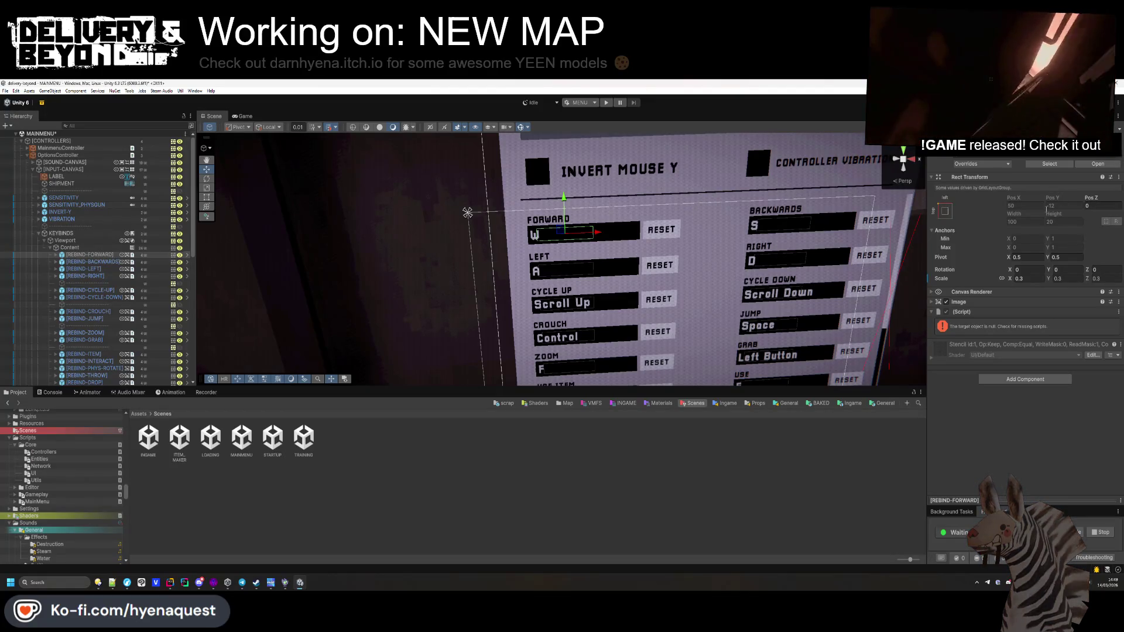
left_click(1049, 164)
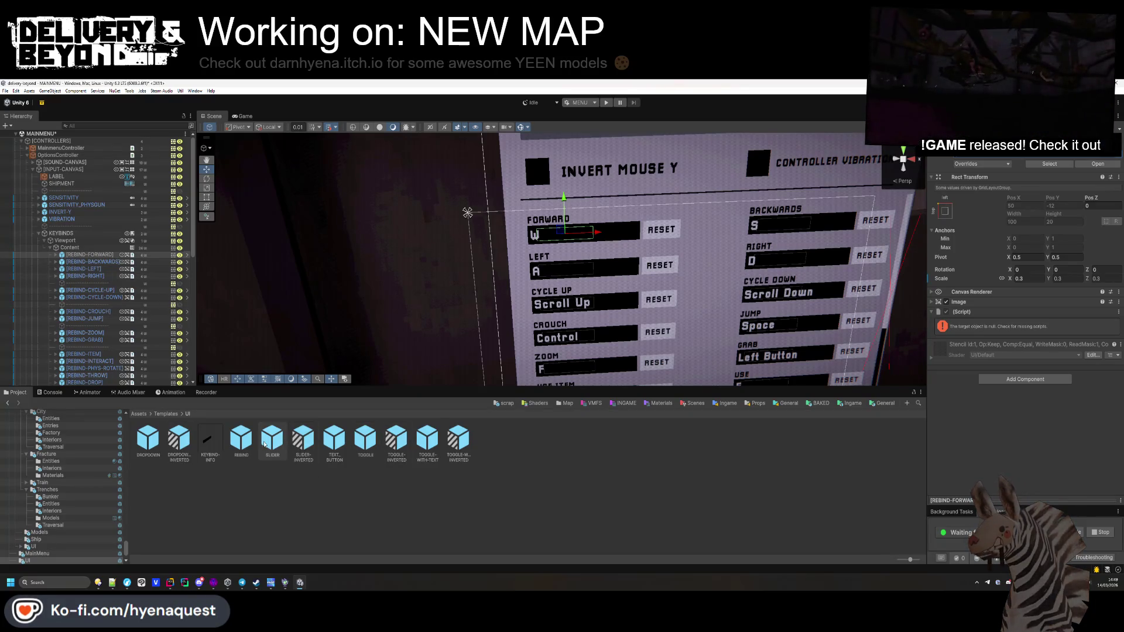
double_click(241, 439)
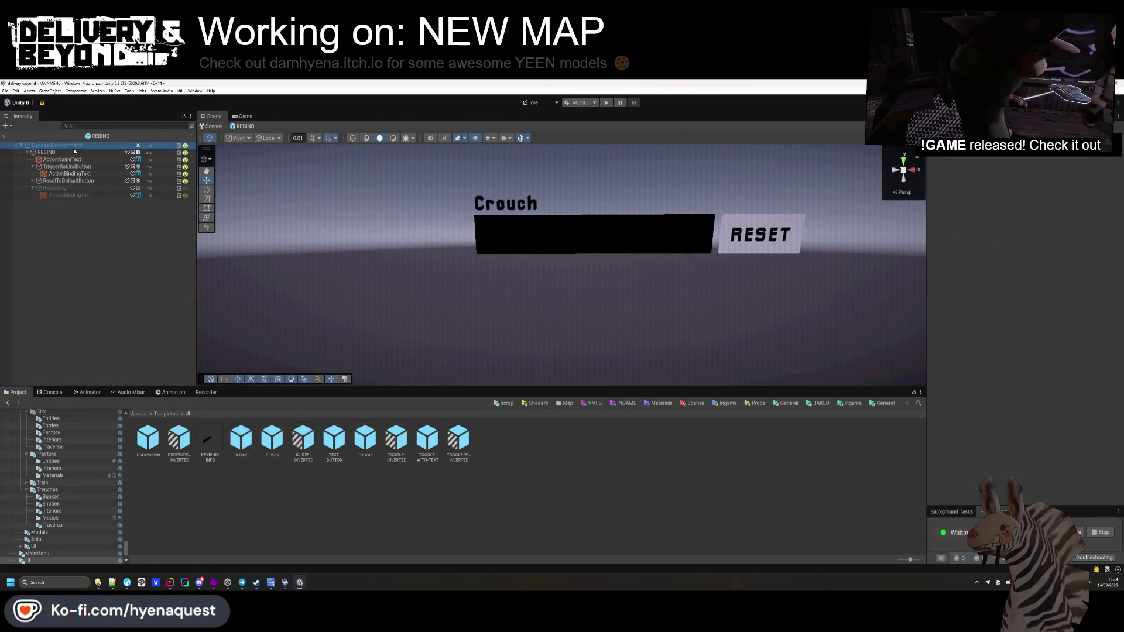
Step: Zero the REBIND root's Rect Transform Left, Top, Right and Bottom offsets
left_click(526, 234)
left_click_drag(527, 234, 489, 260)
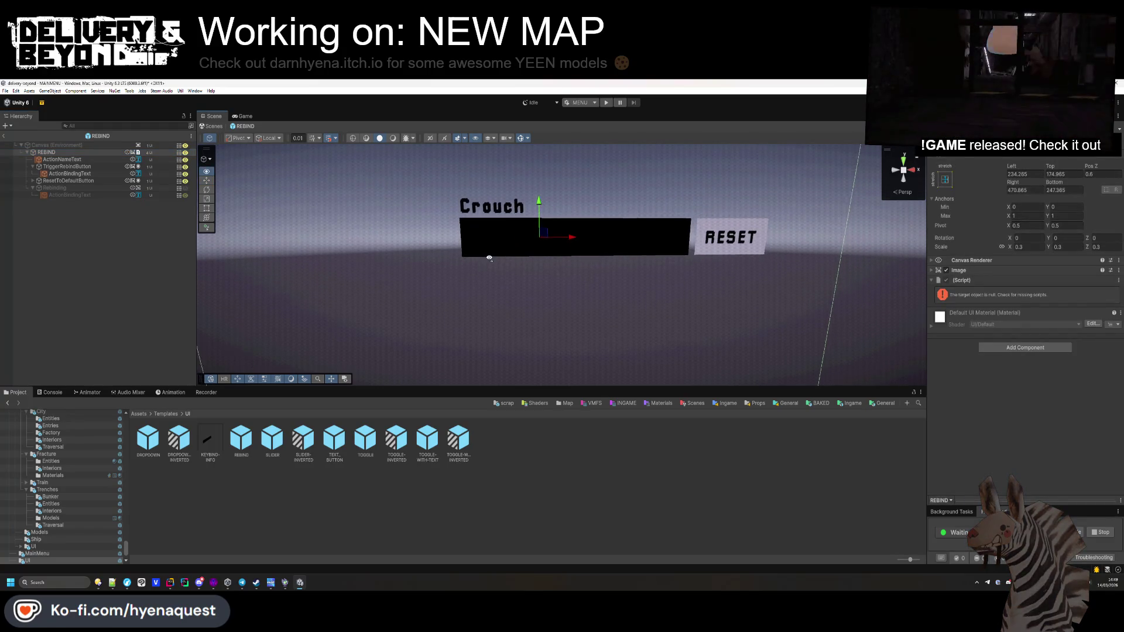
scroll(489, 260, "down", 5)
scroll(489, 258, "up", 1)
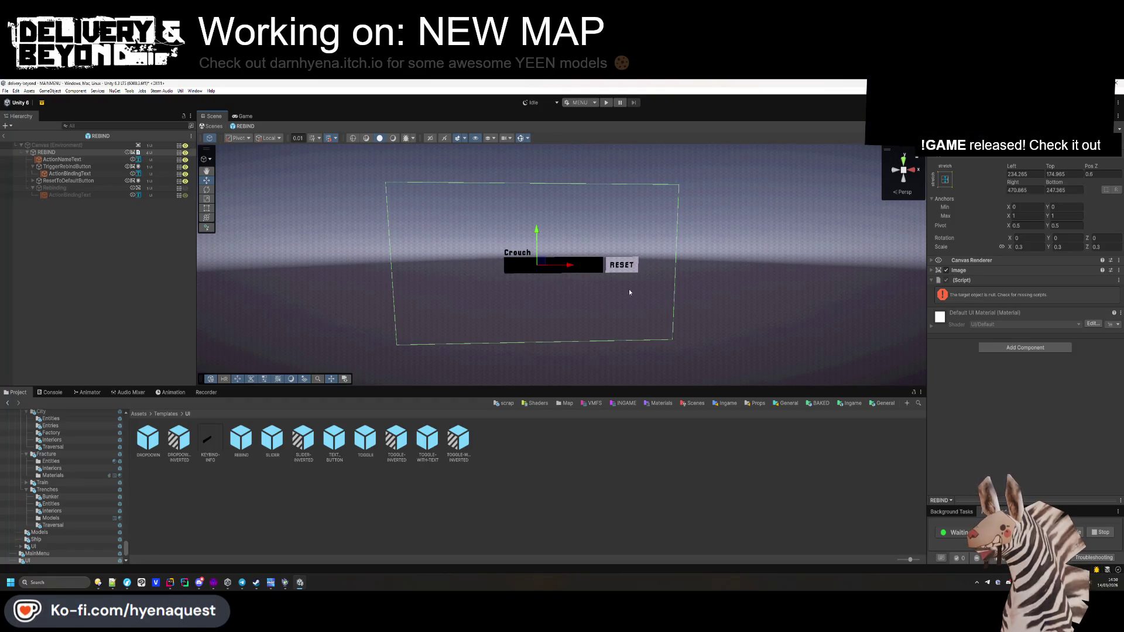
double_click(1021, 174)
type("10")
key("BackSpace")
key("BackSpace")
type("0")
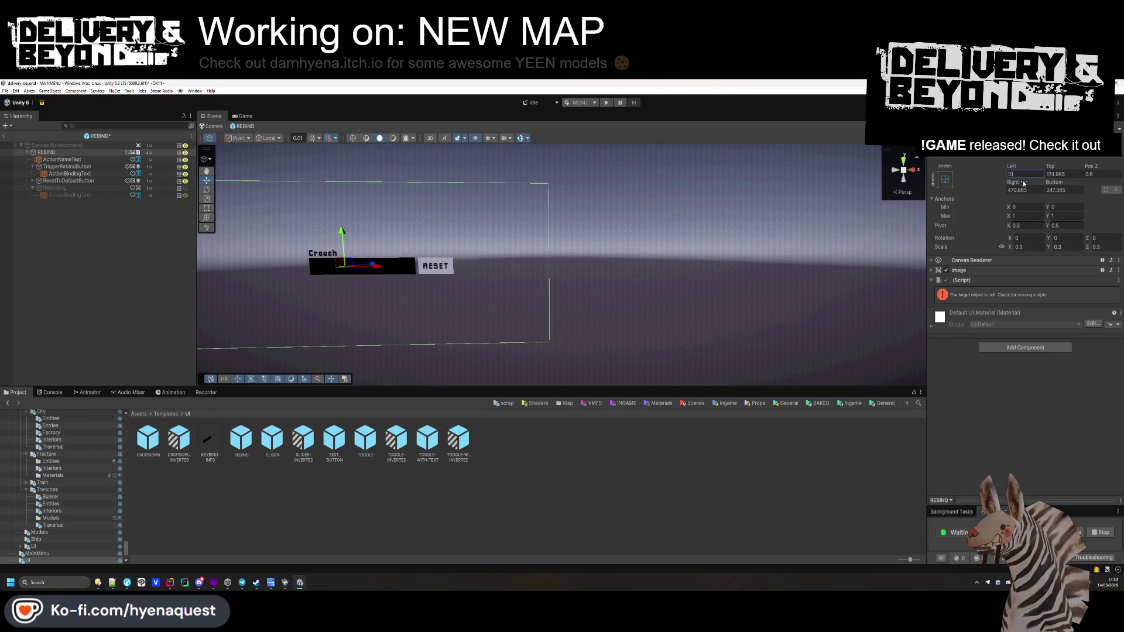
key("Tab")
type("0")
key("Tab")
key("Tab")
type("0")
key("Tab")
type("0")
key("Return")
Step: Try a middle-center anchor and a new width, then undo back to the original layout
scroll(551, 224, "down", 3)
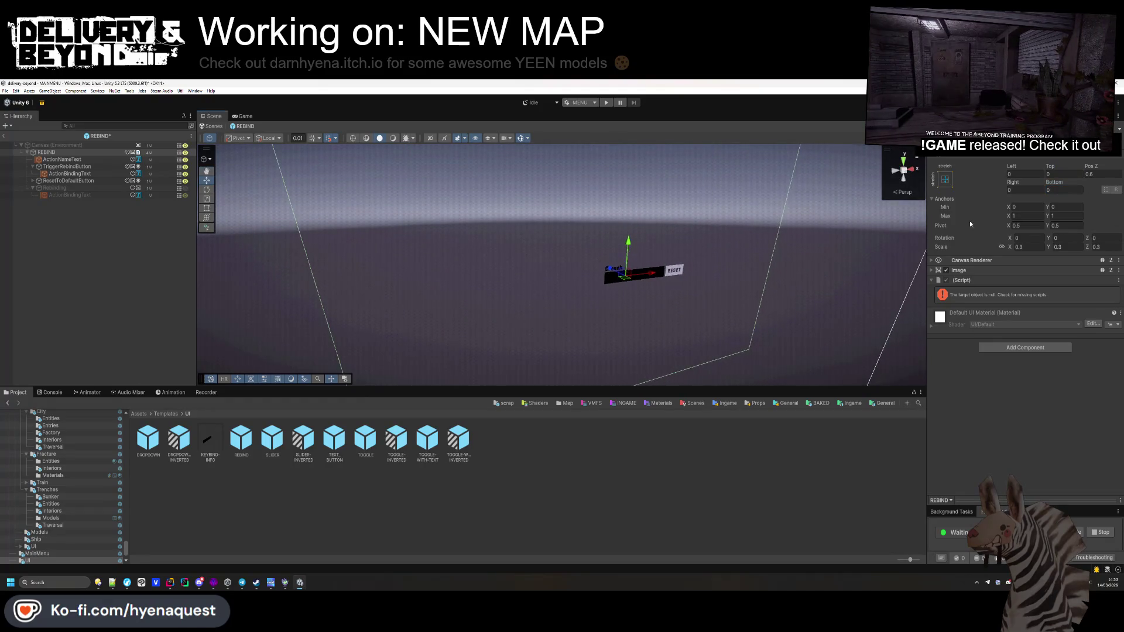
left_click(945, 179)
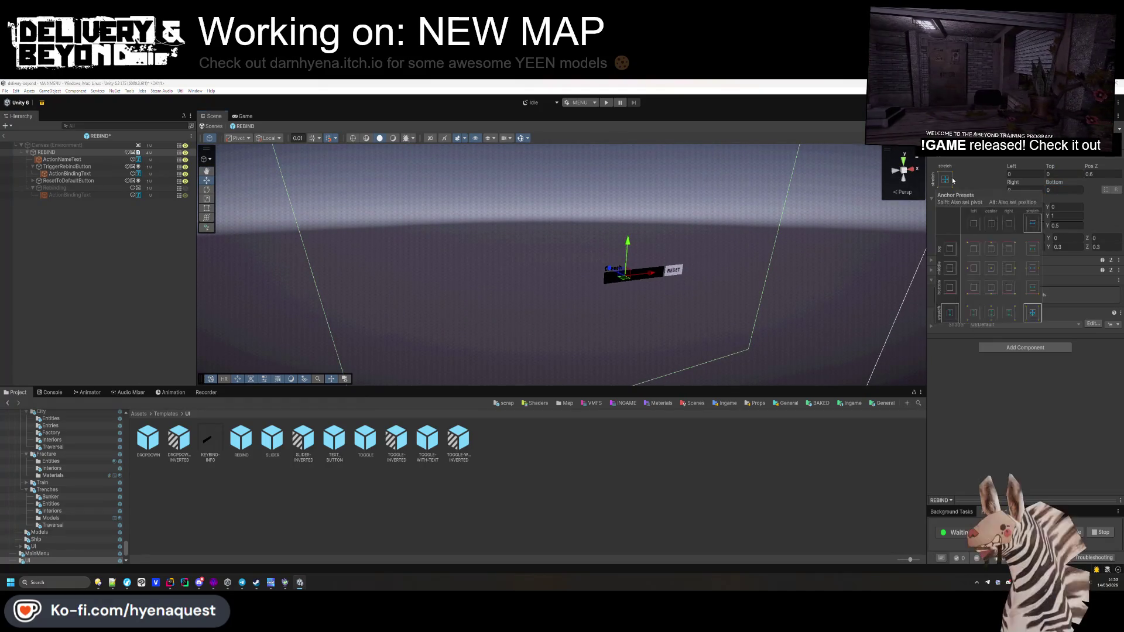
left_click(989, 267)
left_click(1026, 190)
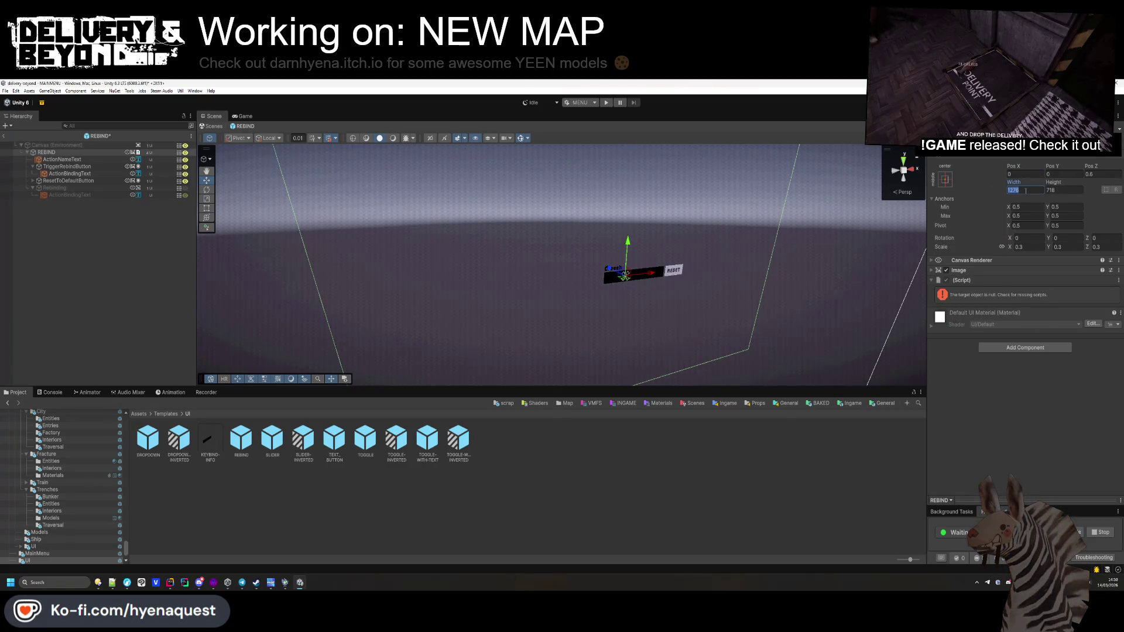
type("00")
scroll(767, 266, "up", 4)
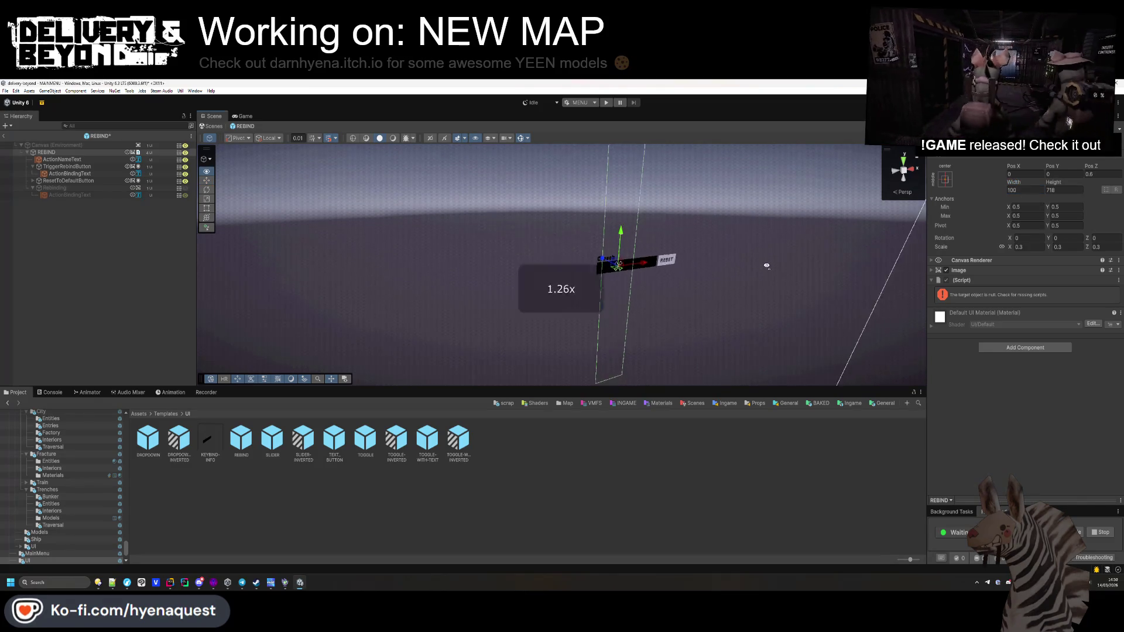
key("f")
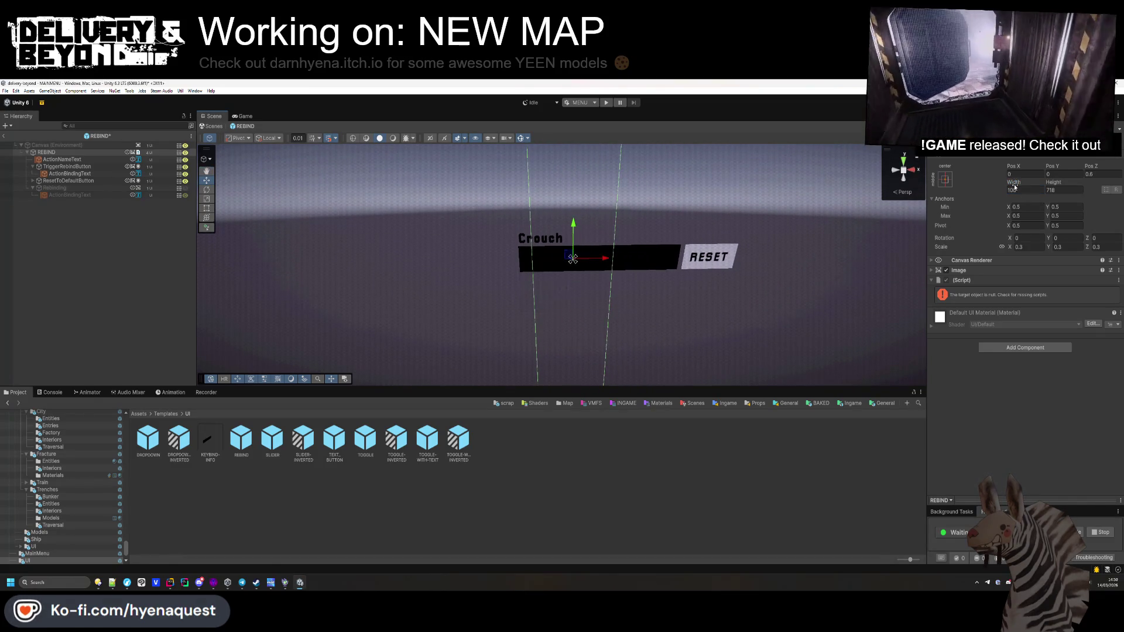
left_click_drag(1013, 182, 1084, 189)
key("ctrl+z")
key("ctrl+z")
key("ctrl+z")
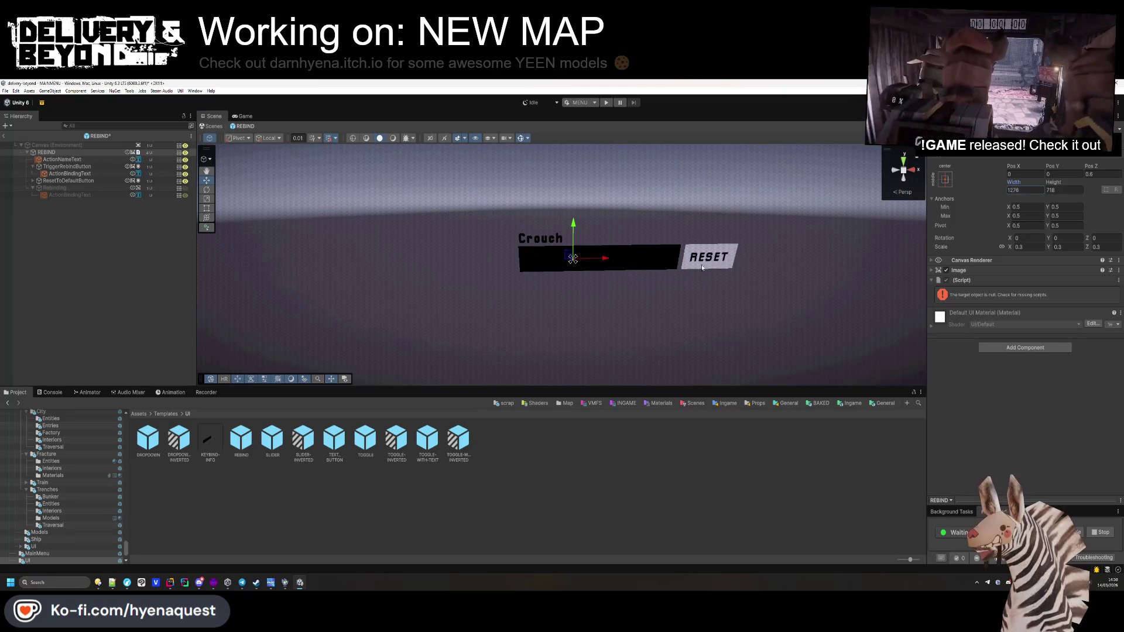
key("ctrl+y")
mouse_move(709, 267)
left_mouse_down()
mouse_move(617, 198)
mouse_move(655, 202)
left_mouse_up()
right_click(983, 280)
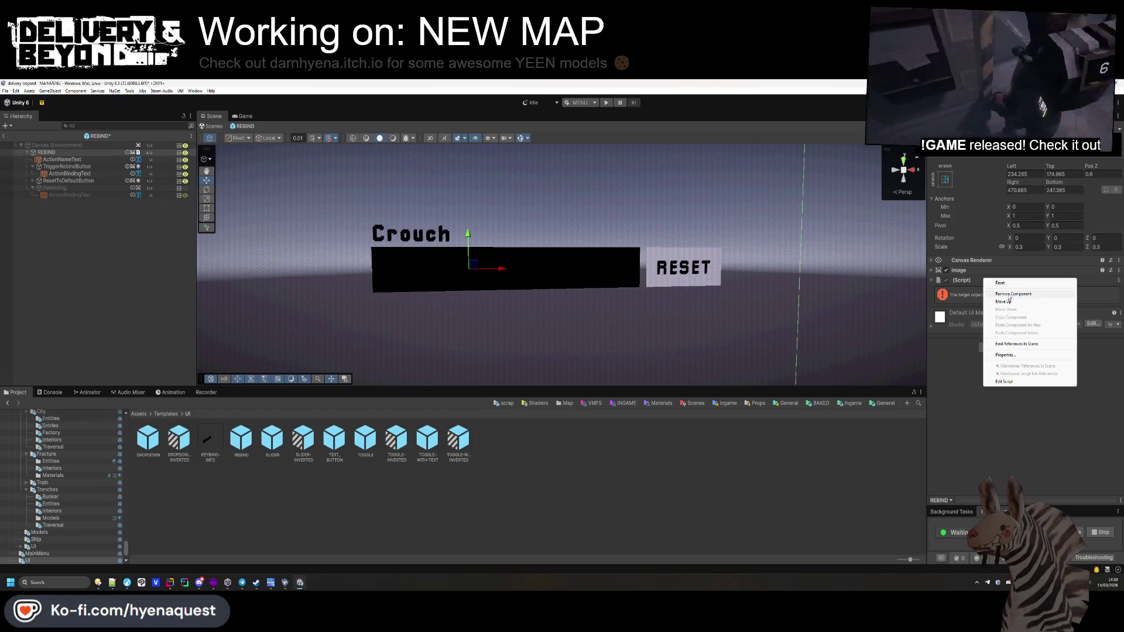
Step: Replace the missing script component with a Rebind Action UI component
left_click(1001, 293)
left_click(1005, 316)
type("bind")
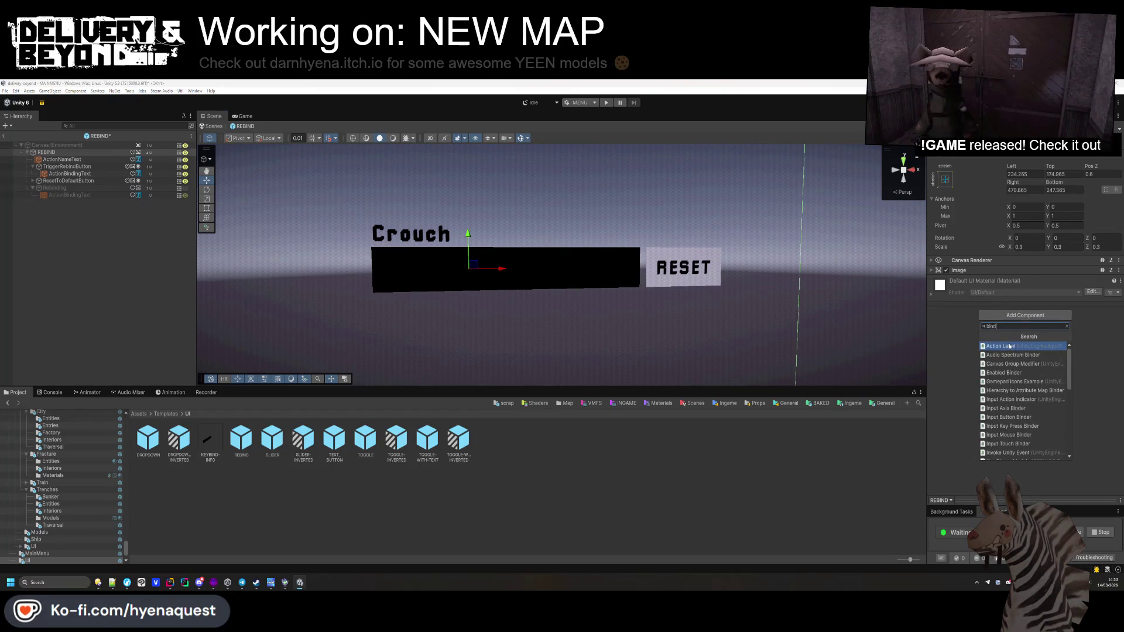
type("rebing")
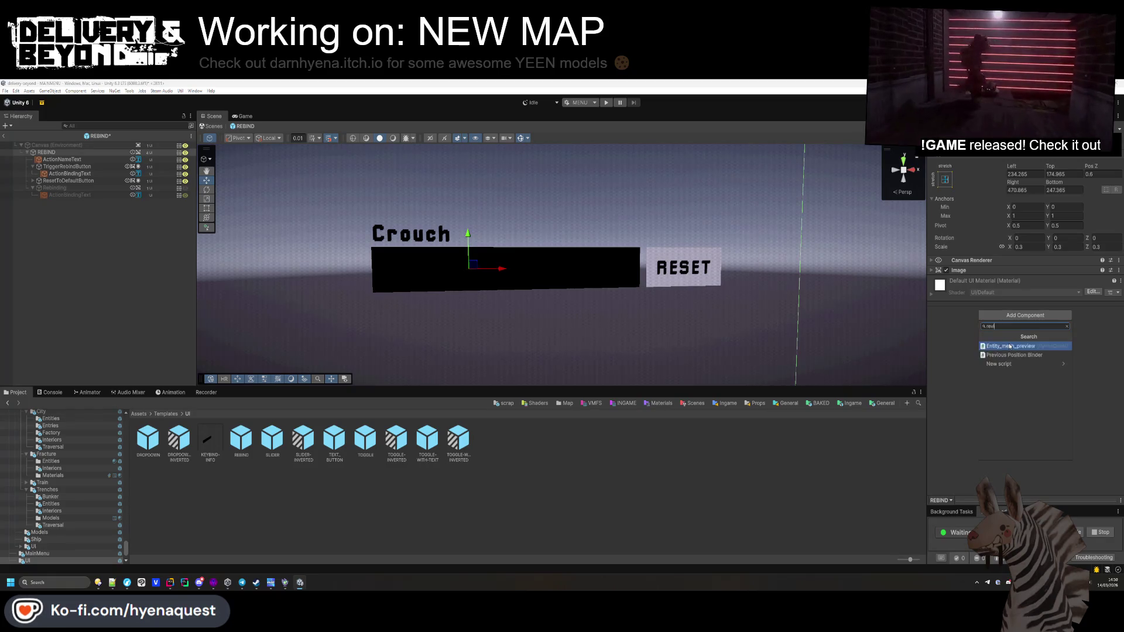
key("BackSpace")
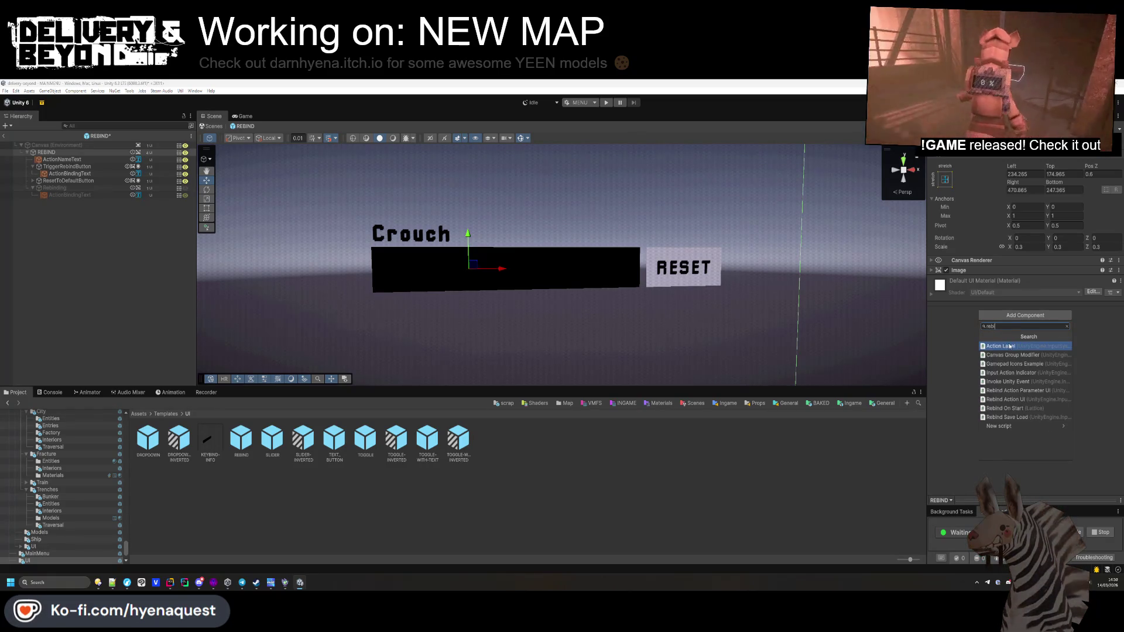
type("n")
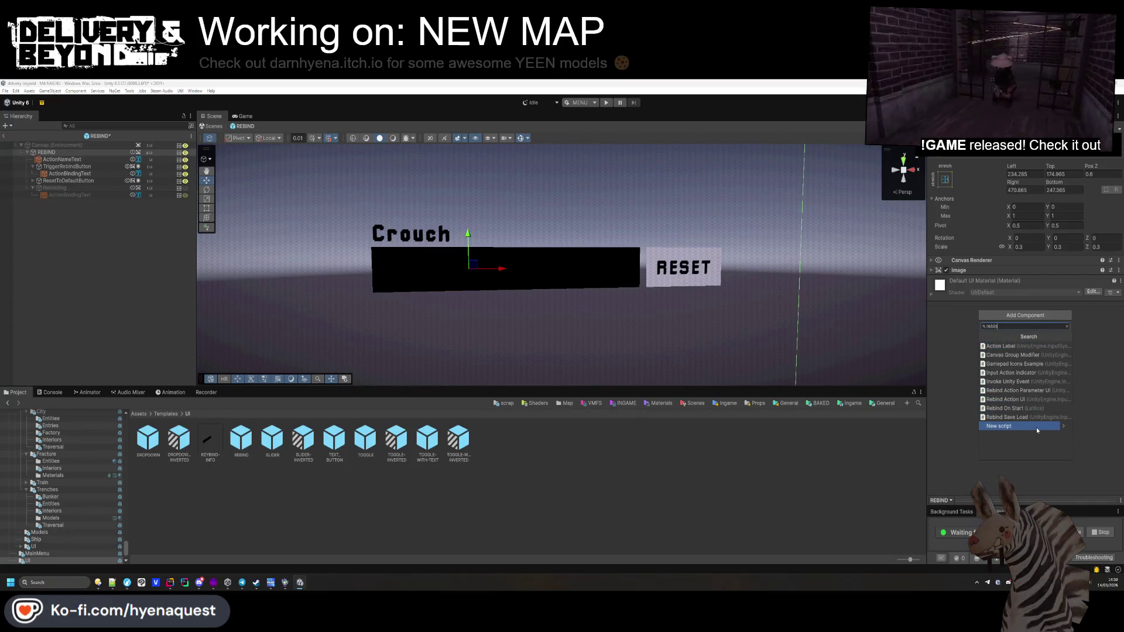
left_click(1019, 400)
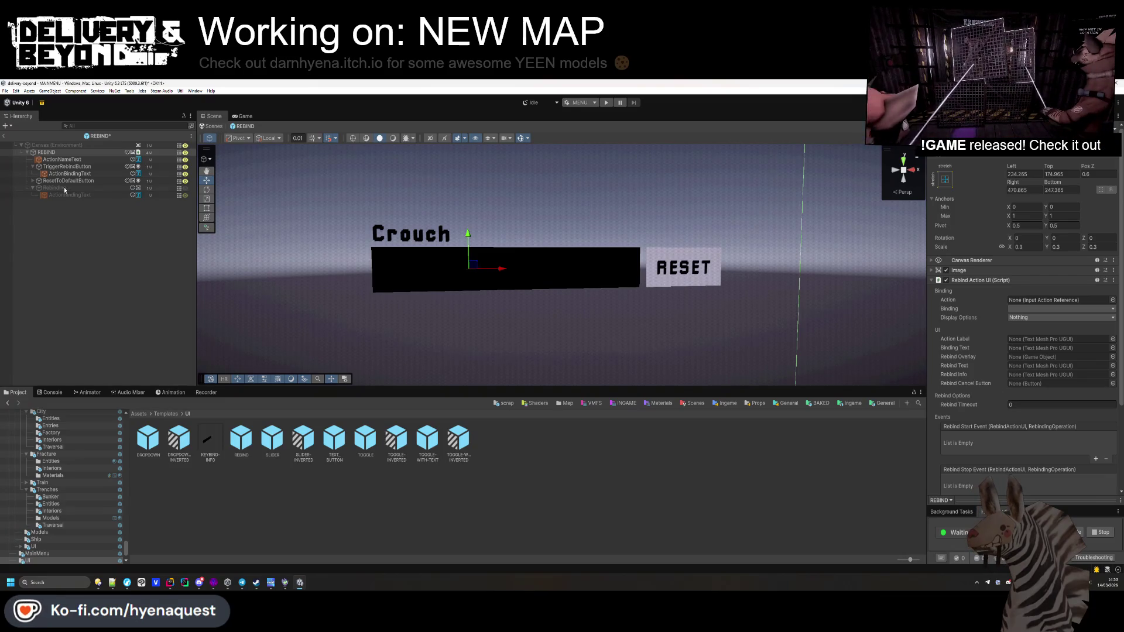
Step: Assign Rebinding as Rebind Overlay and ActionBindingText as Binding Text, then return to MAINMENU
left_click_drag(46, 189, 1049, 350)
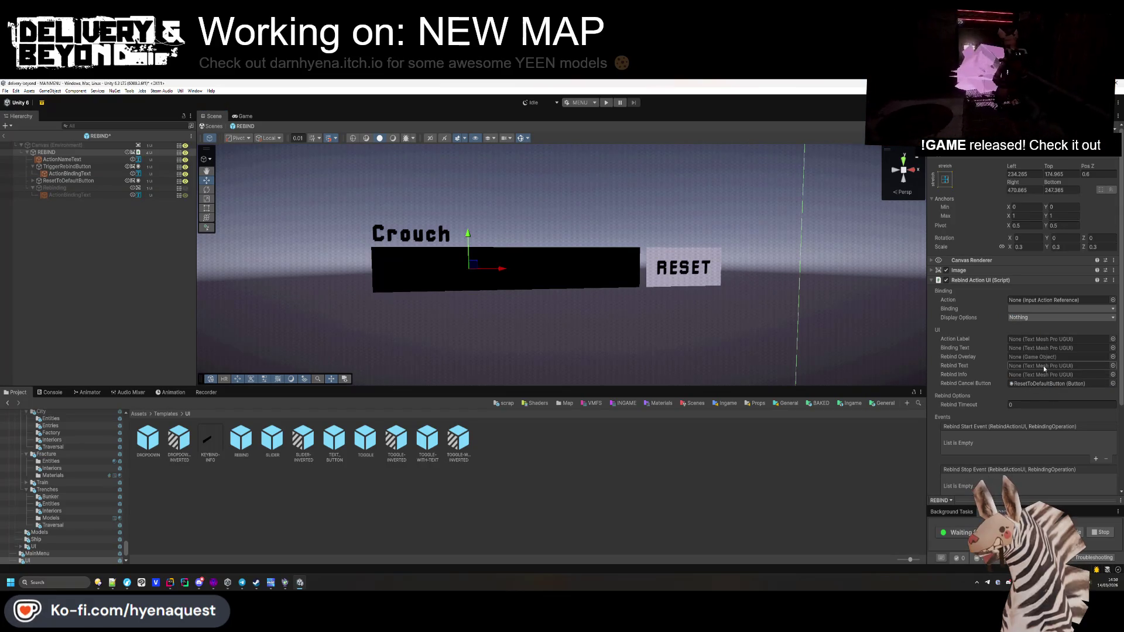
mouse_move(60, 192)
left_mouse_down()
mouse_move(1013, 383)
mouse_move(1030, 356)
left_mouse_up()
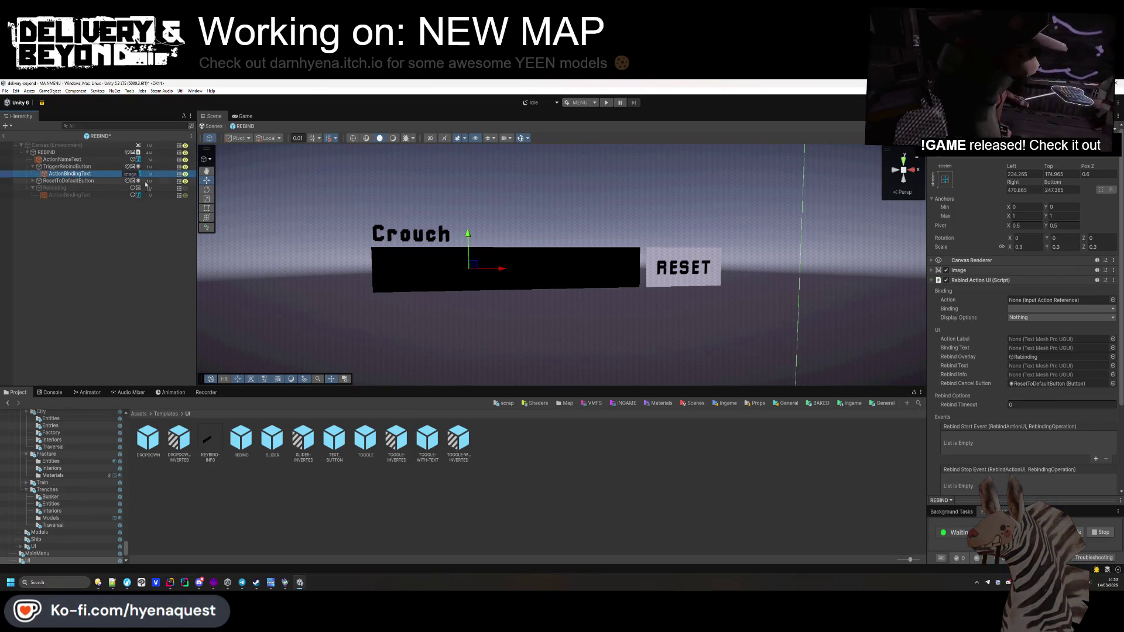
left_click(1062, 356)
left_click_drag(1062, 356, 1047, 348)
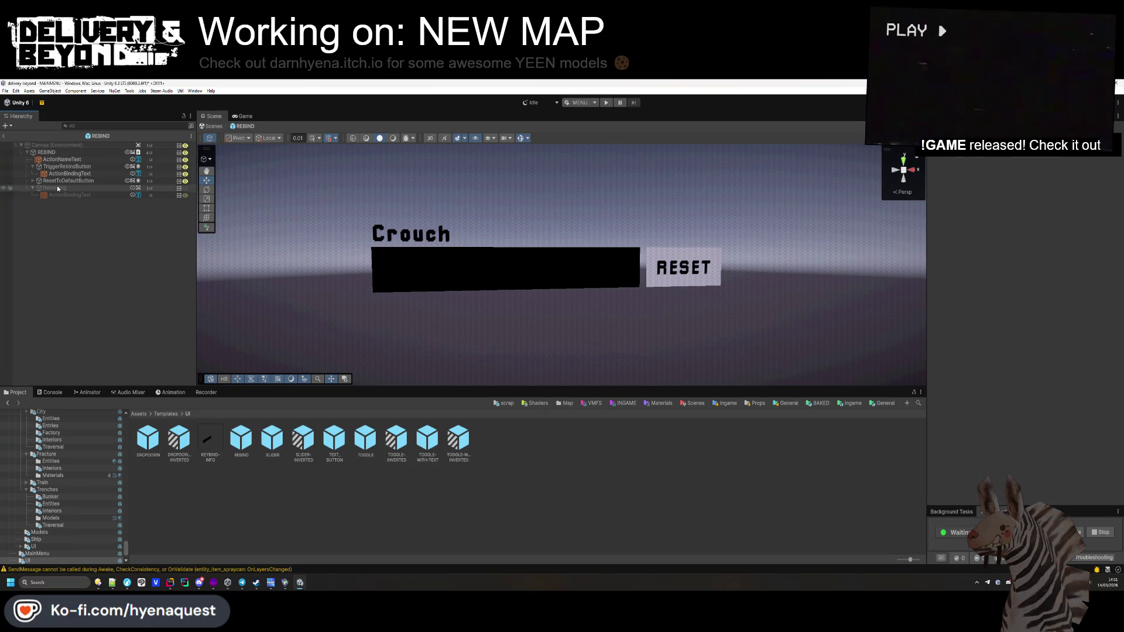
left_click(6, 137)
Step: Link REBIND-FORWARD to the Gameplay/Move action with the Up: W binding
left_click(578, 244)
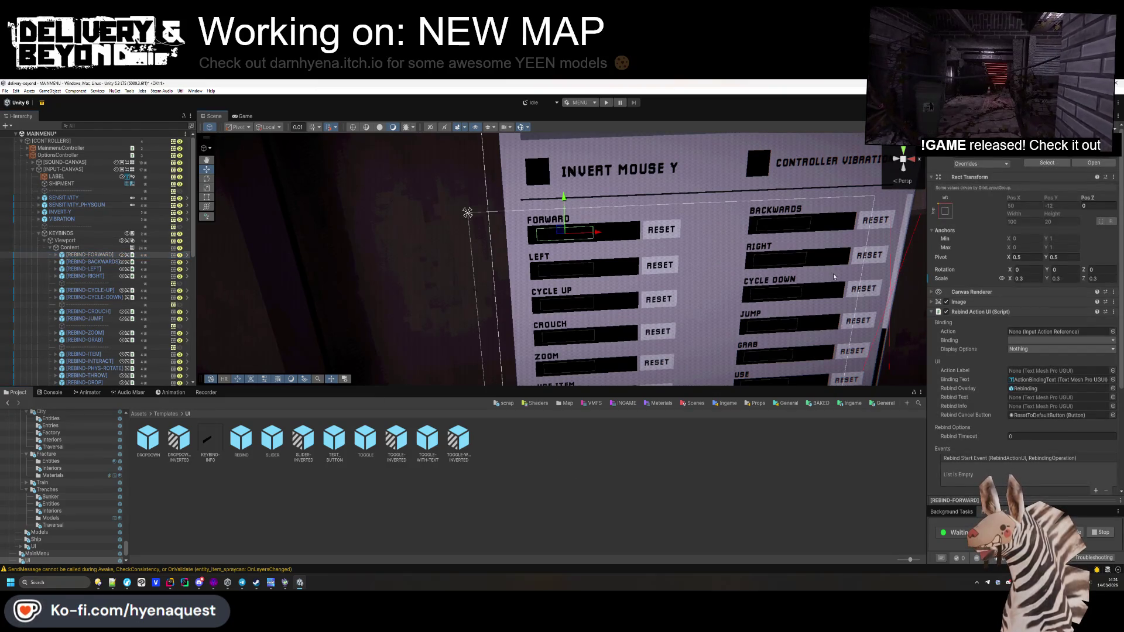
left_click(1112, 331)
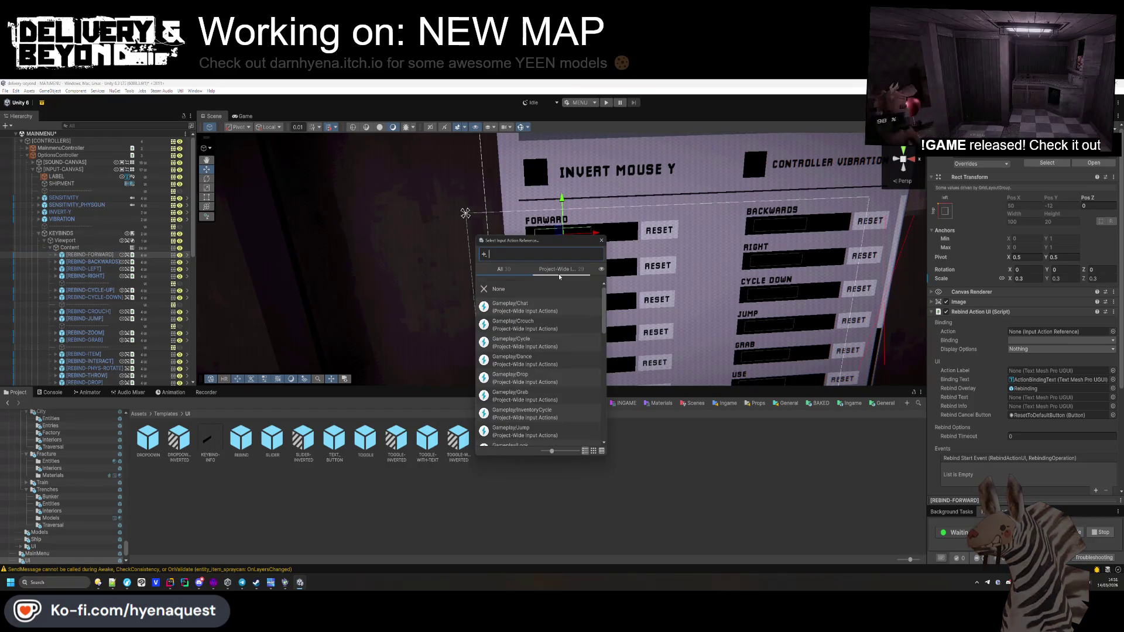
type("move")
double_click(518, 307)
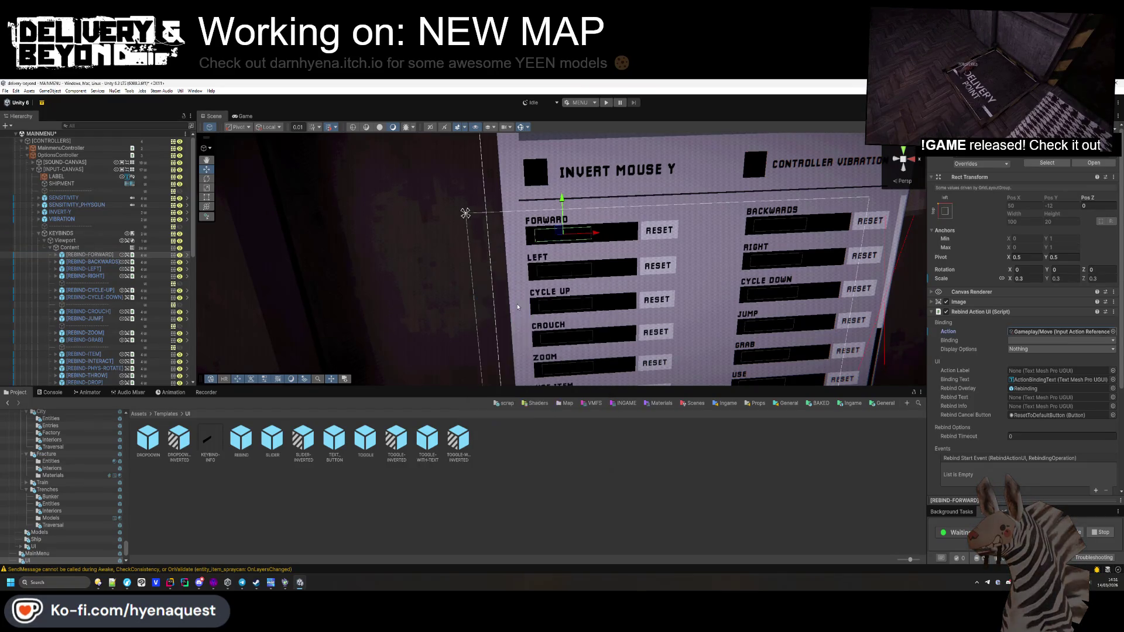
left_click(1012, 340)
left_click(1053, 355)
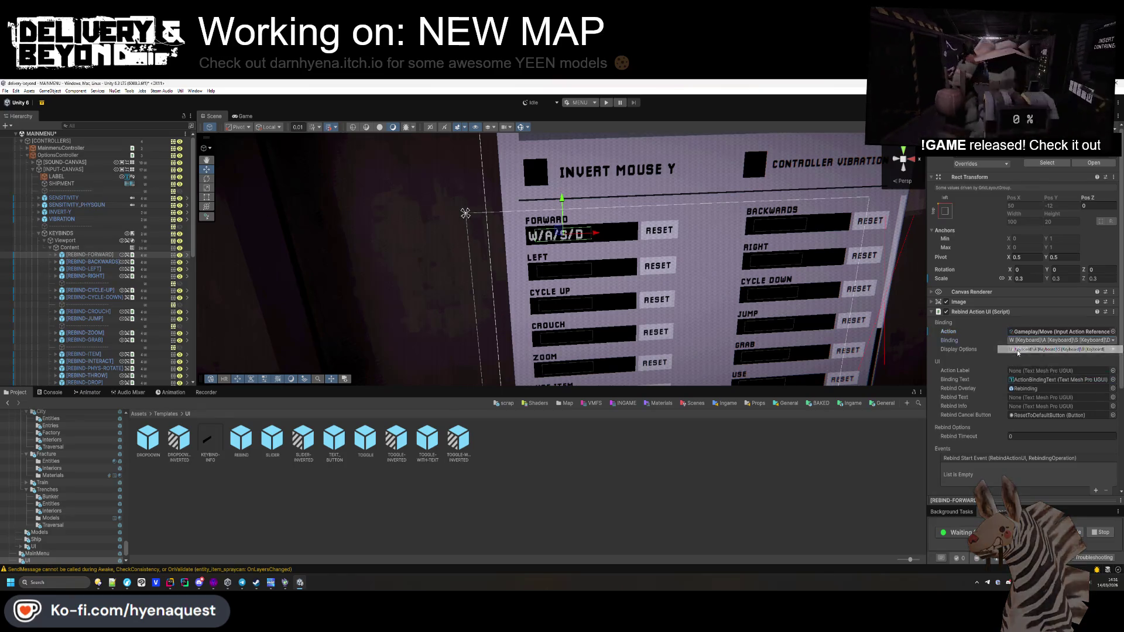
scroll(612, 279, "up", 3)
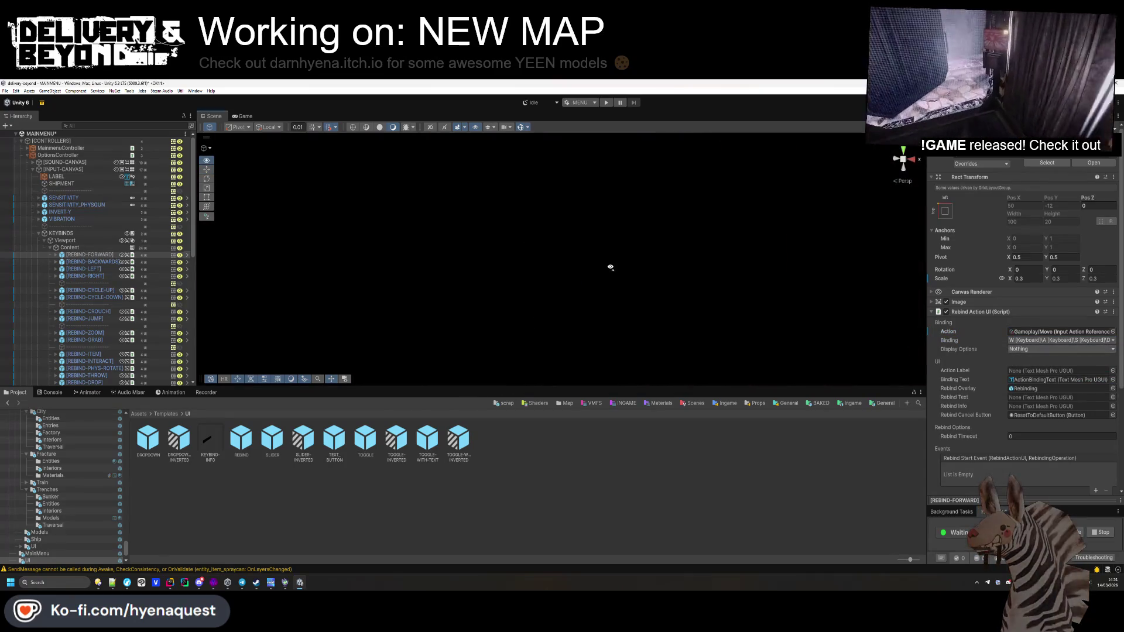
scroll(612, 280, "down", 6)
key("w")
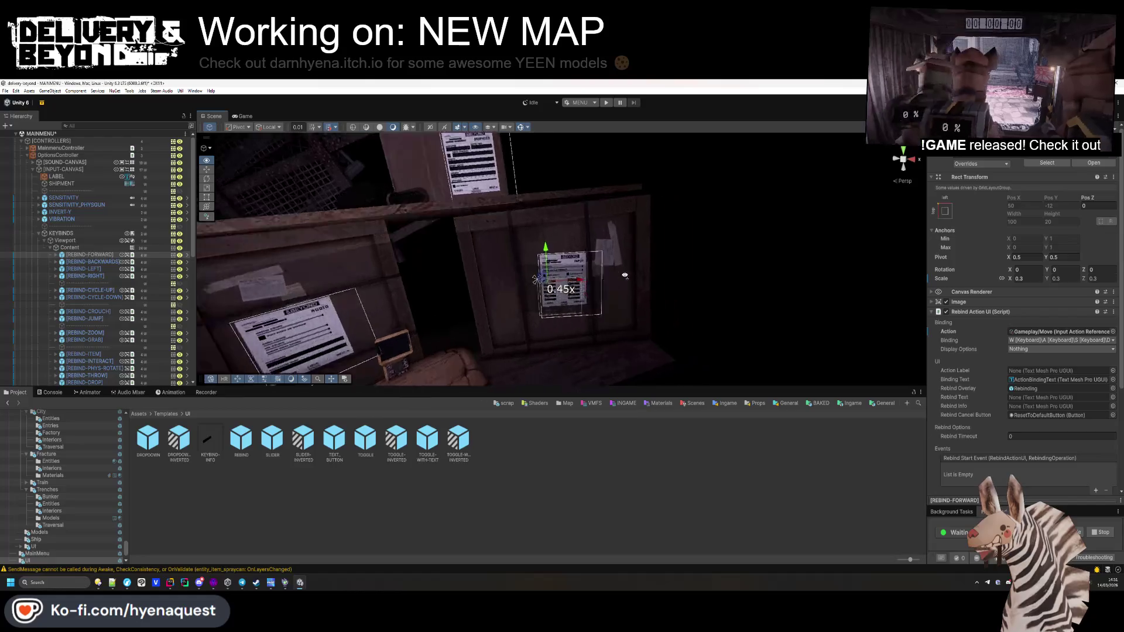
scroll(464, 294, "down", 3)
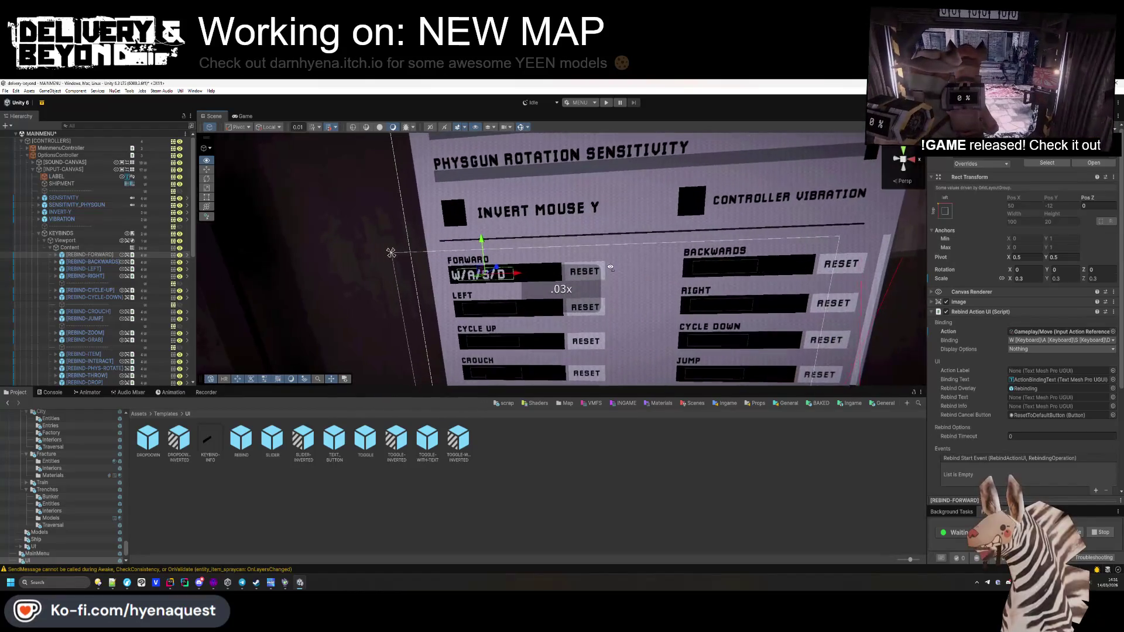
left_click(1016, 340)
left_click(1042, 357)
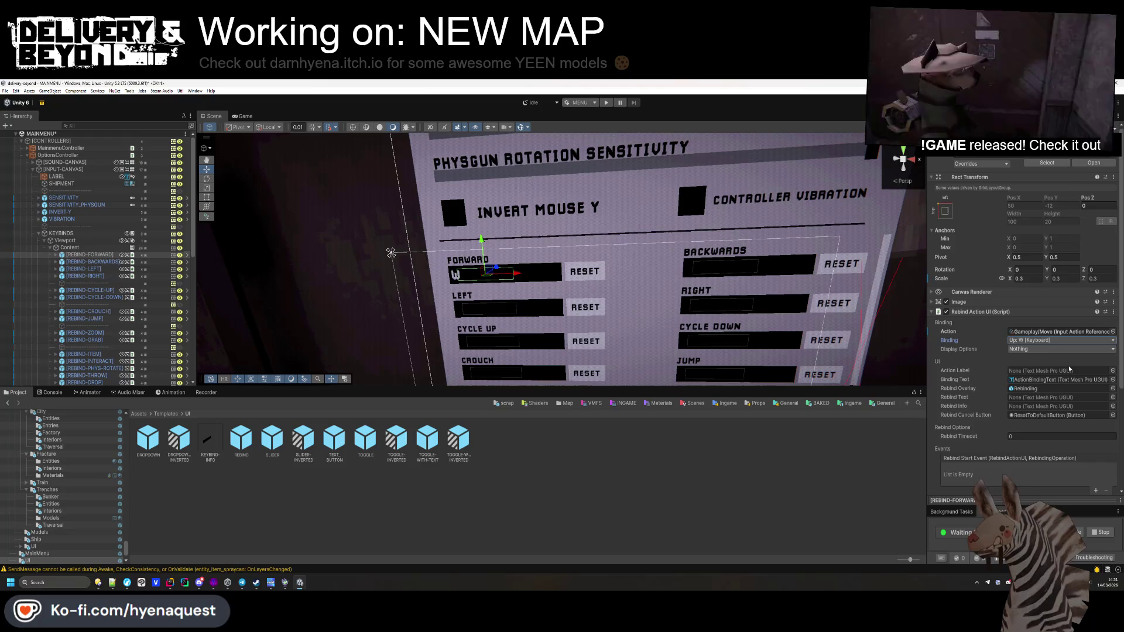
left_click(1058, 349)
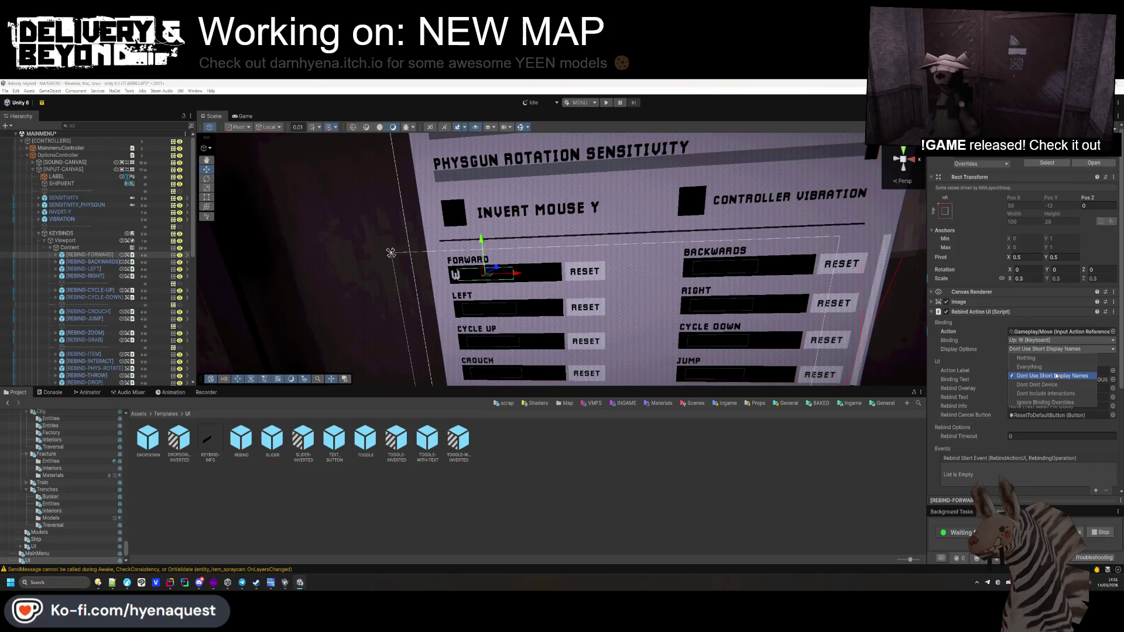
left_click(272, 305)
Step: Link REBIND-BACKWARDS to Gameplay/Move with the Down: S binding
left_click(92, 262)
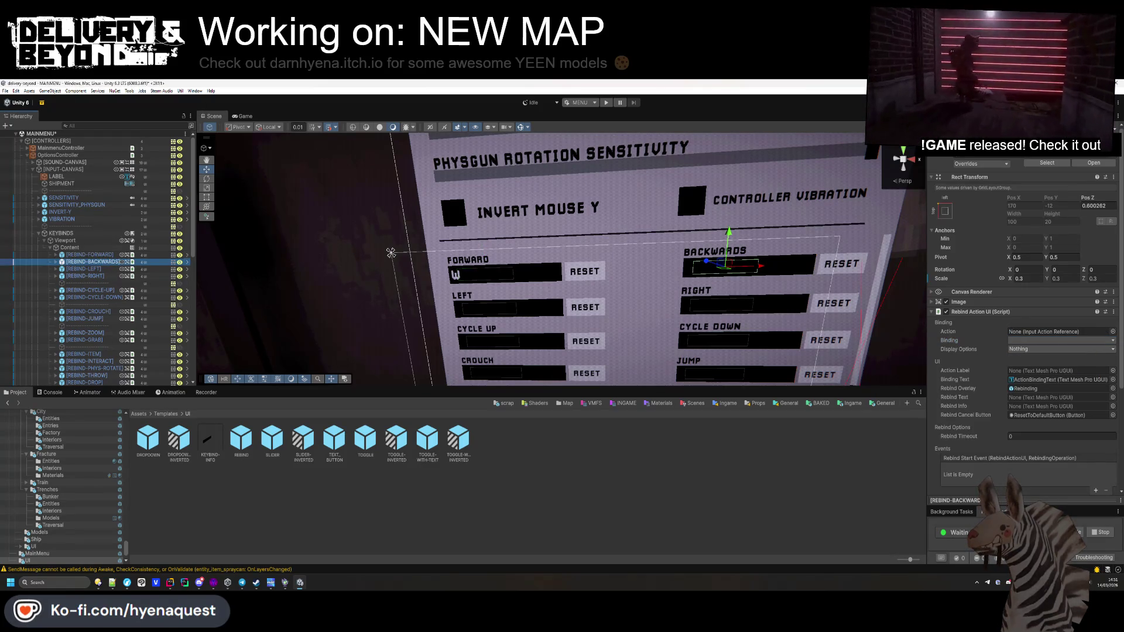
left_click(1113, 331)
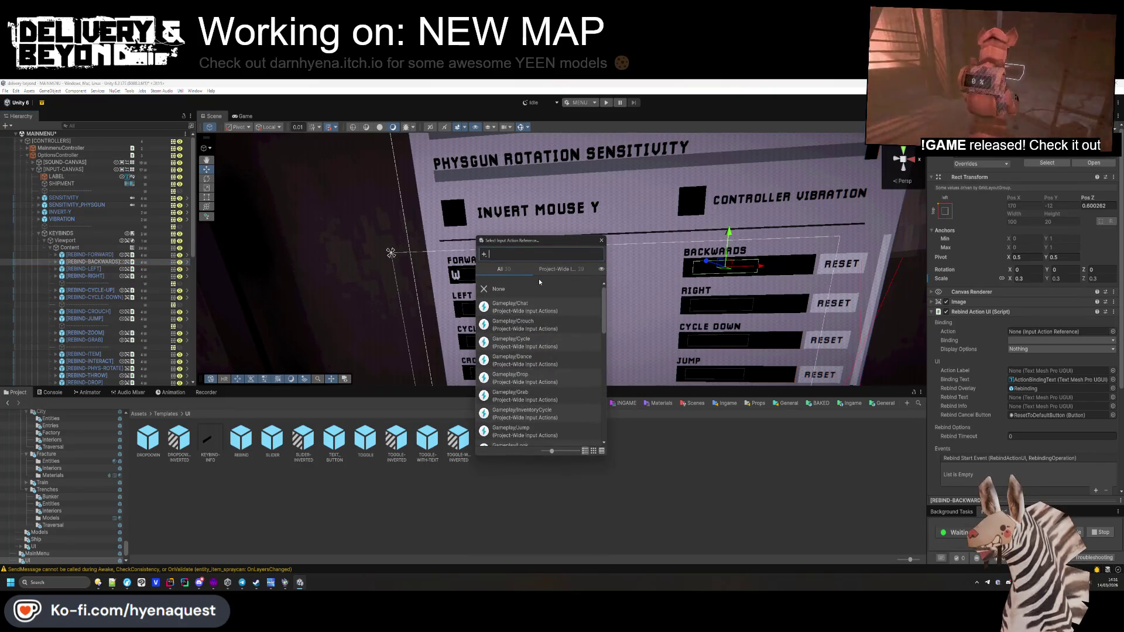
type("mo")
double_click(524, 310)
left_click(1059, 340)
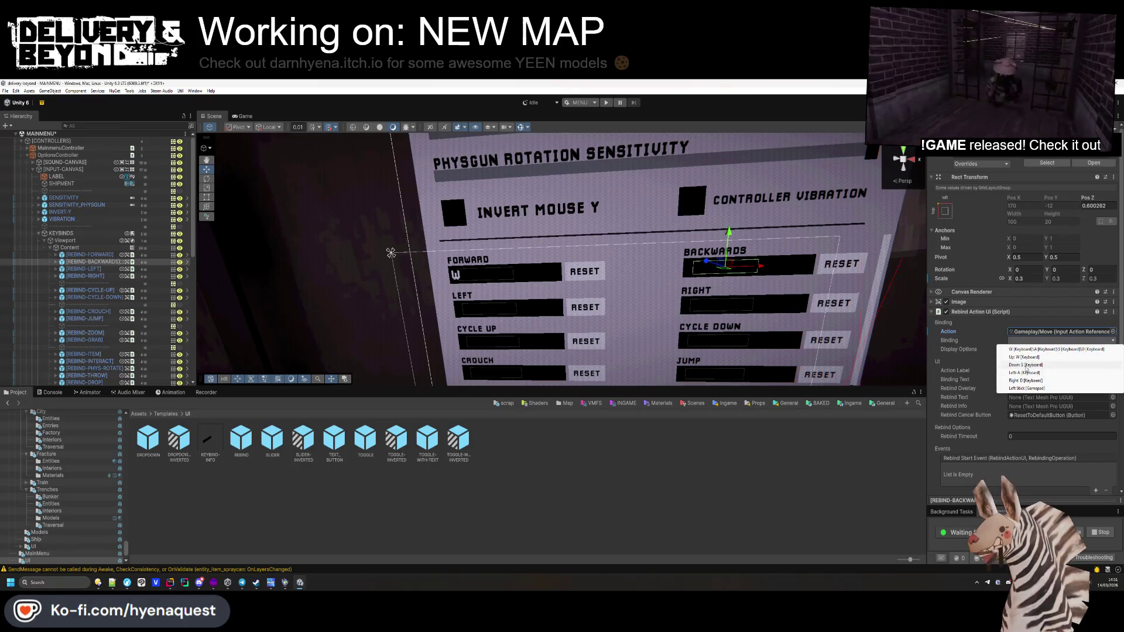
left_click(1025, 364)
Step: Link REBIND-LEFT to Gameplay/Move with the Left: A binding
left_click(90, 269)
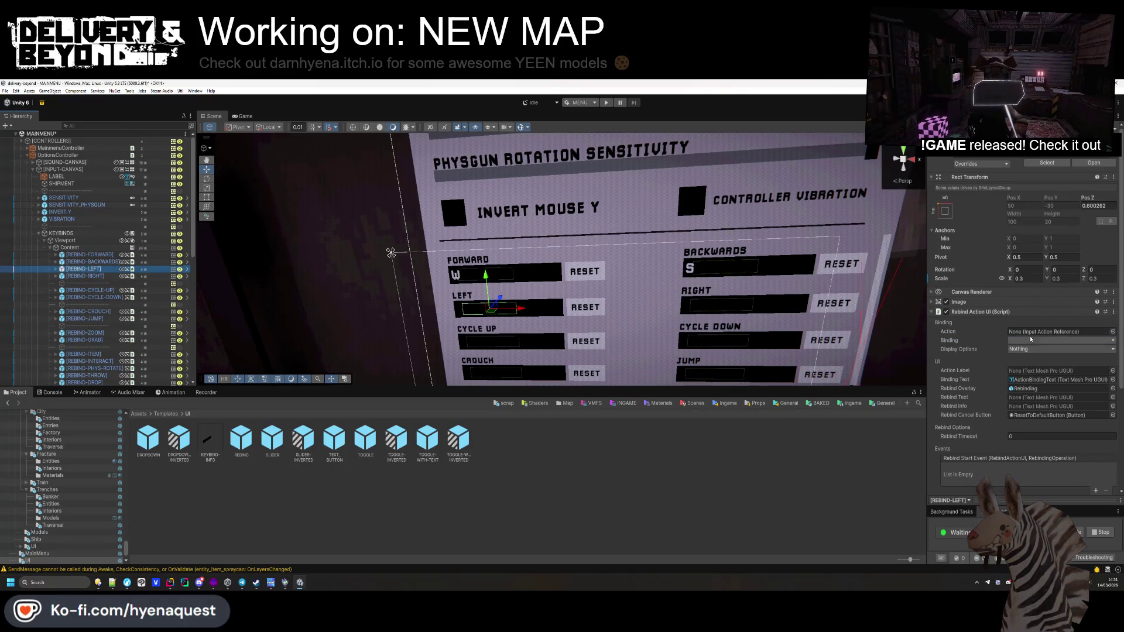
left_click(1112, 331)
type("move")
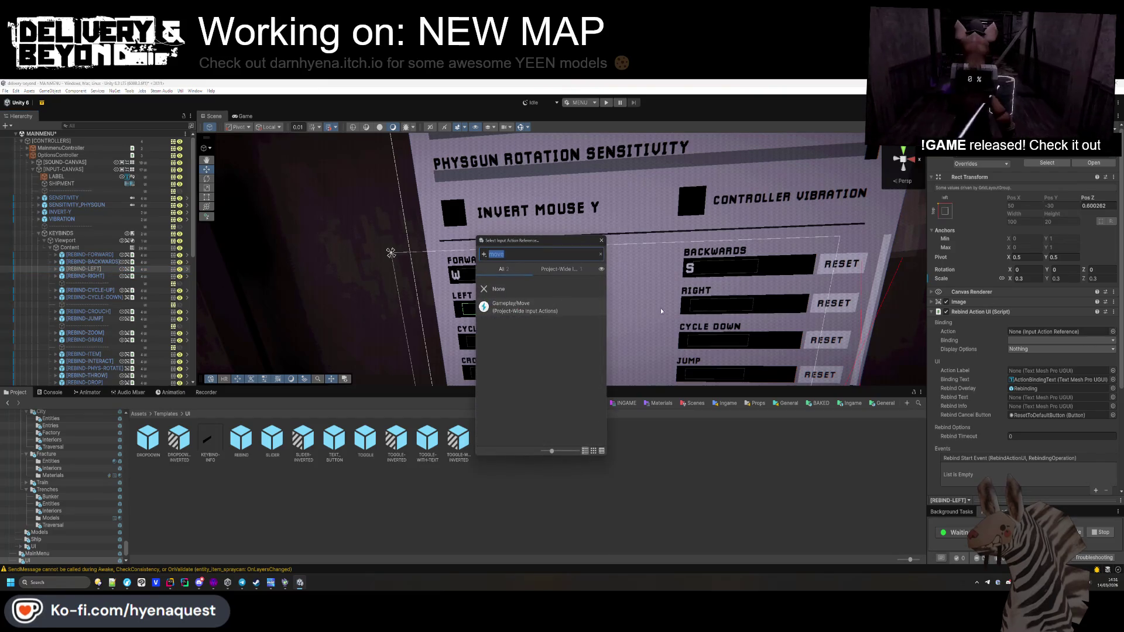
double_click(599, 308)
left_click(1089, 341)
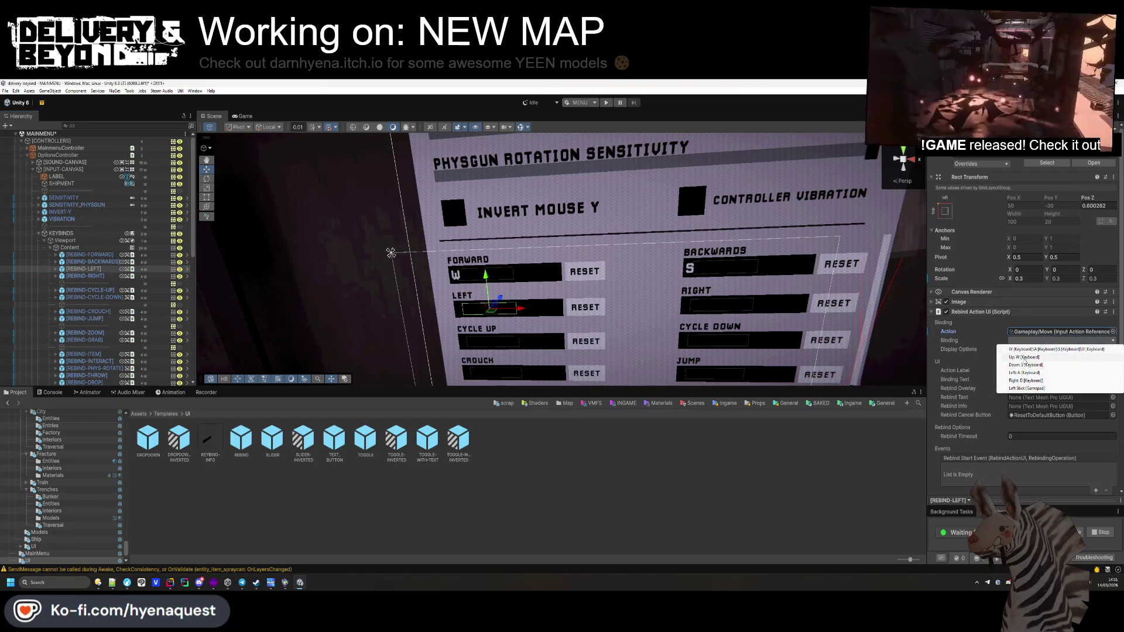
left_click(1024, 373)
Step: Link REBIND-RIGHT to Gameplay/Move with the Right: D binding
left_click(85, 276)
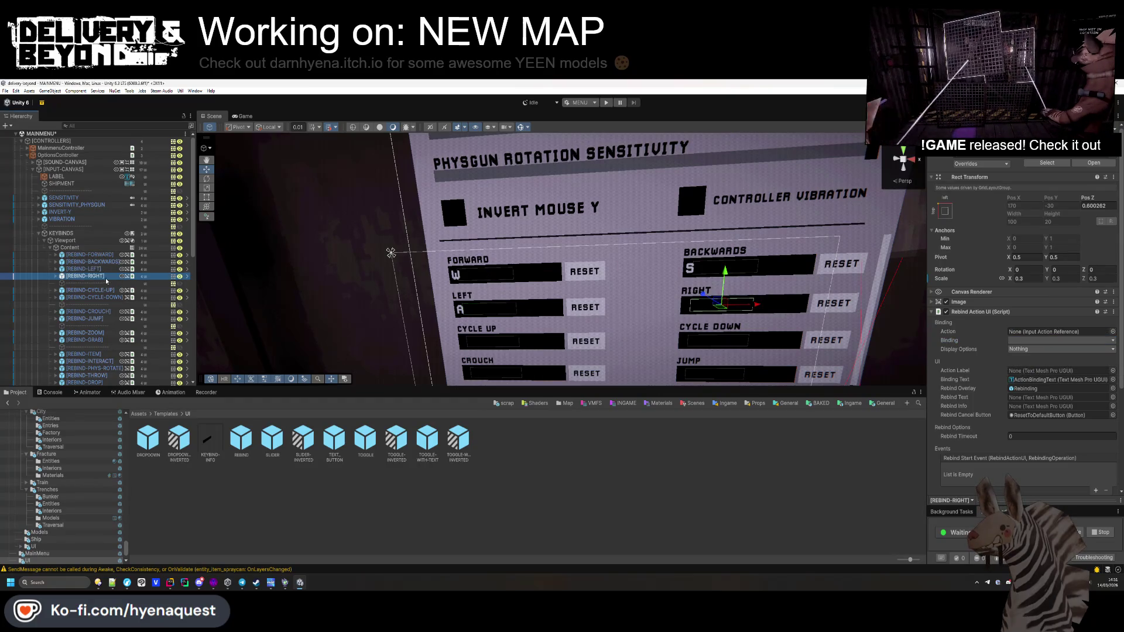
left_click(1113, 333)
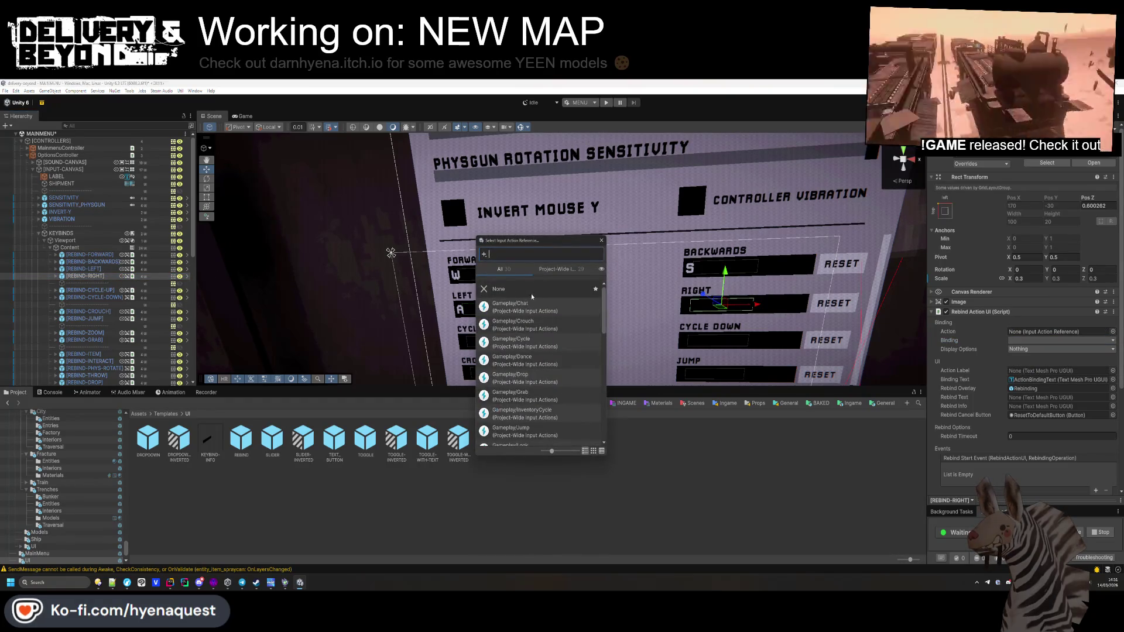
type("move")
left_click(532, 314)
left_click(532, 313)
left_click(1048, 340)
left_click(1025, 381)
Step: Link REBIND-CYCLE-UP to Gameplay/Cycle with the Up: Scroll Up binding
left_click(90, 291)
left_click(1113, 332)
type("scroll")
double_click(502, 312)
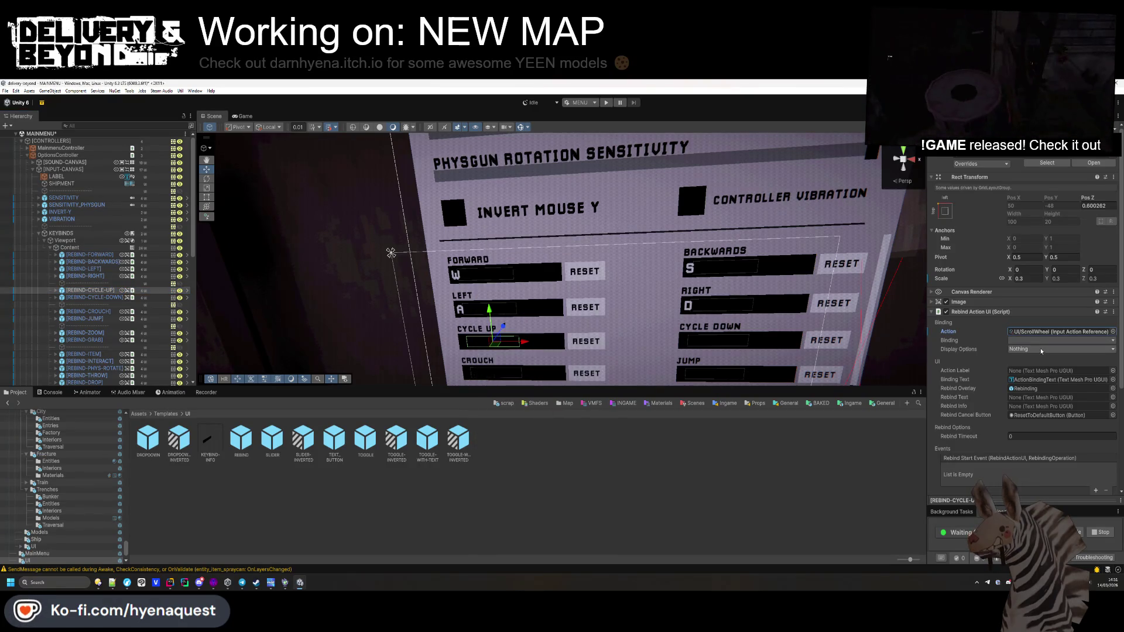
left_click(1113, 332)
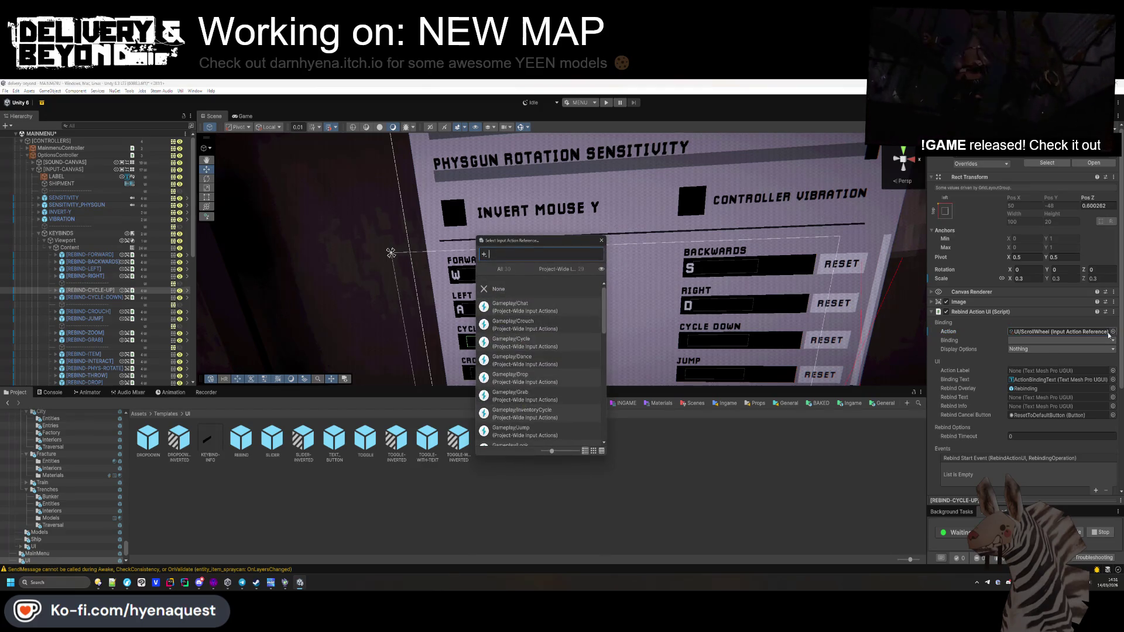
type("cy")
double_click(533, 314)
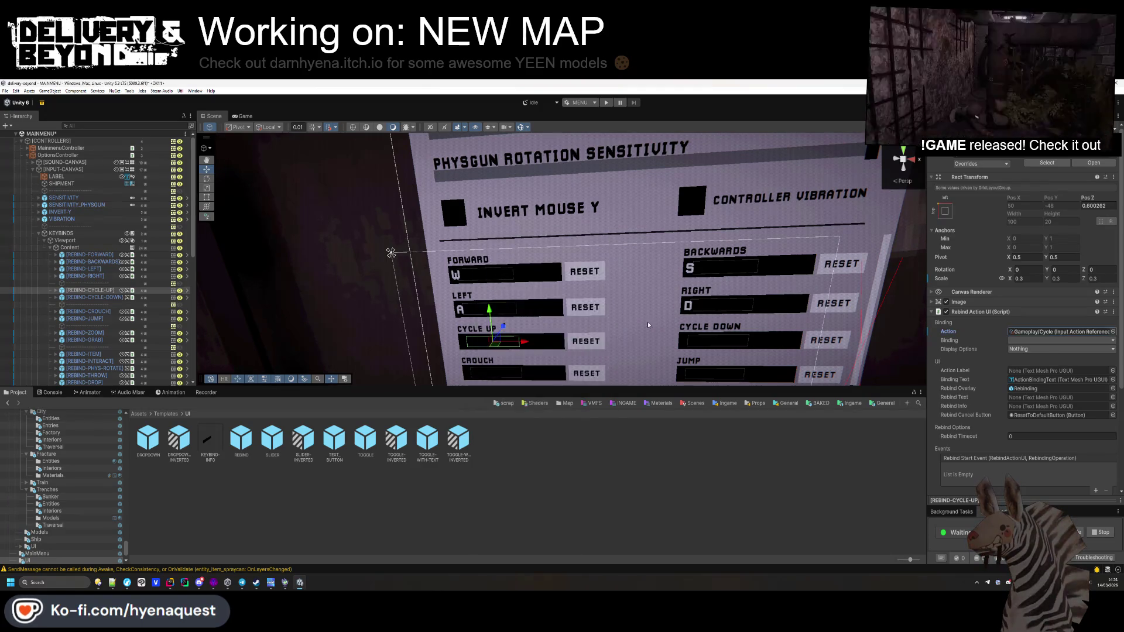
left_click(1059, 340)
left_click(1041, 357)
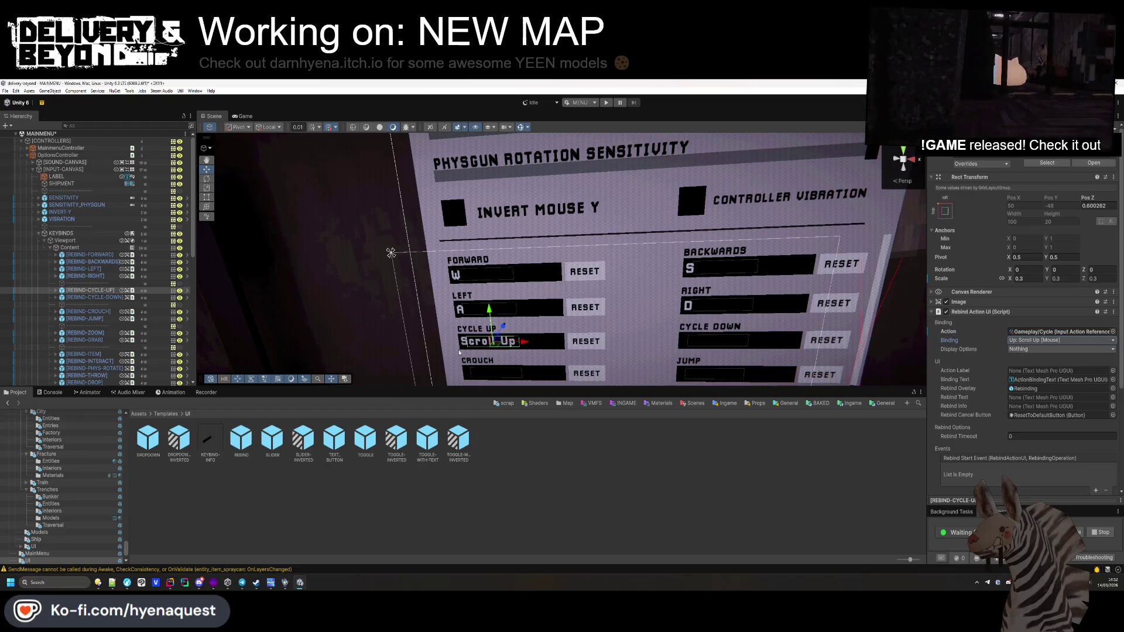
Step: Link REBIND-CYCLE-DOWN to Gameplay/Cycle with the Down: Scroll Down binding
left_click(100, 298)
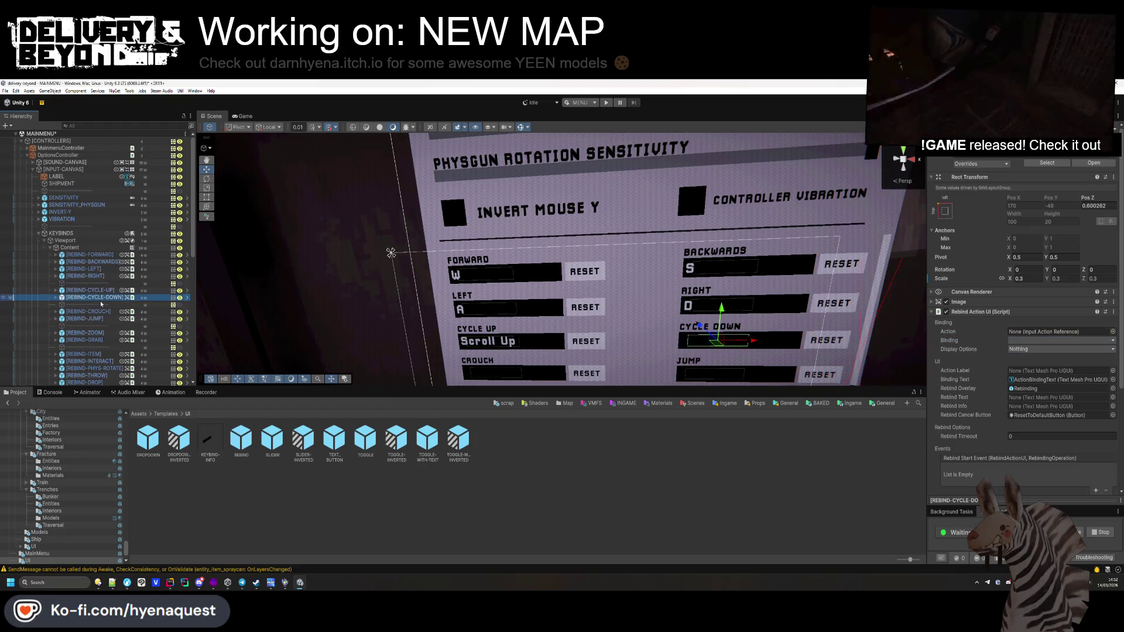
left_click(1107, 331)
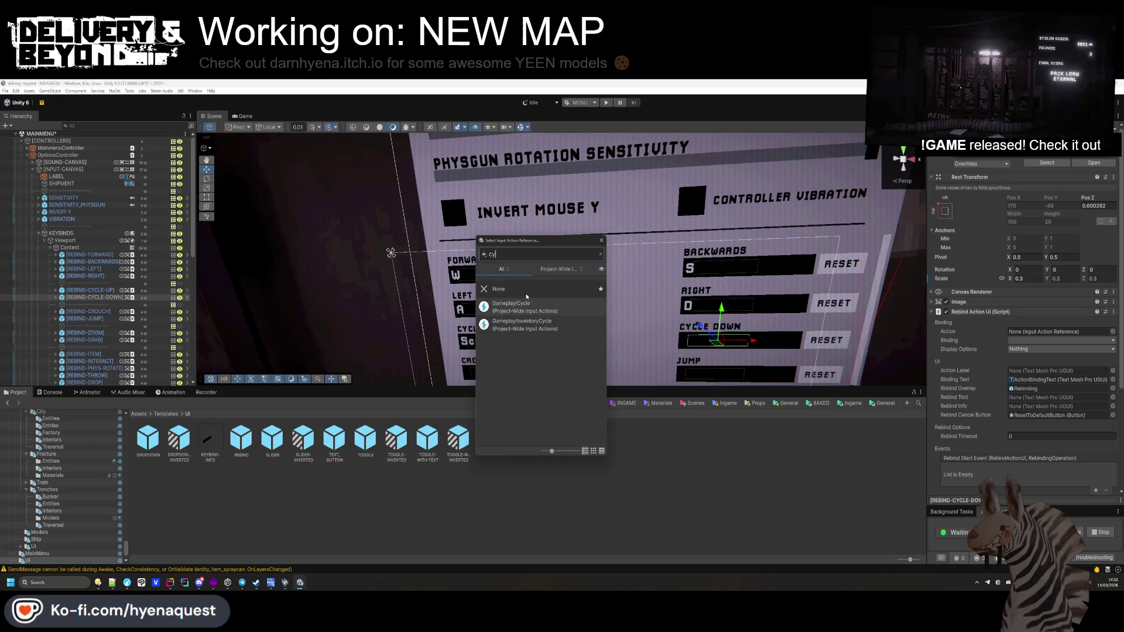
key("Return")
left_click(1059, 340)
left_click(1045, 365)
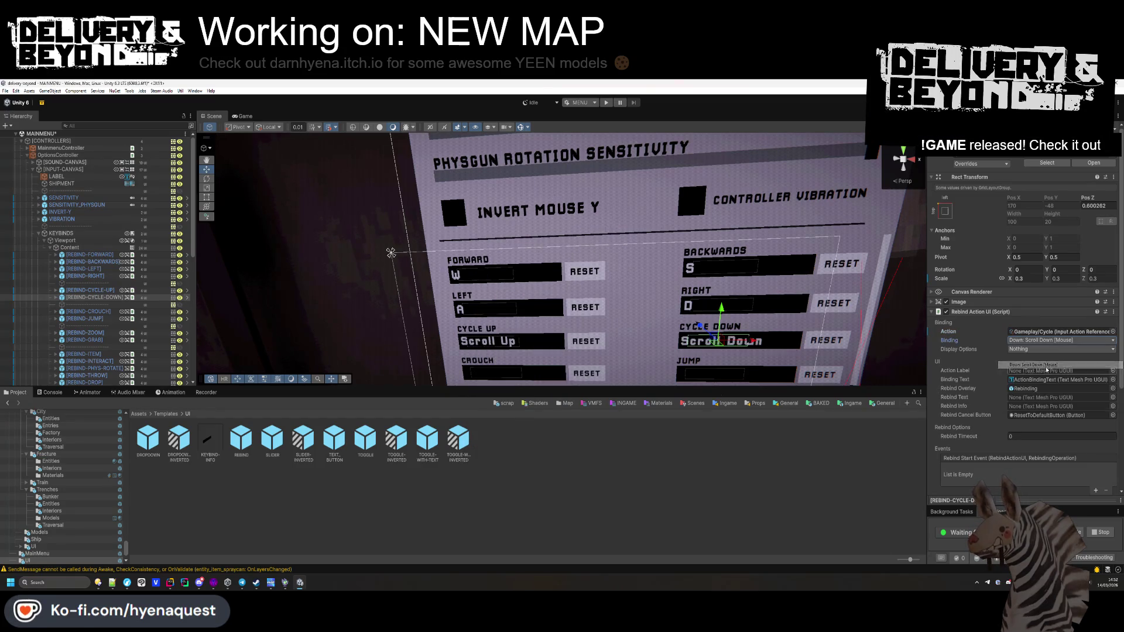
left_click(87, 312)
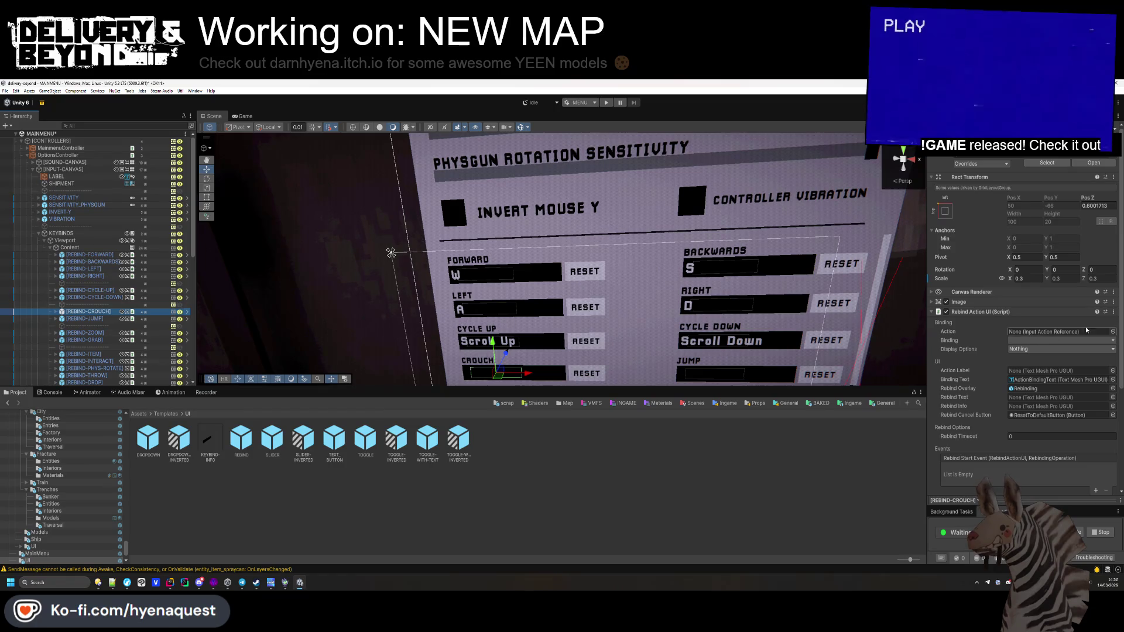
Step: Link REBIND-CROUCH to Gameplay/Crouch with the Control binding
left_click(1113, 331)
type("crouch")
key("Down")
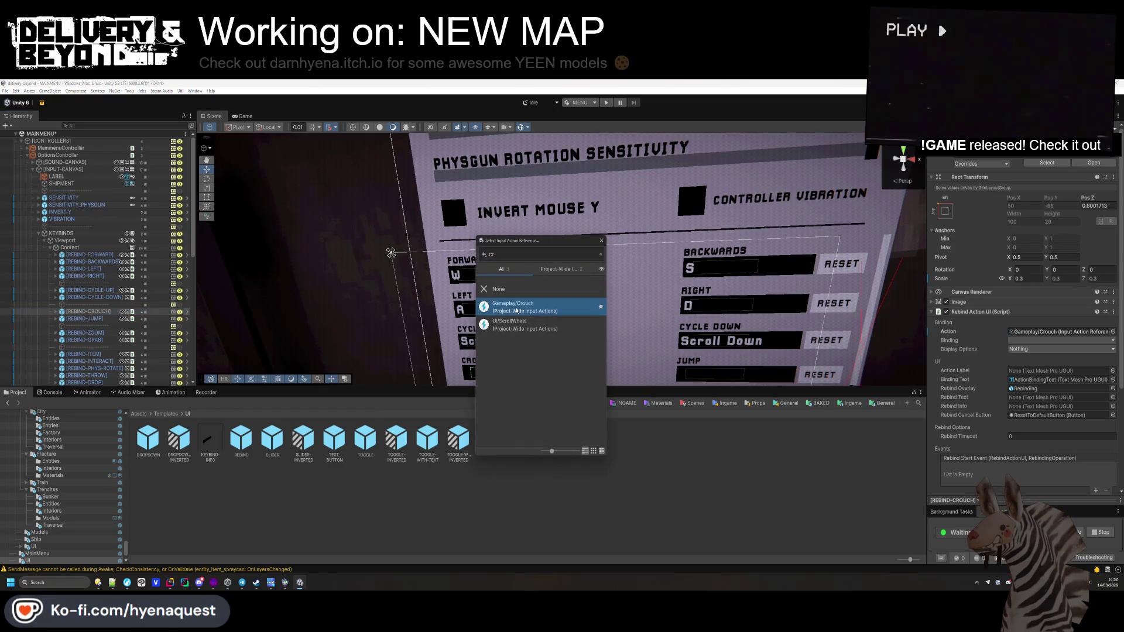
key("Return")
left_click(1047, 339)
left_click(1048, 350)
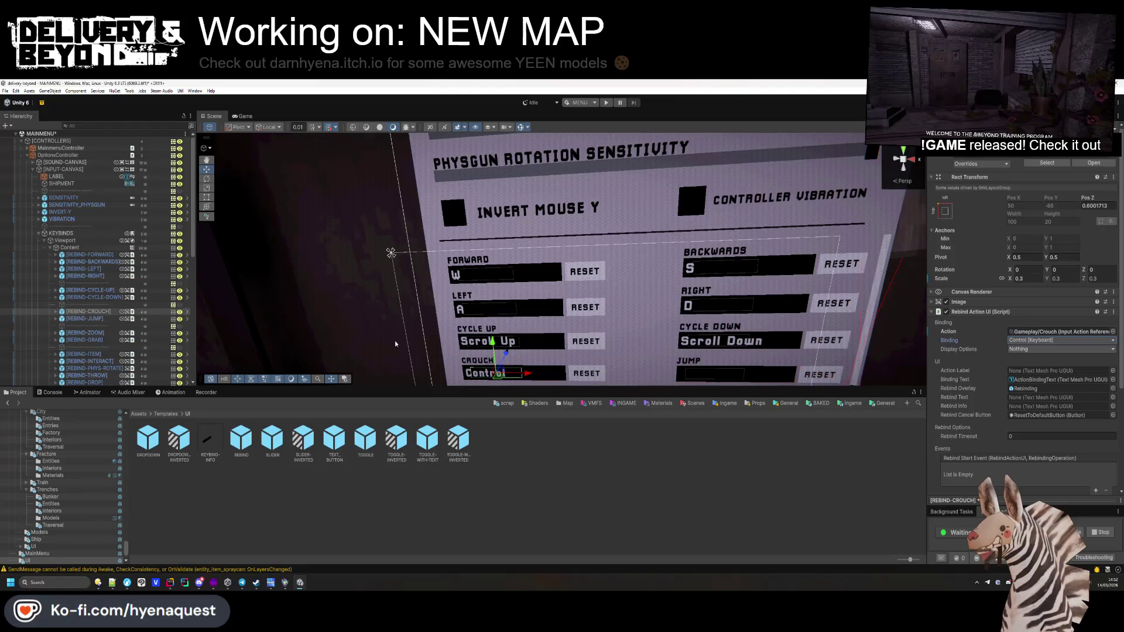
Step: Link REBIND-JUMP to Gameplay/Jump bound to Space [Keyboard]
left_click(93, 319)
left_click(1113, 331)
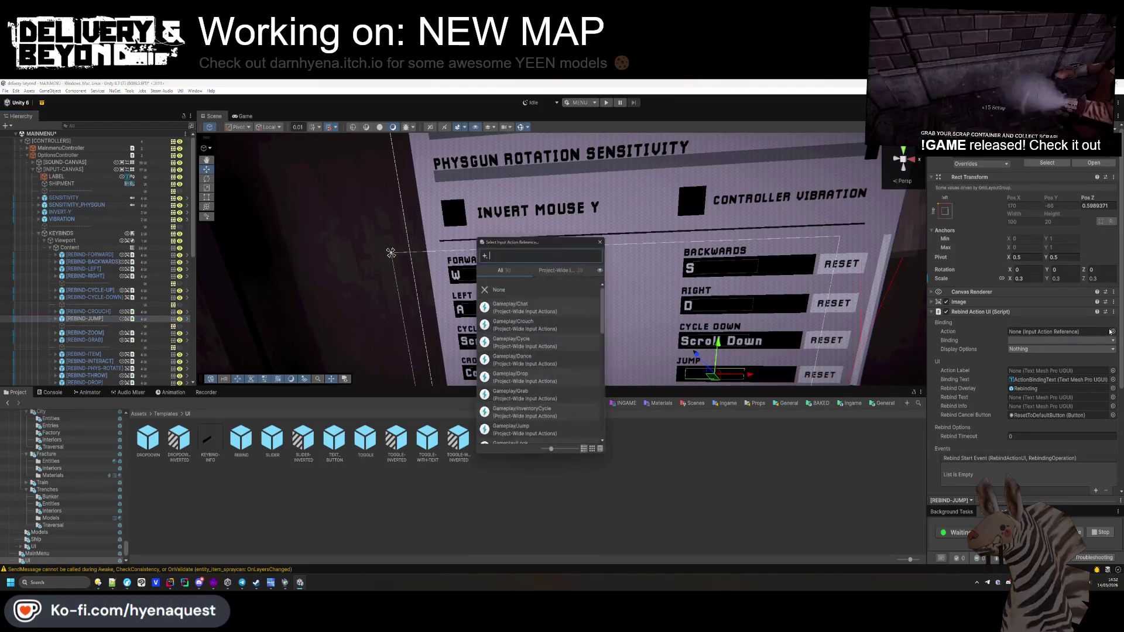
type("jump")
key("Down")
key("Return")
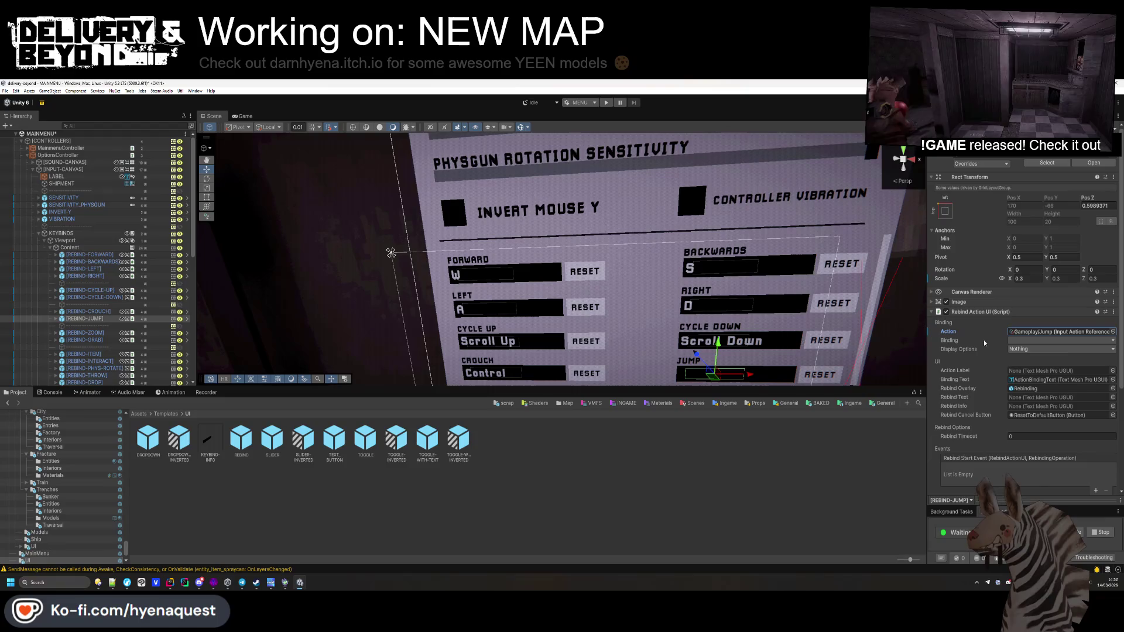
left_click(1051, 340)
left_click(1051, 349)
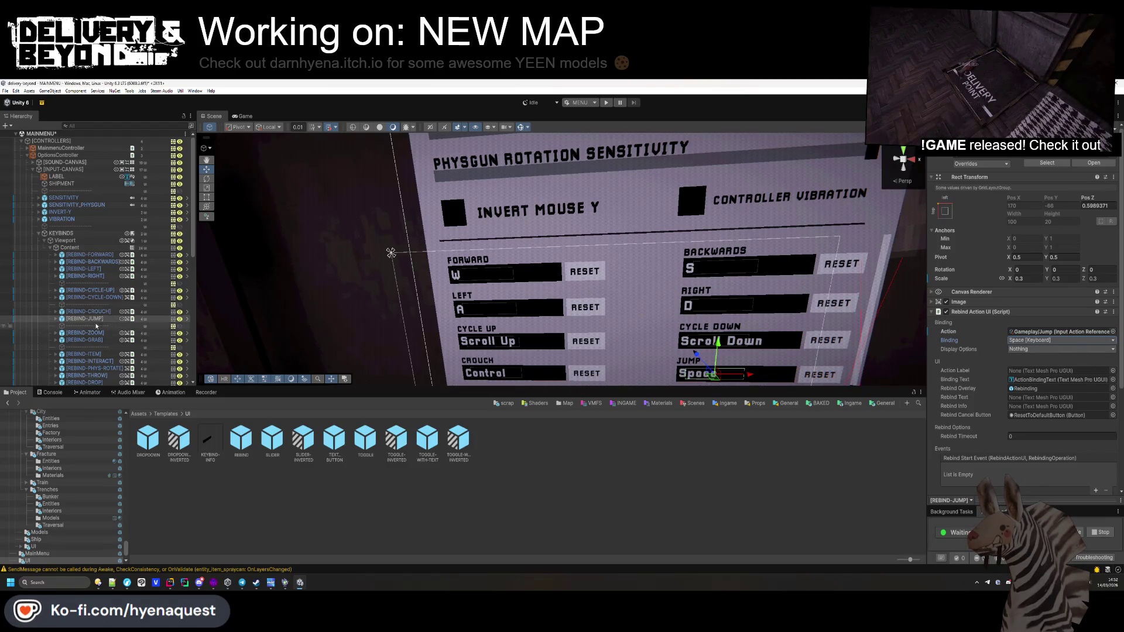
Step: Link REBIND-ZOOM to Gameplay/Zoom bound to F [Keyboard]
left_click(82, 333)
left_click(1112, 332)
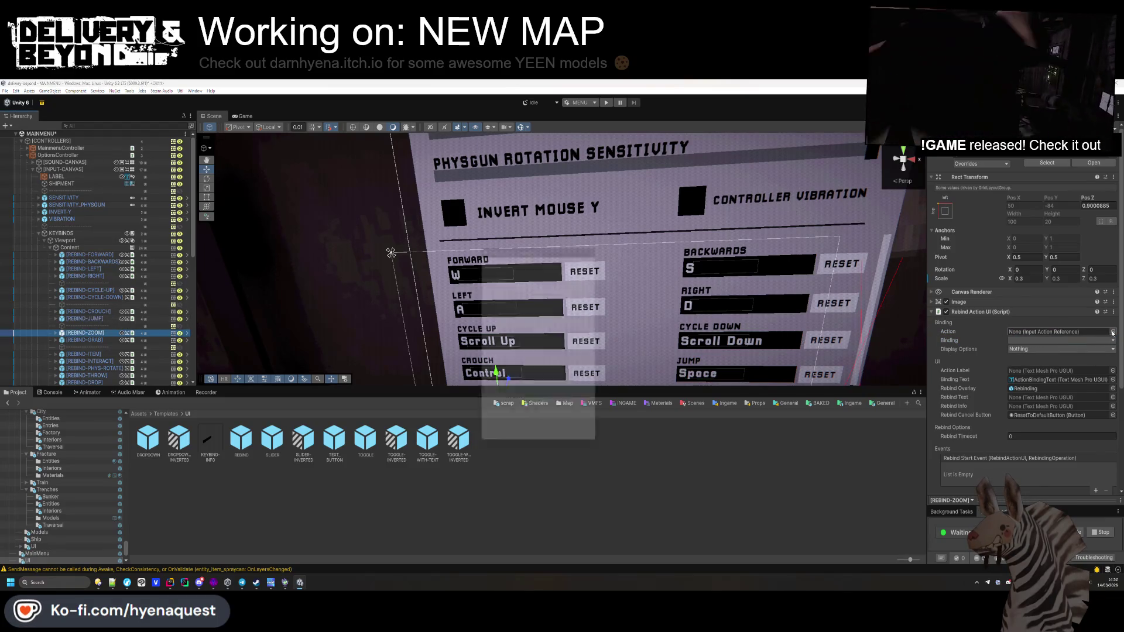
type("z")
double_click(511, 304)
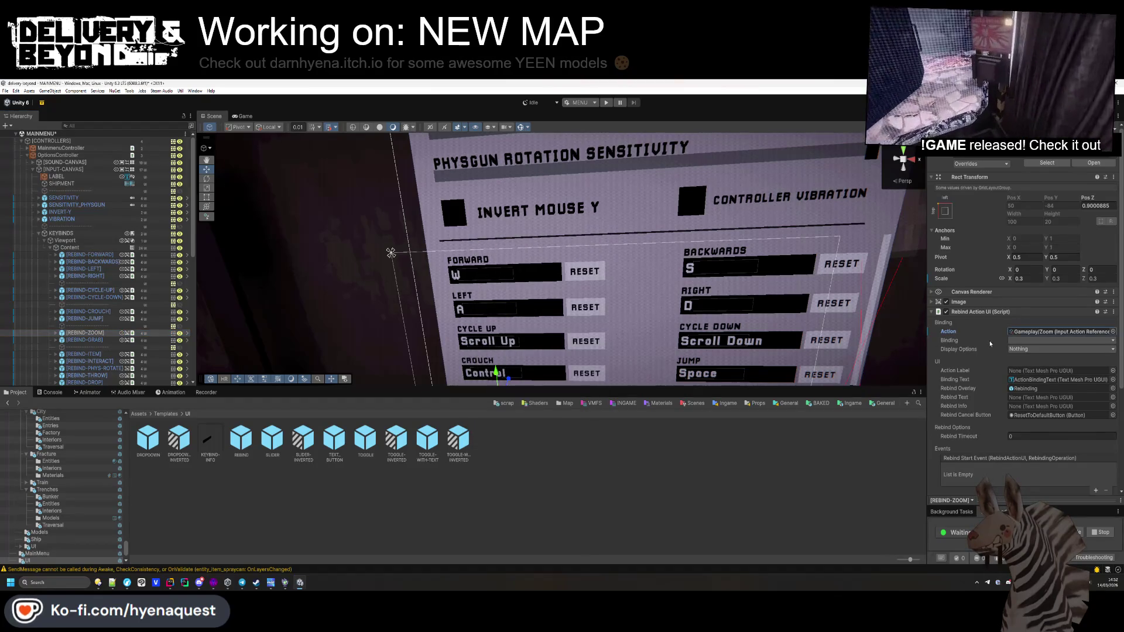
left_click(1031, 340)
left_click(1030, 349)
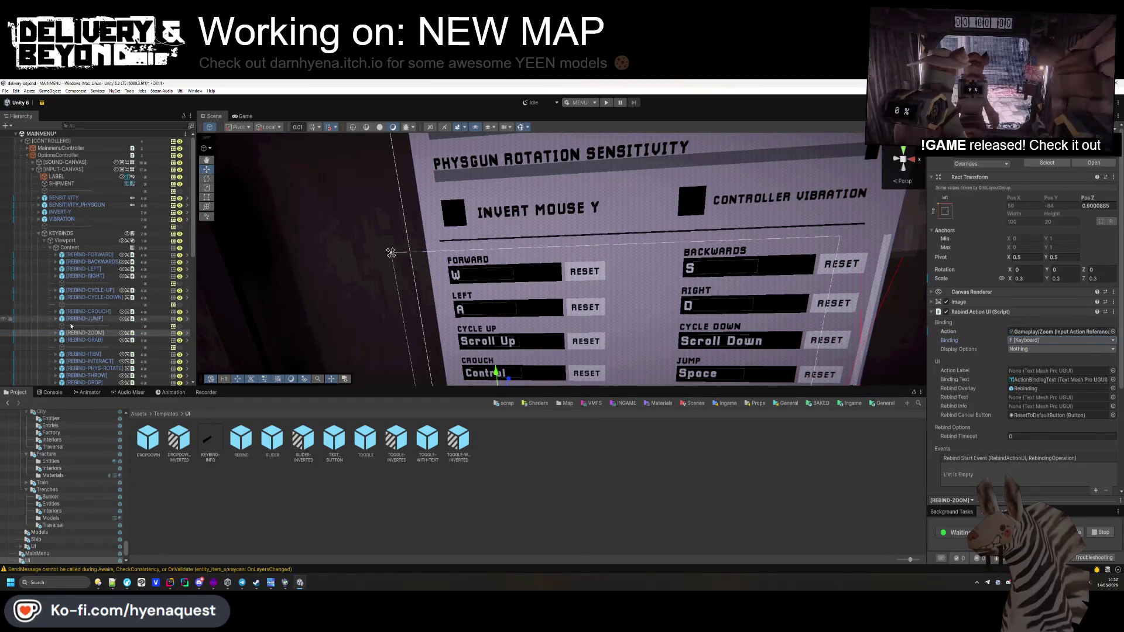
Step: Link REBIND-GRAB to Gameplay/Grab bound to Left Button [Mouse]
left_click(84, 340)
left_click(1113, 331)
type("grab")
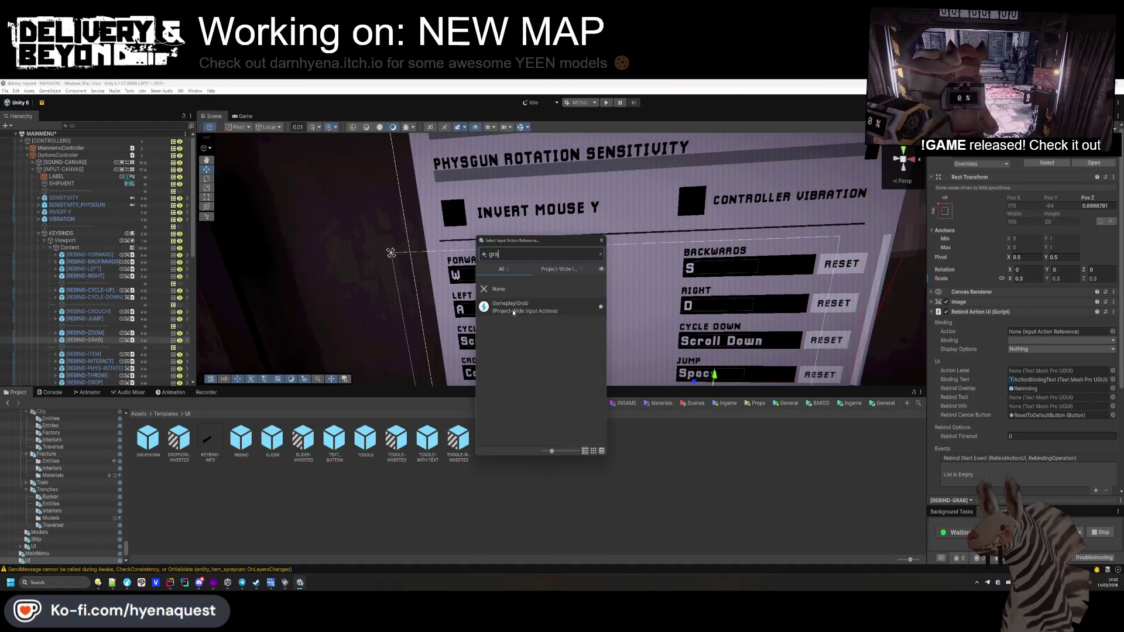
double_click(515, 276)
left_click(1008, 340)
left_click(1054, 365)
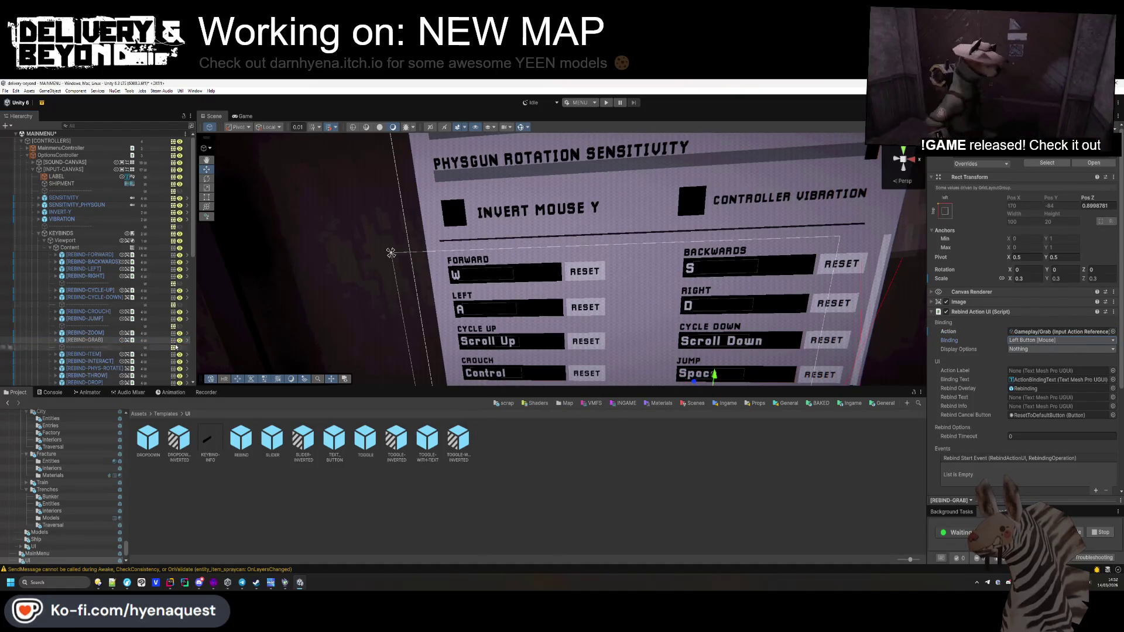
scroll(87, 329, "down", 2)
left_click(87, 328)
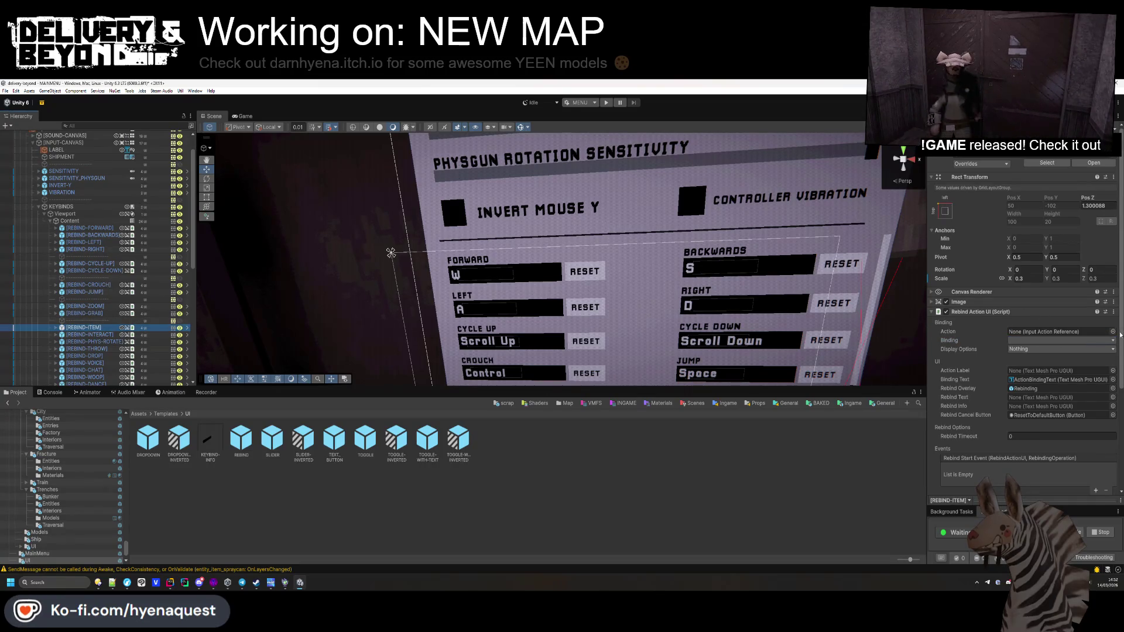
Step: Assign Gameplay/Use Item to the row with the Right Button [Mouse] binding
left_click(1112, 331)
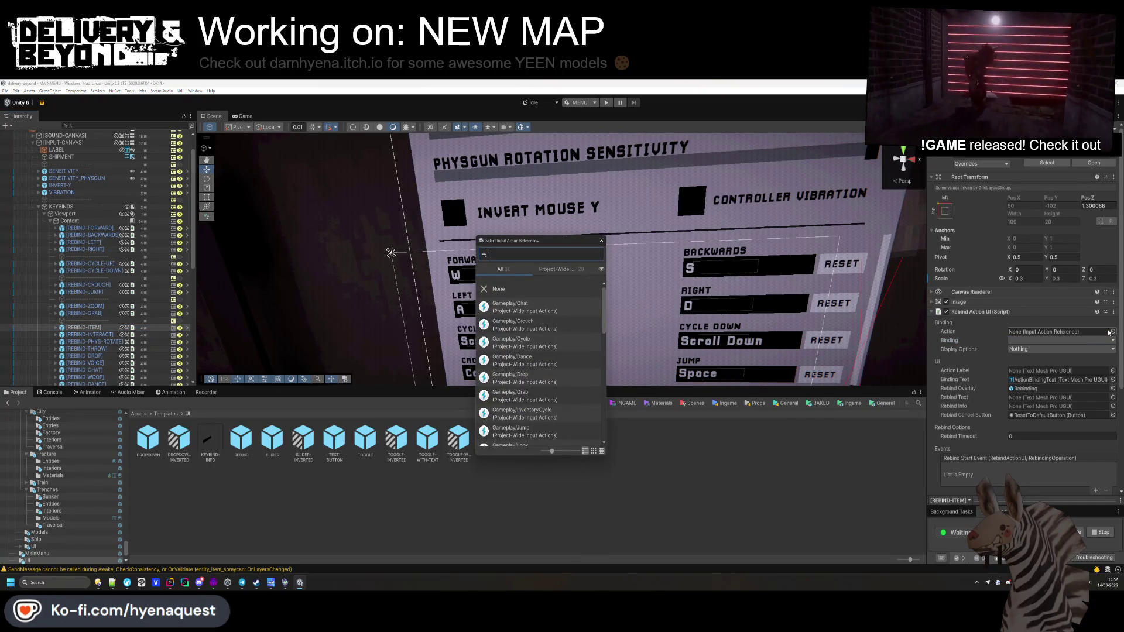
type("use")
key("Down")
key("Down")
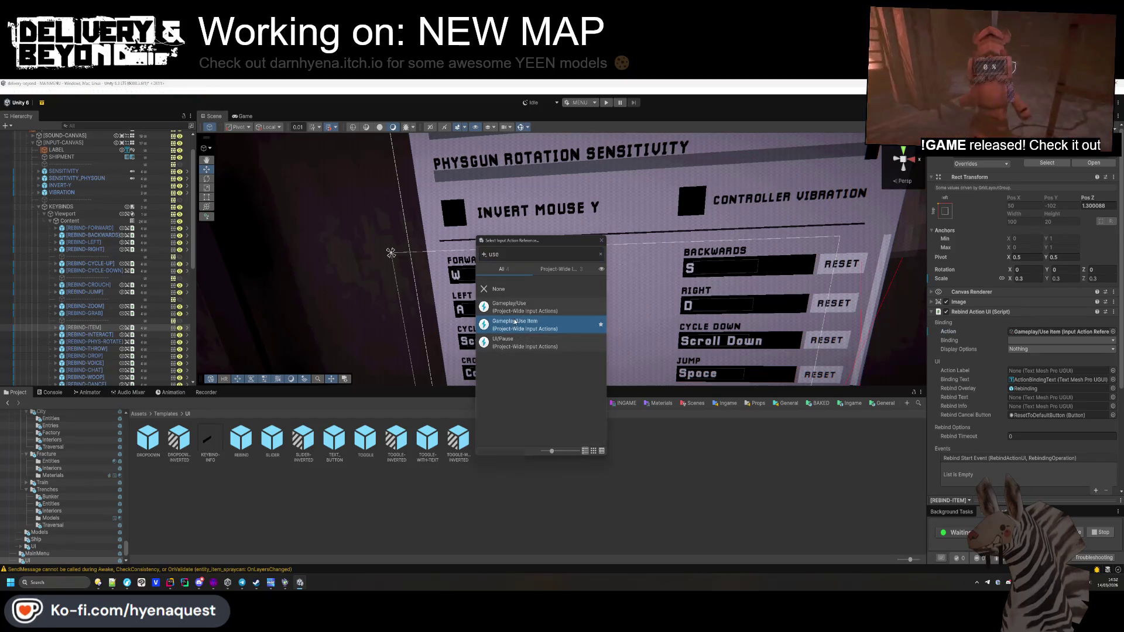
key("Return")
left_click(1053, 340)
key("Escape")
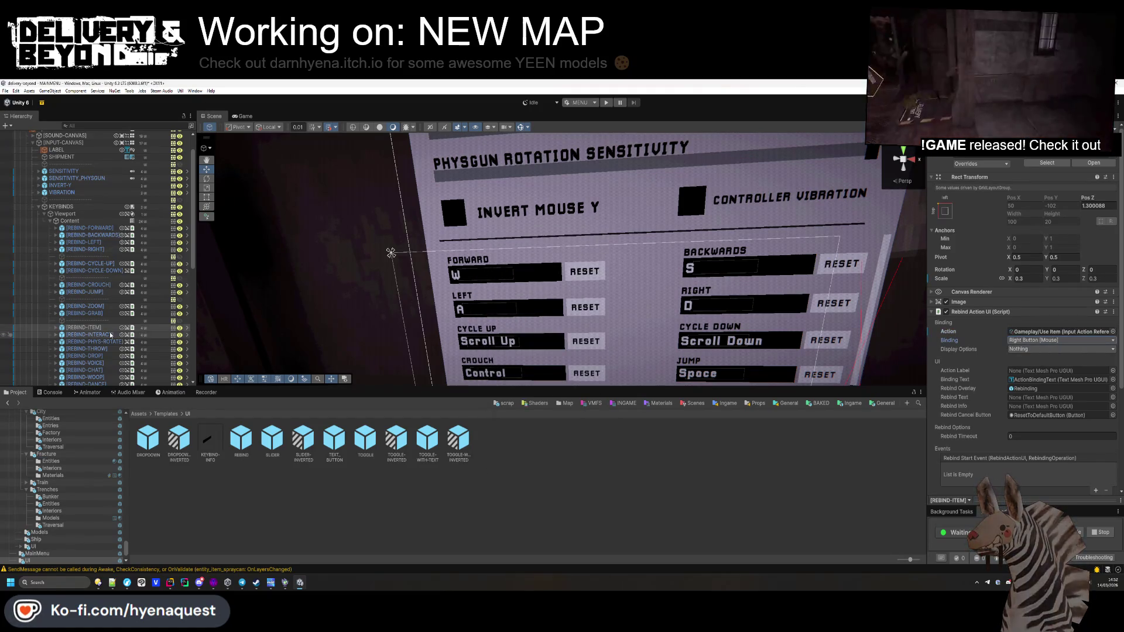
Step: Link the interact rebind entry to the Gameplay/Use action
left_click(90, 334)
left_click(1112, 331)
type("use")
double_click(514, 305)
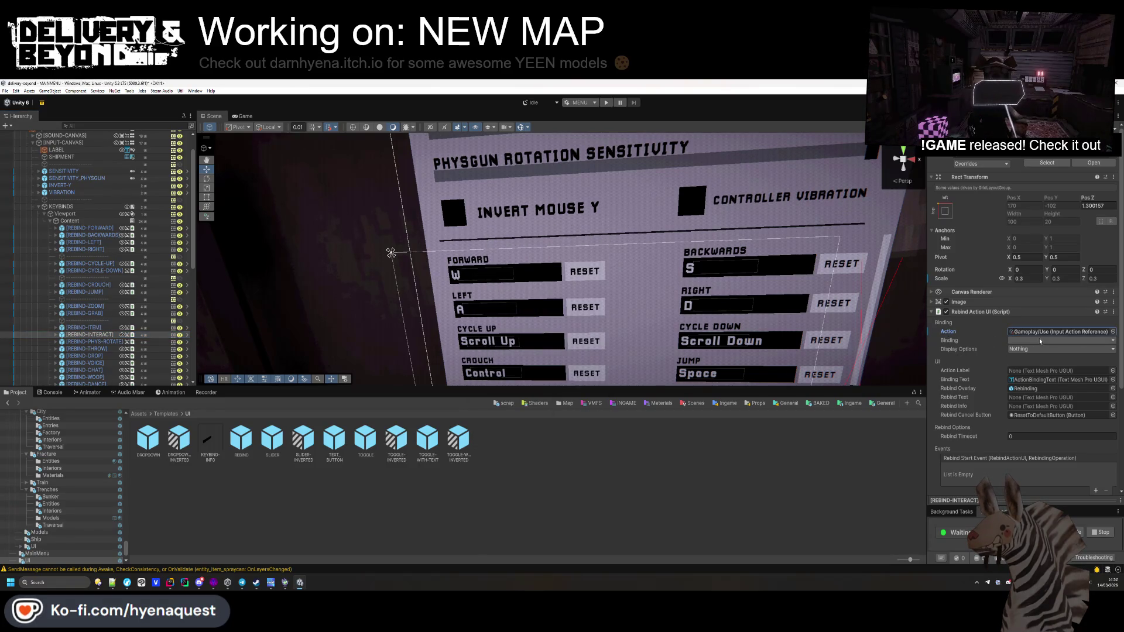
Step: Link the phys-rotate entry to Gameplay/Rotate Prop with the R [Keyboard] binding
left_click(97, 341)
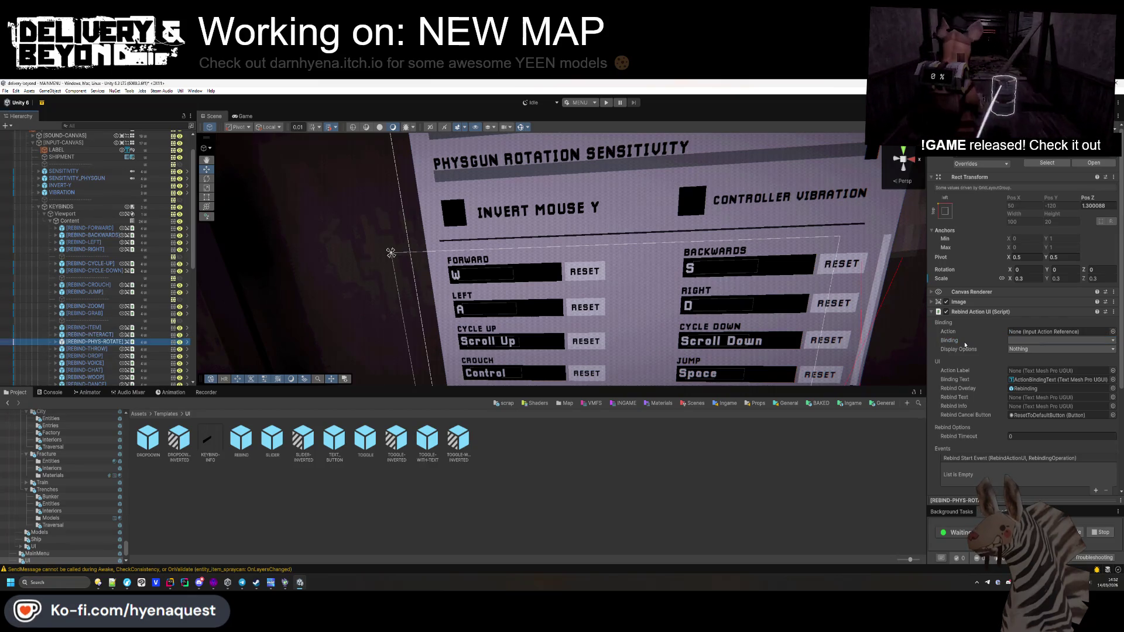
left_click(1112, 331)
type("rot")
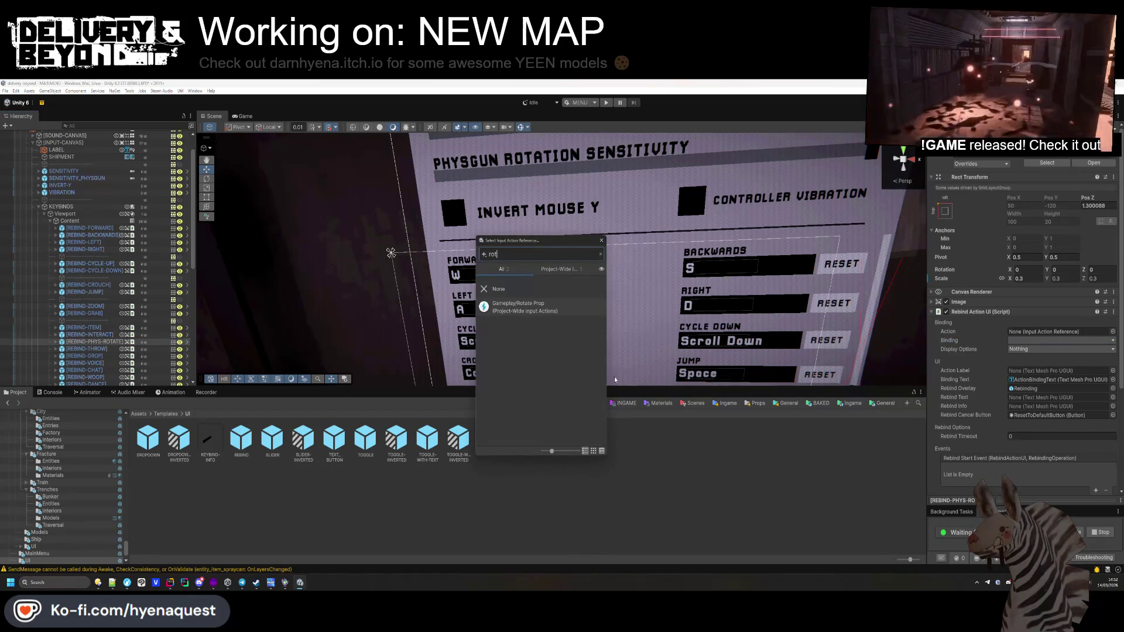
double_click(515, 306)
left_click(1030, 340)
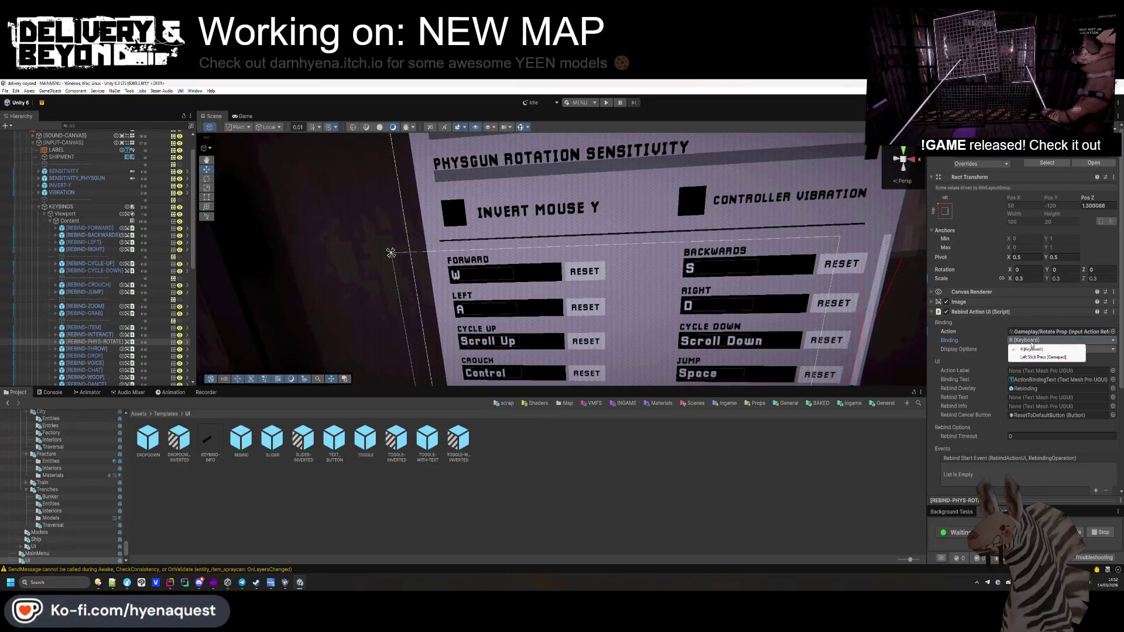
left_click(147, 350)
Step: Link the throw entry to Gameplay/Throw bound to Middle Button [Mouse]
left_click(146, 350)
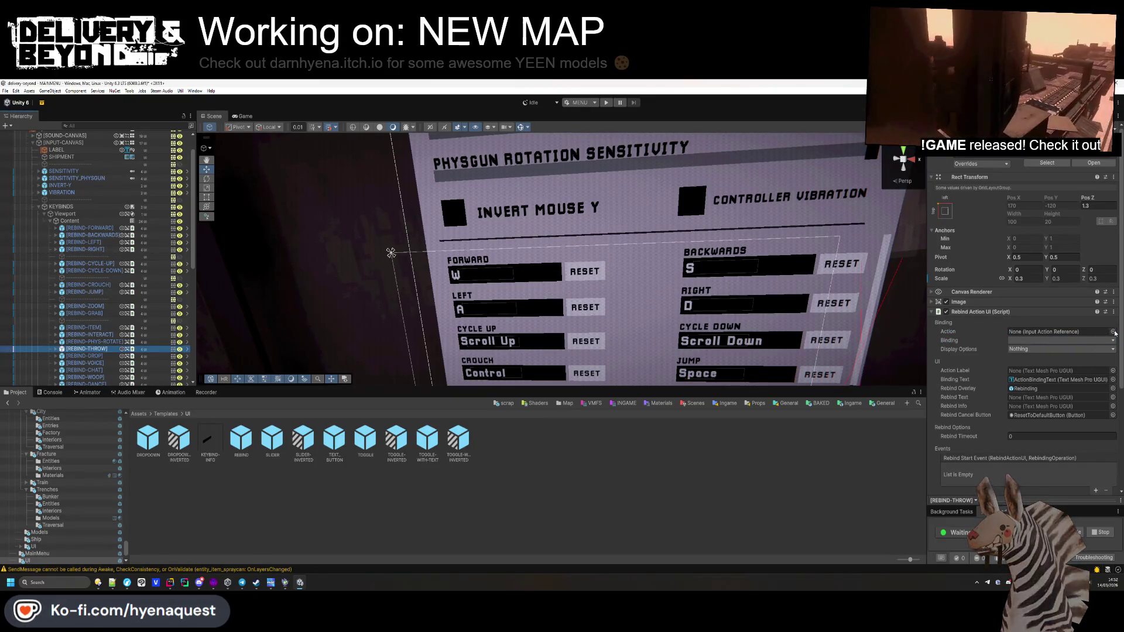
left_click(1112, 331)
type("throw")
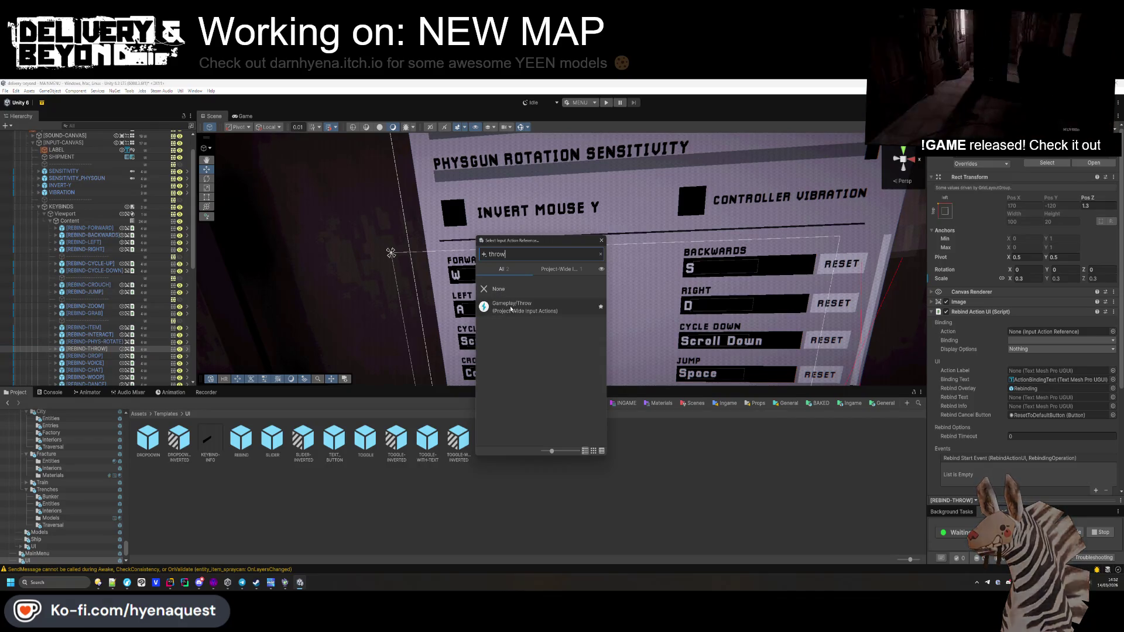
double_click(515, 307)
left_click(1059, 340)
left_click(1048, 350)
scroll(174, 341, "down", 2)
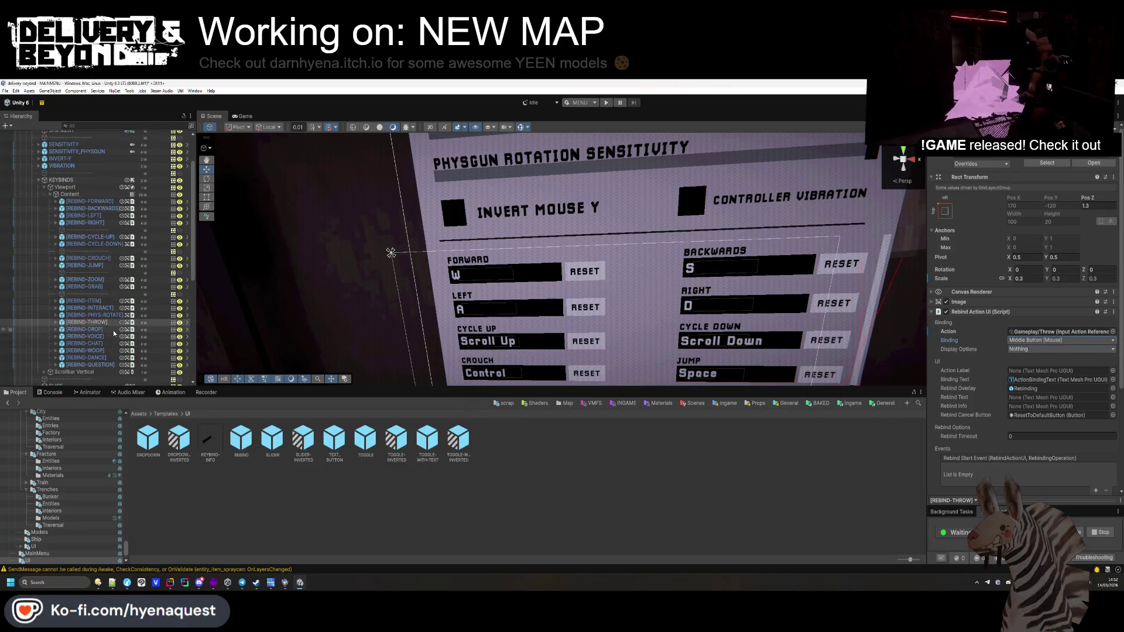
Step: Link the drop rebind entry to the Gameplay/Drop action
left_click(87, 329)
left_click(1112, 332)
type("drop")
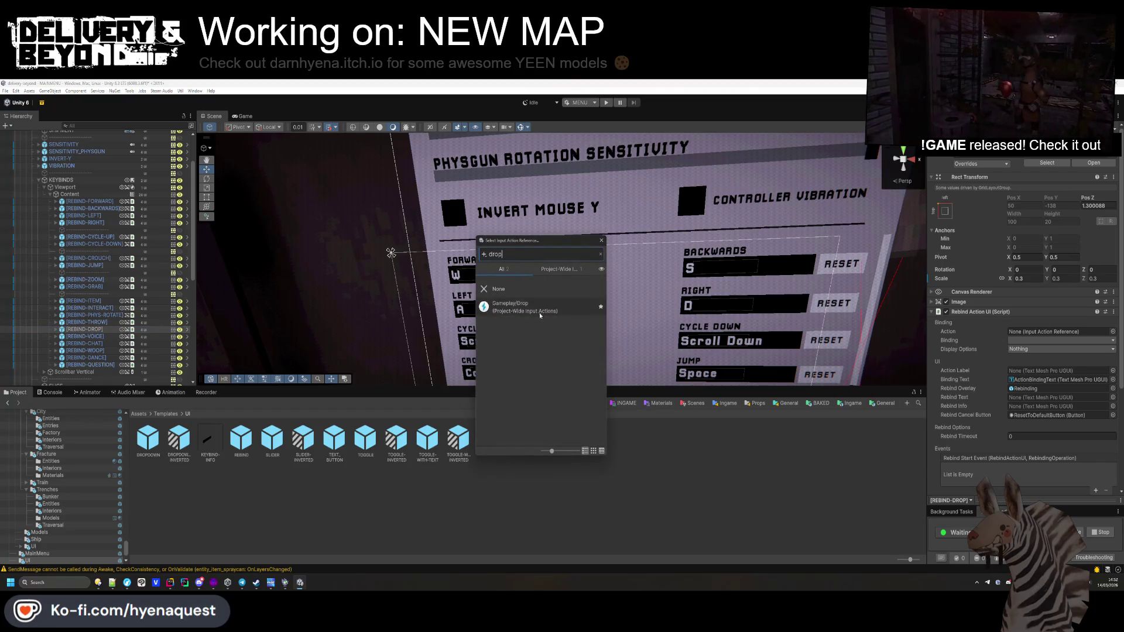
key("Return")
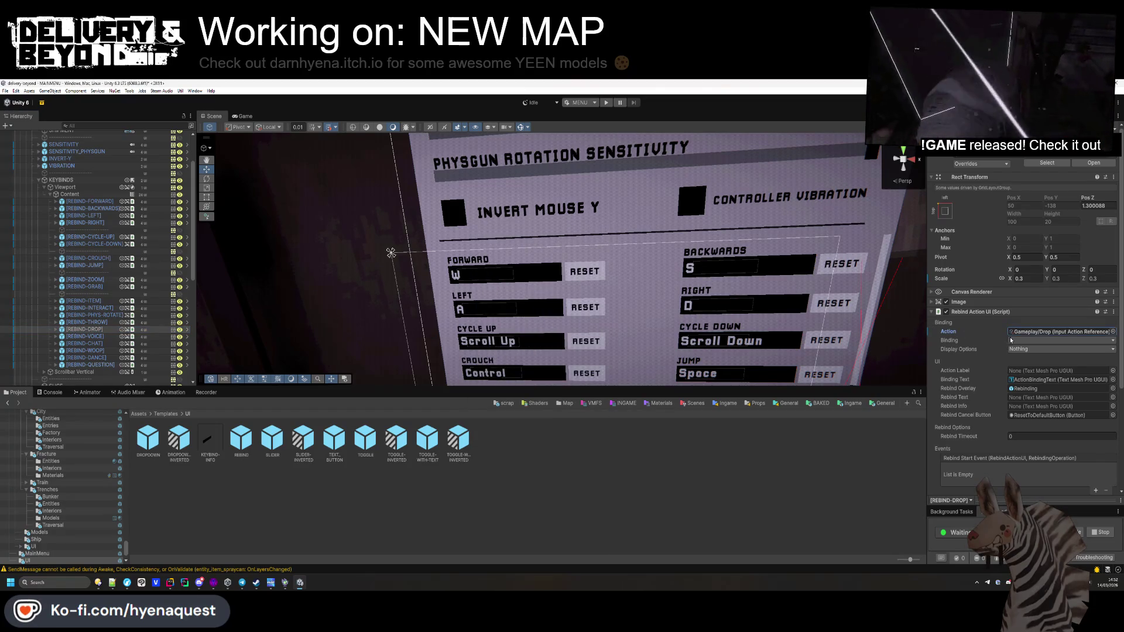
Step: Link the voice rebind entry to the Gameplay/Voice action
key("Down")
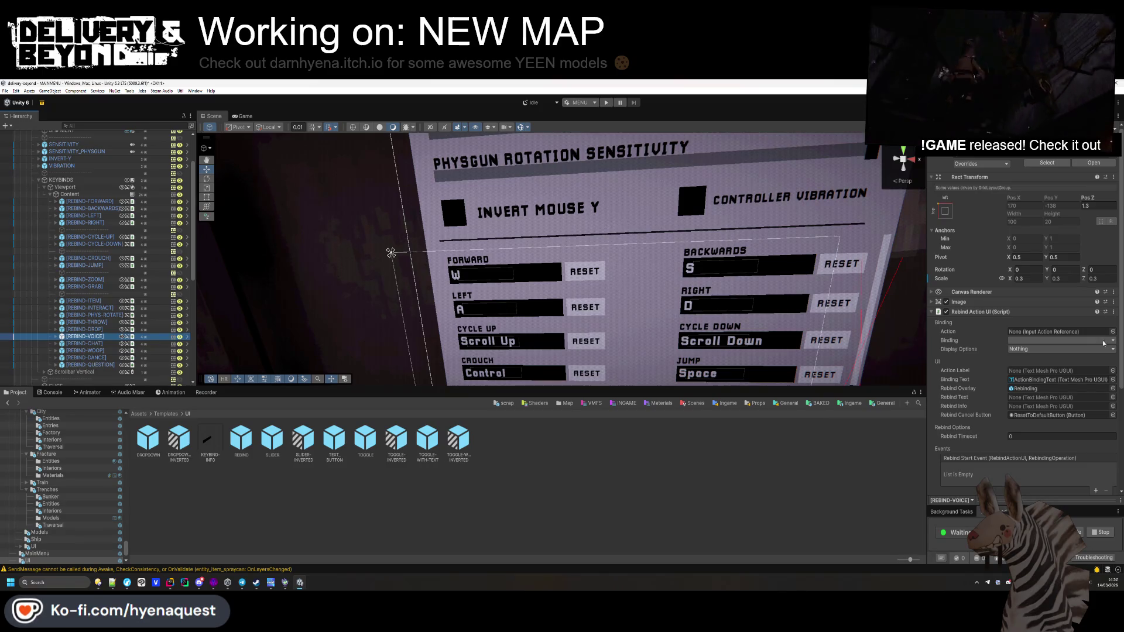
left_click(1112, 332)
type("voice")
double_click(554, 309)
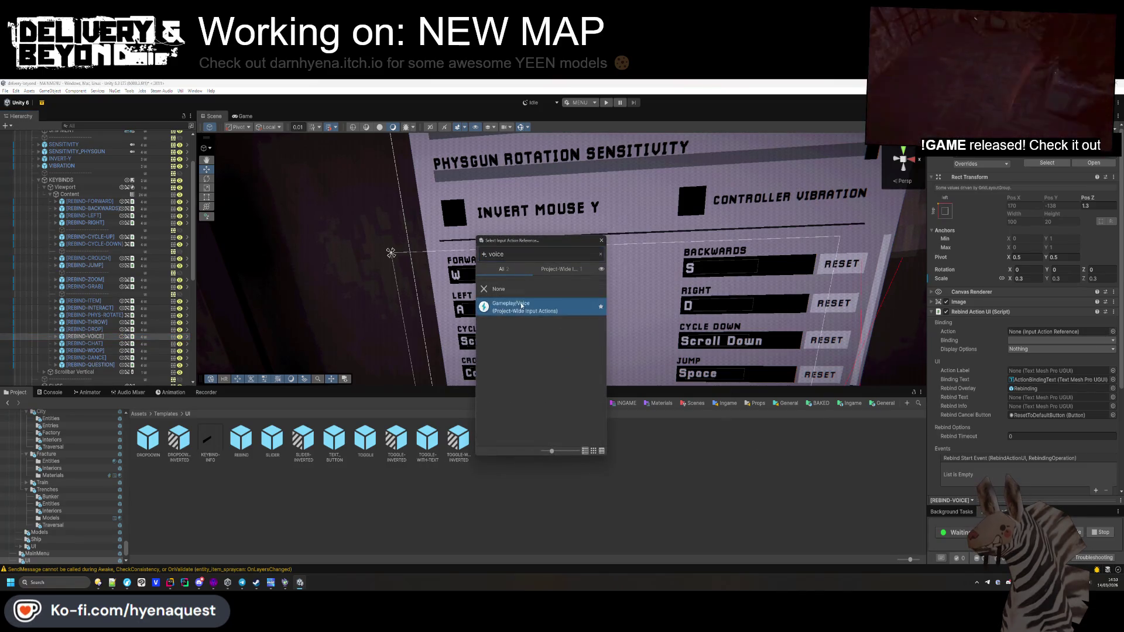
left_click(1112, 332)
double_click(555, 304)
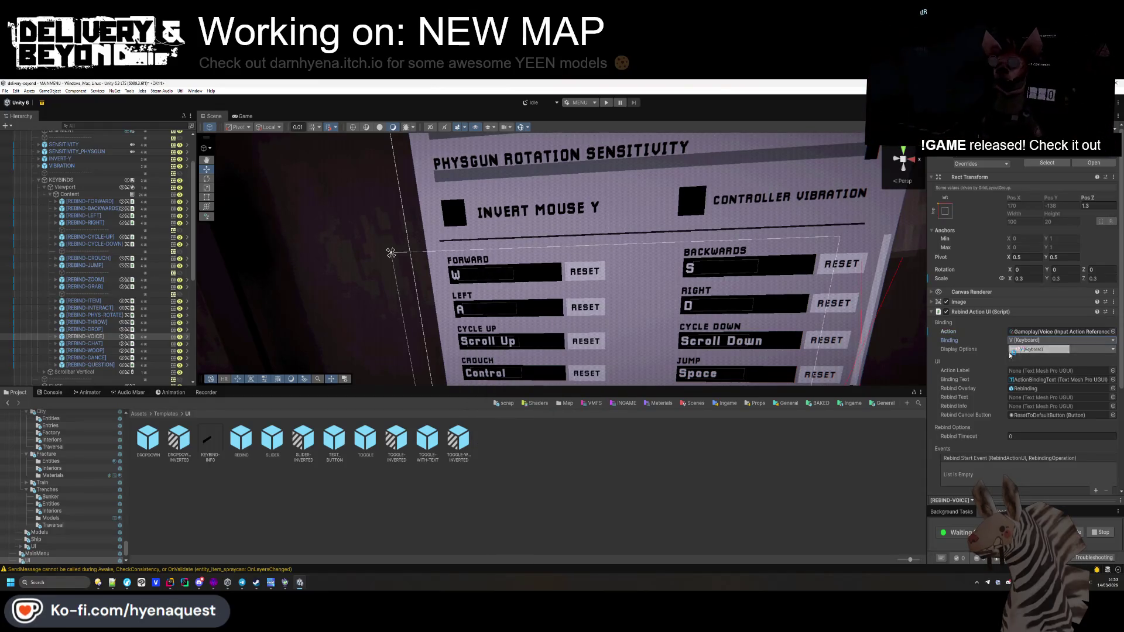
Step: Link the chat entry to Gameplay/Chat bound to Y [Keyboard]
left_click(85, 343)
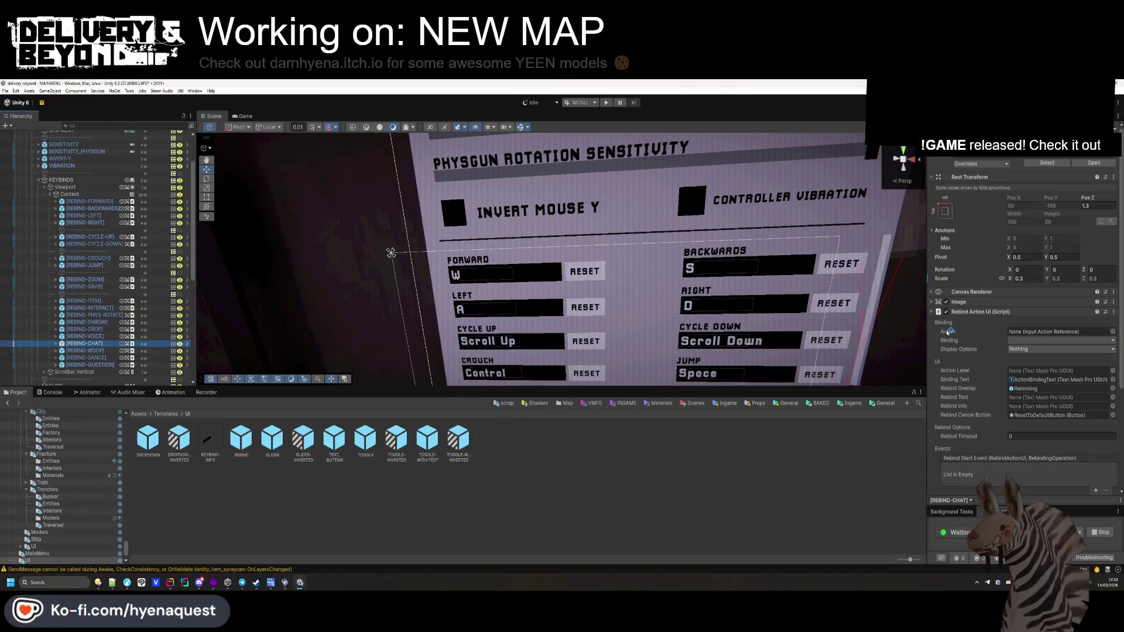
left_click(1112, 331)
left_click(535, 309)
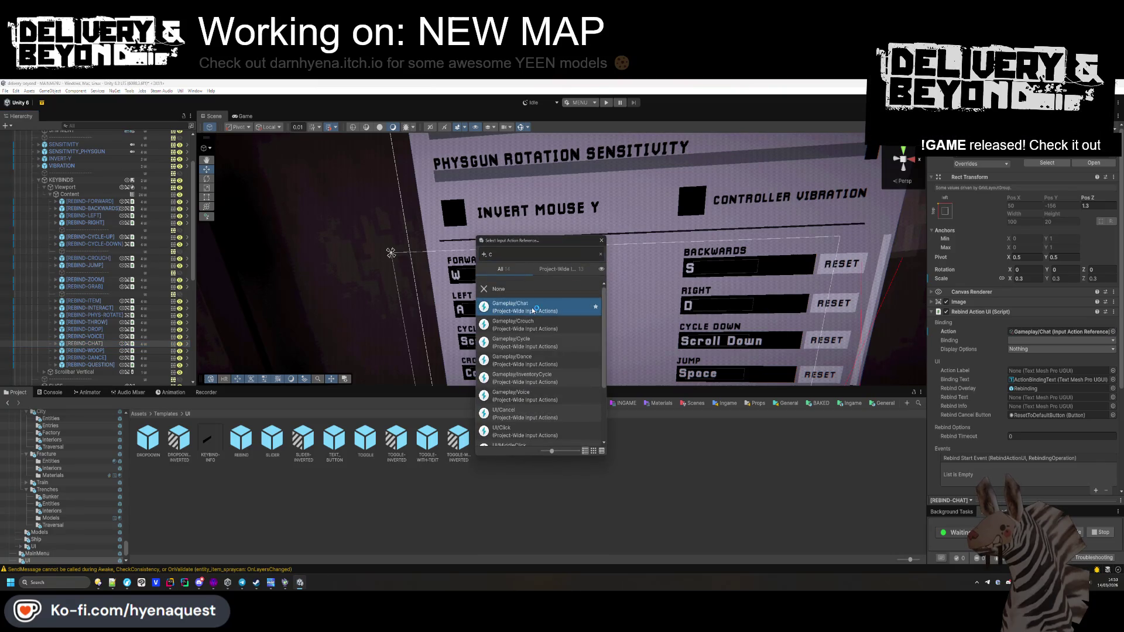
left_click(991, 350)
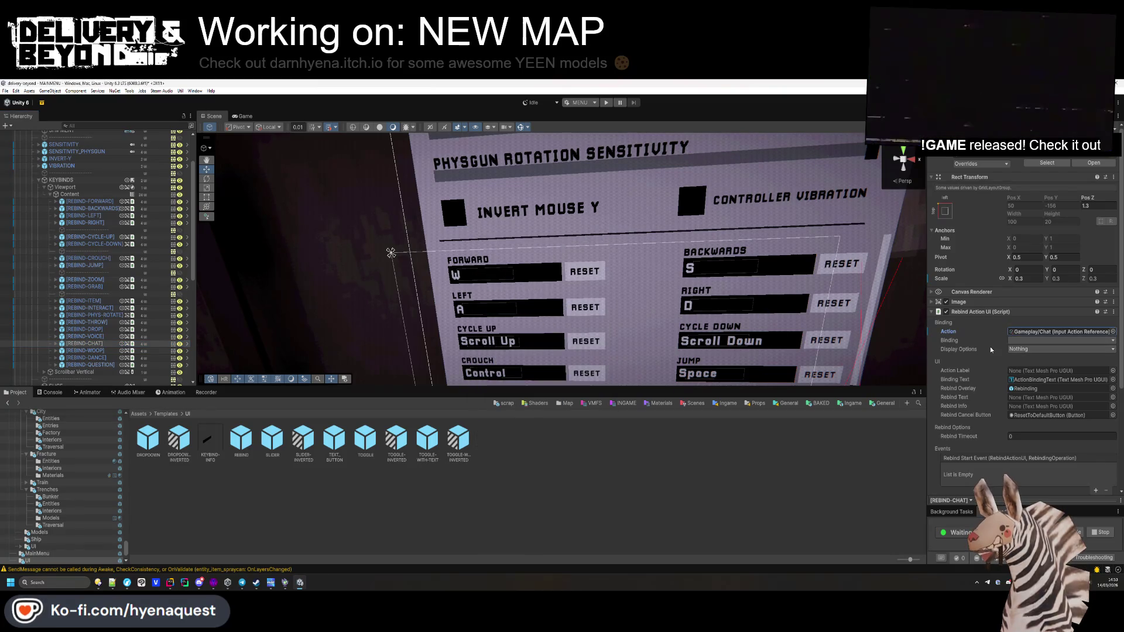
left_click(1021, 350)
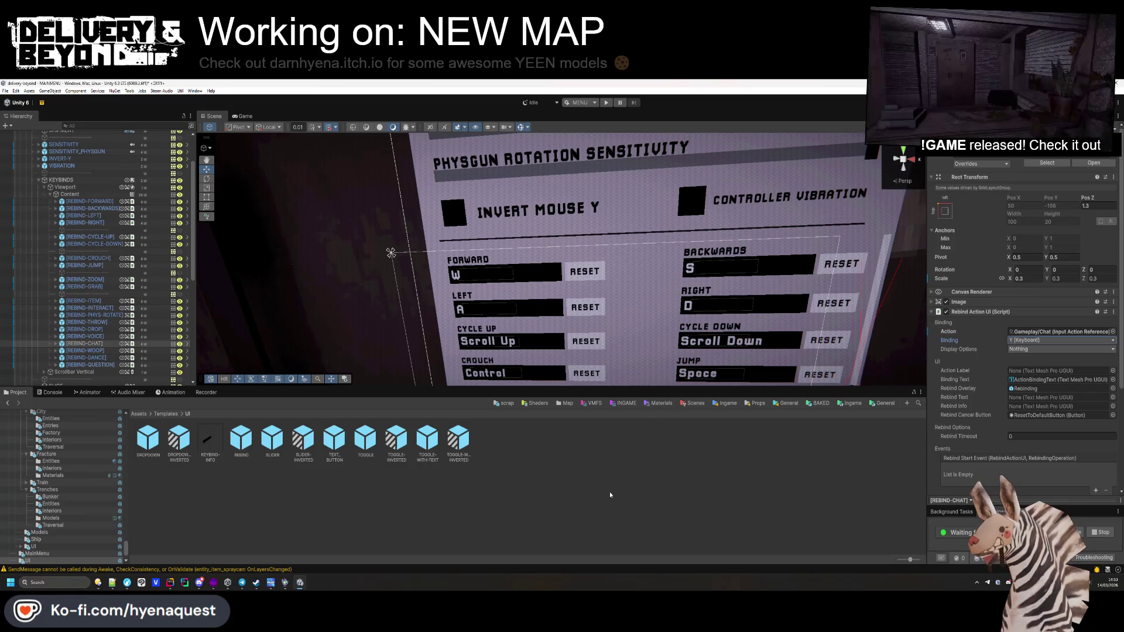
Step: Link the woop entry to Gameplay/Woop and pick its binding
left_click(88, 350)
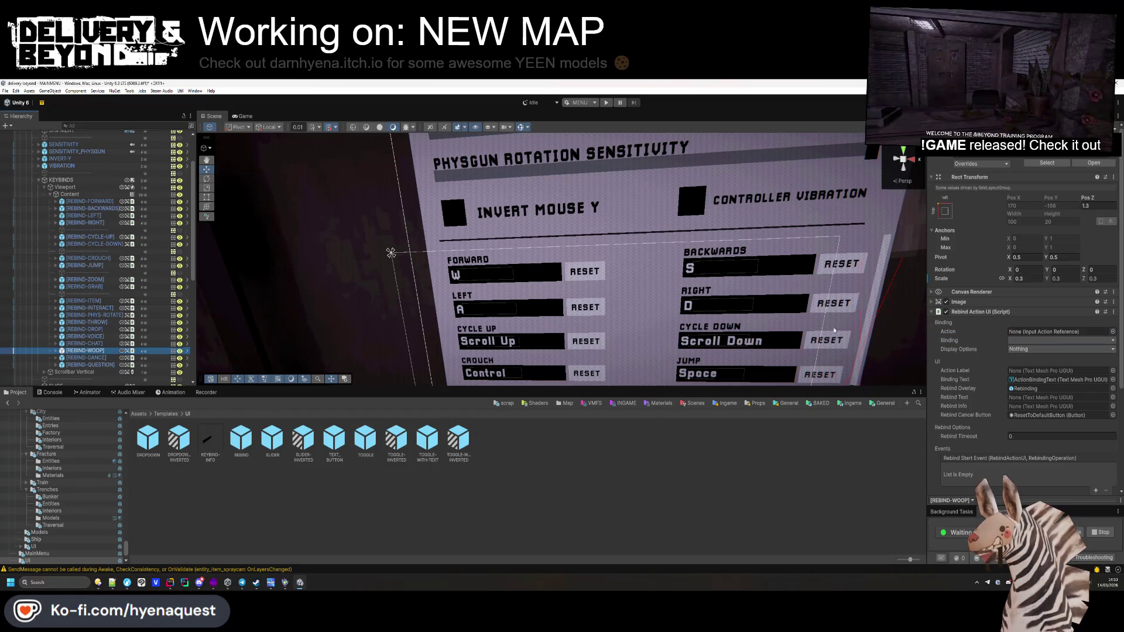
left_click(1112, 331)
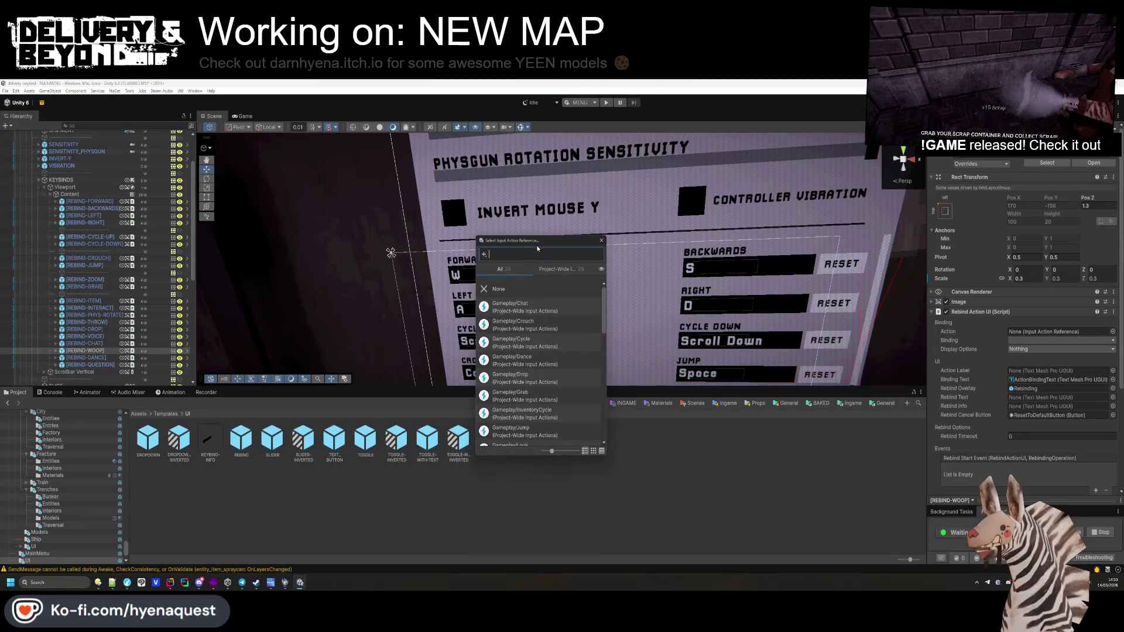
type("woop")
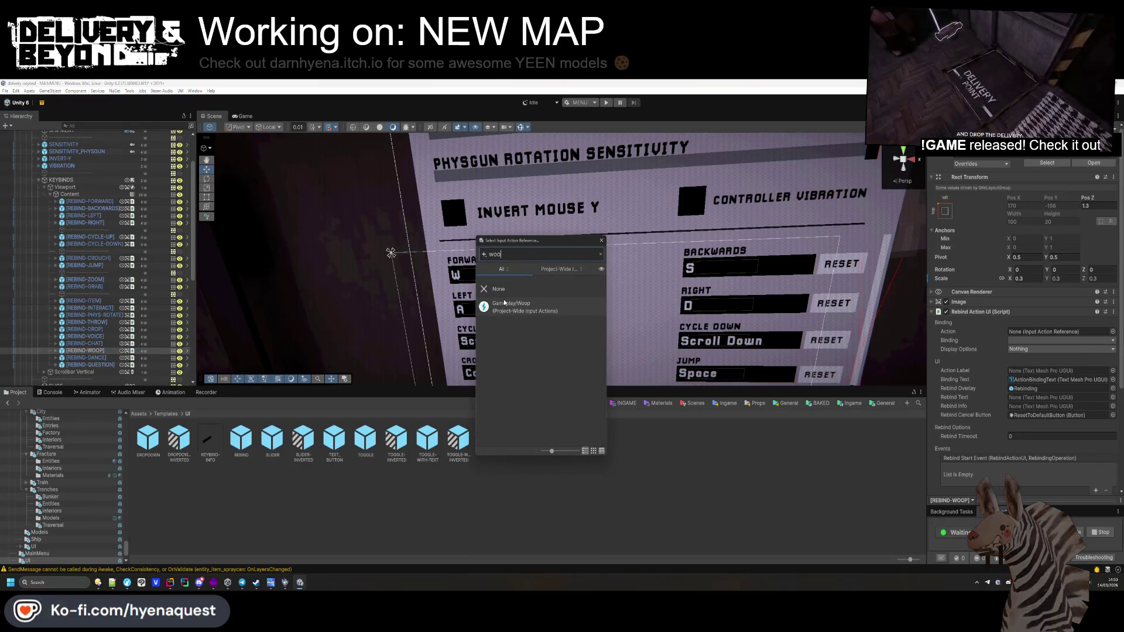
double_click(511, 305)
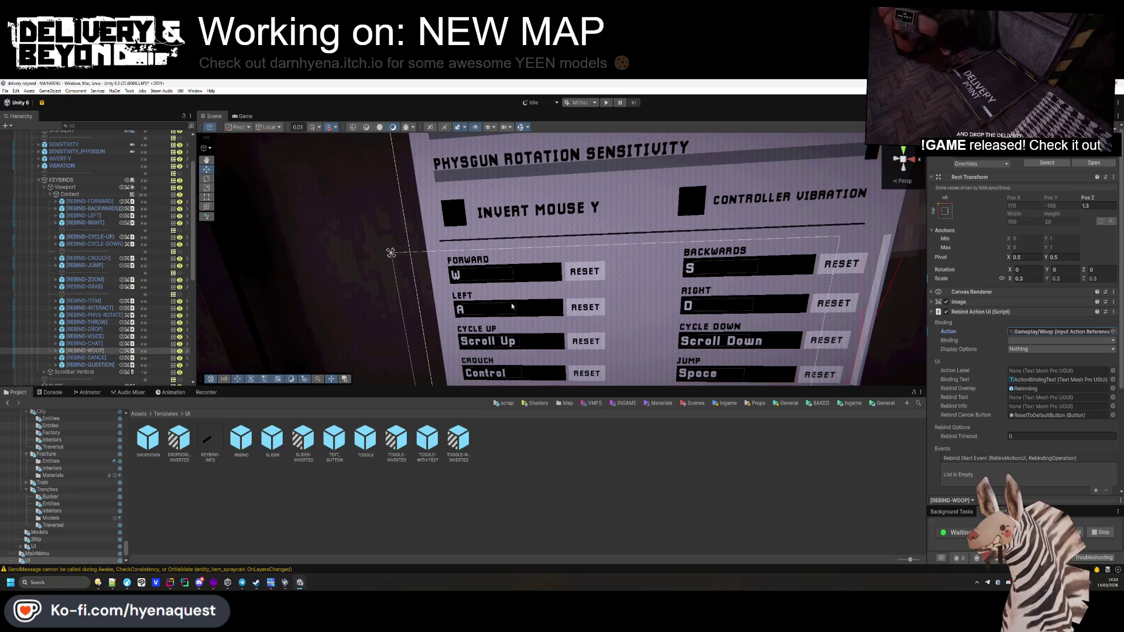
left_click(1019, 340)
Step: Link REBIND-DANCE to Gameplay/Dance with its keyboard binding
left_click(86, 357)
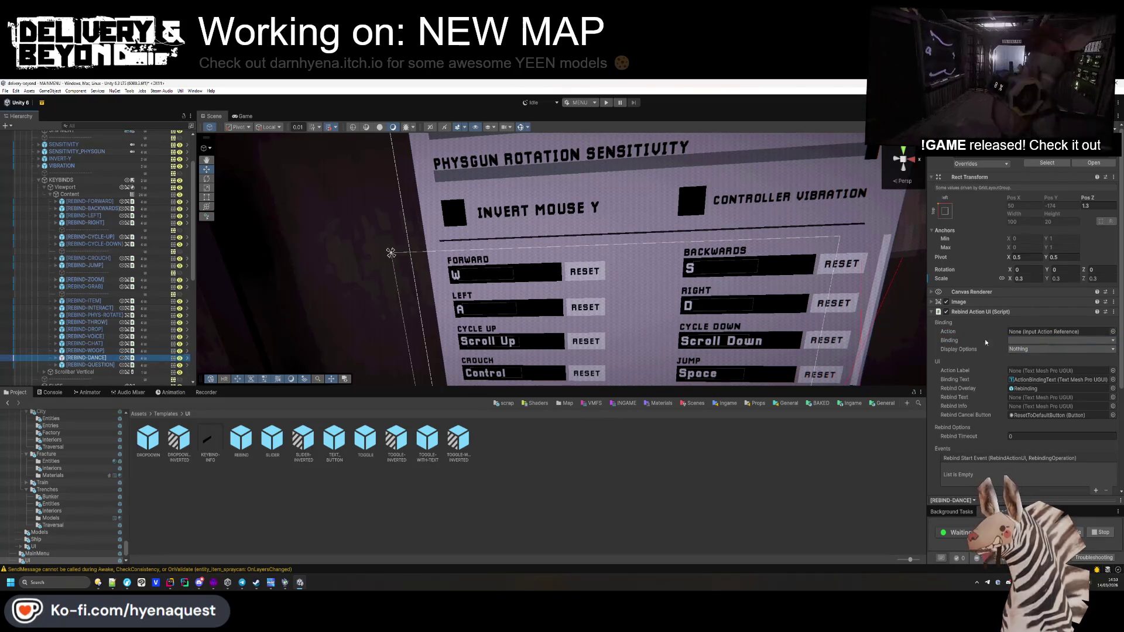
left_click(1112, 332)
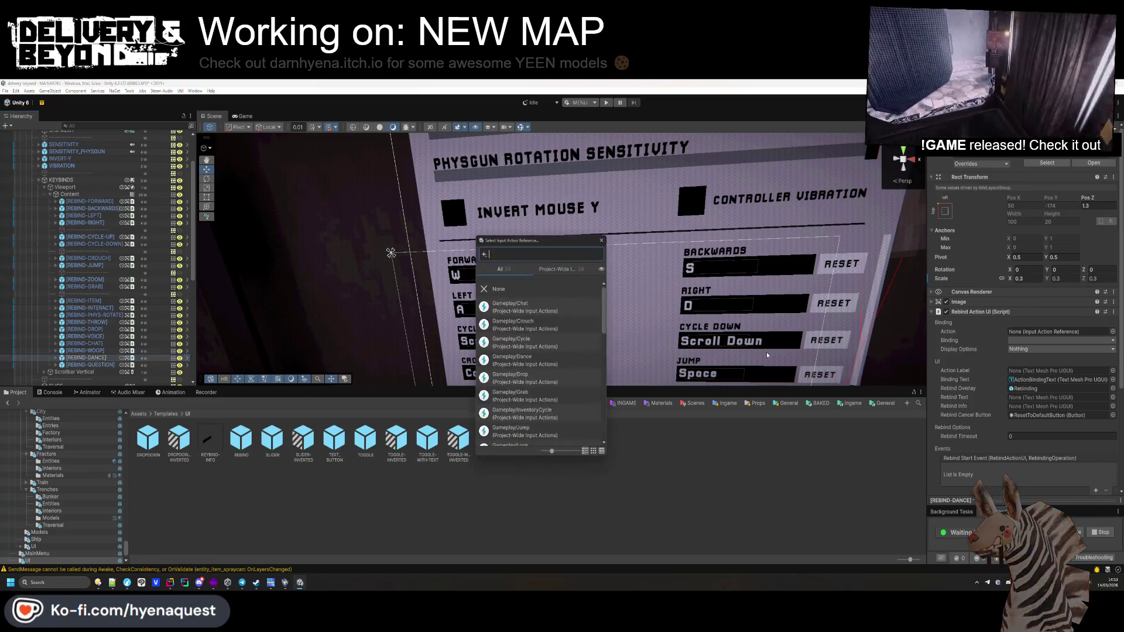
left_click(559, 359)
left_click(1024, 340)
left_click(1029, 349)
Step: Link REBIND-QUESTION to Gameplay/Question with its keyboard binding
left_click(117, 365)
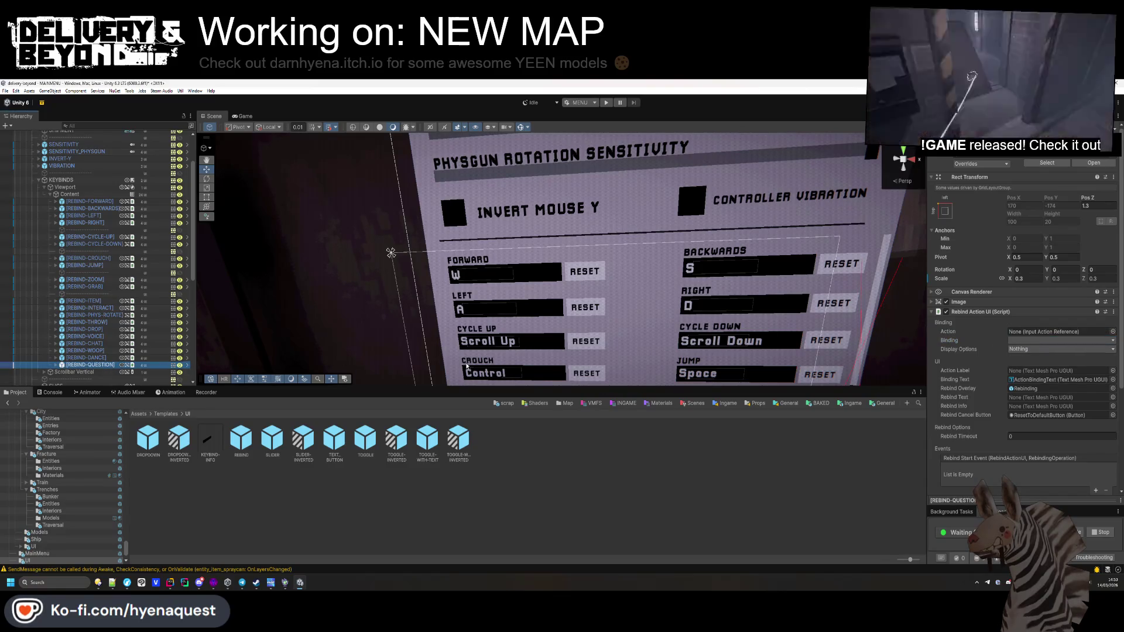
left_click(1112, 331)
type("q")
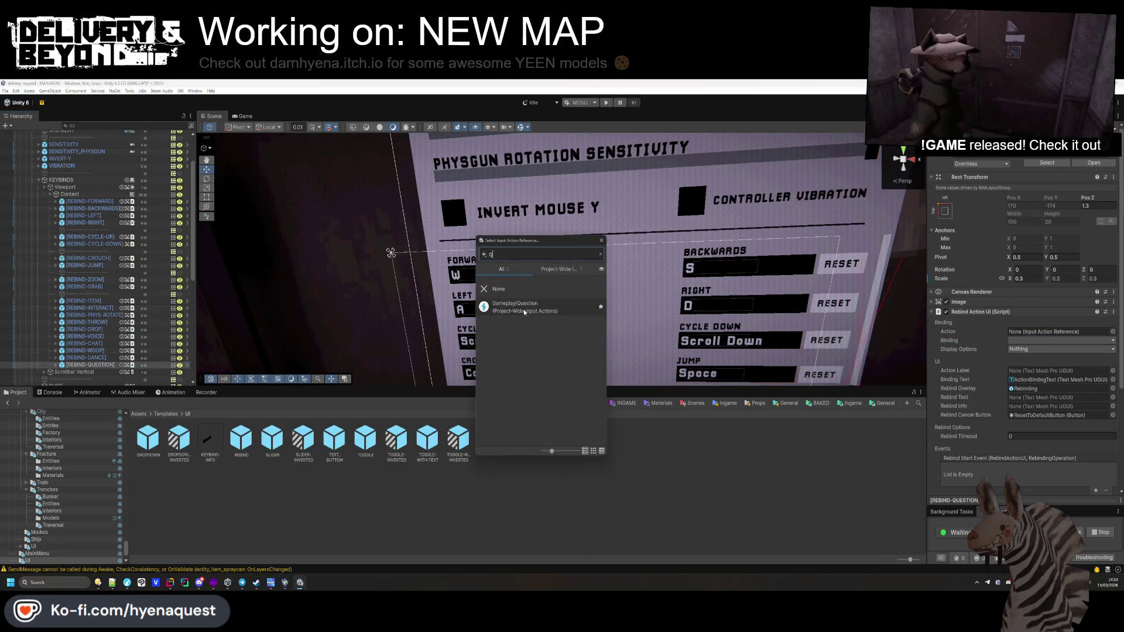
left_click(526, 307)
left_click(1027, 340)
left_click(1026, 349)
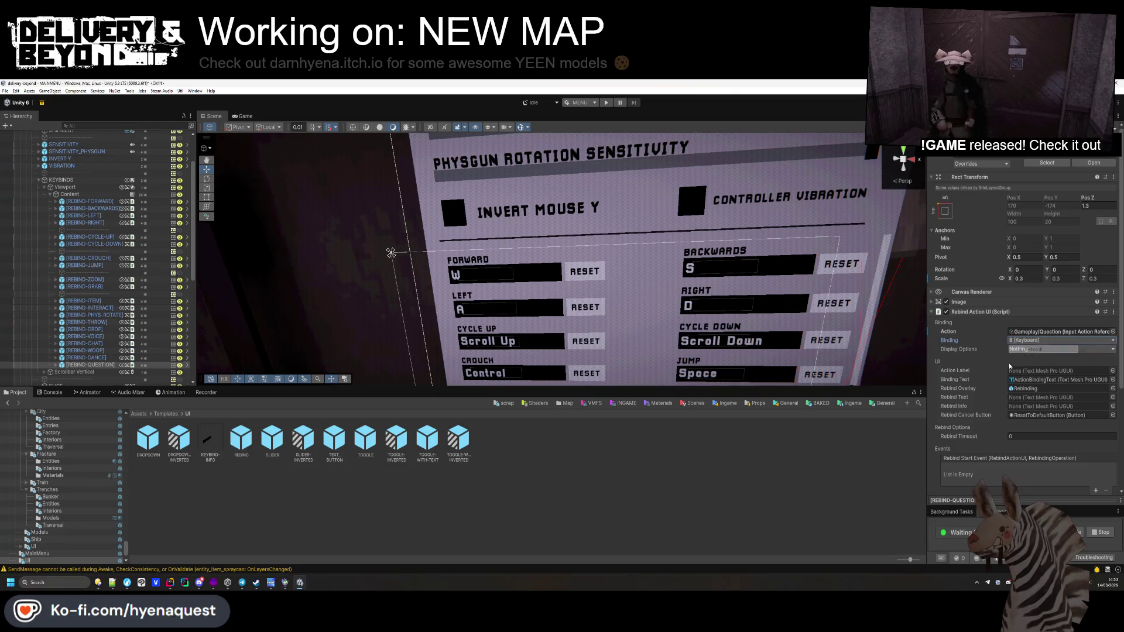
Step: Compare the Forward, Backwards and Left rebind entries, then face the settings panel
left_click(98, 203)
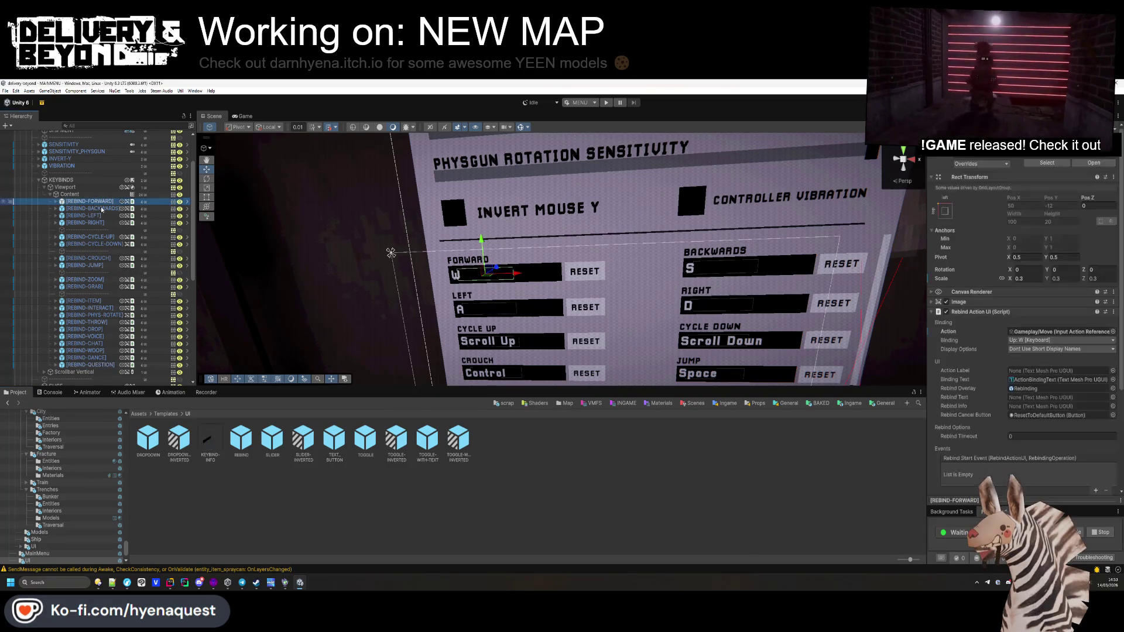
key("Down")
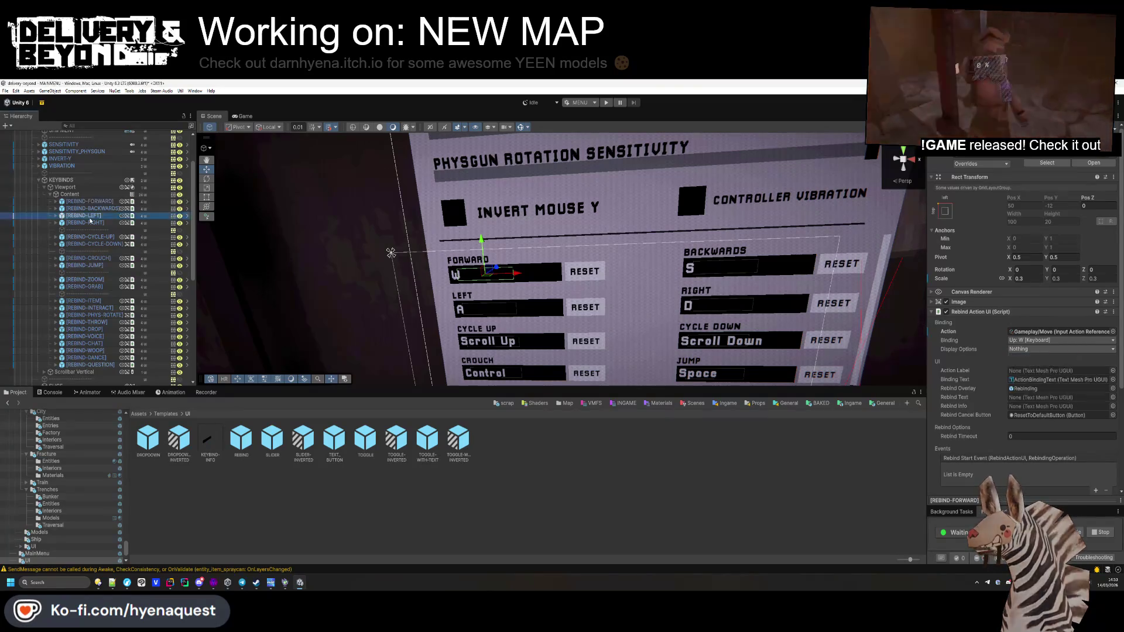
left_click(106, 216)
left_click(328, 281)
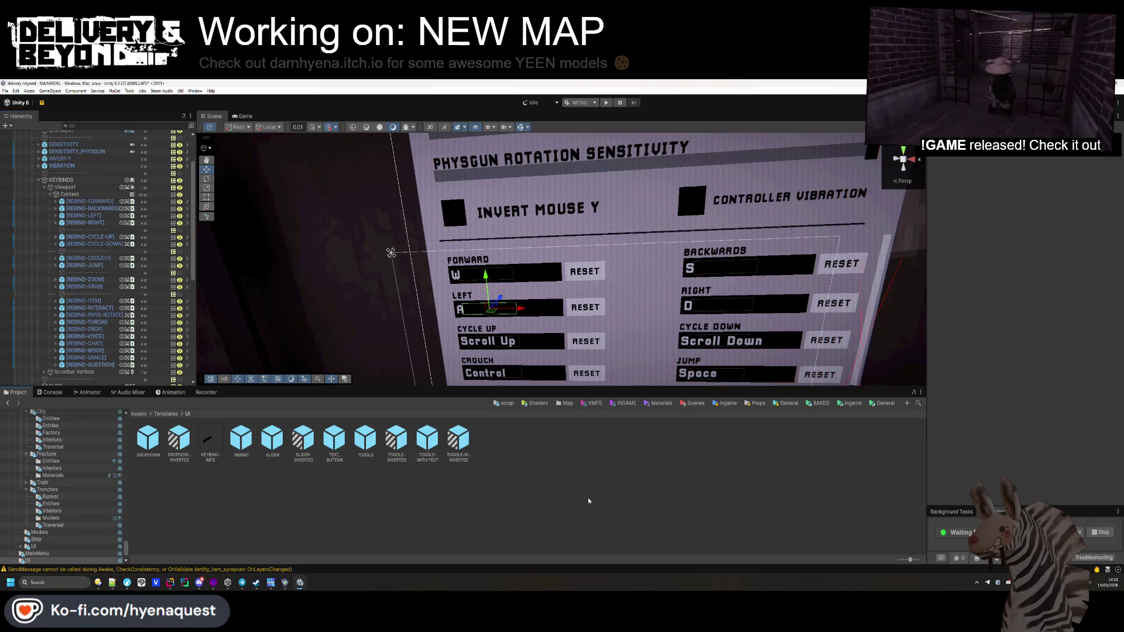
left_click_drag(405, 387, 492, 250)
scroll(492, 251, "down", 5)
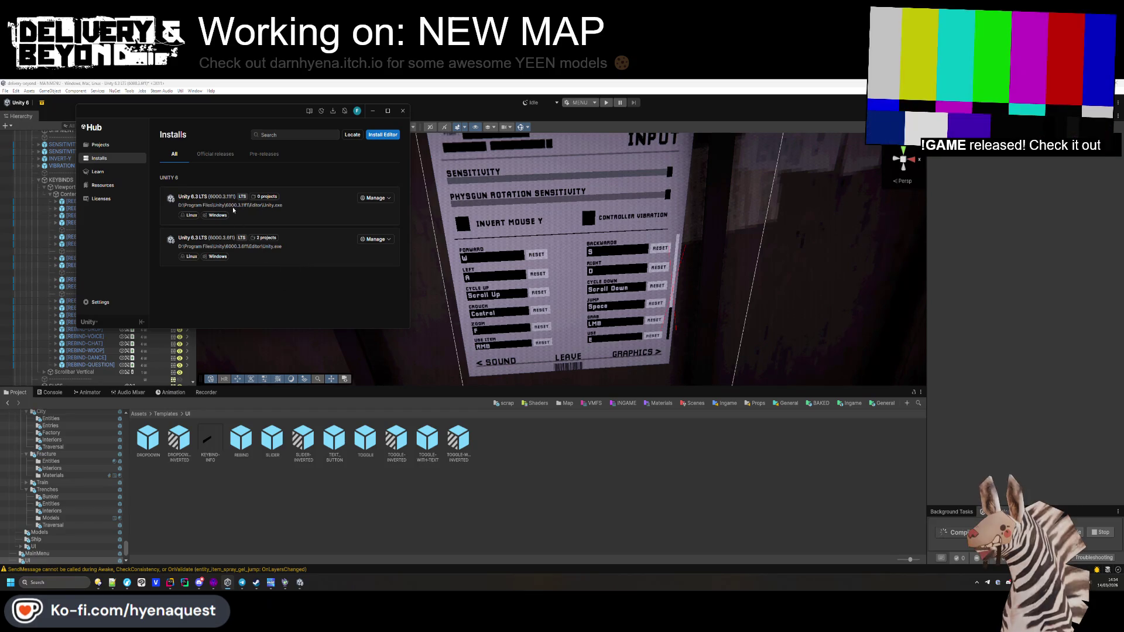
Step: Close Unity Hub's editor install options and go back to the Unity Editor
left_click(304, 268)
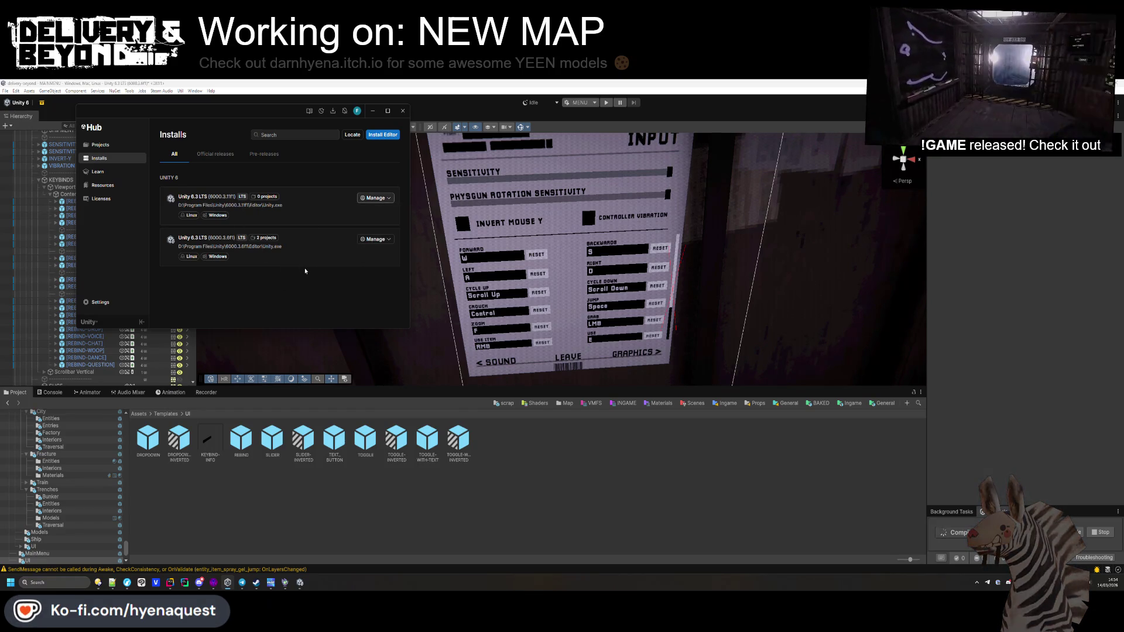
left_click(460, 369)
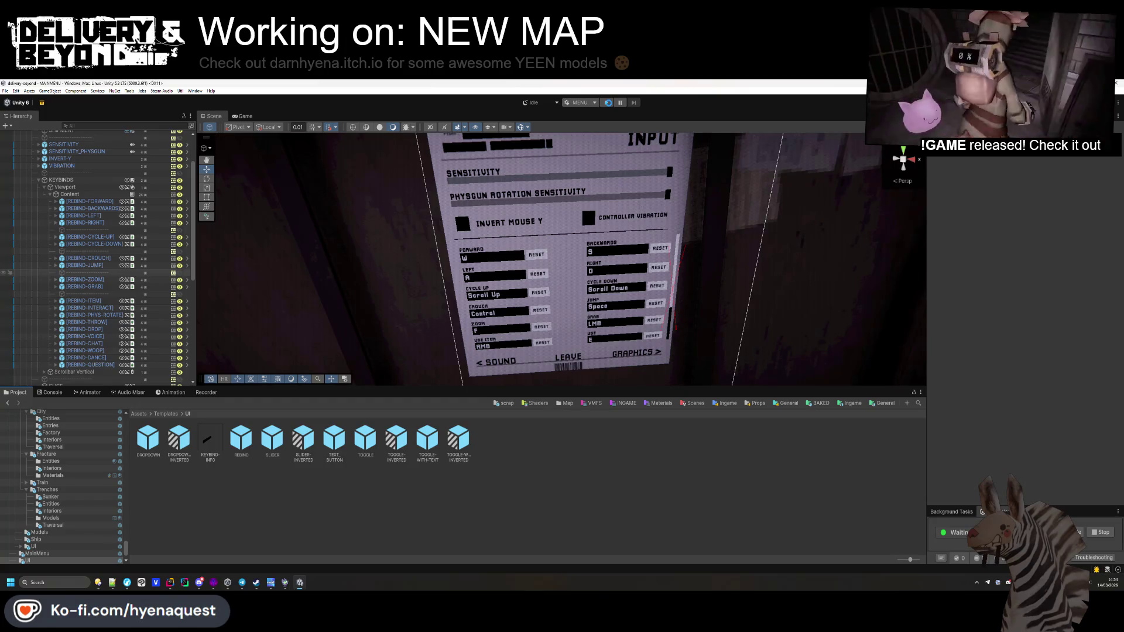
Step: Start Play mode, clear the Console warnings and enlarge the Game view
left_click(608, 103)
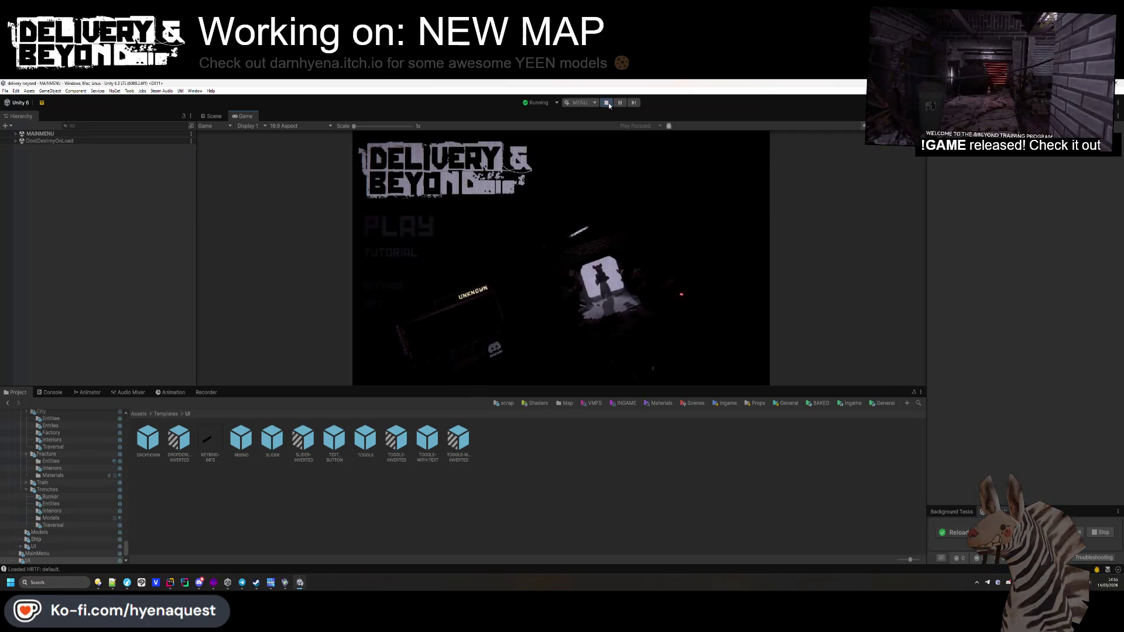
left_click(51, 392)
scroll(170, 471, "up", 10)
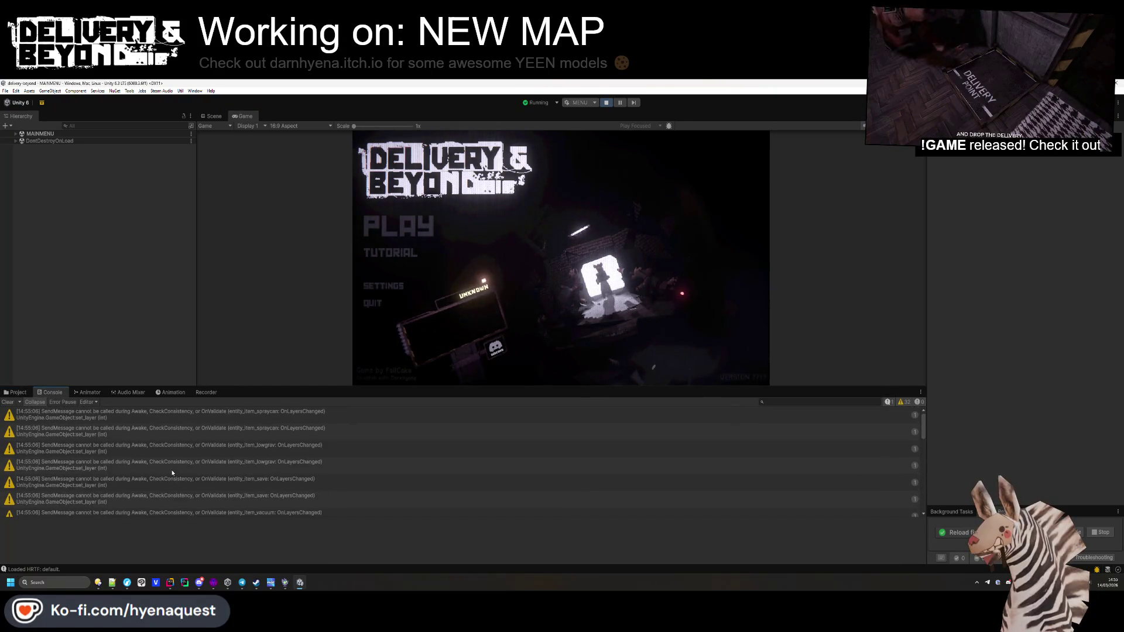
left_click(8, 402)
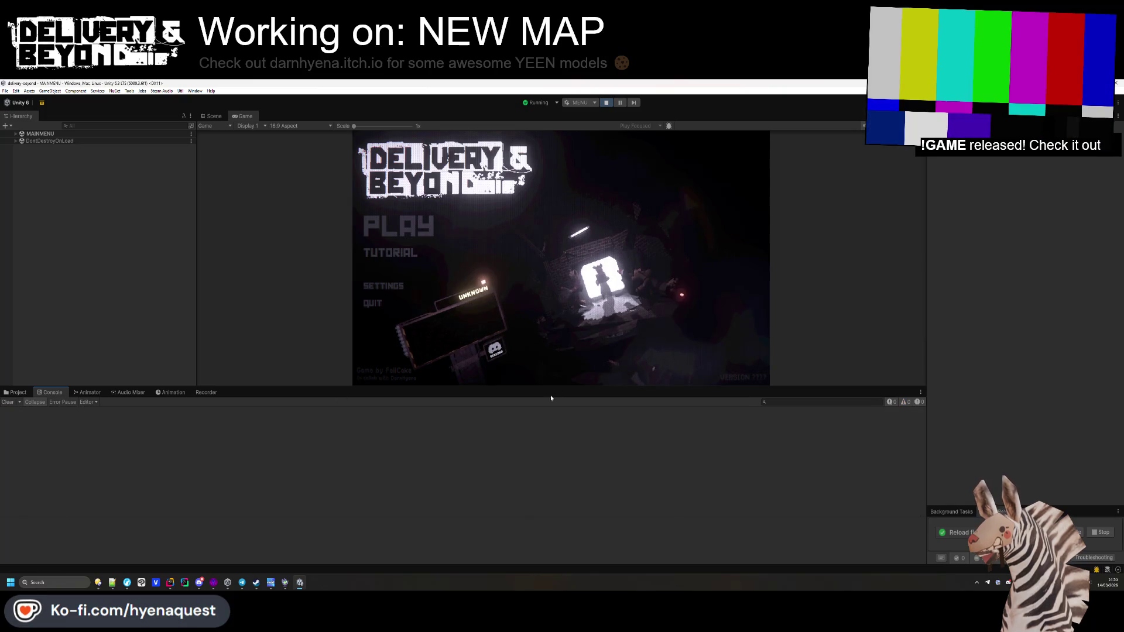
left_click_drag(550, 387, 548, 501)
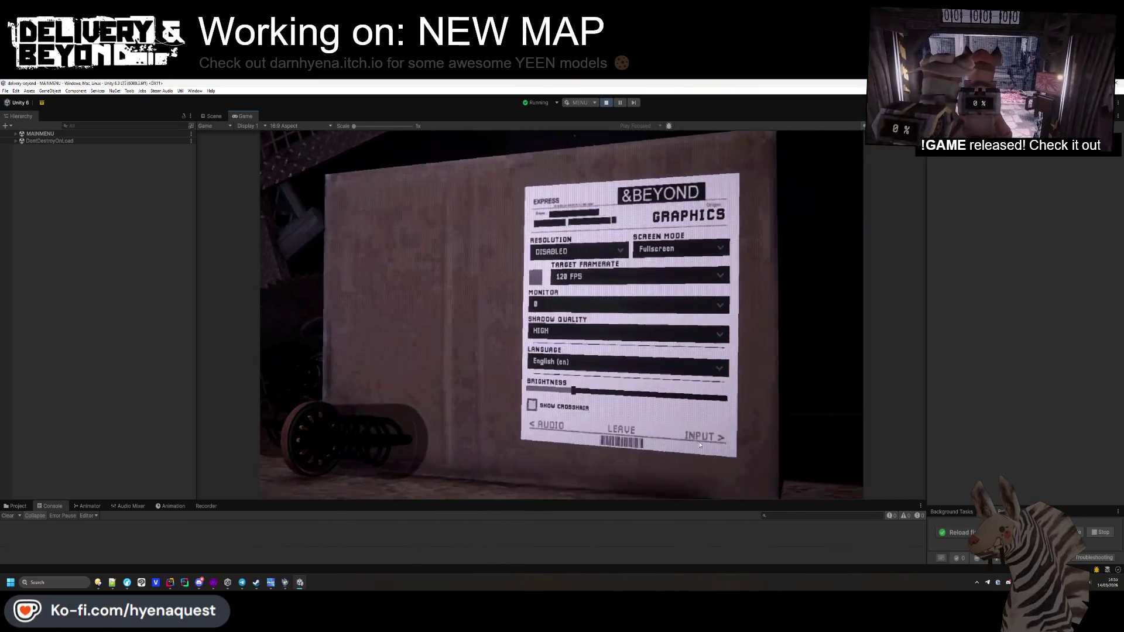
Step: Open the game's Input settings, scroll its keybind list, then select the Forward rebind button
left_click(711, 442)
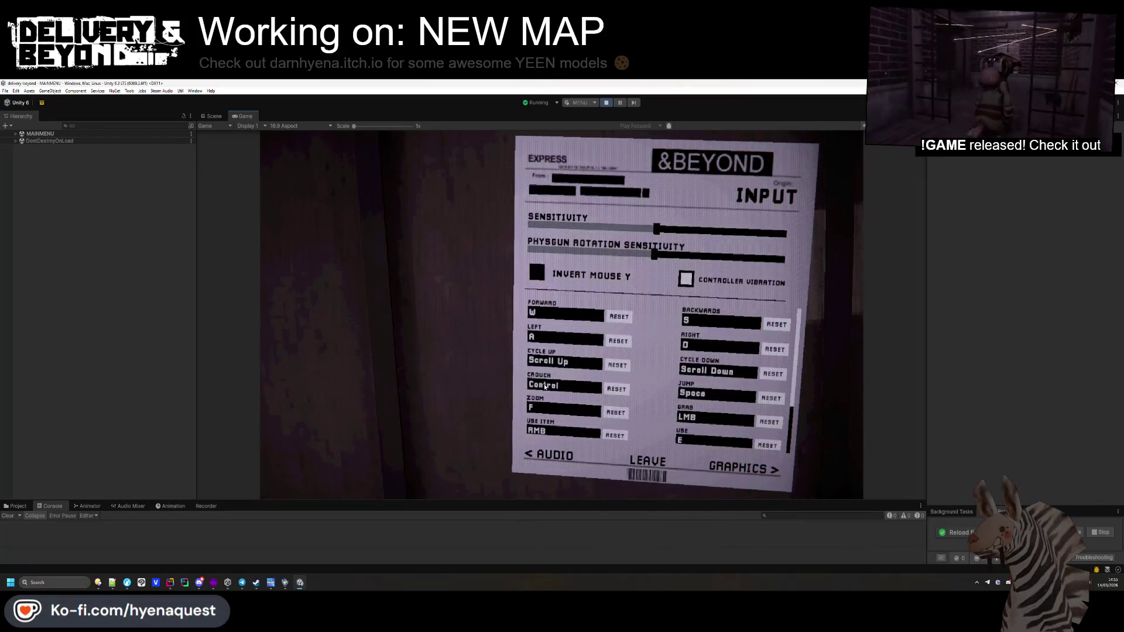
scroll(547, 343, "down", 2)
scroll(550, 348, "up", 2)
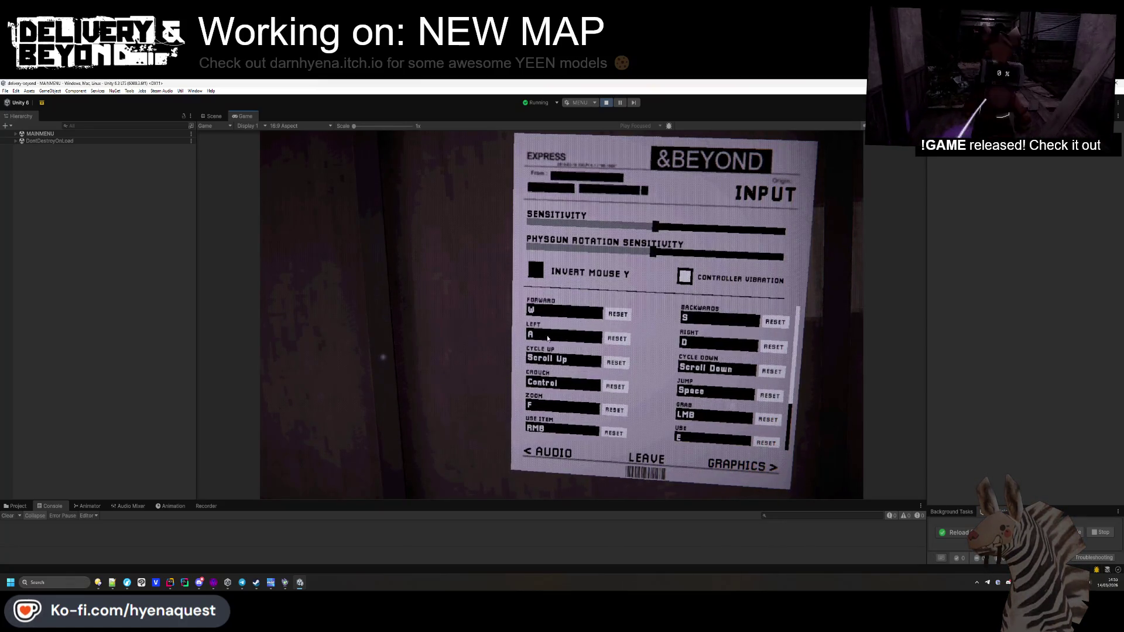
scroll(547, 320, "up", 1)
scroll(547, 320, "up", 1)
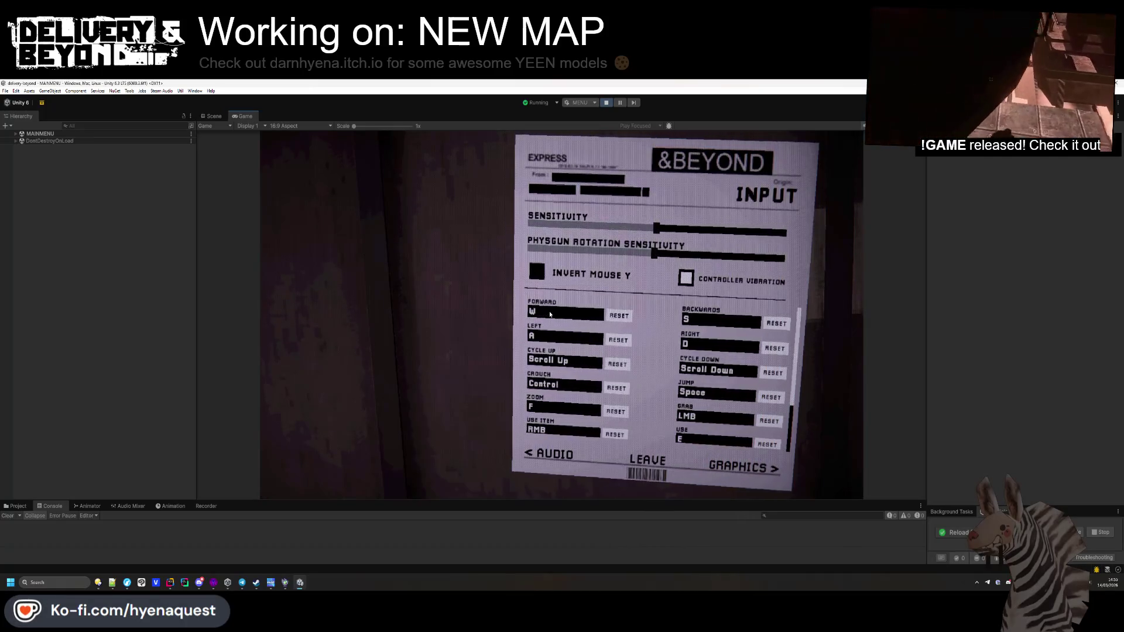
left_click(212, 115)
left_click(439, 318)
scroll(409, 334, "up", 5)
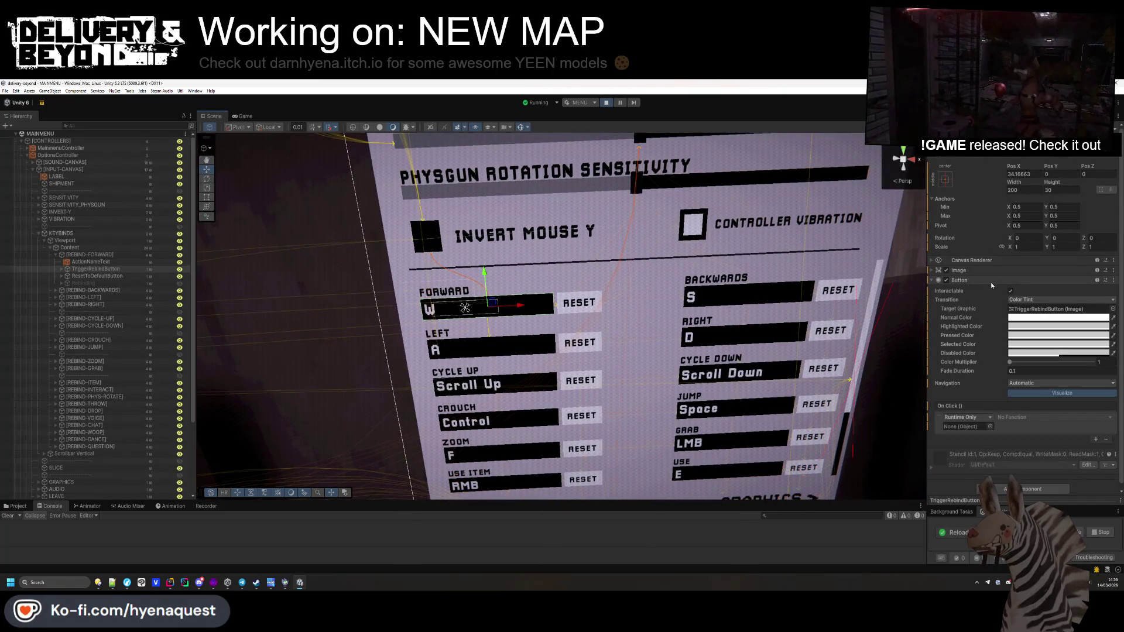
Step: Make the Forward rebind button interactable, remove its empty On Click entry, and stop Play mode
left_click(1011, 292)
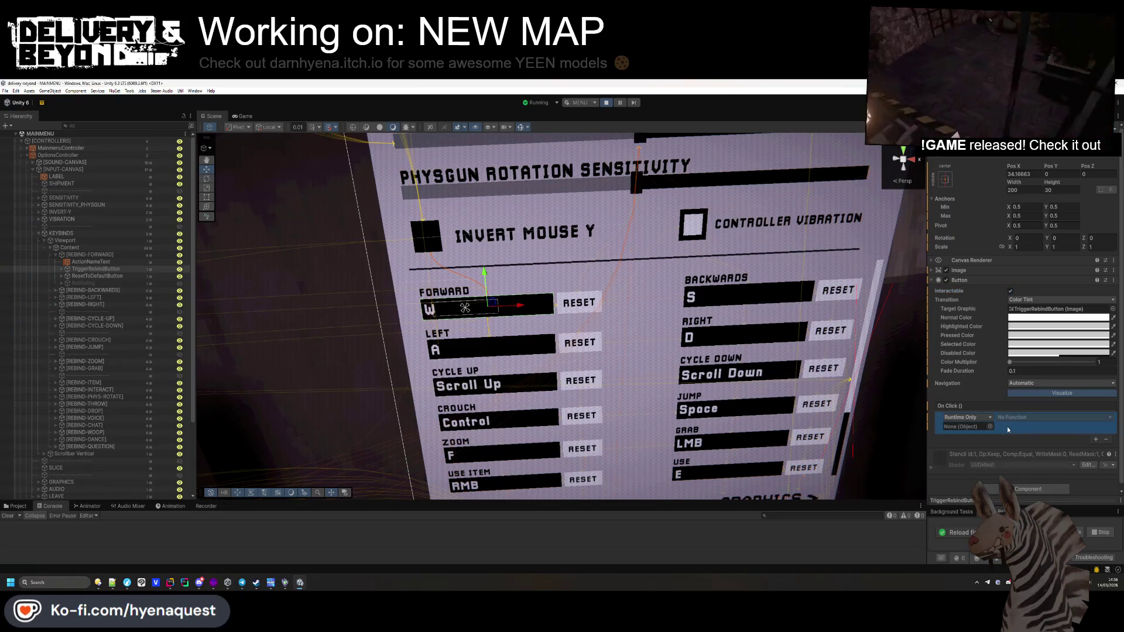
left_click(1106, 439)
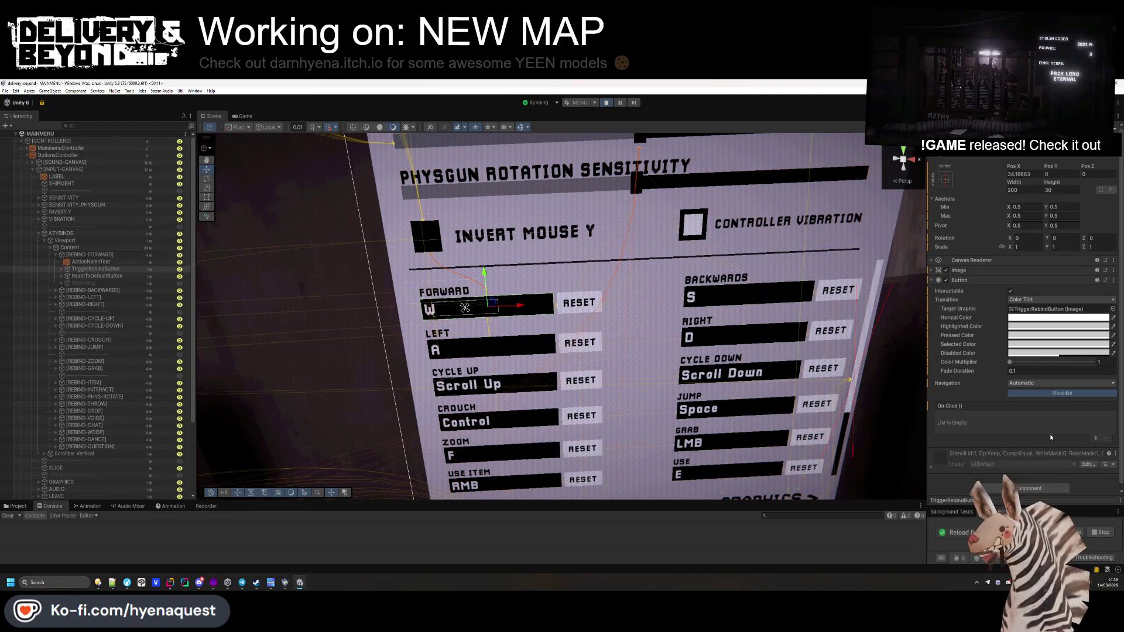
left_click(607, 103)
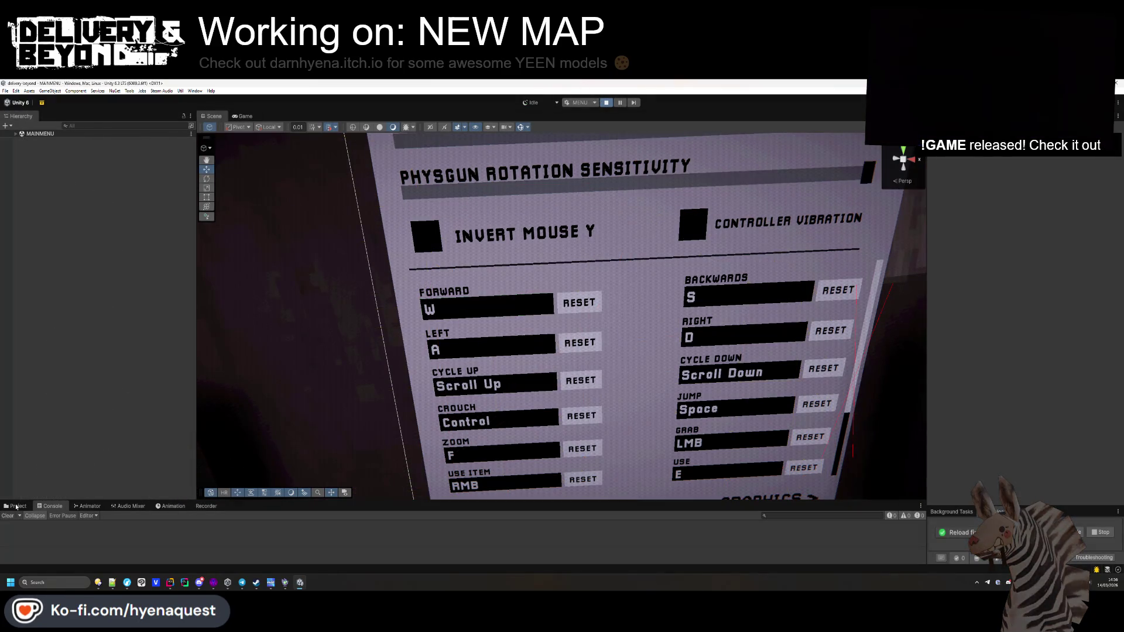
left_click(18, 506)
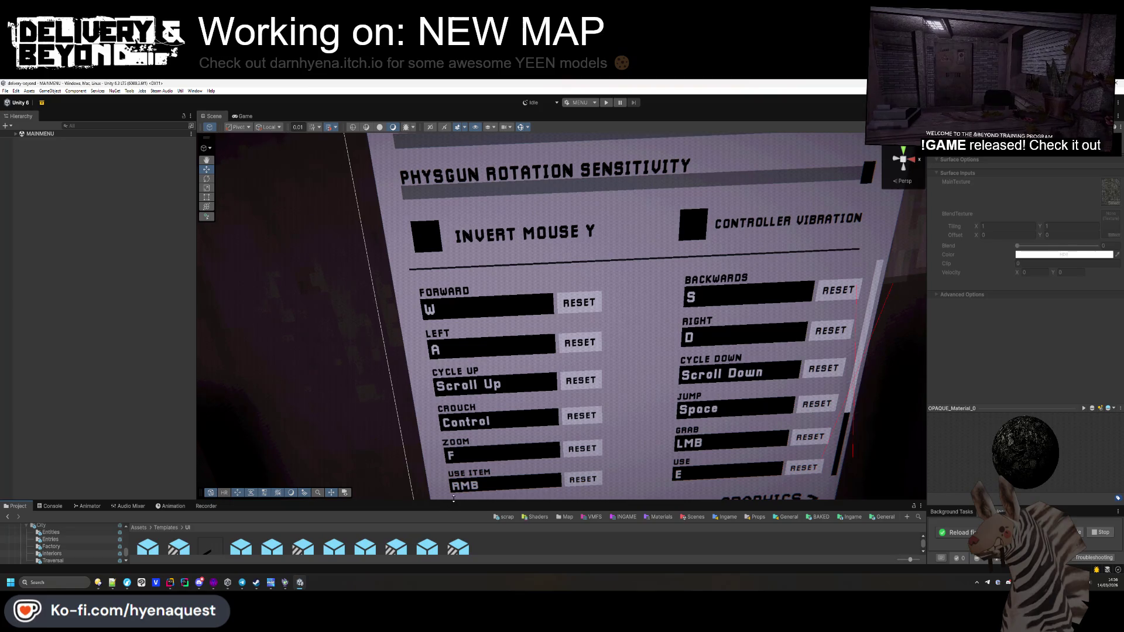
Step: In the REBIND prefab, make TriggerRebindButton's click call StartInteractiveRebind on REBIND
left_click_drag(452, 498, 453, 438)
double_click(241, 488)
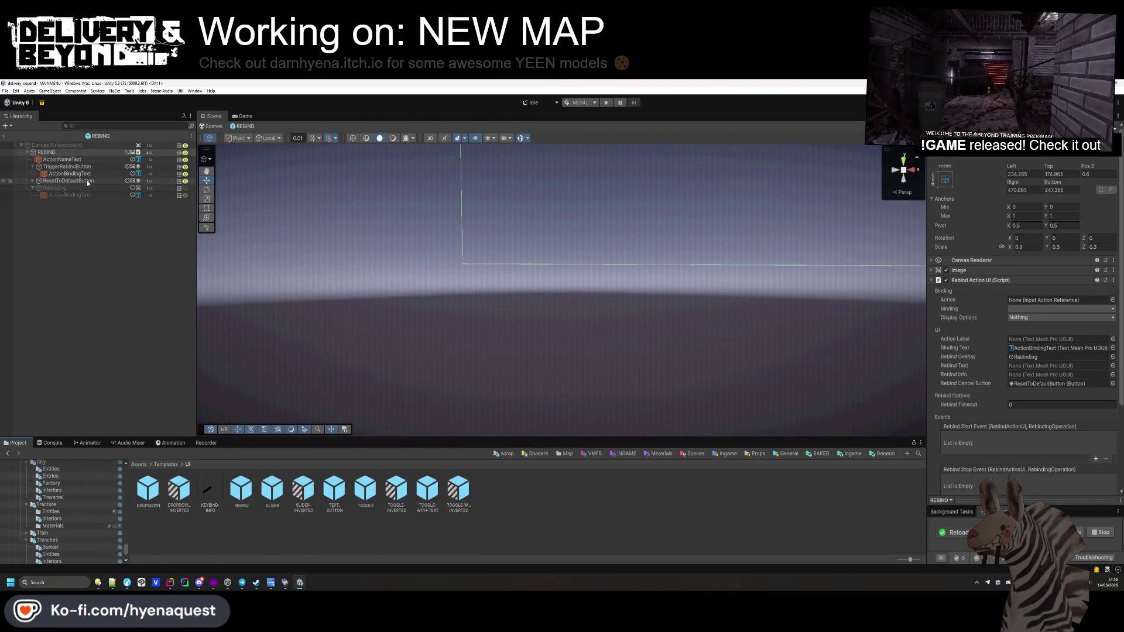
left_click(97, 167)
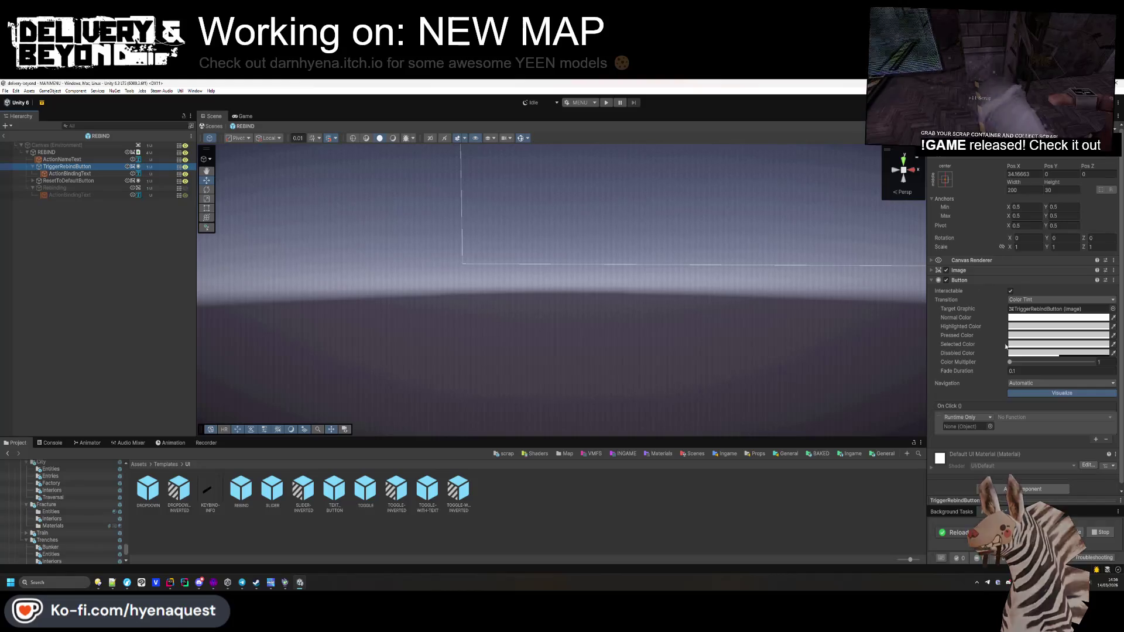
left_click(78, 152)
left_click_drag(77, 152, 966, 426)
left_click(1035, 417)
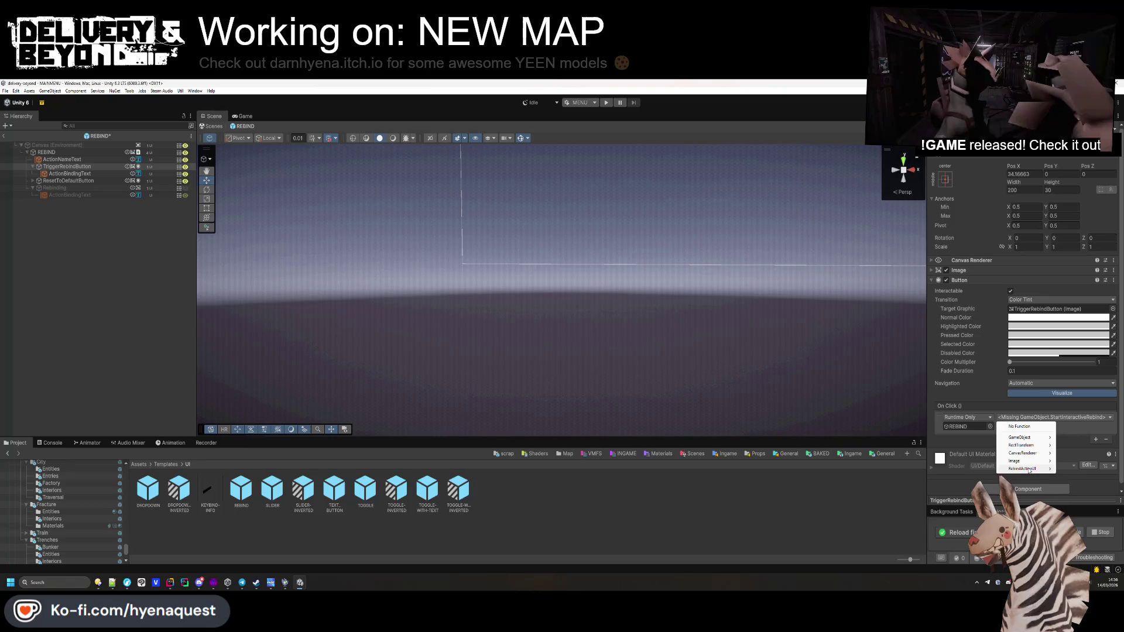
mouse_move(1028, 470)
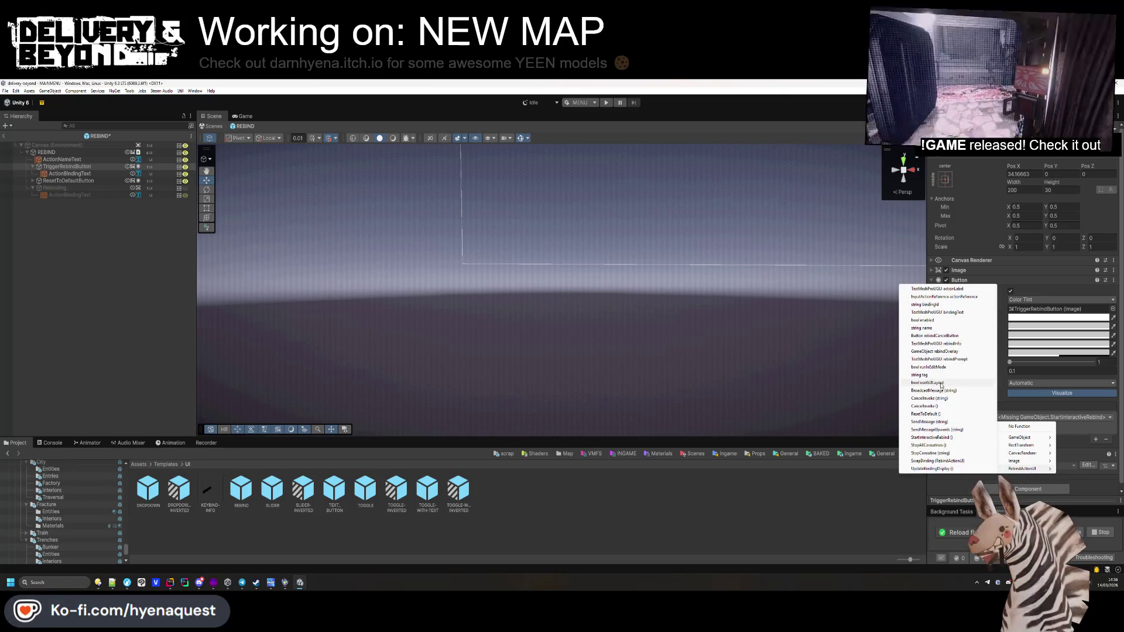
left_click(930, 437)
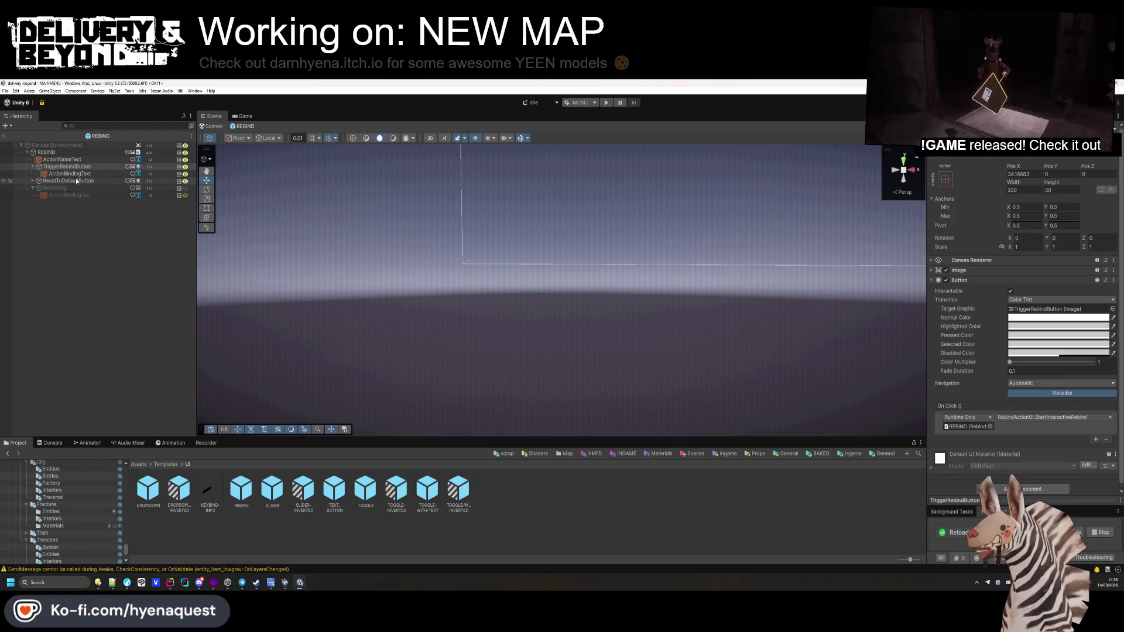
Step: Make ResetToDefaultButton's click call RebindActionUI.ResetToDefault on REBIND
left_click(75, 179)
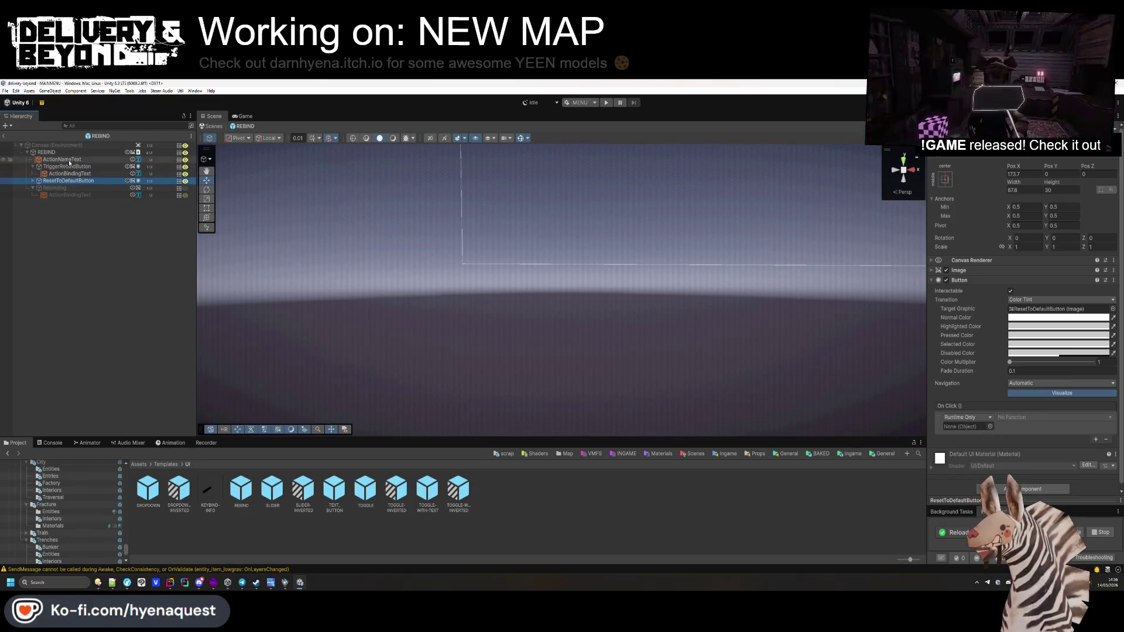
left_click(959, 426)
key("ctrl+v")
left_click(1013, 418)
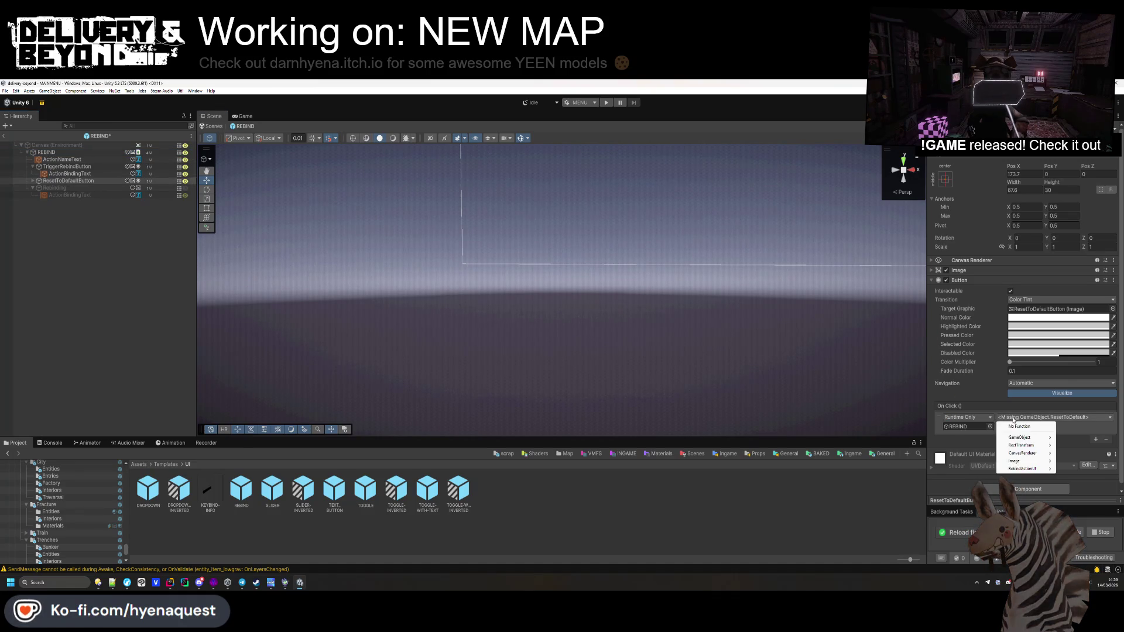
mouse_move(1021, 471)
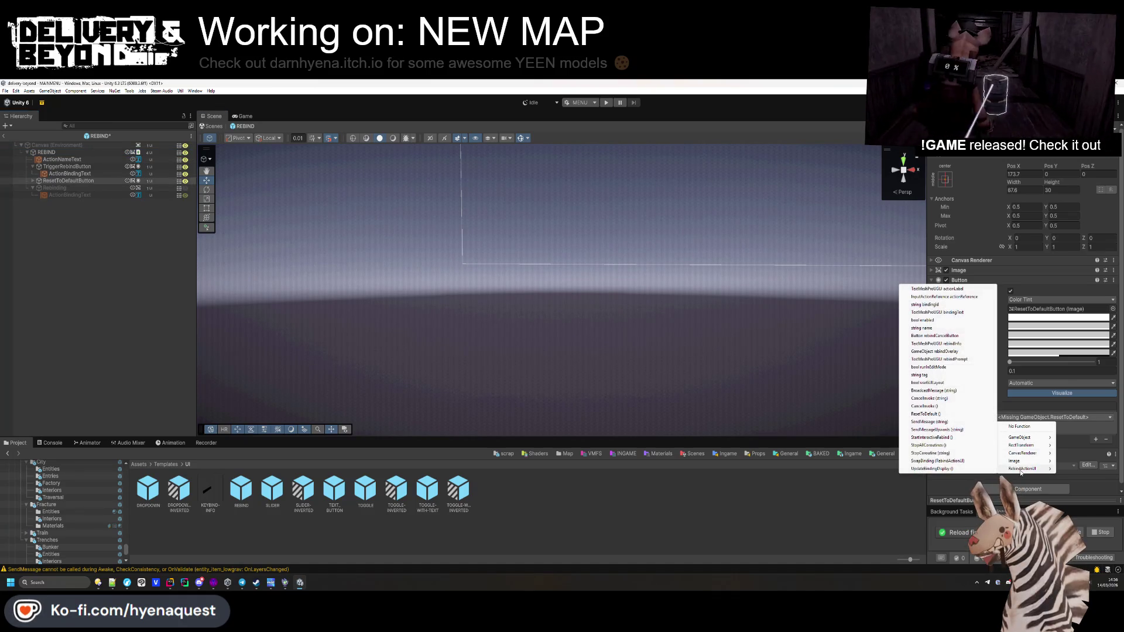
left_click(919, 414)
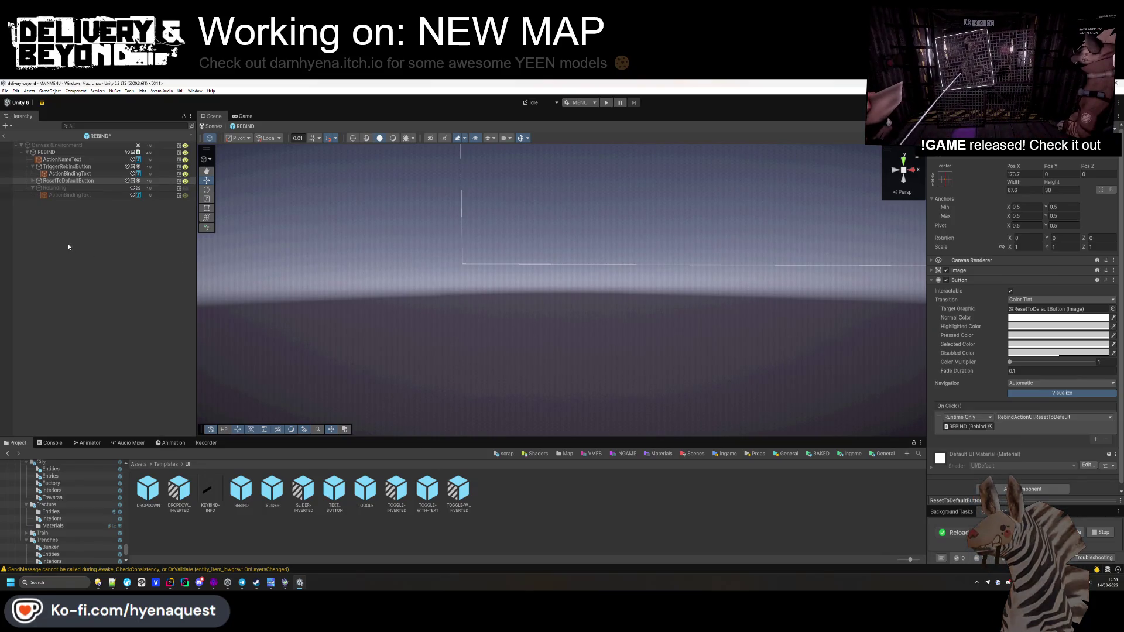
Step: Set REBIND's Rebind Cancel Button reference to None
left_click(59, 152)
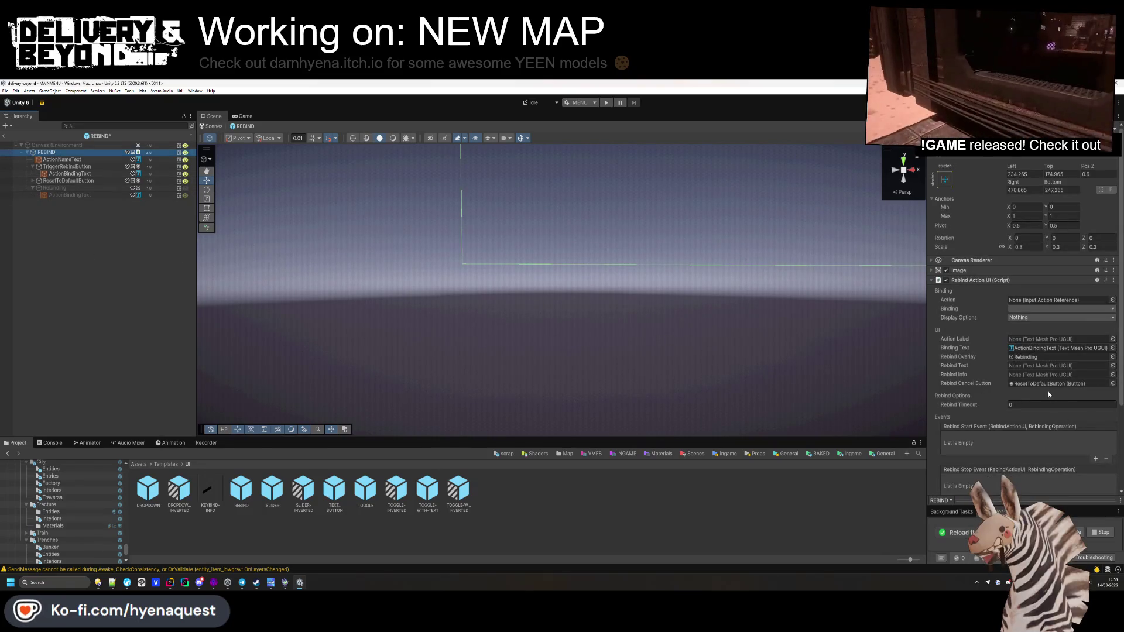
left_click(1112, 383)
double_click(926, 401)
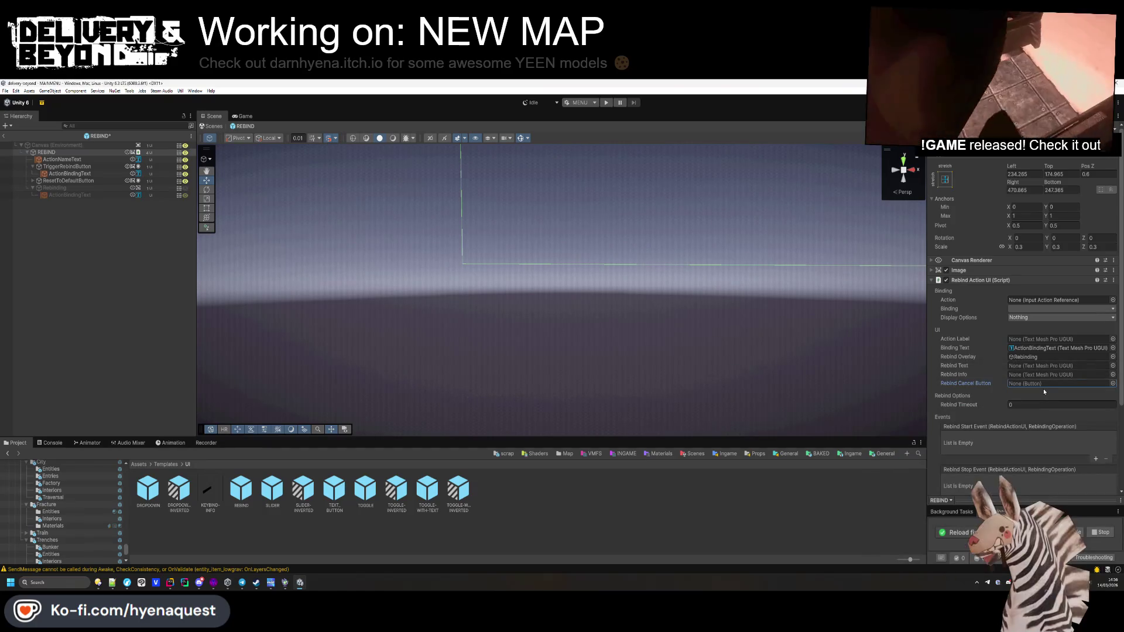
left_click(134, 287)
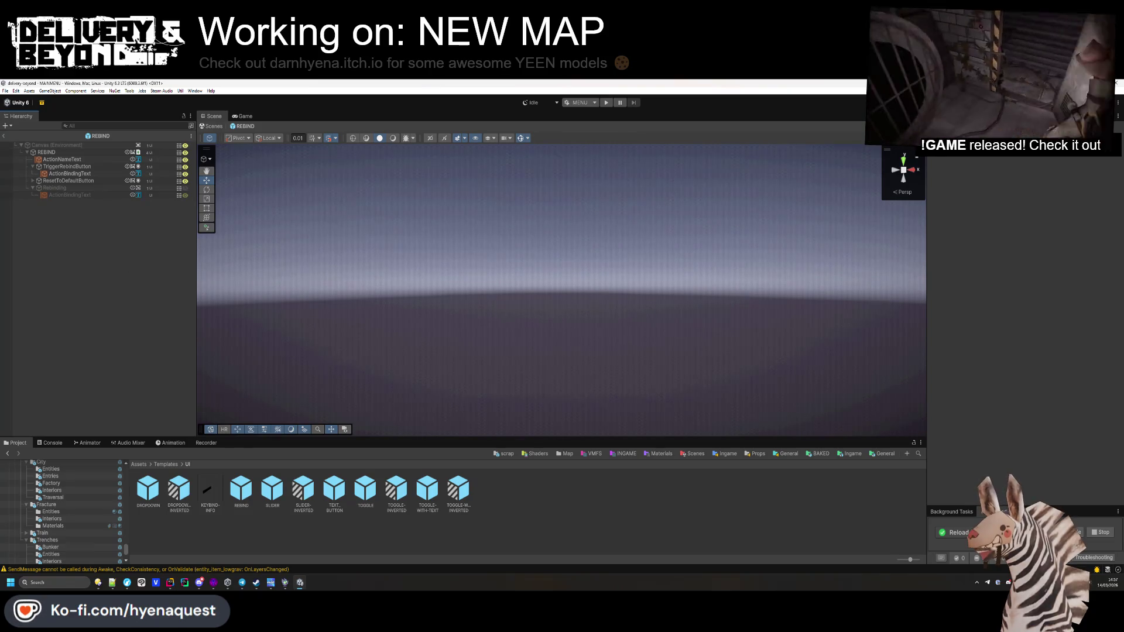
Step: Exit the REBIND prefab back to MAINMENU and start Play mode
left_click(5, 139)
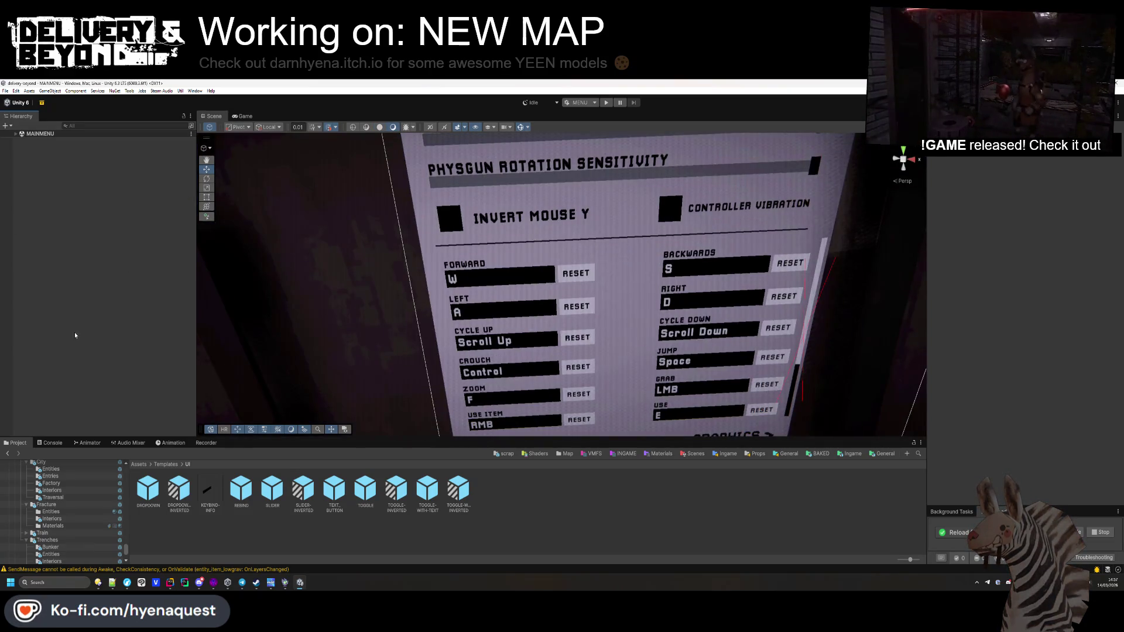
left_click(605, 103)
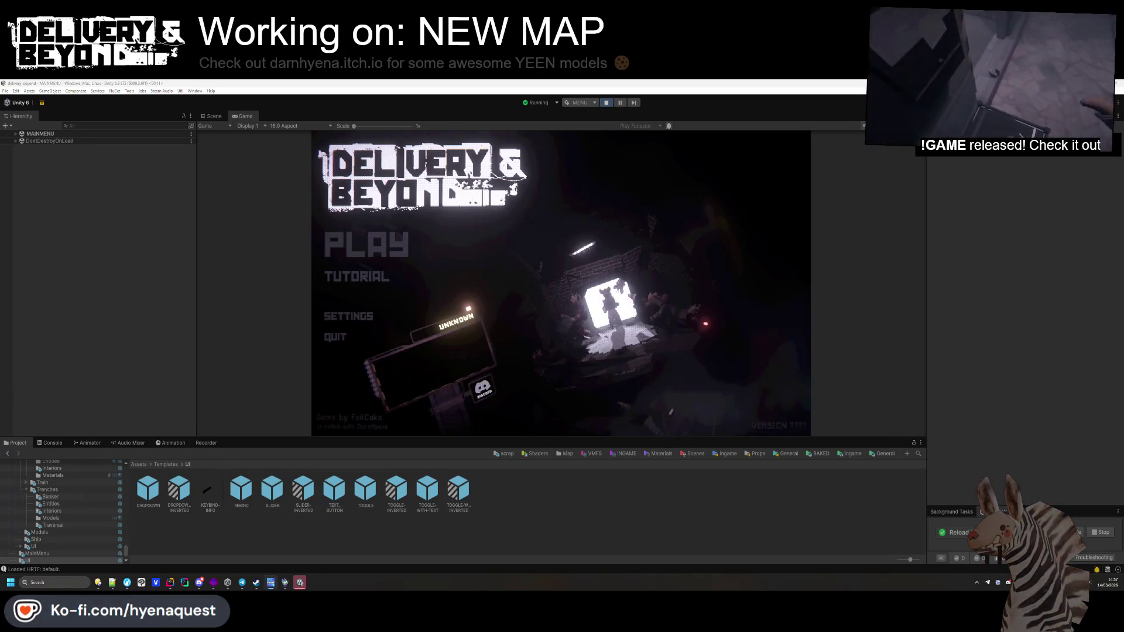
Step: Enlarge the Game view, check the Console, and open the in-game Settings > Input board
left_click_drag(487, 438, 487, 464)
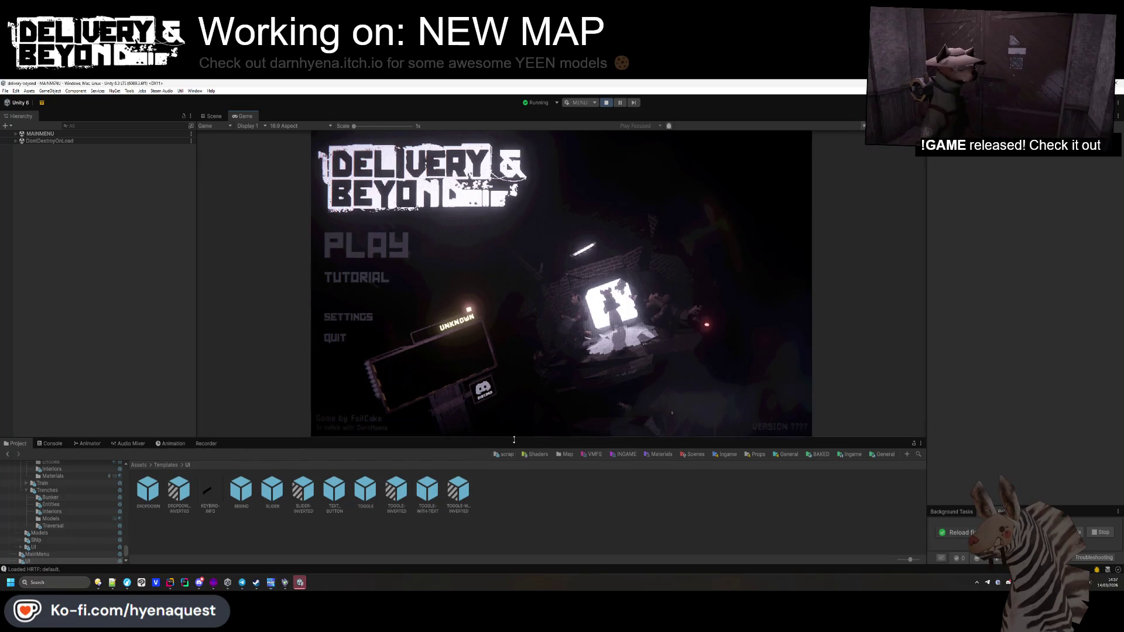
left_click(53, 468)
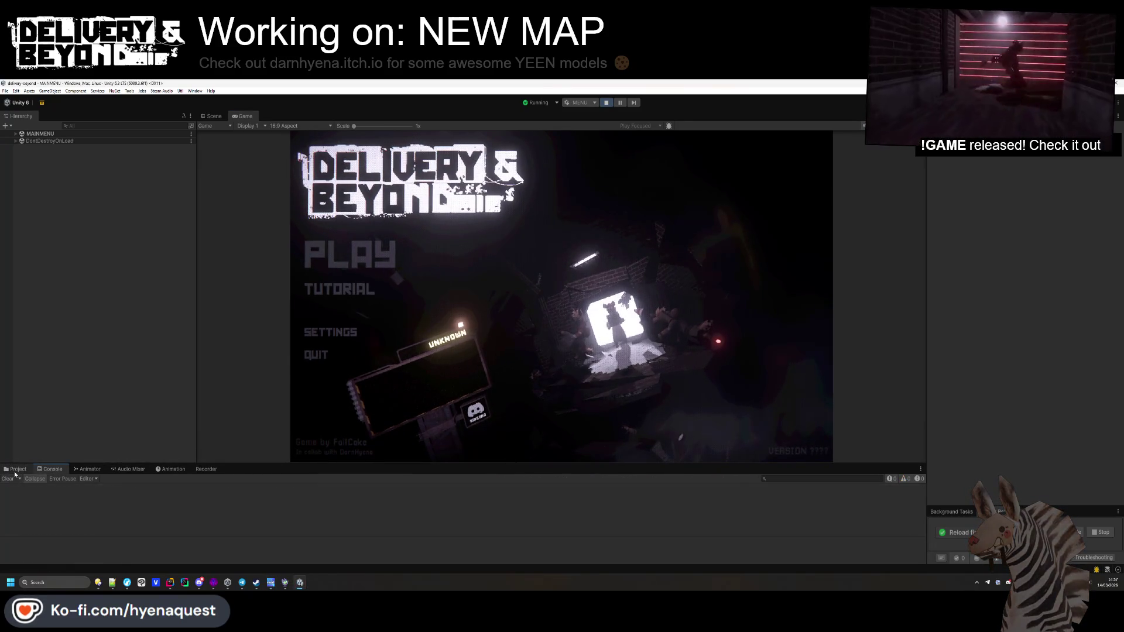
left_click(16, 469)
left_click(352, 333)
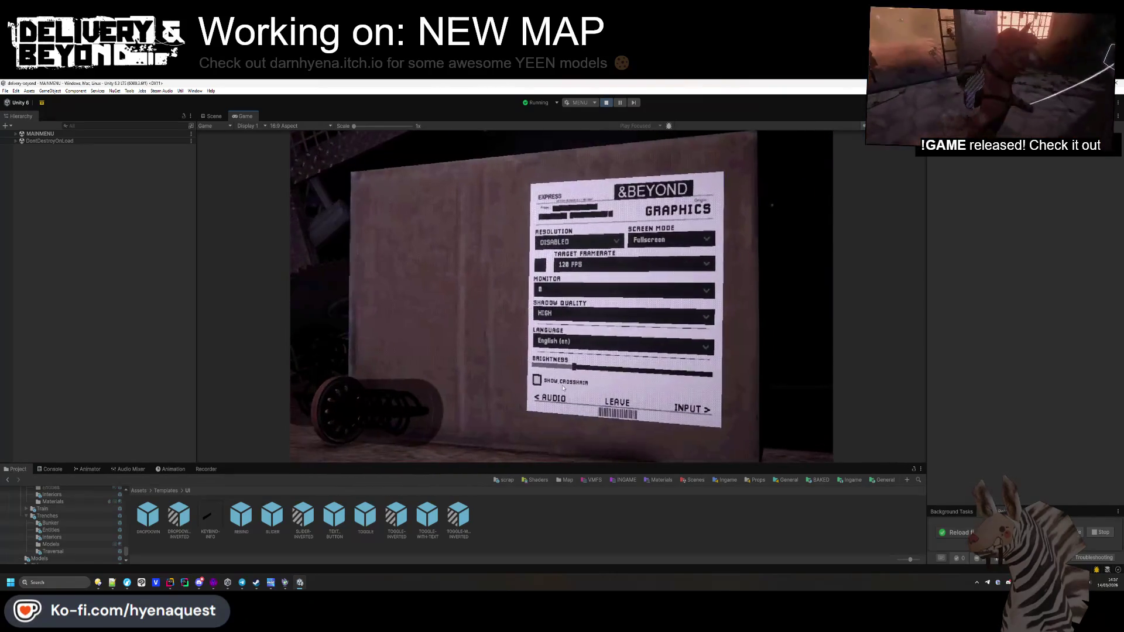
left_click(663, 312)
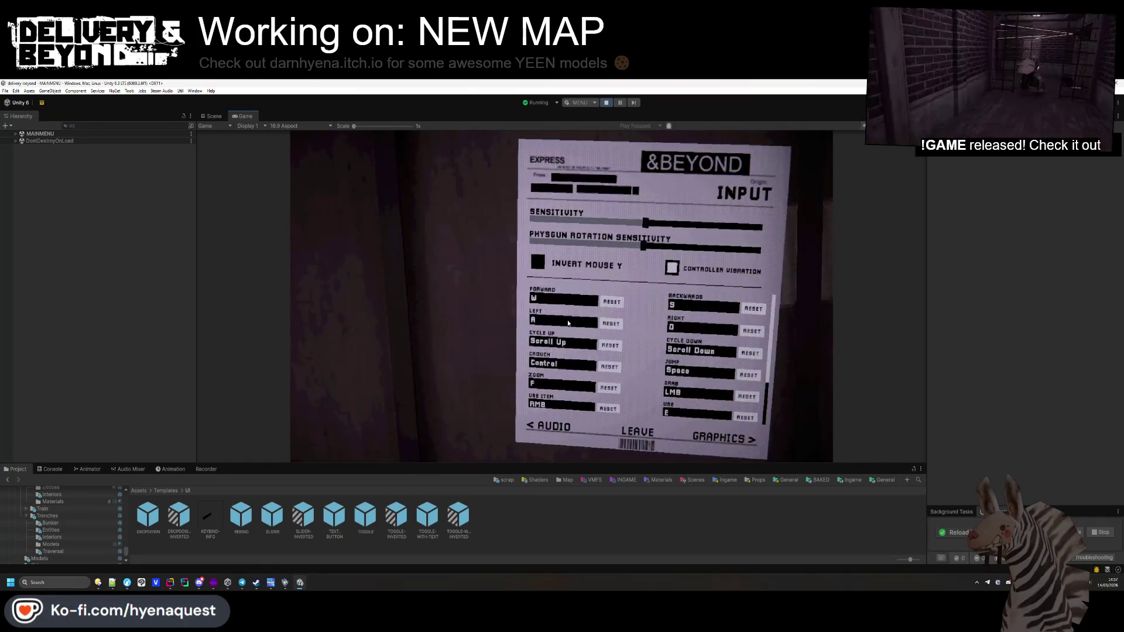
Step: Rebind Left to S, reset it to A, then rebind it to D and finally J
left_click(563, 319)
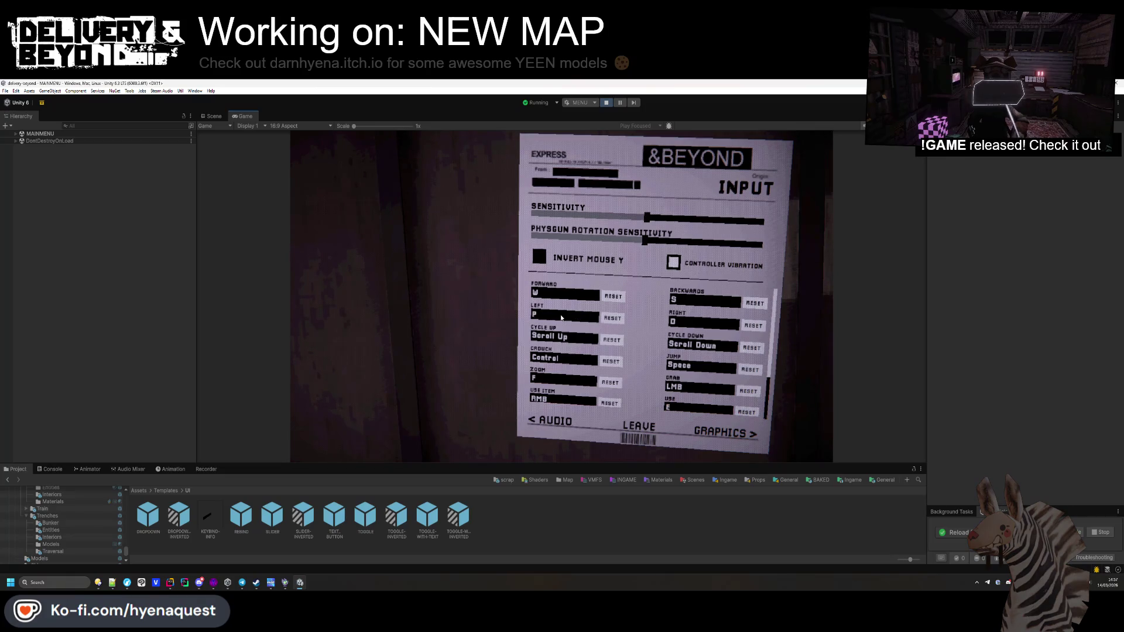
key("s")
left_click(611, 317)
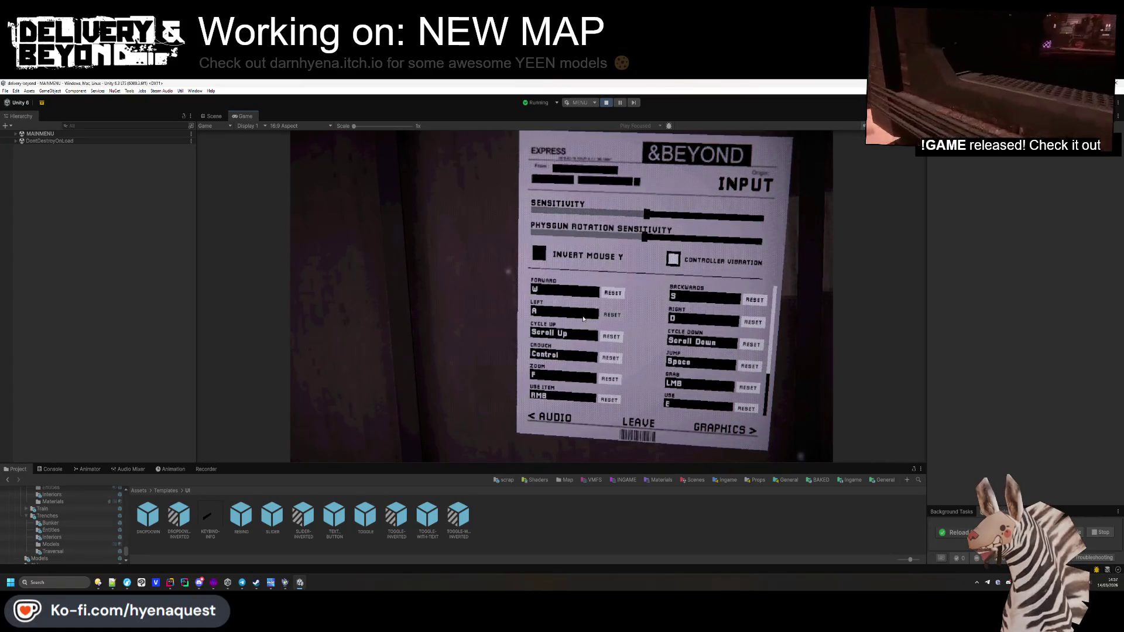
left_click(586, 318)
key("d")
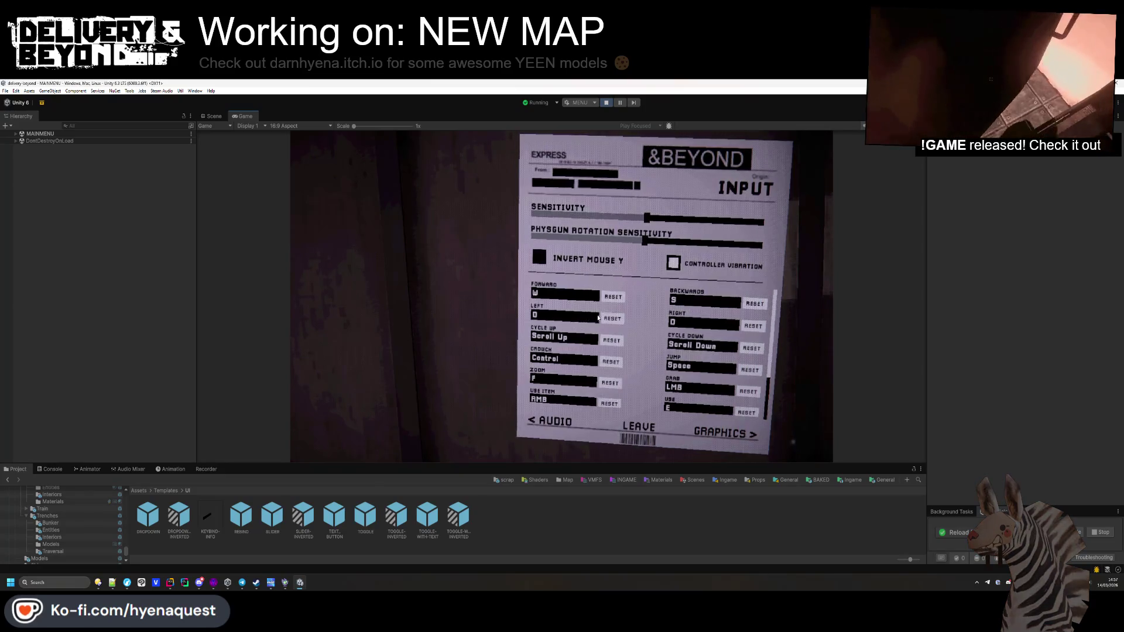
left_click(597, 317)
key("j")
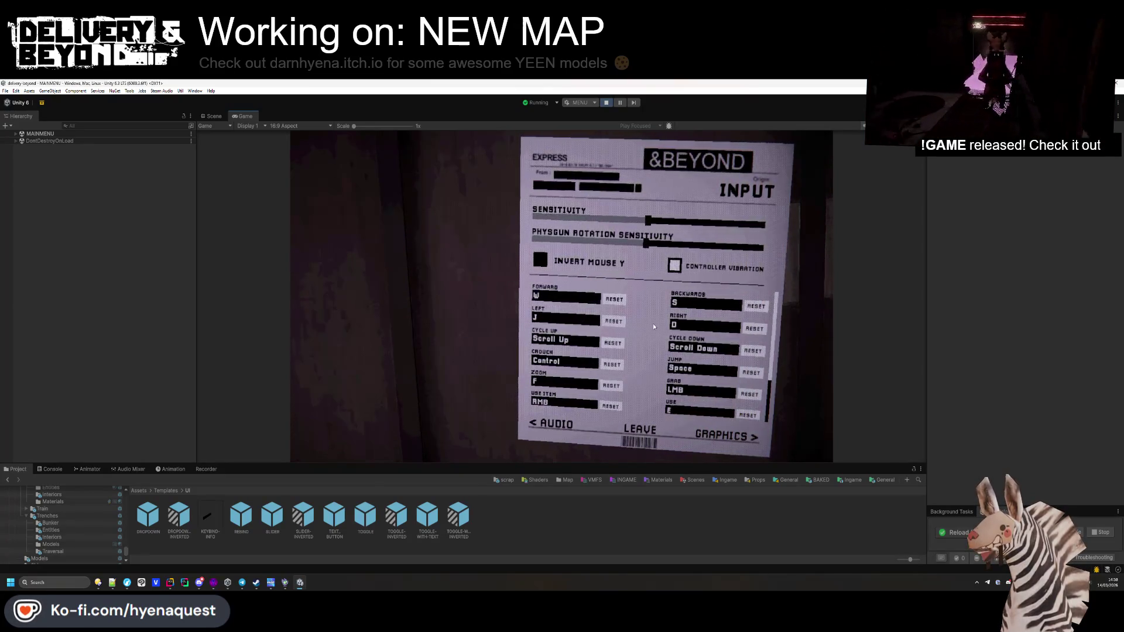
Step: Rebind Cycle Up to Scroll Wheel, then stop the running game
scroll(647, 325, "down", 3)
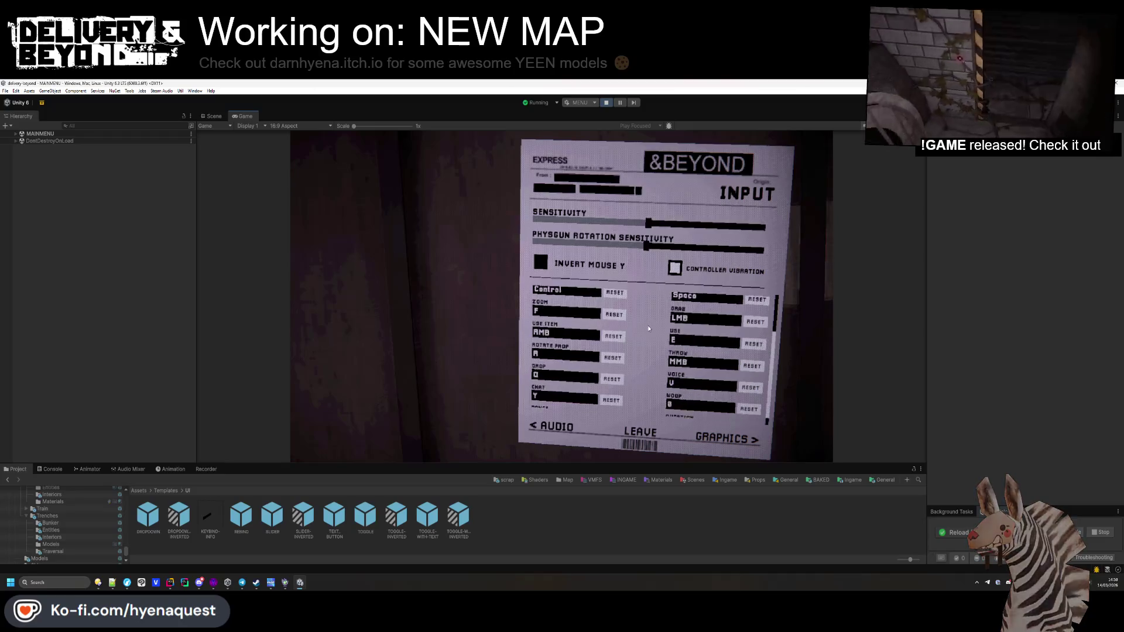
scroll(648, 328, "up", 3)
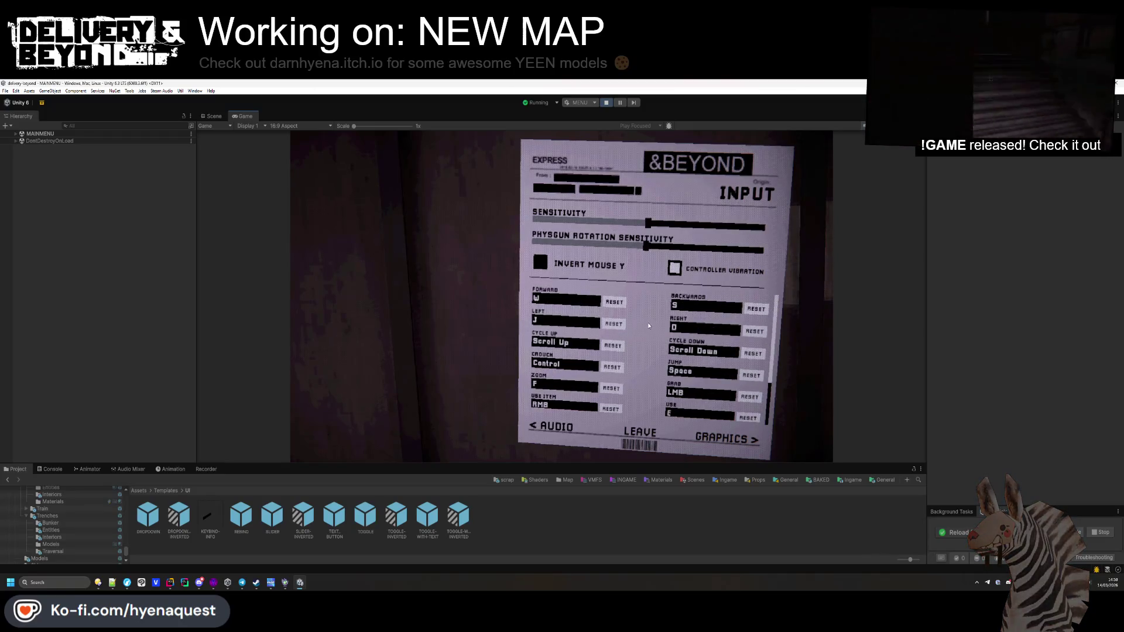
left_click(573, 344)
scroll(573, 344, "up", 1)
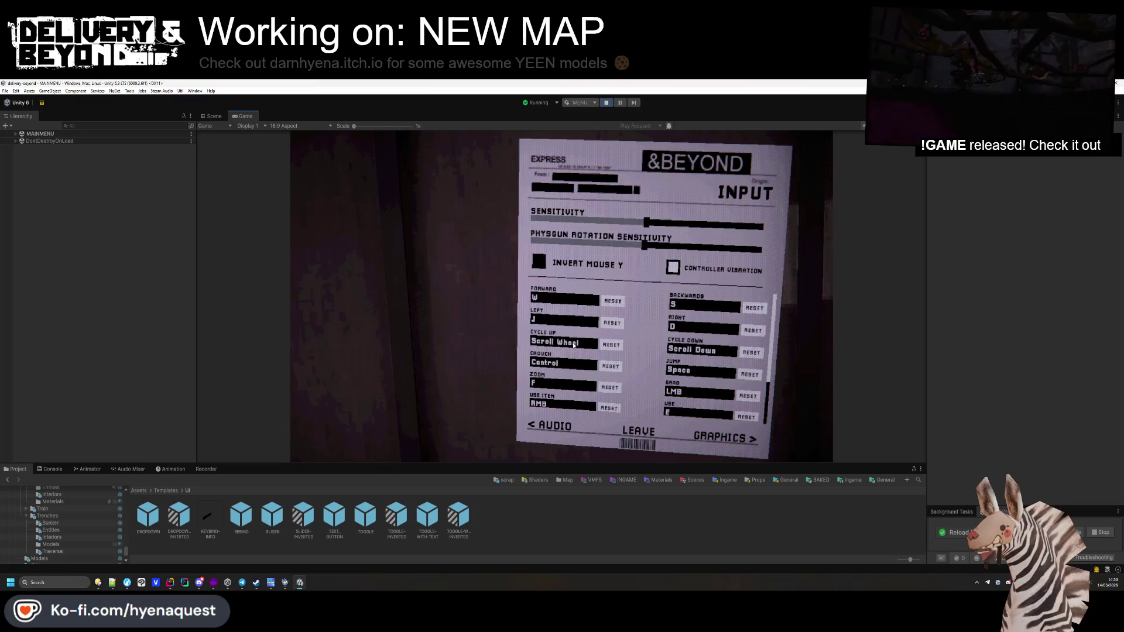
left_click(572, 345)
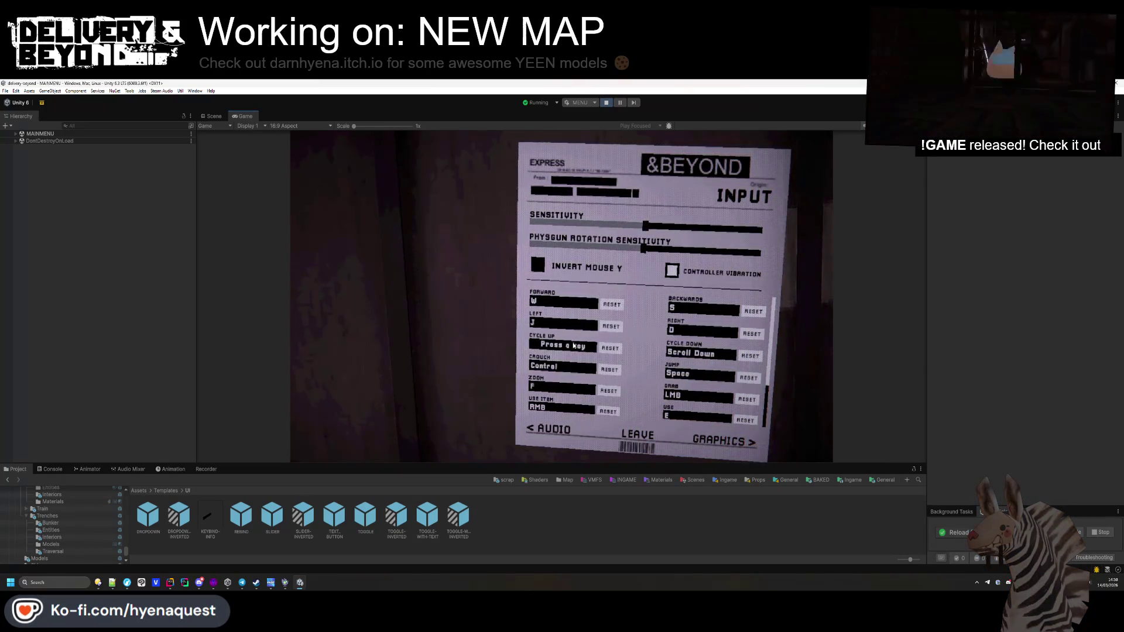
left_click(573, 345)
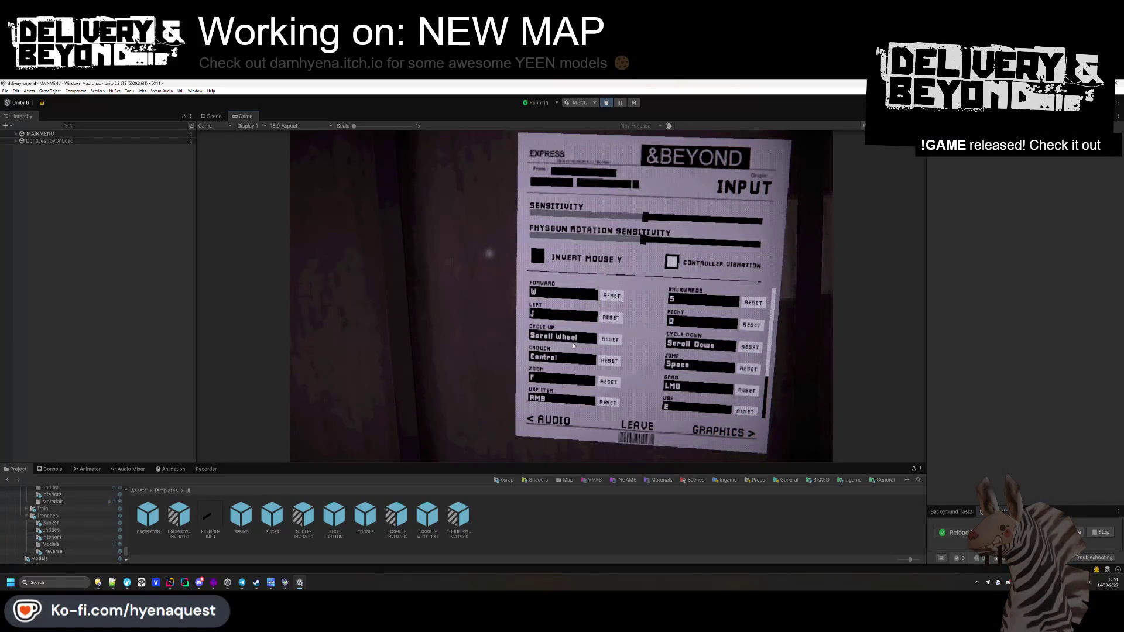
left_click(573, 343)
scroll(588, 343, "up", 1)
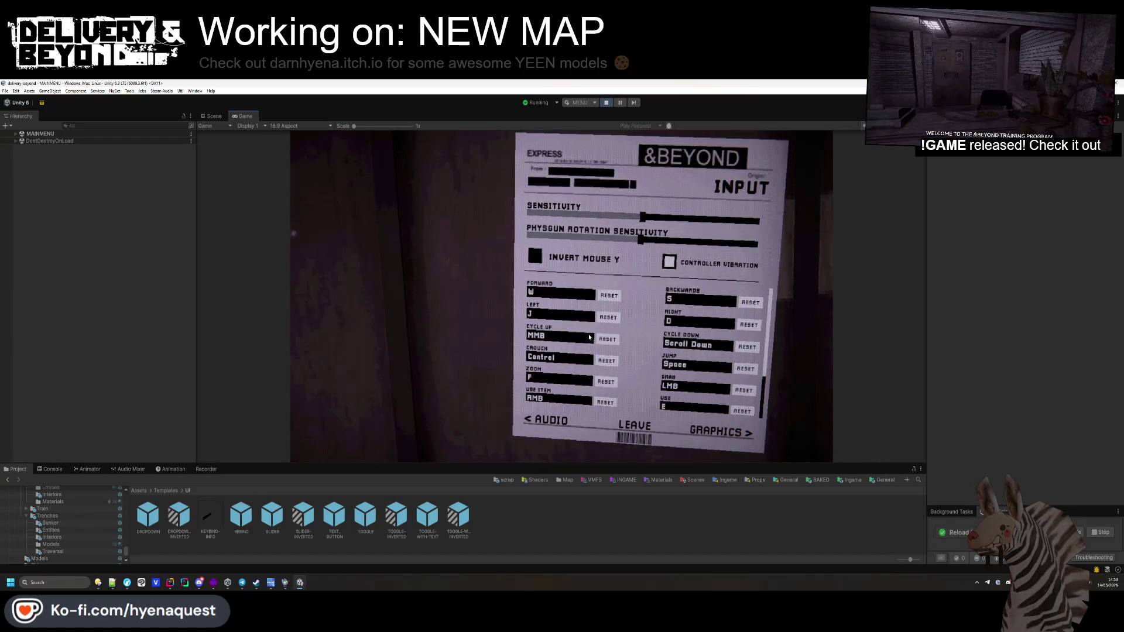
left_click(579, 339)
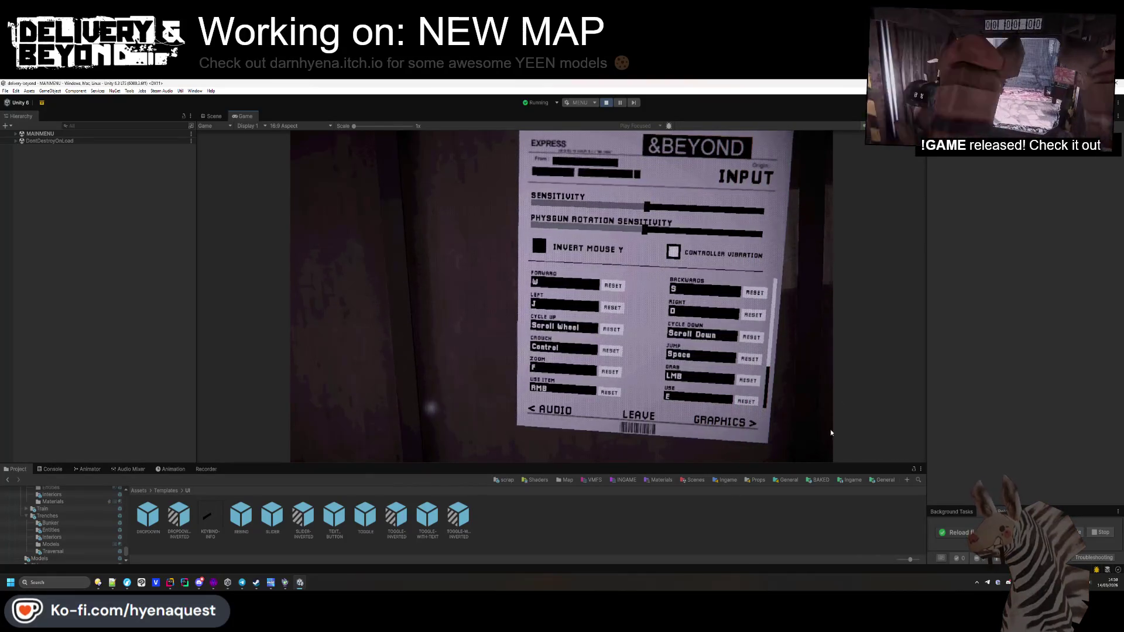
key("ctrl+p")
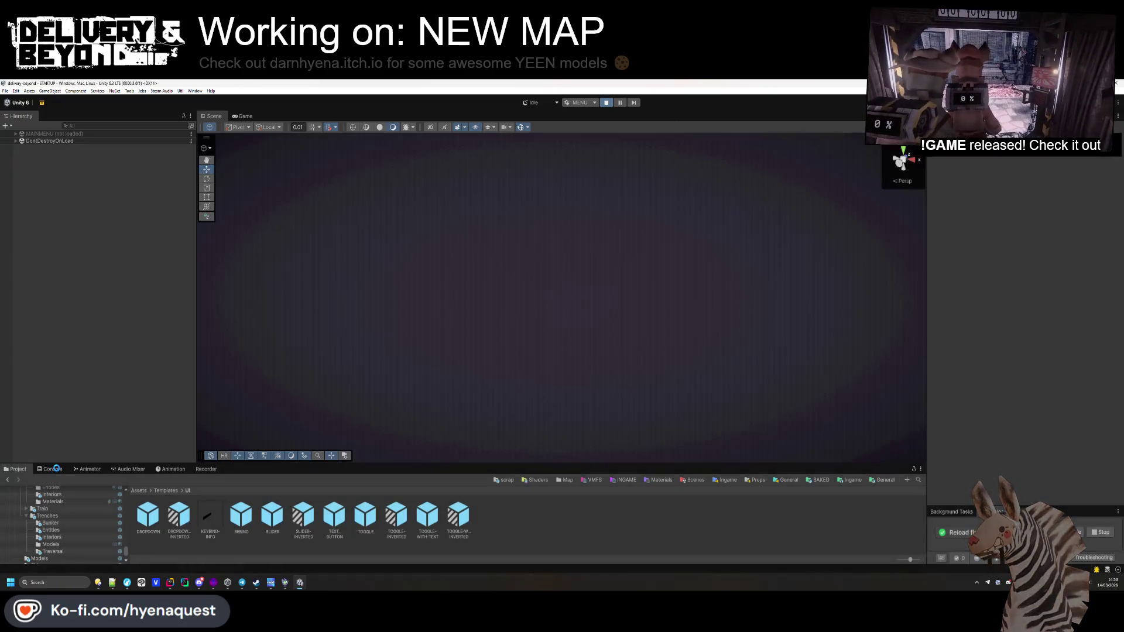
Step: Check the Console output, then switch back to the Project assets
left_click(54, 469)
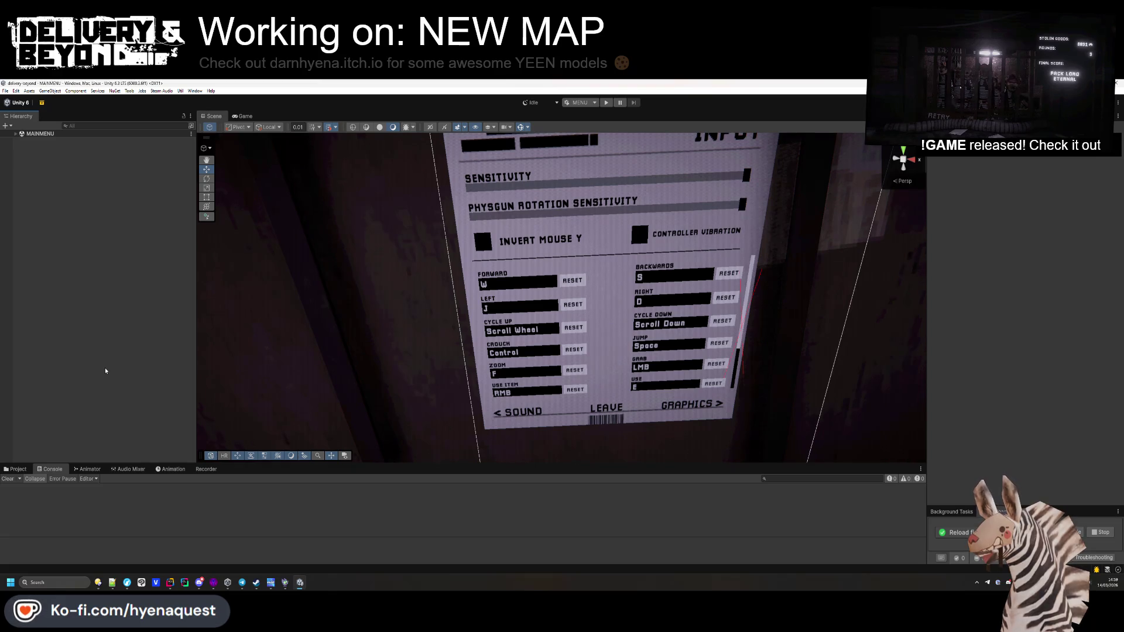
left_click(15, 469)
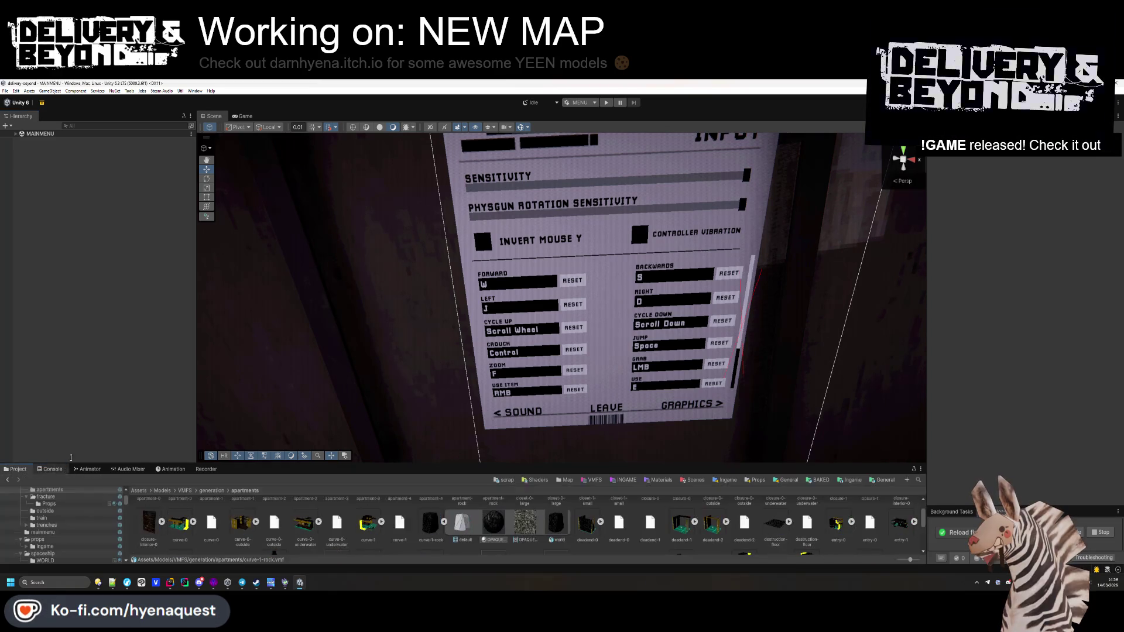
Step: Fly the Hammer++ 3D view around the red-walled room, then return to Unity
left_click(214, 582)
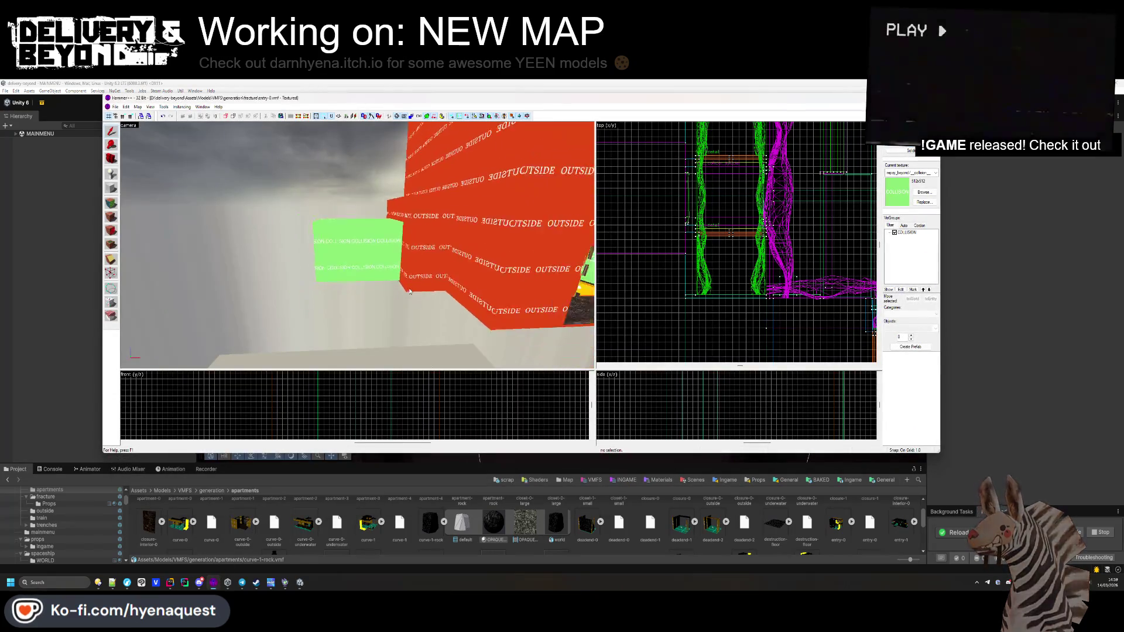
key("z")
key("w")
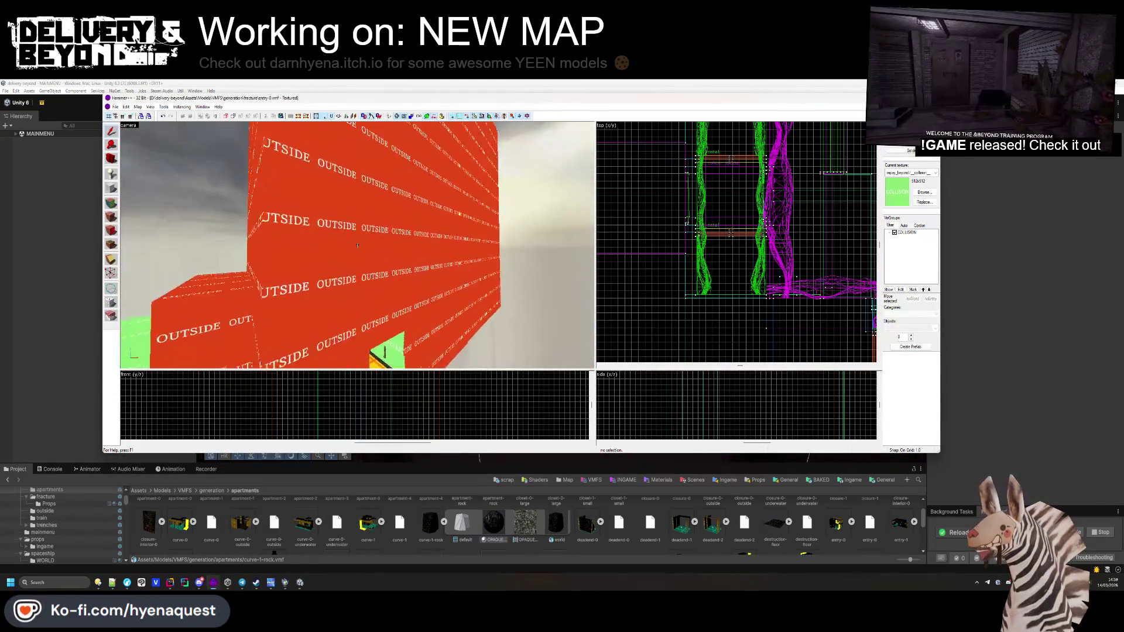
key("s")
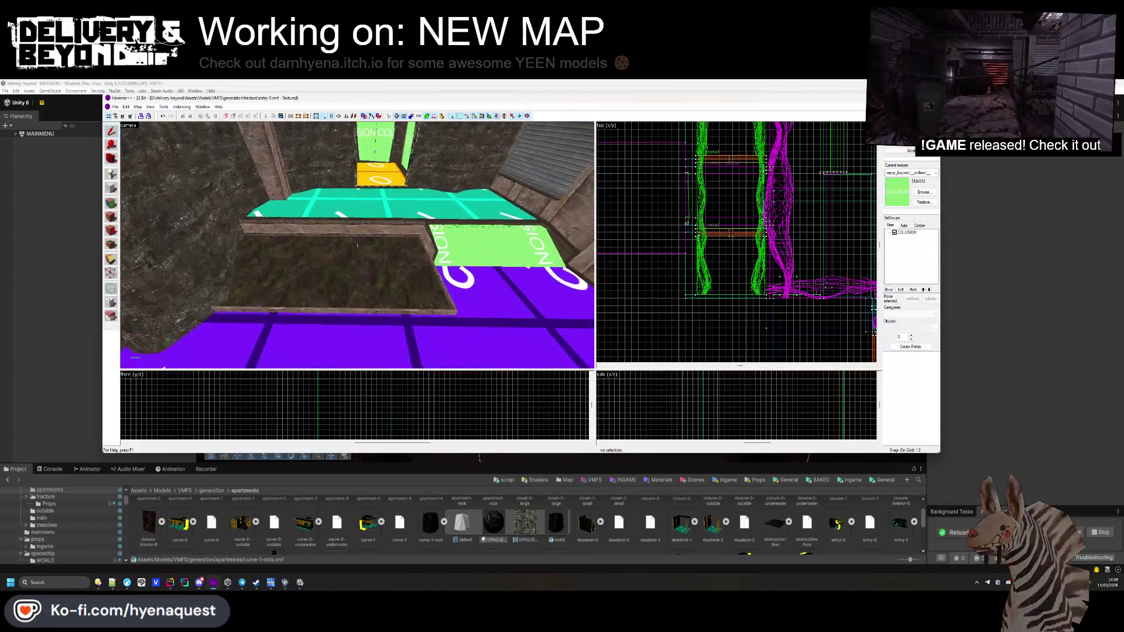
key("d")
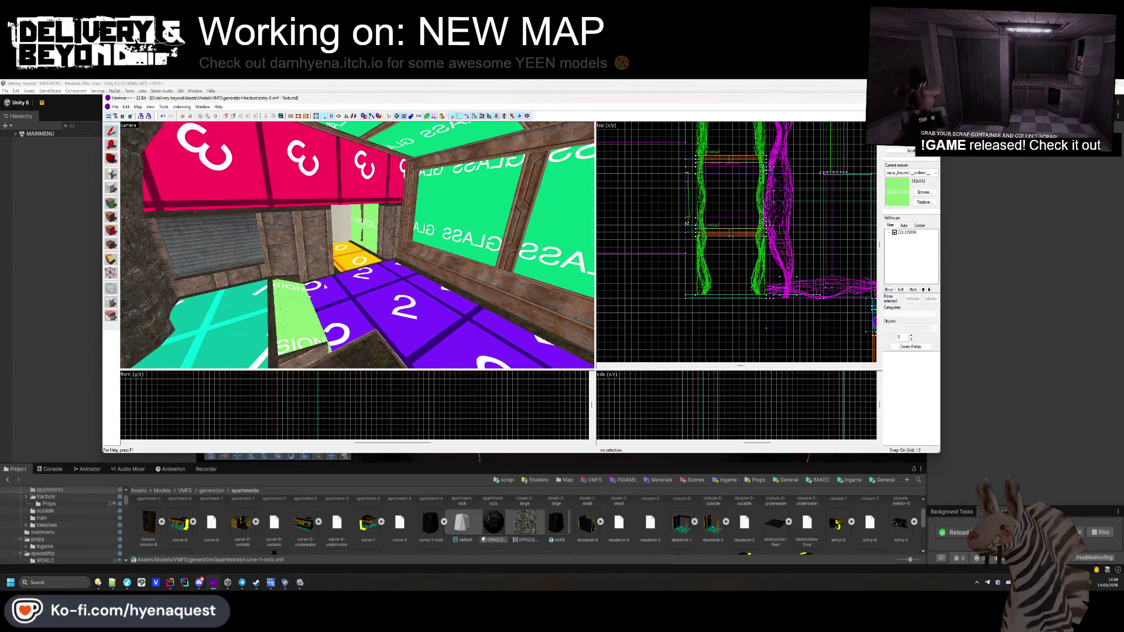
key("alt+Tab")
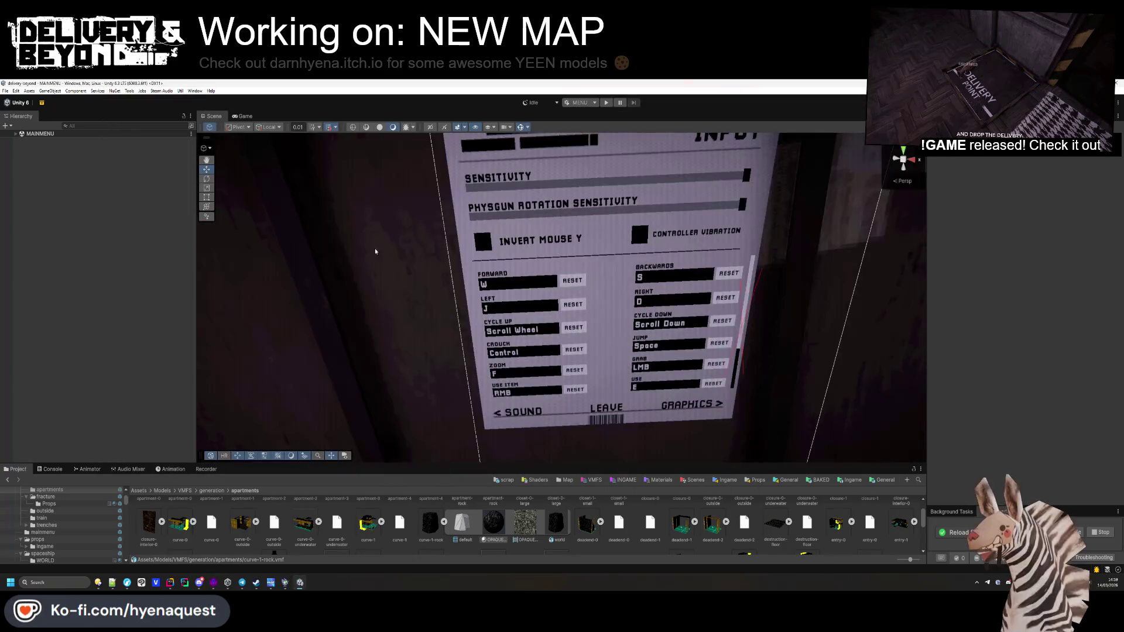
Step: Bring the Scene camera closer to the INPUT sign and enter Play mode
left_click_drag(524, 337, 487, 314)
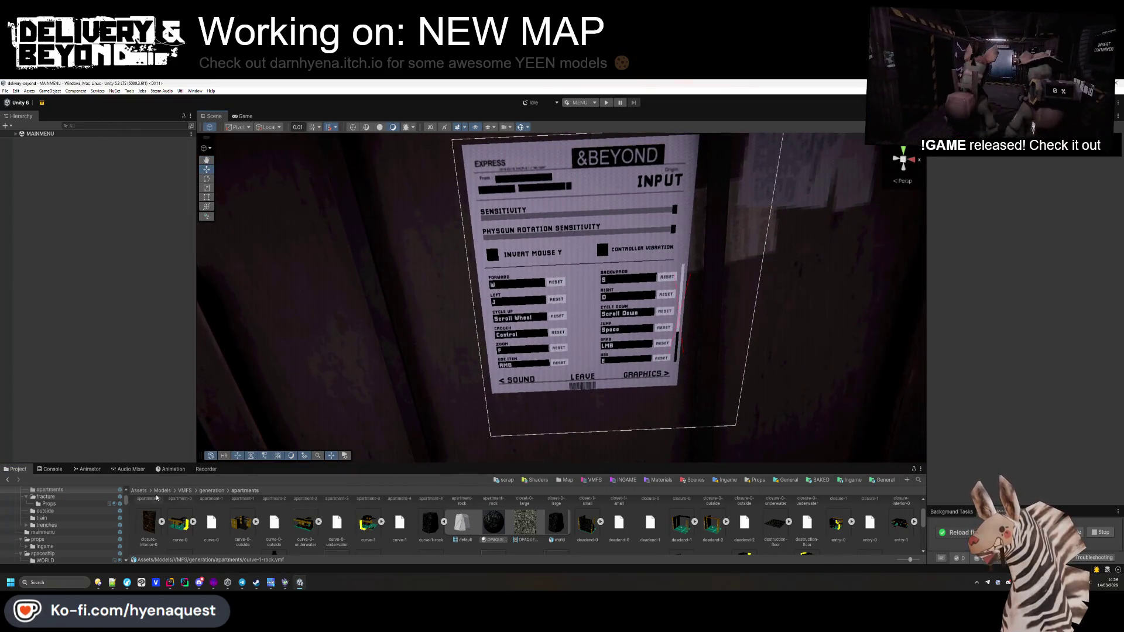
scroll(487, 314, "up", 5)
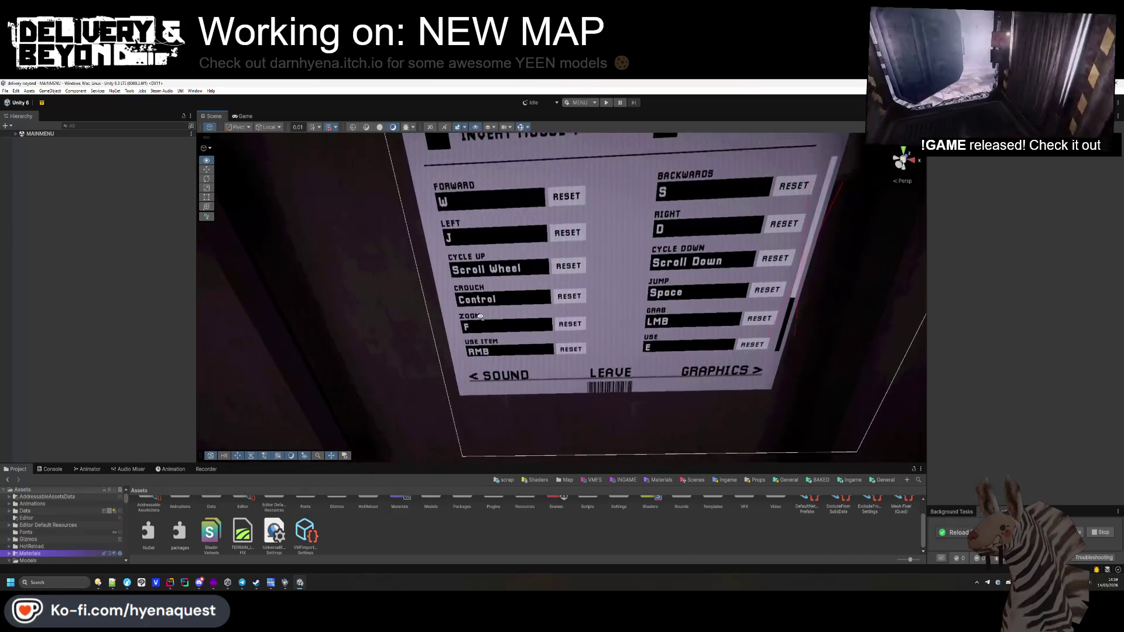
left_click(606, 103)
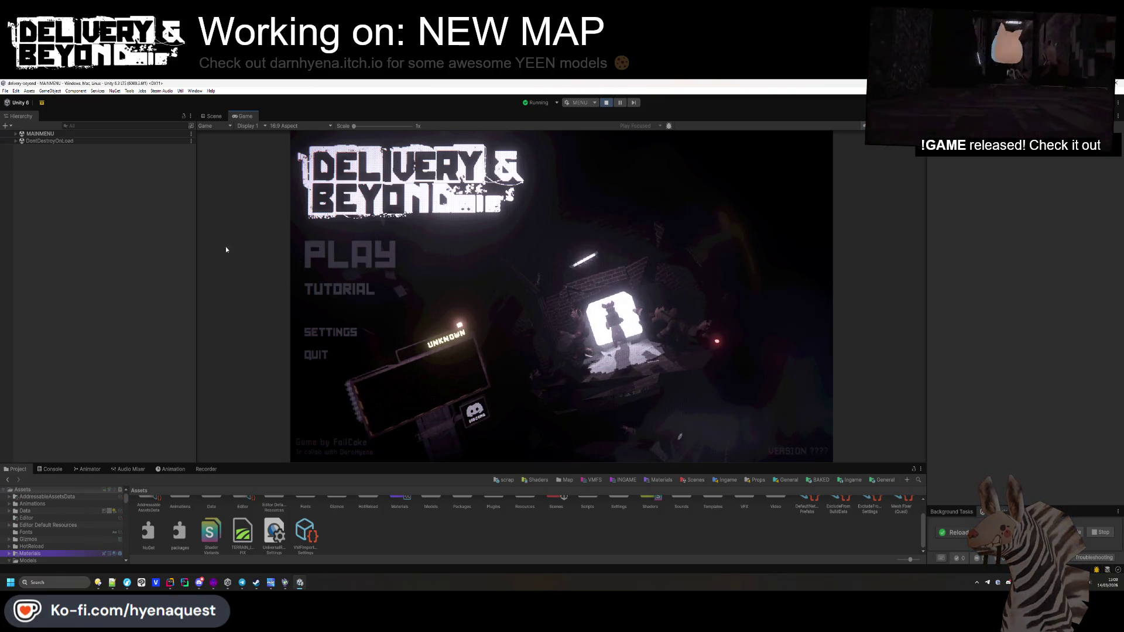
Step: Open the running game's SETTINGS > INPUT page, then switch to RebindActionUI.cs in Rider
left_click(329, 332)
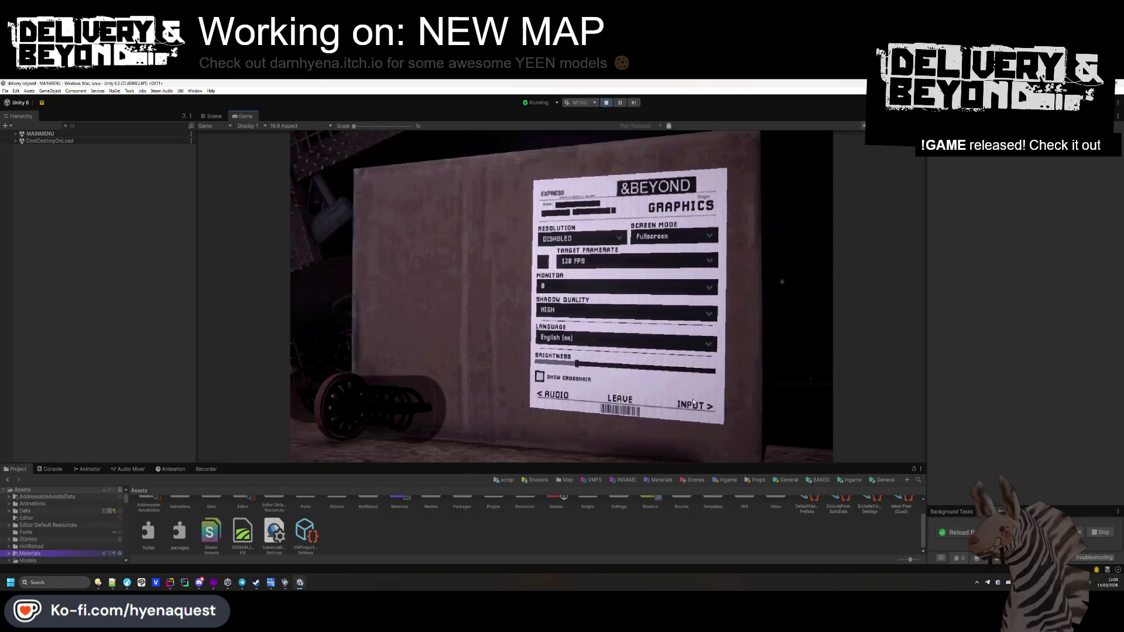
left_click(693, 404)
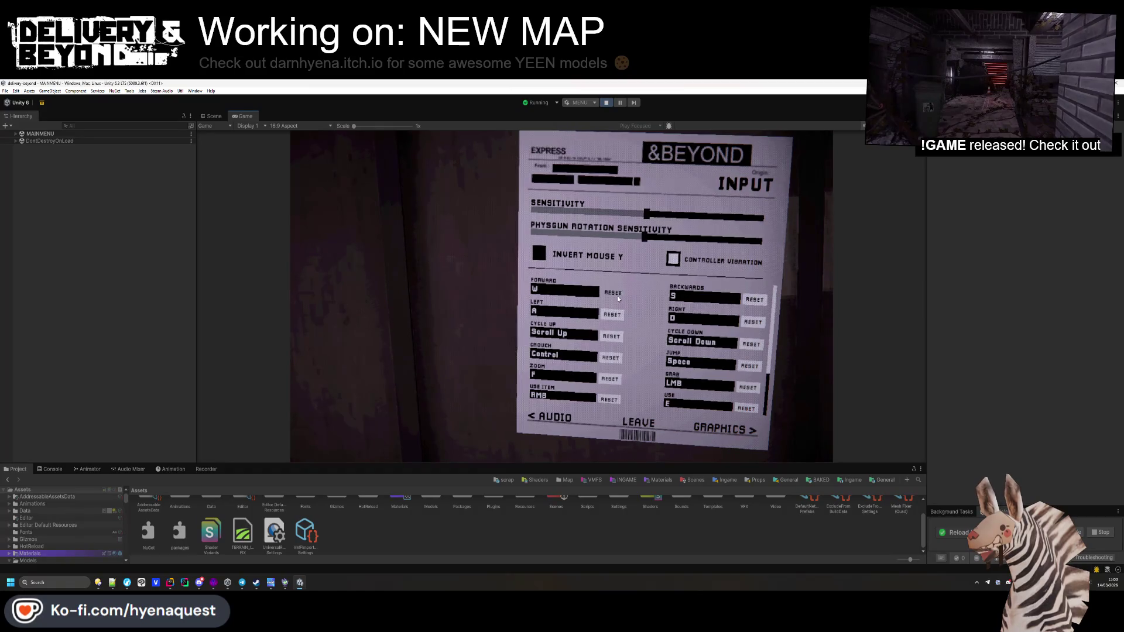
key("alt+Tab")
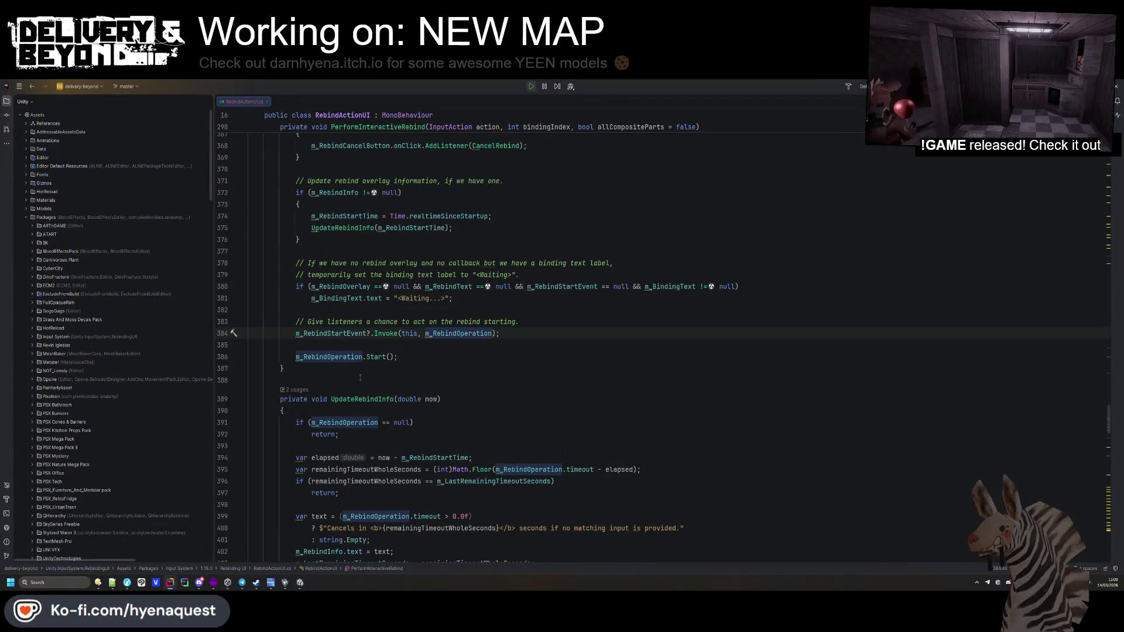
Step: Open SaveController.cs through search, look it over, and close it
scroll(360, 378, "up", 5)
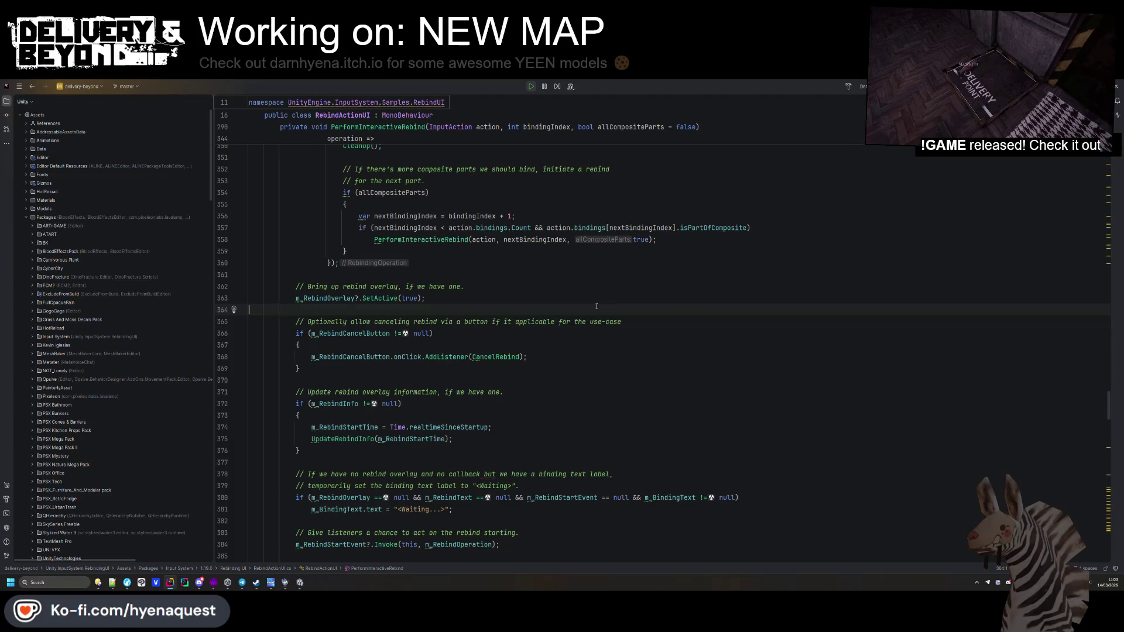
key("ctrl+t")
type("SaveController")
key("Return")
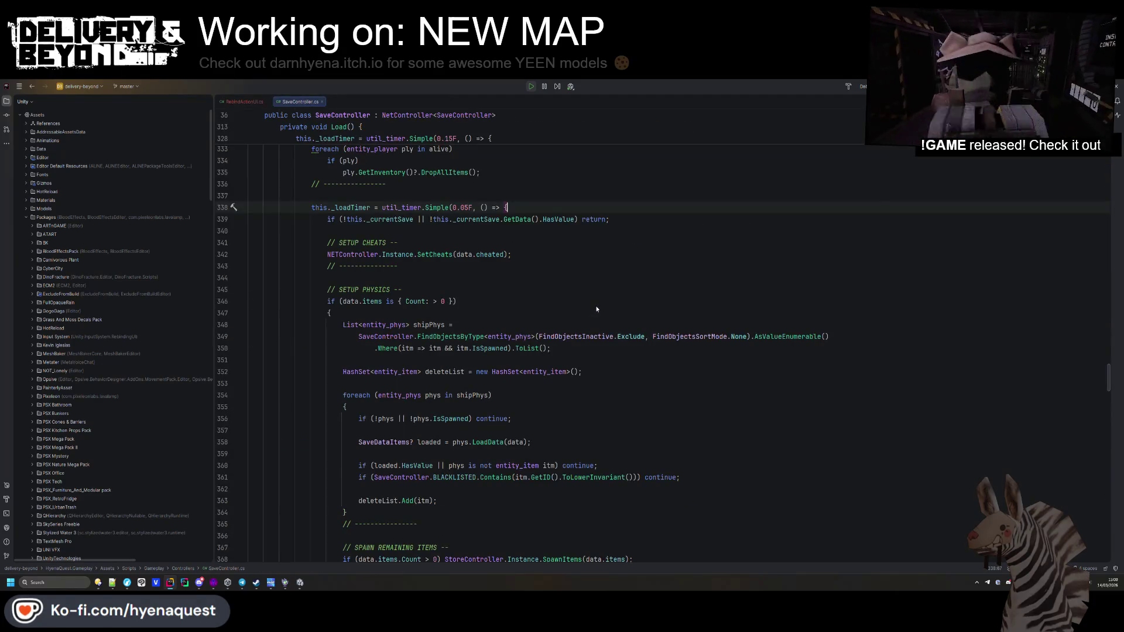
scroll(596, 309, "up", 20)
scroll(454, 420, "up", 15)
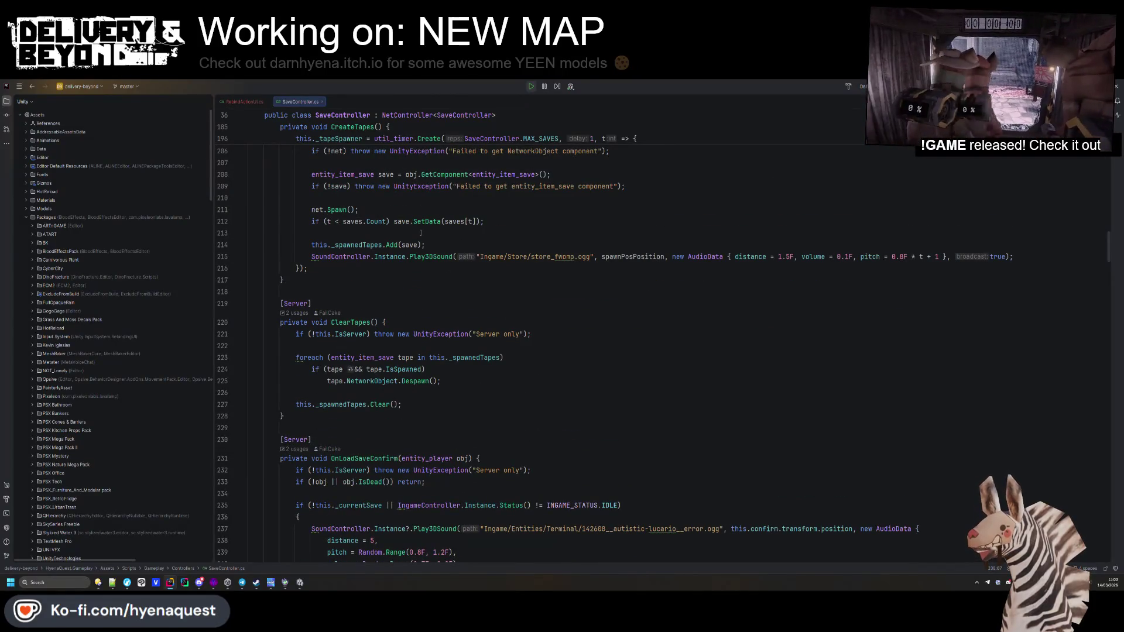
key("ctrl+F4")
Step: Open SettingsController.cs and scroll through its default settings, including the empty keybinds entry
key("ctrl+t")
type("settings")
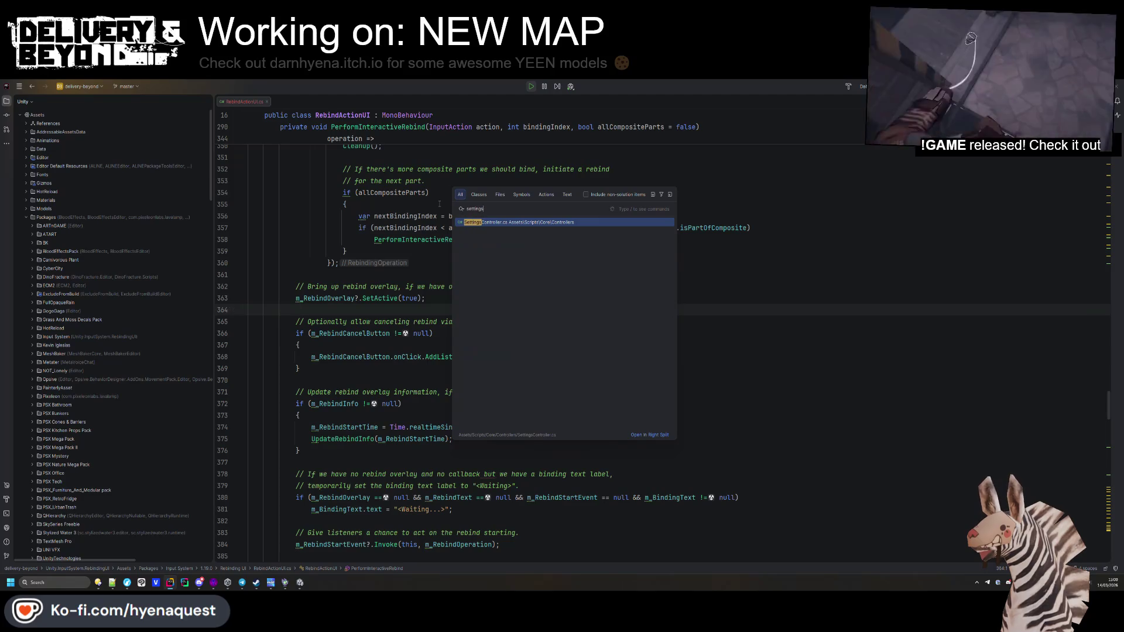
key("Return")
left_click(496, 249)
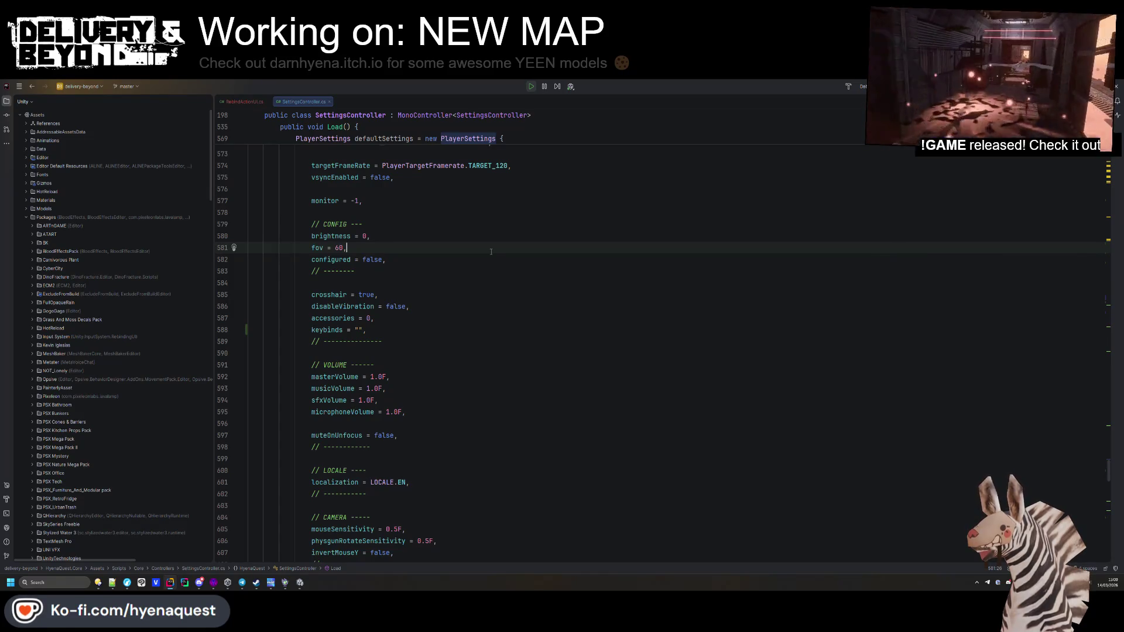
scroll(485, 266, "down", 1)
scroll(485, 266, "down", 2)
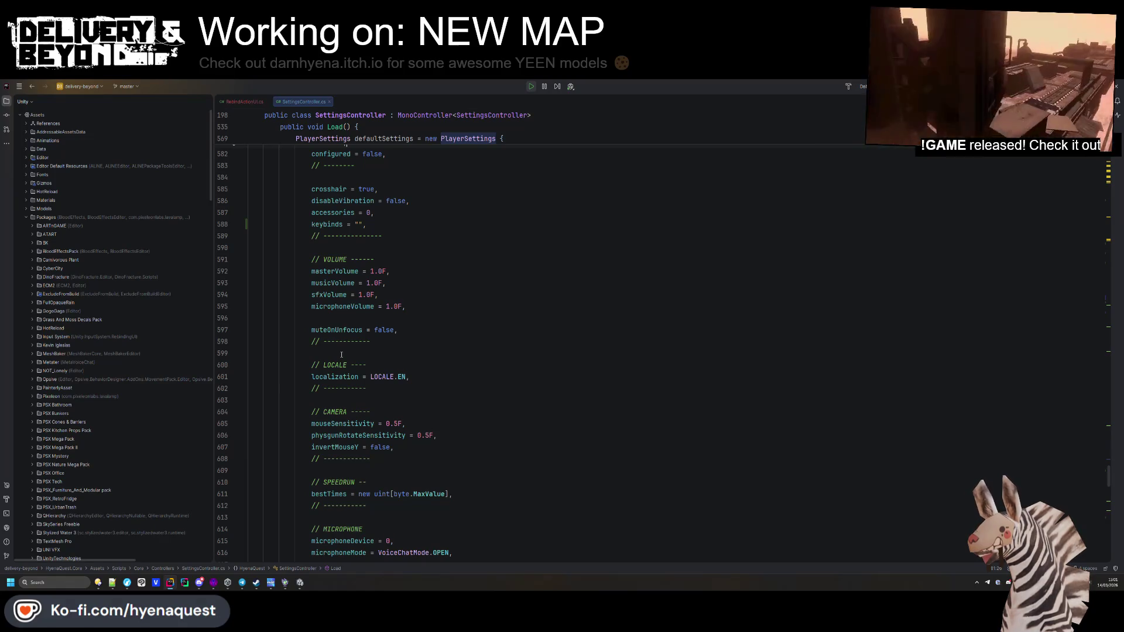
Step: Glance at Hammer++, return to SettingsController, then bring the running Unity game back
left_click(256, 582)
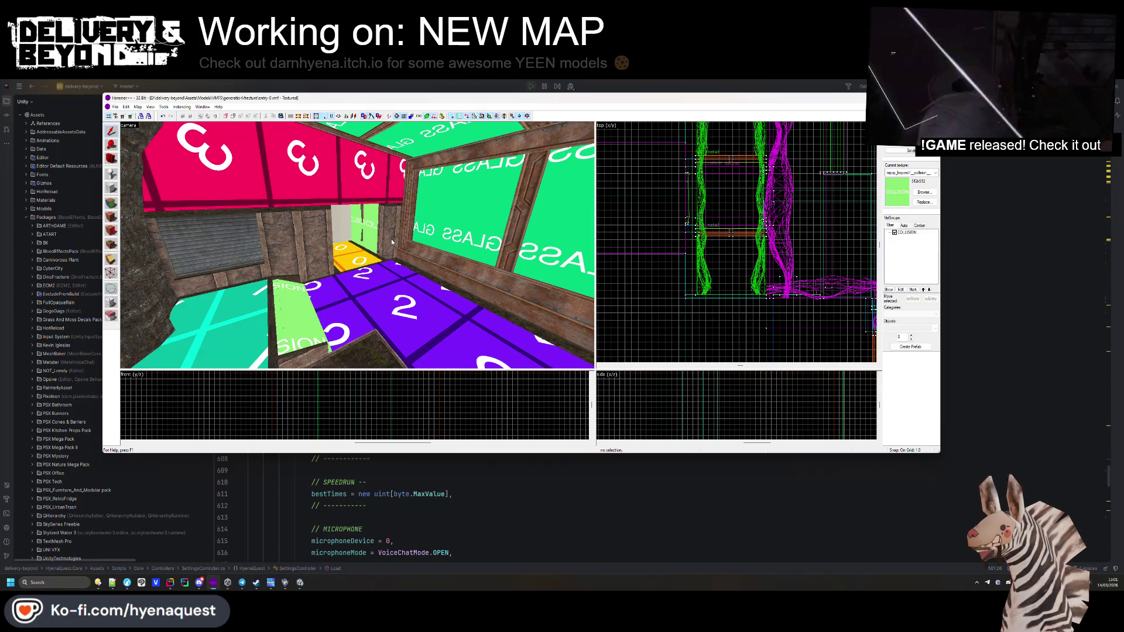
left_click(324, 513)
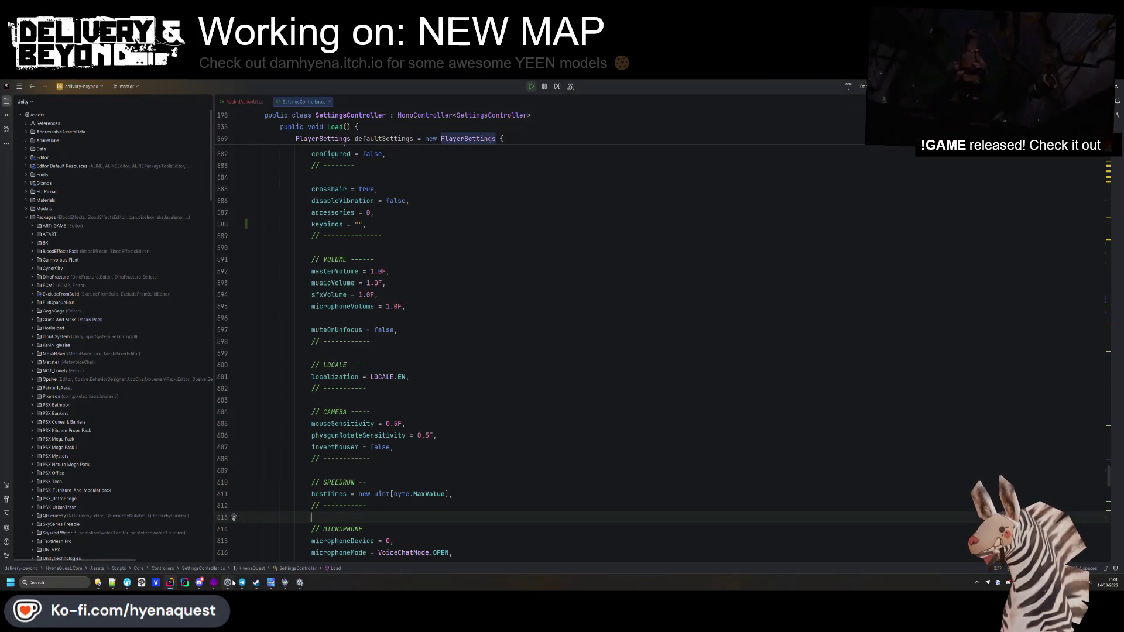
left_click(300, 581)
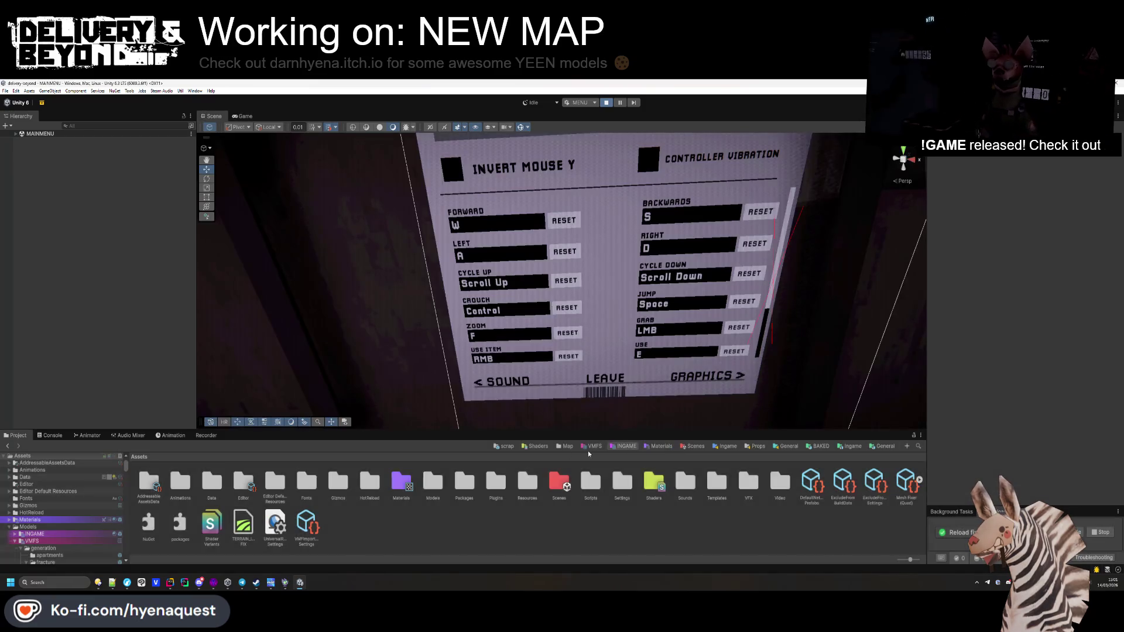
Step: Stop Play mode, select the mainmenu_v2 map asset, and fly the scene camera around it
left_click(597, 448)
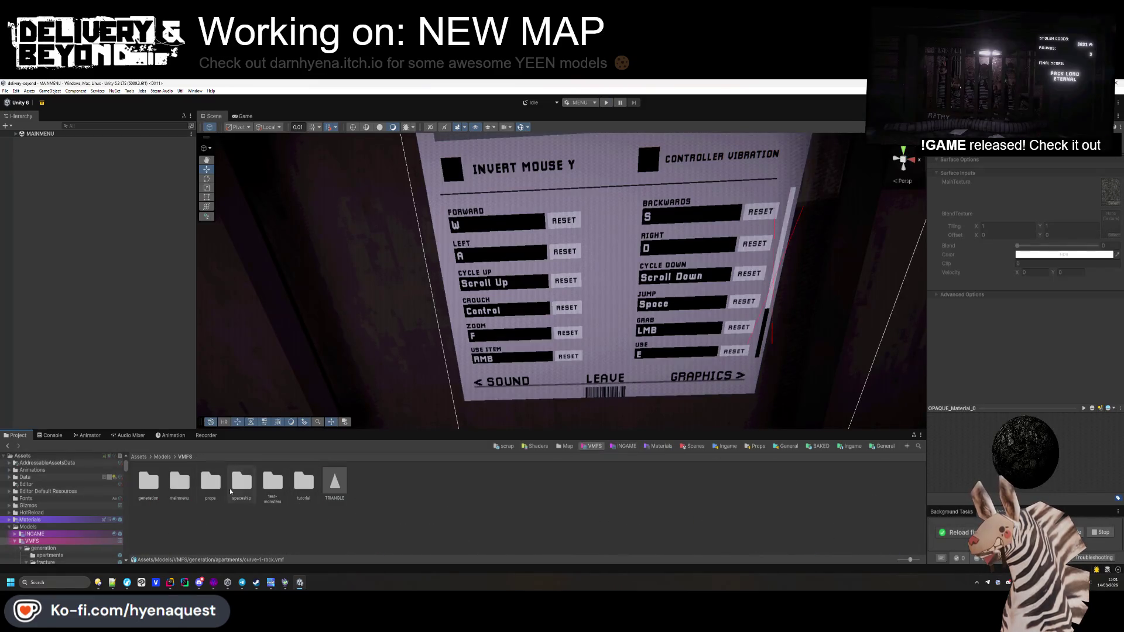
double_click(185, 491)
left_click(149, 498)
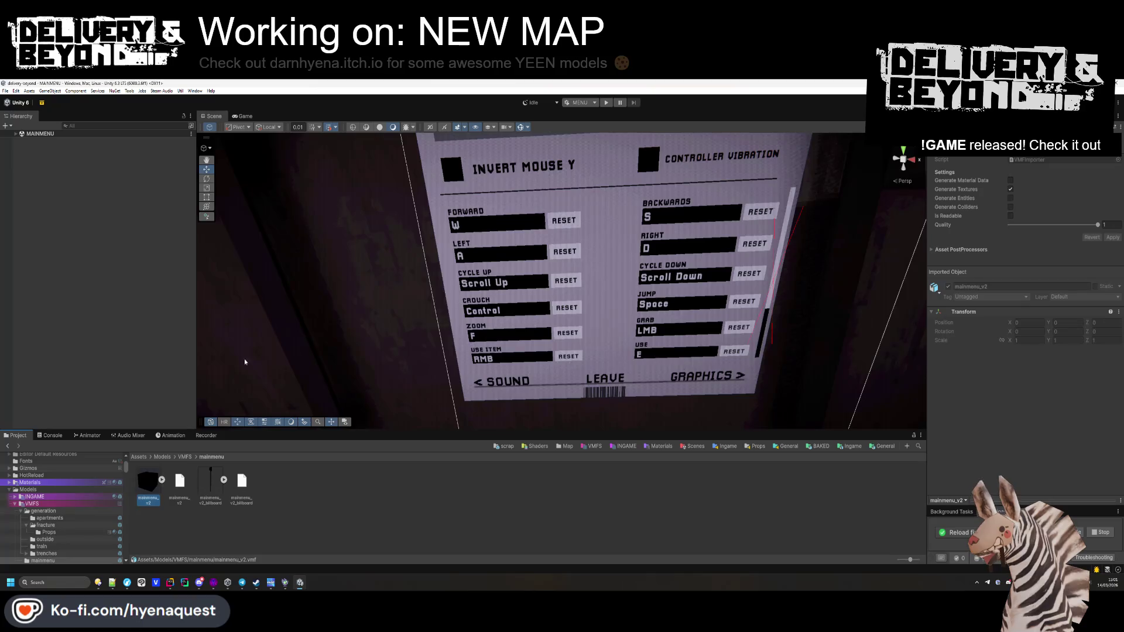
key("s")
scroll(410, 329, "down", 2)
mouse_move(410, 328)
left_mouse_down()
mouse_move(399, 374)
mouse_move(386, 376)
mouse_move(496, 240)
left_mouse_up()
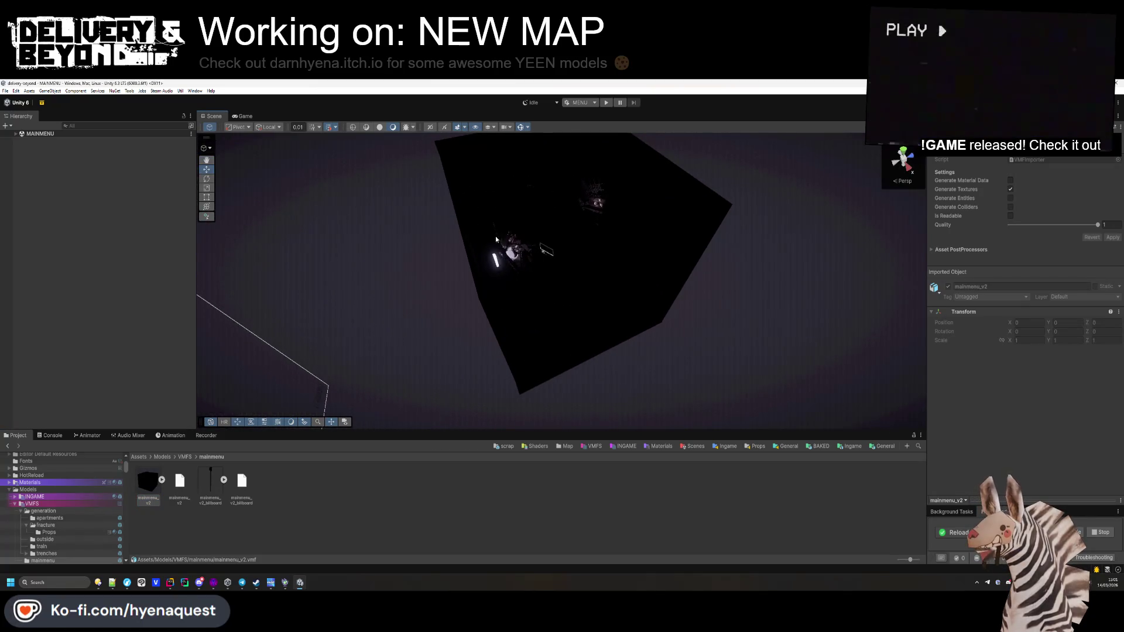
Step: From VMFS/generation/fracture, drag the entry-0 model into the MAINMENU scene
left_click(190, 458)
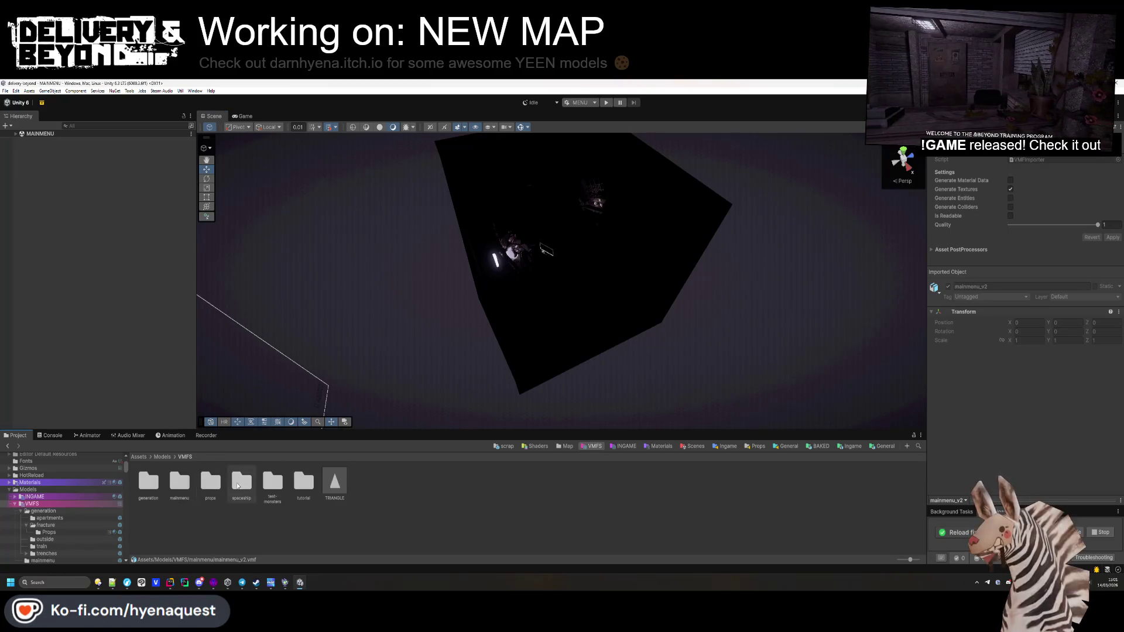
double_click(162, 499)
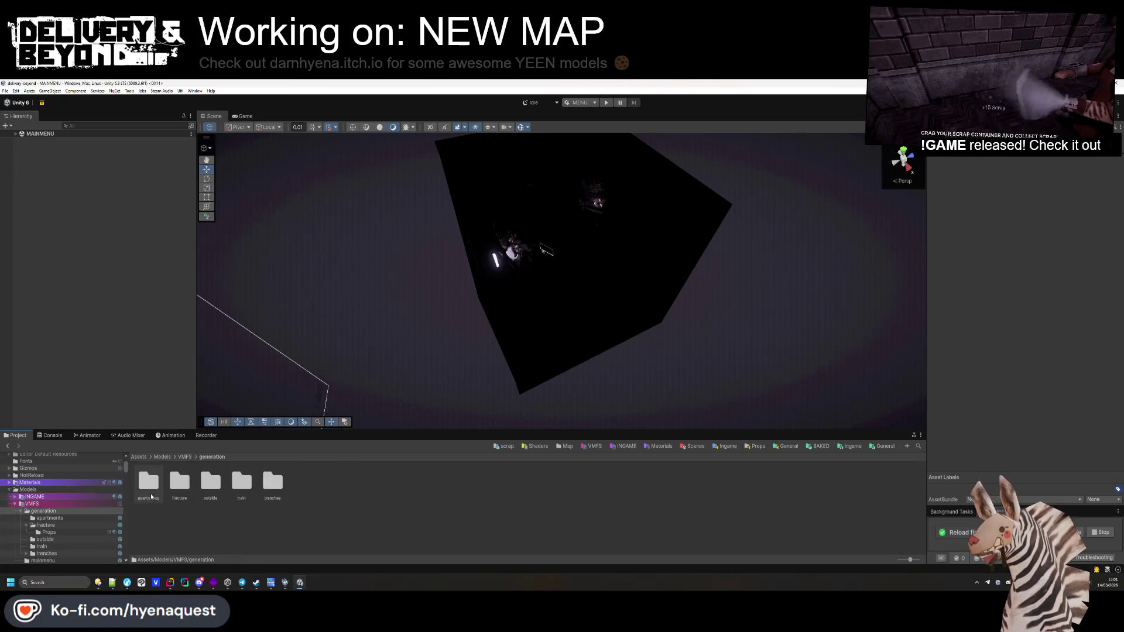
double_click(179, 488)
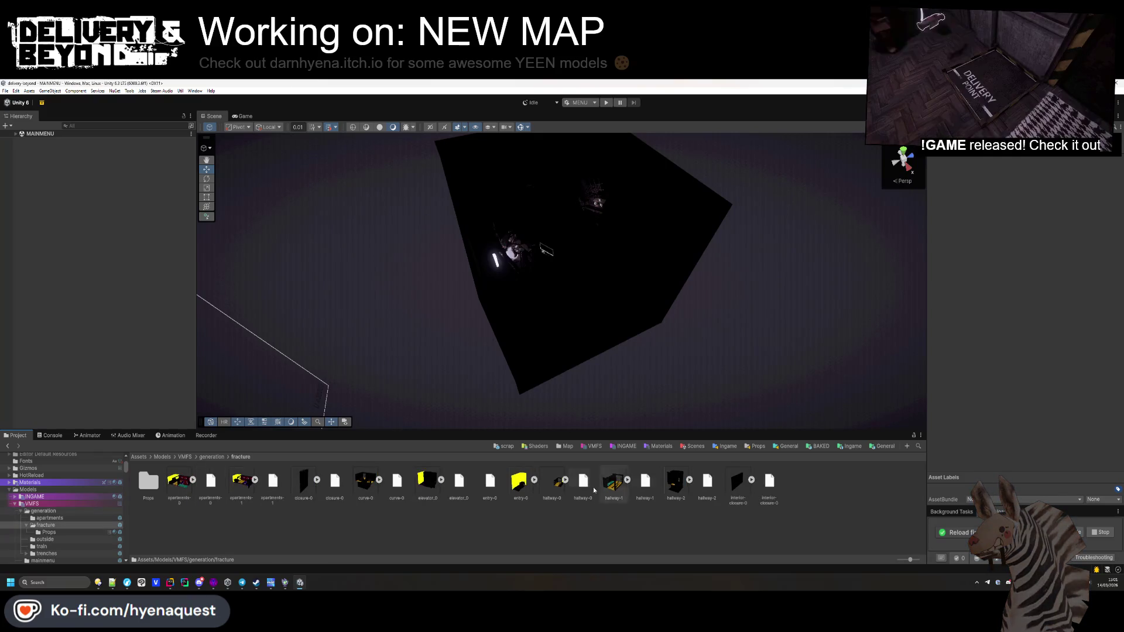
left_click_drag(520, 481, 585, 293)
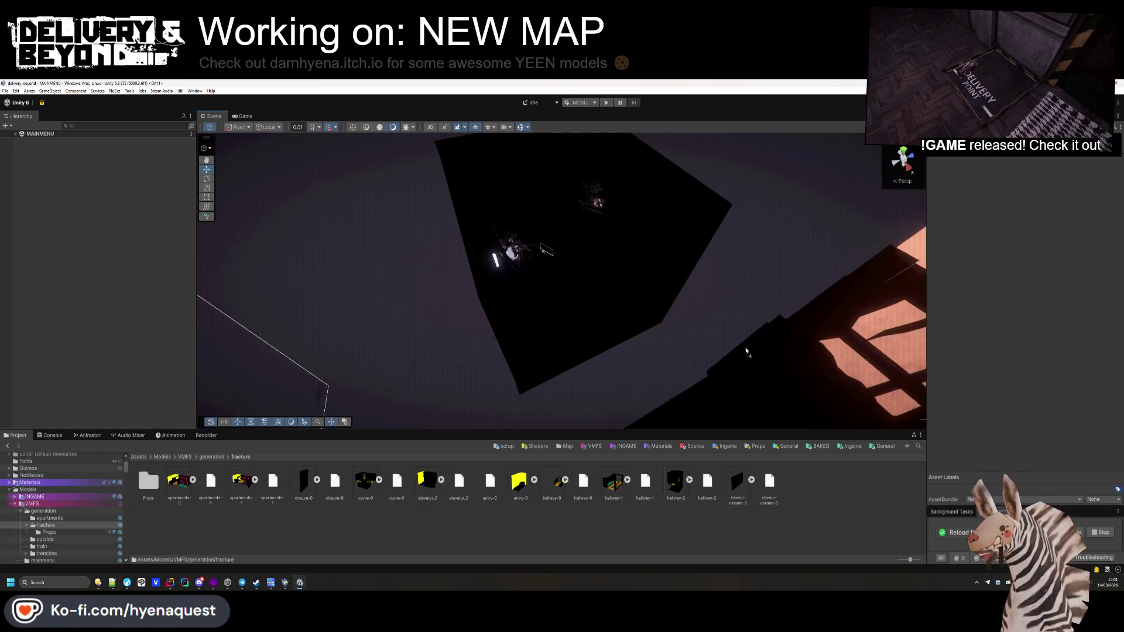
mouse_move(410, 175)
left_mouse_down()
mouse_move(585, 263)
mouse_move(694, 289)
mouse_move(594, 421)
left_mouse_up()
Step: In Hammer++, select a brush and zoom out the view, then return to Unity
key("alt+Tab")
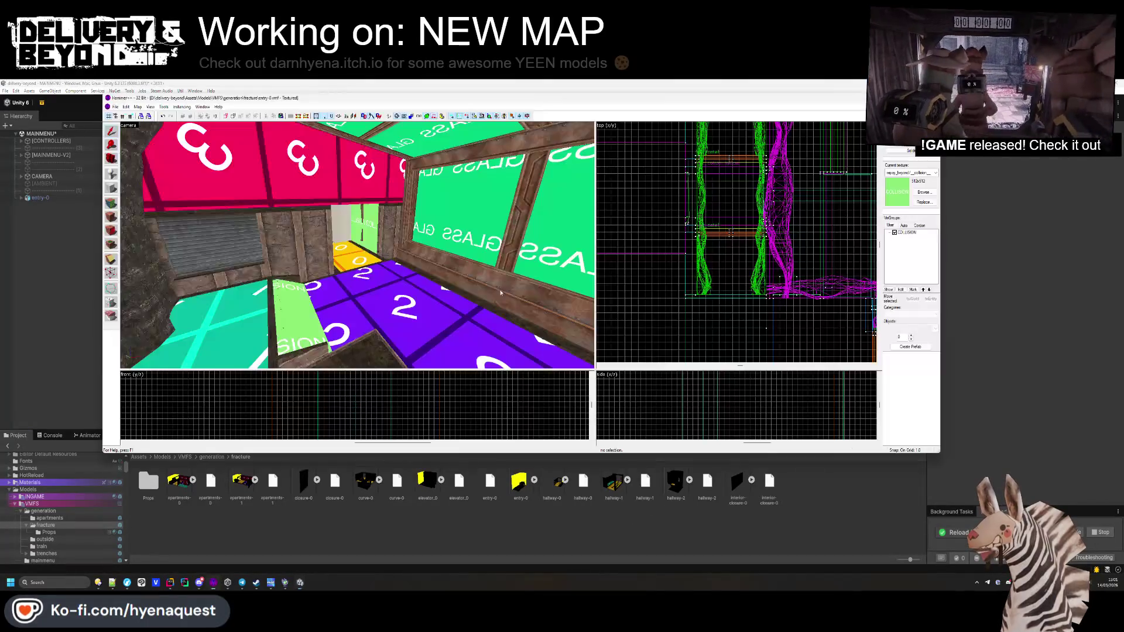
left_click(356, 244)
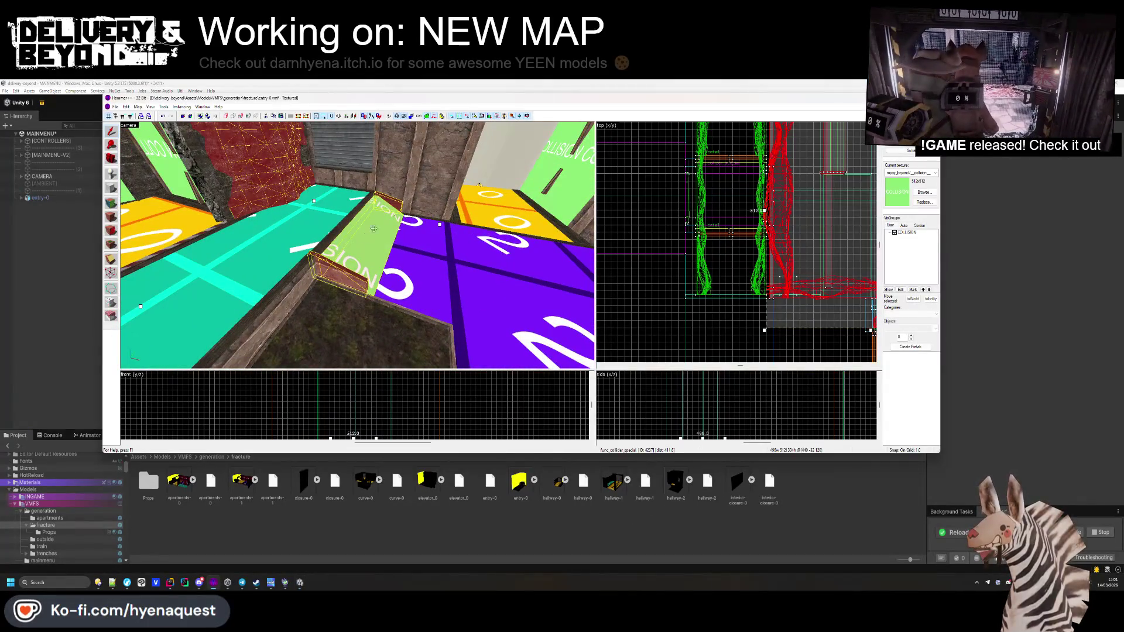
scroll(661, 245, "down", 3)
scroll(660, 245, "down", 1)
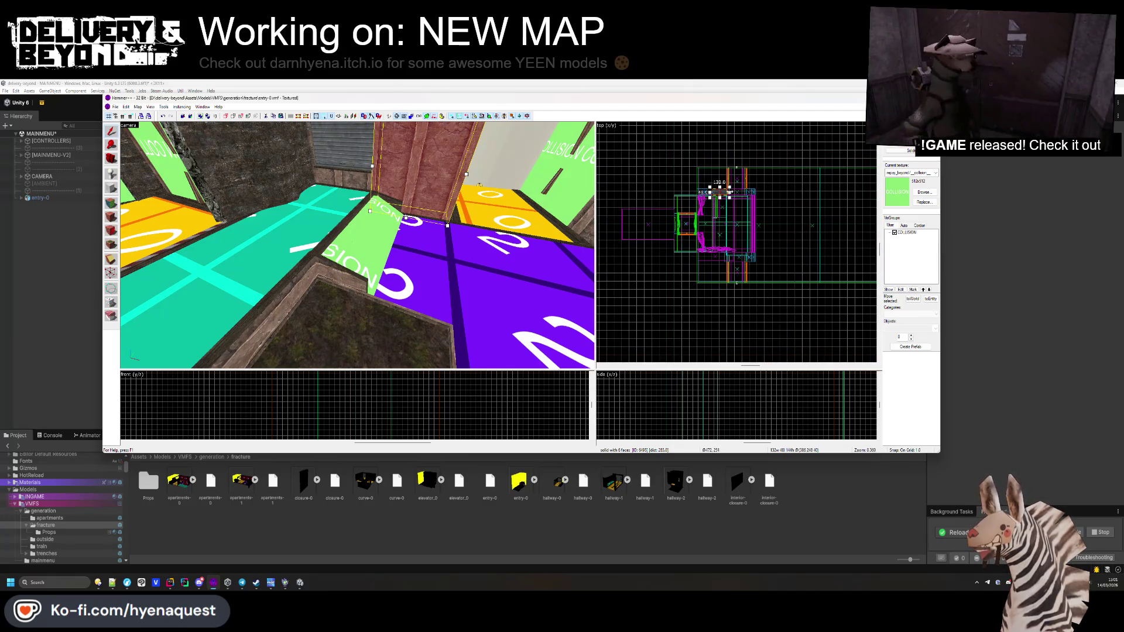
left_click(755, 82)
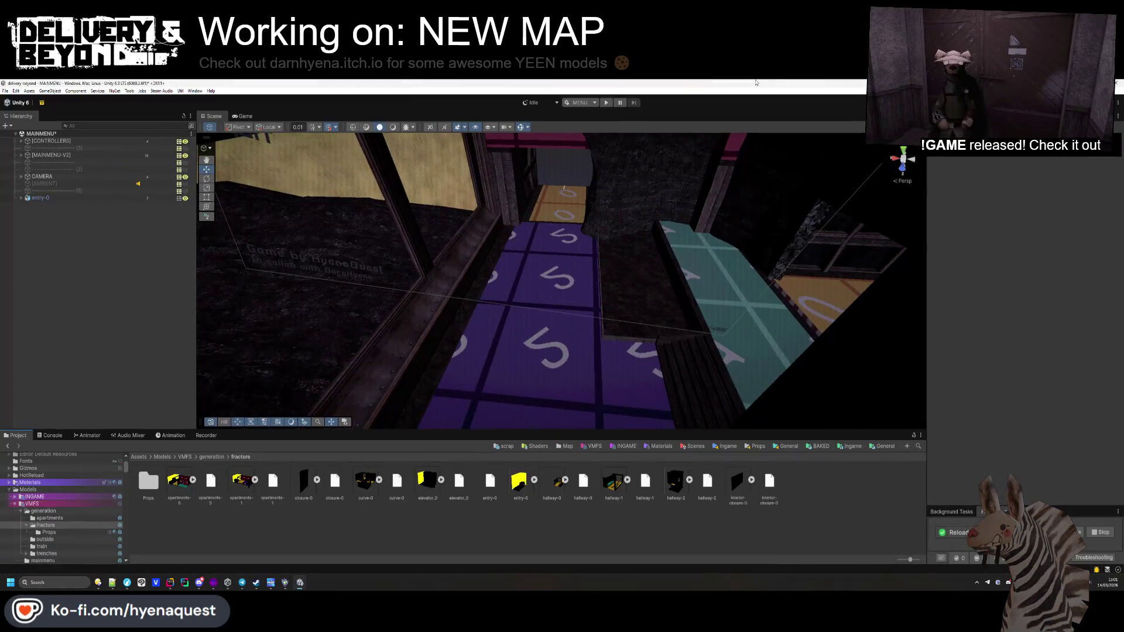
key("alt+Tab")
left_click(625, 553)
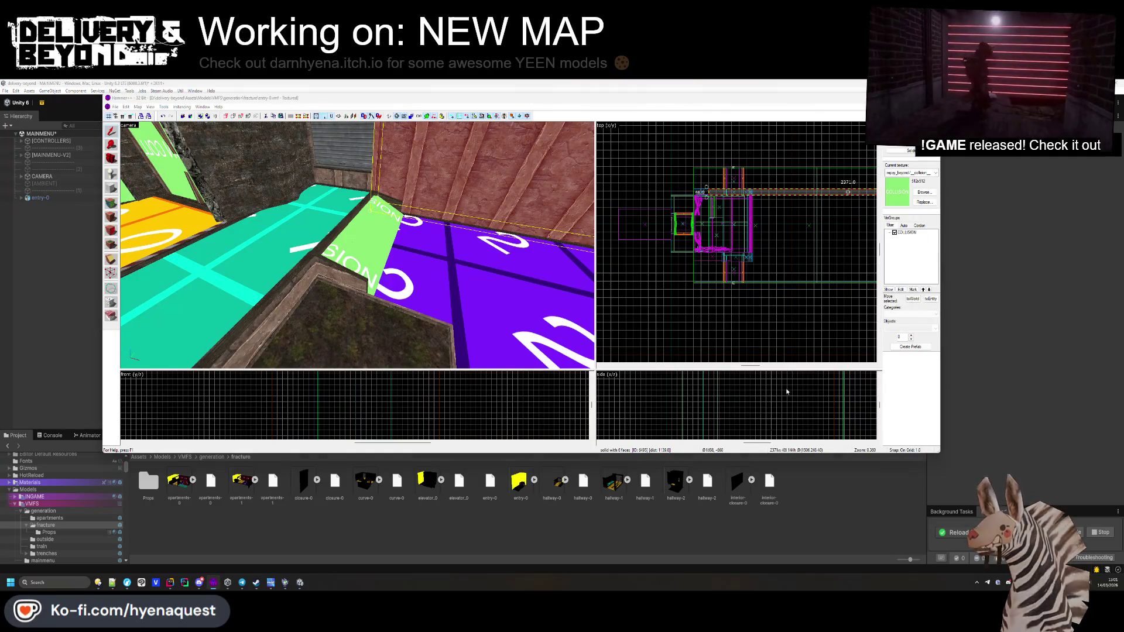
Step: Save the map in Hammer++ and inspect the reimported entry-0 room in Unity's Scene view
mouse_move(552, 278)
left_mouse_down()
mouse_move(431, 394)
mouse_move(351, 359)
mouse_move(464, 270)
mouse_move(505, 275)
mouse_move(622, 336)
mouse_move(504, 269)
mouse_move(519, 263)
mouse_move(491, 297)
left_mouse_up()
key("alt+Tab")
key("ctrl+s")
key("alt+Tab")
mouse_move(592, 316)
left_mouse_down()
mouse_move(551, 321)
mouse_move(547, 289)
mouse_move(526, 281)
left_mouse_up()
mouse_move(351, 275)
left_mouse_down()
mouse_move(339, 281)
mouse_move(468, 224)
mouse_move(527, 301)
mouse_move(491, 275)
mouse_move(269, 289)
mouse_move(460, 456)
left_mouse_up()
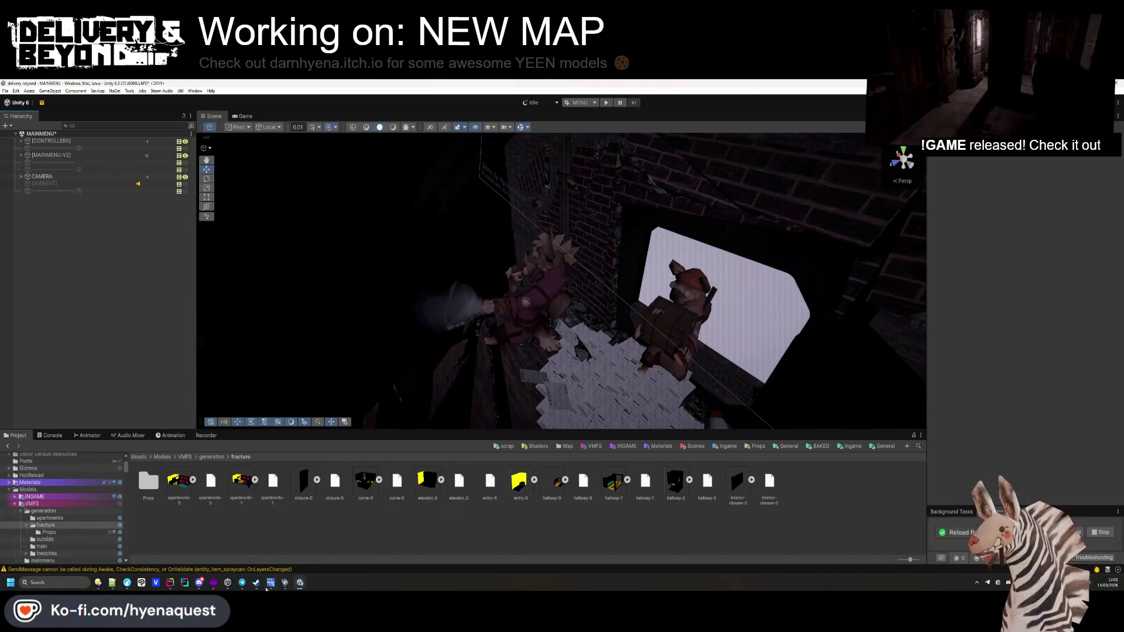
Step: Free-look around the room in Hammer++, then turn Unity's Scene view to face the options board
key("z")
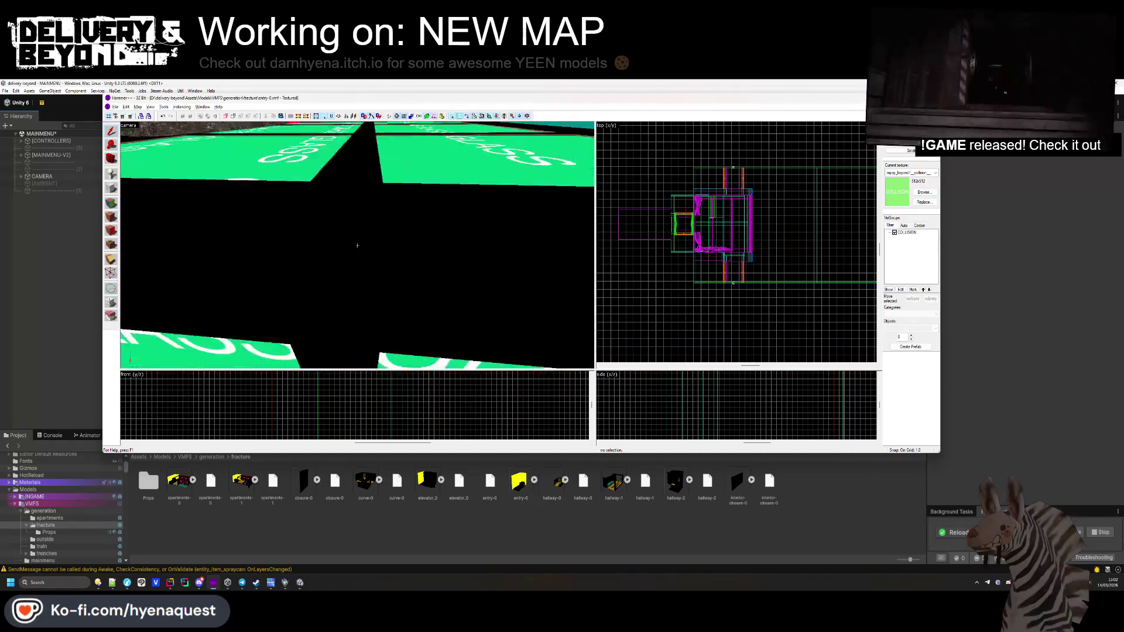
key("z")
scroll(776, 178, "down", 3)
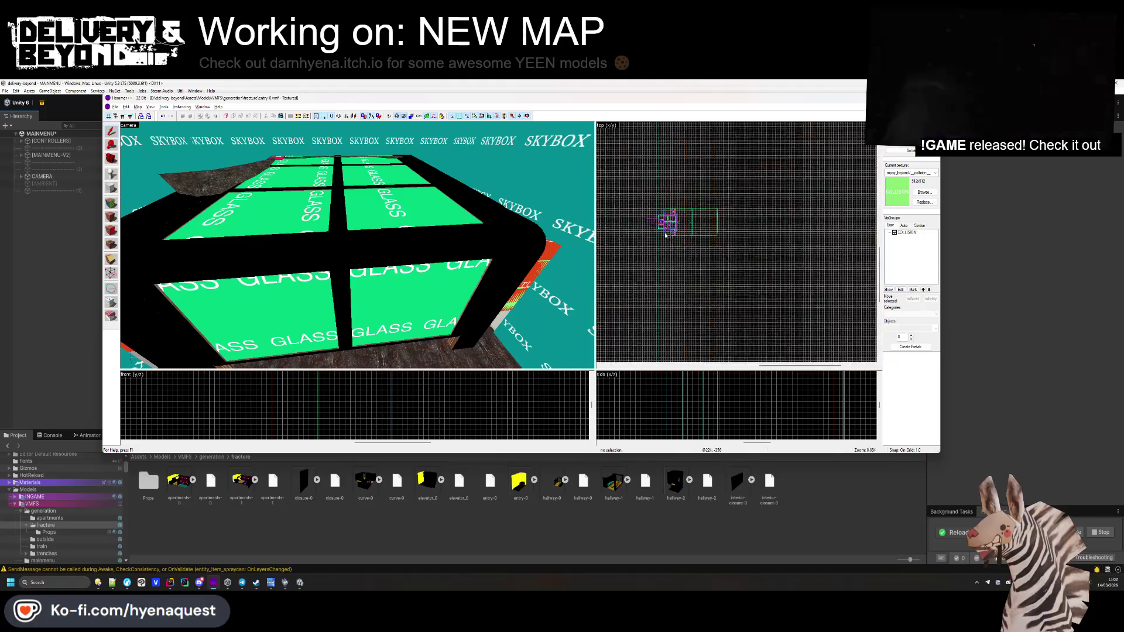
scroll(772, 301, "down", 3)
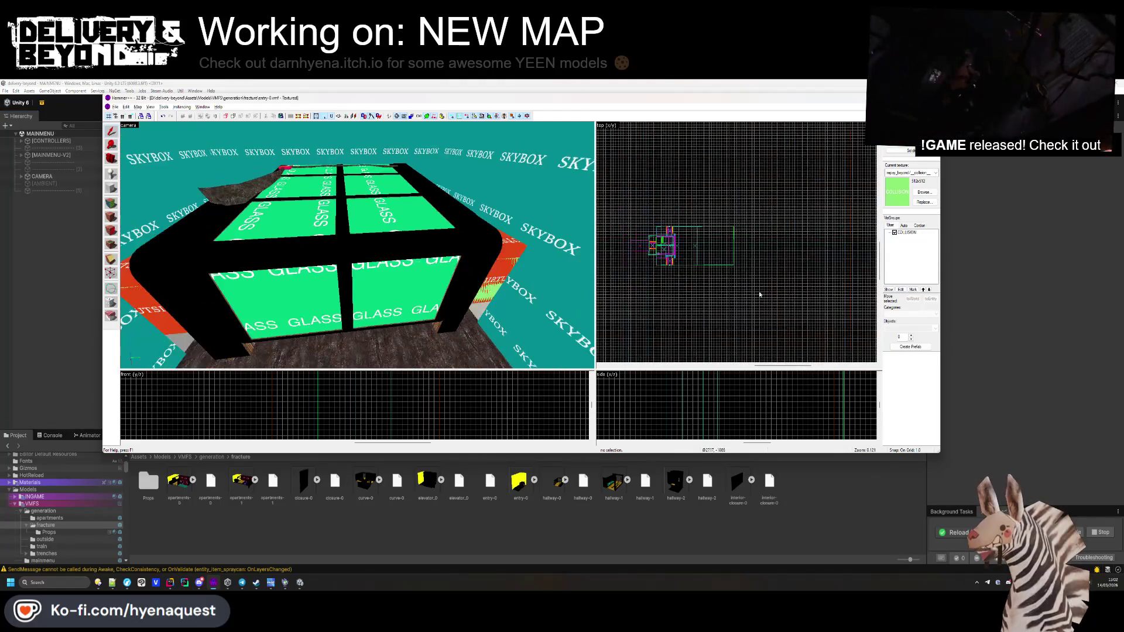
left_click(1000, 288)
mouse_move(541, 316)
left_mouse_down()
mouse_move(384, 280)
mouse_move(137, 567)
left_mouse_up()
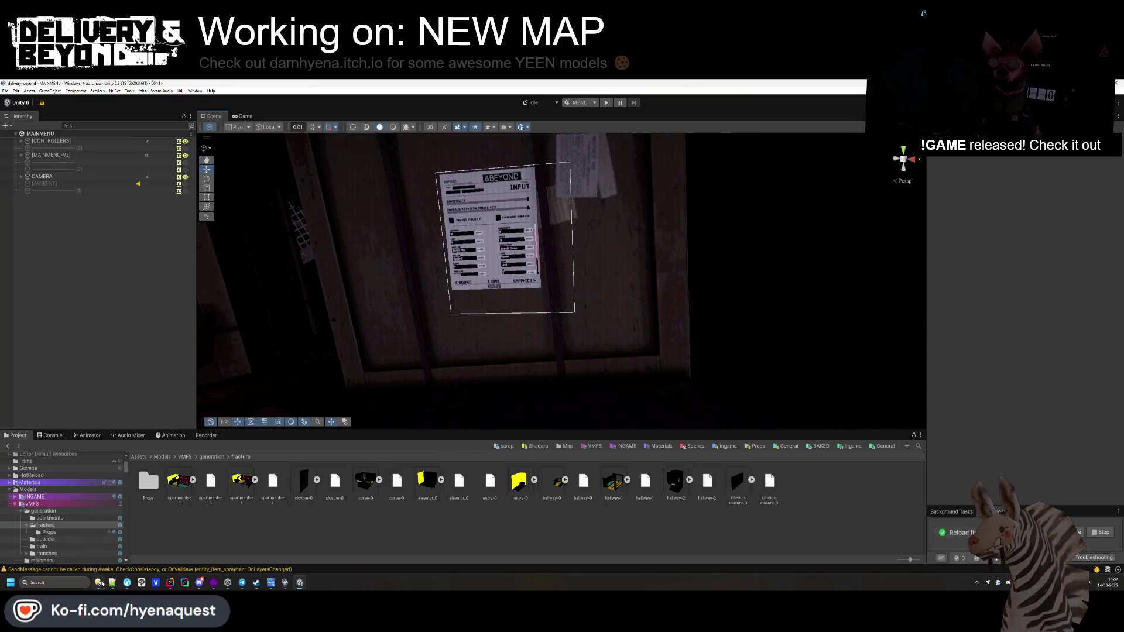
left_click(97, 582)
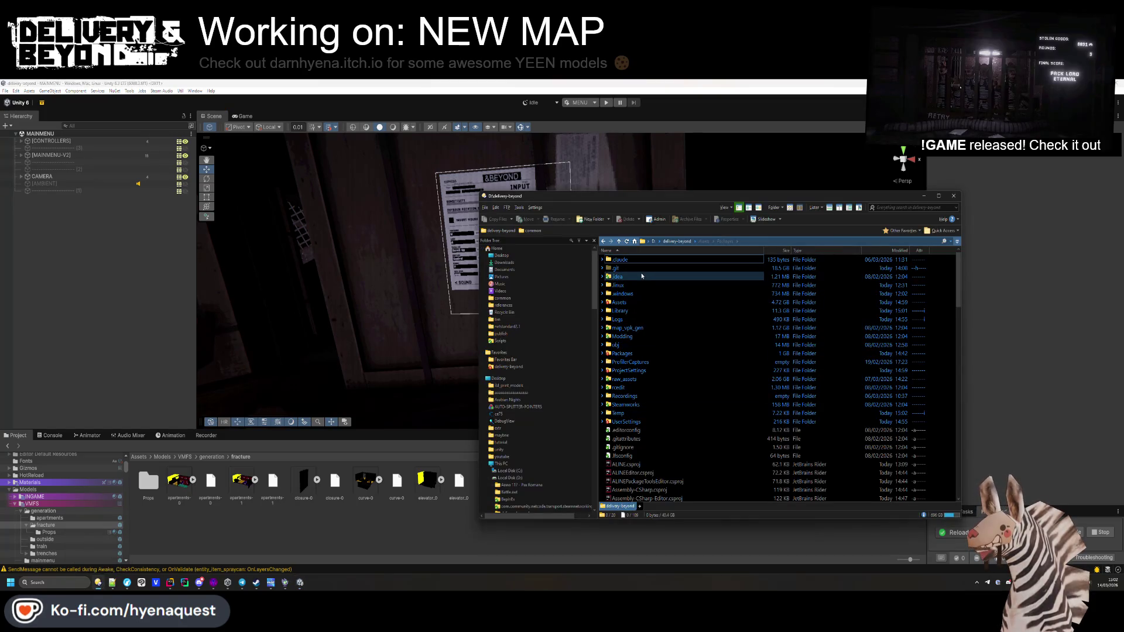
Step: Back in Rider, search SettingsController.cs for keybinds and jump to its use on line 669
left_click(250, 537)
mouse_move(227, 582)
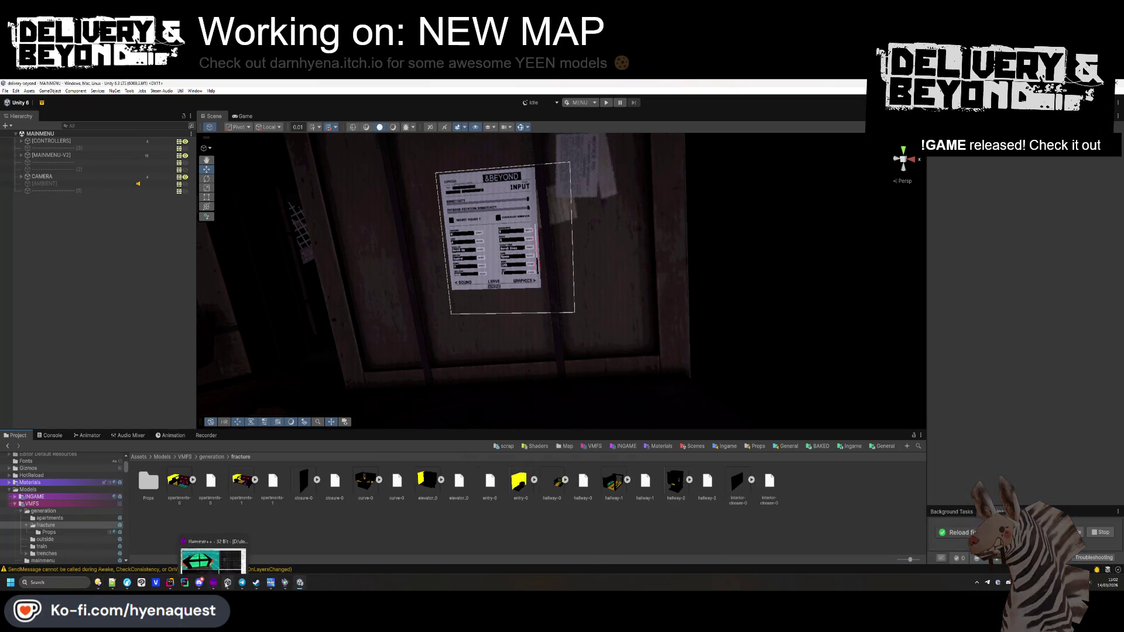
left_click(171, 583)
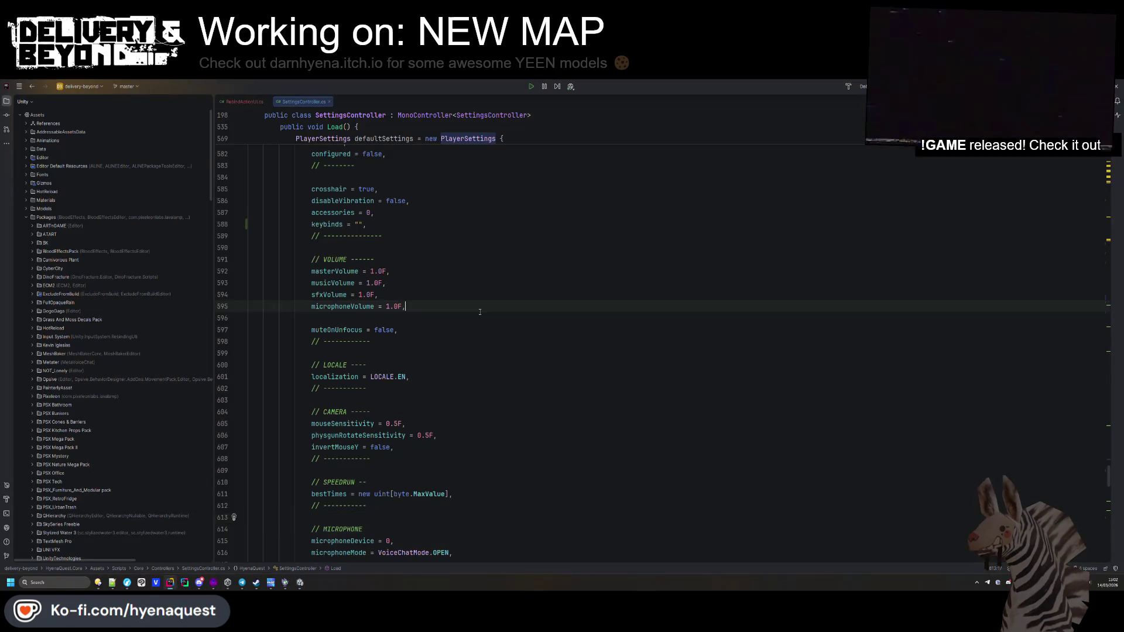
scroll(351, 397, "down", 1)
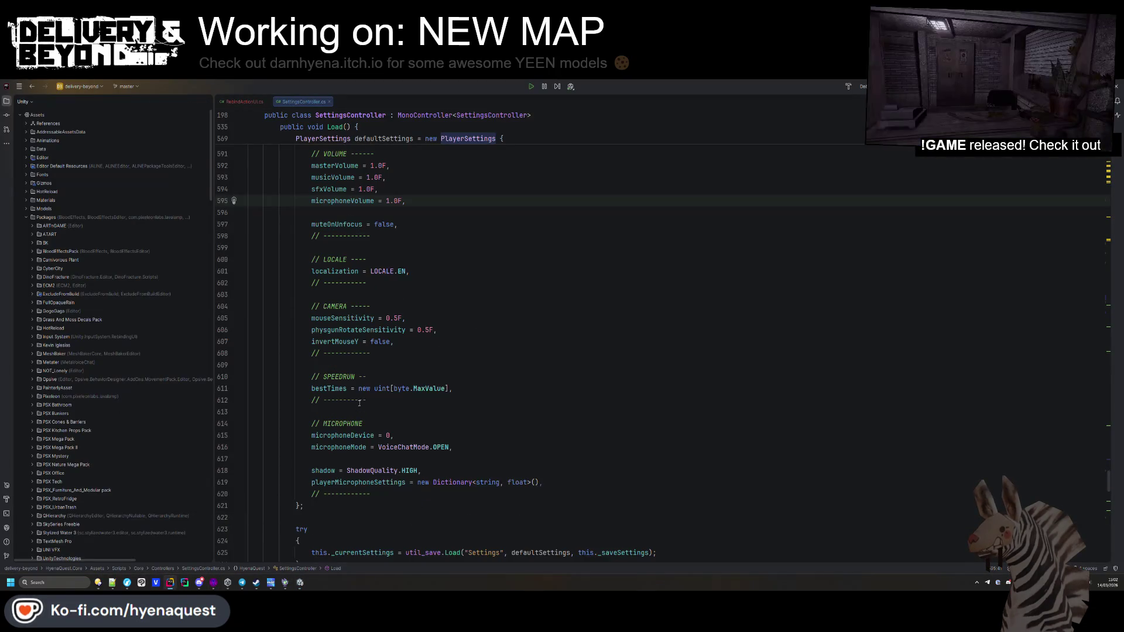
scroll(331, 461, "up", 4)
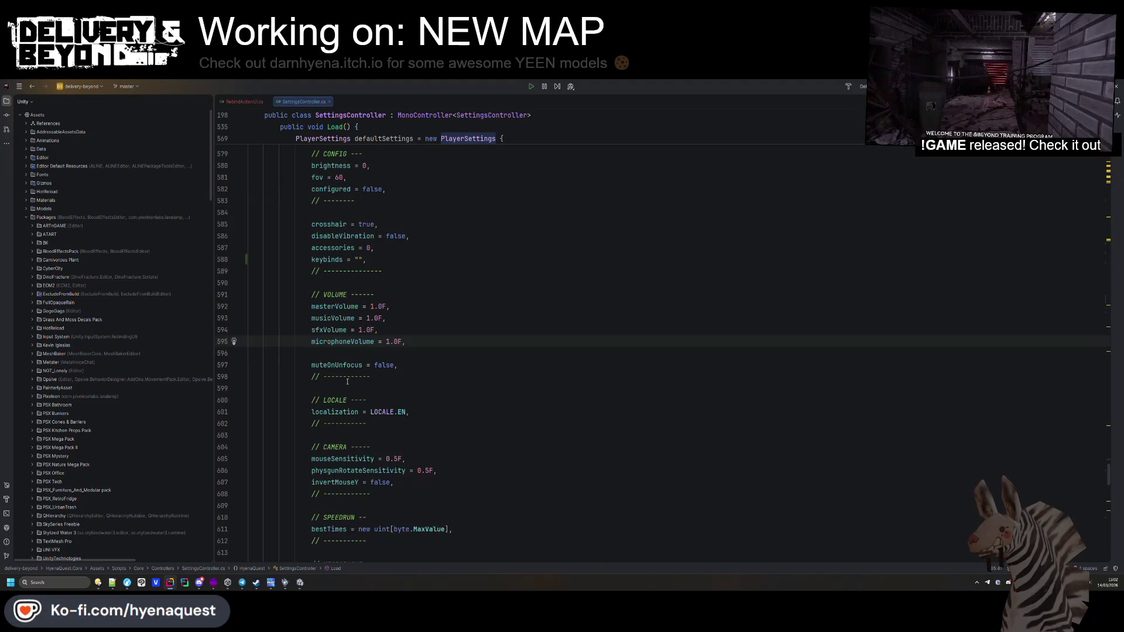
double_click(337, 259)
key("ctrl+f")
key("Return")
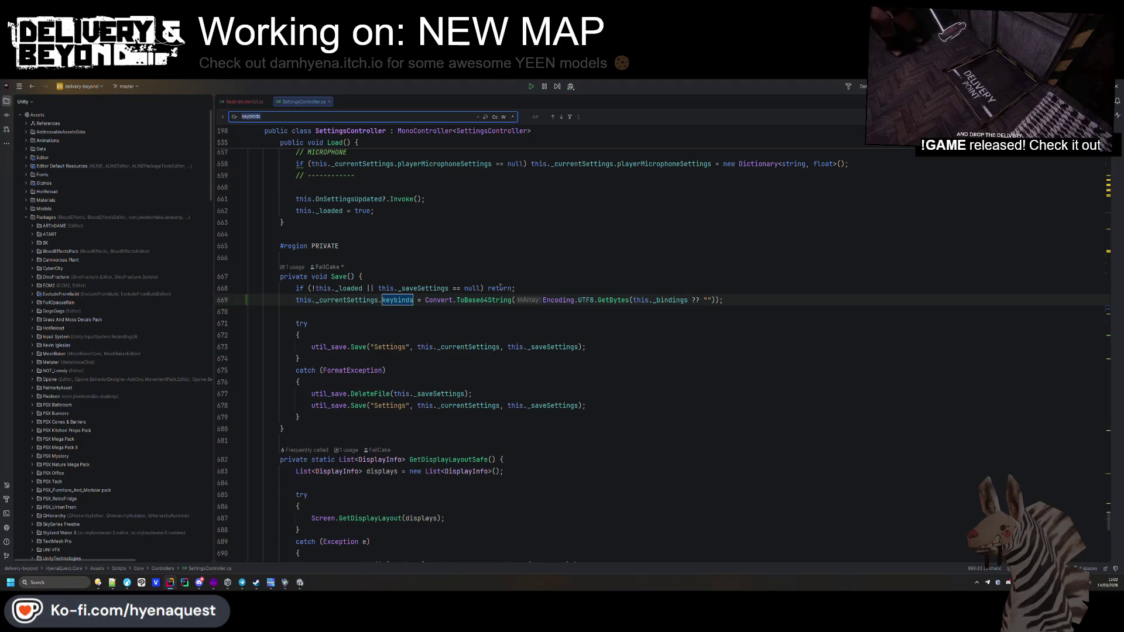
Step: Search for _bindings and inspect the LoadKeyBinds method near line 298
key("ctrl+f")
key("Return")
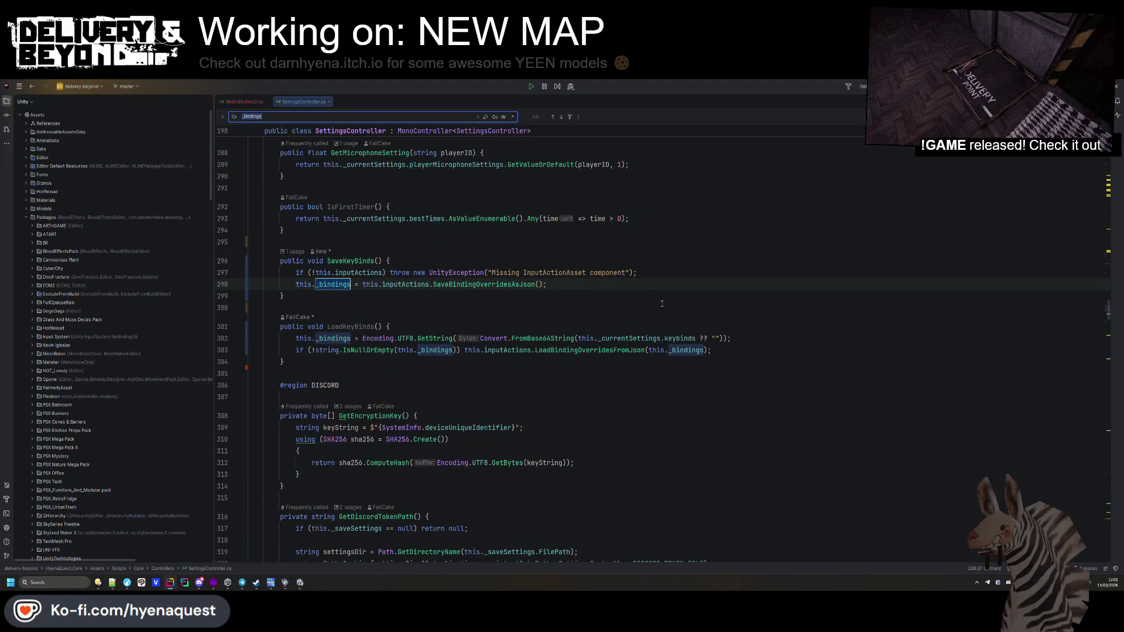
left_click(363, 327)
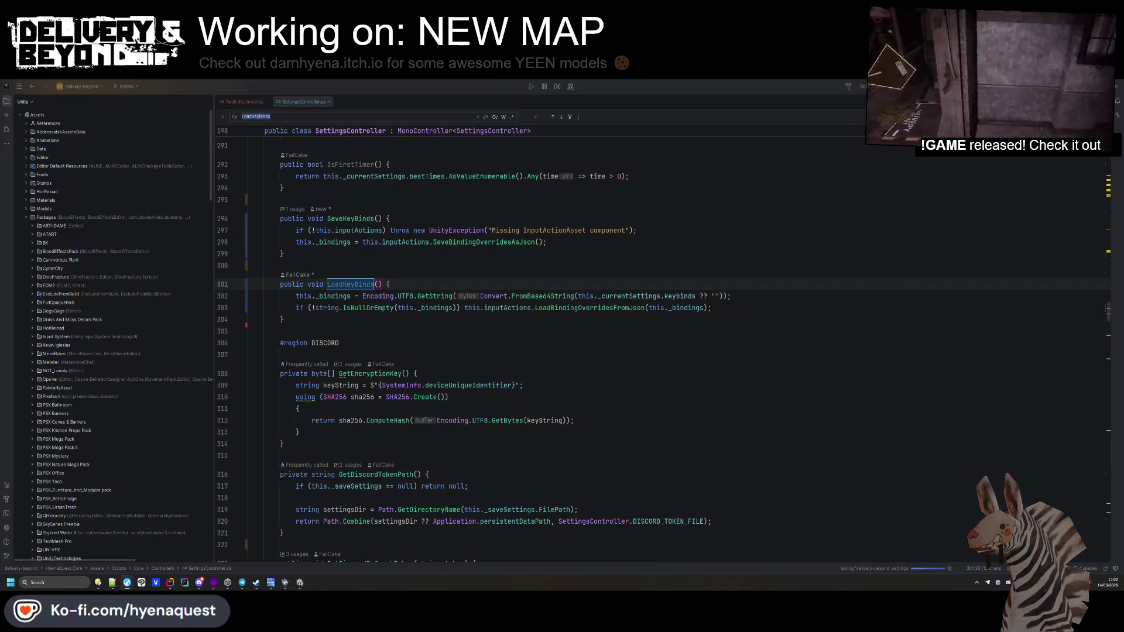
left_click(608, 356)
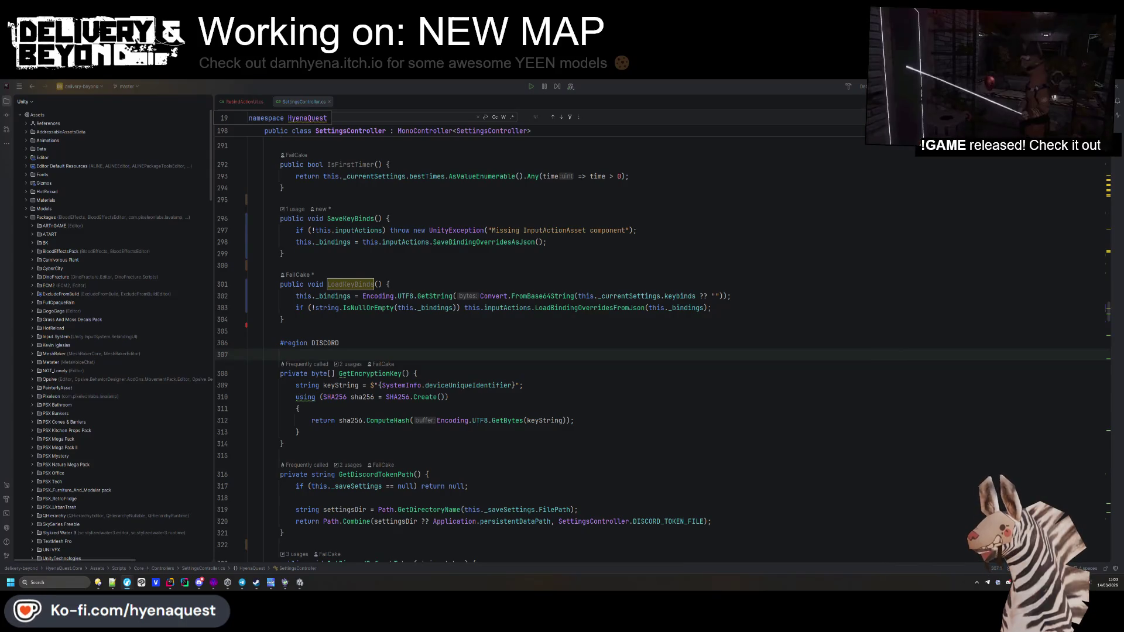
key("alt+Tab")
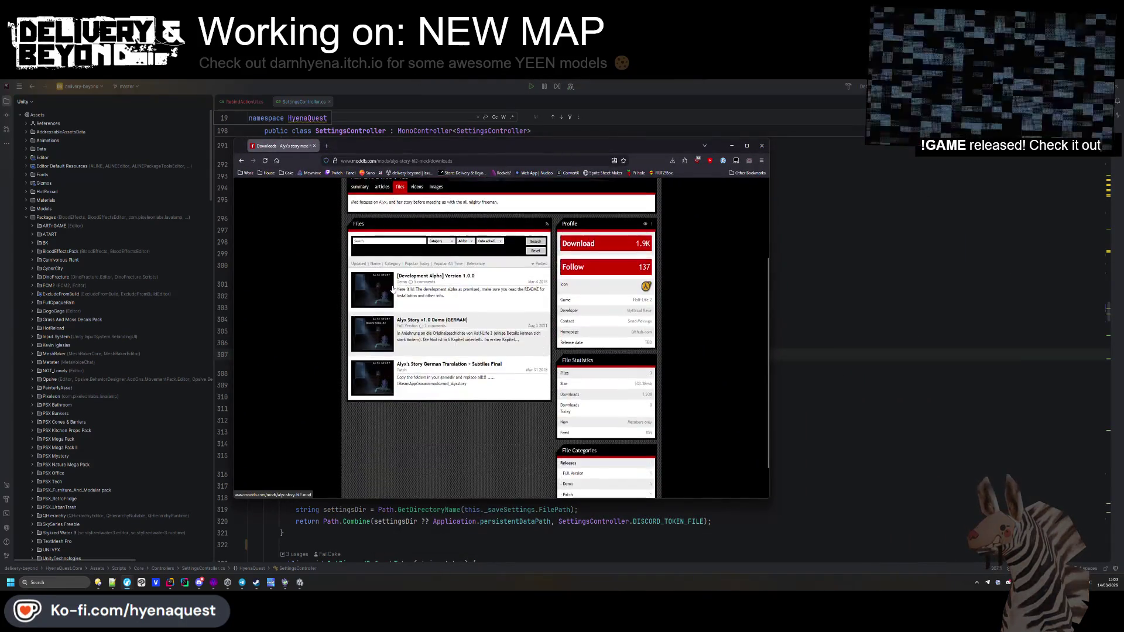
Step: View the Alyx's Story summary and Chapter 1 : Progress screenshots, then close the browser
left_click(359, 296)
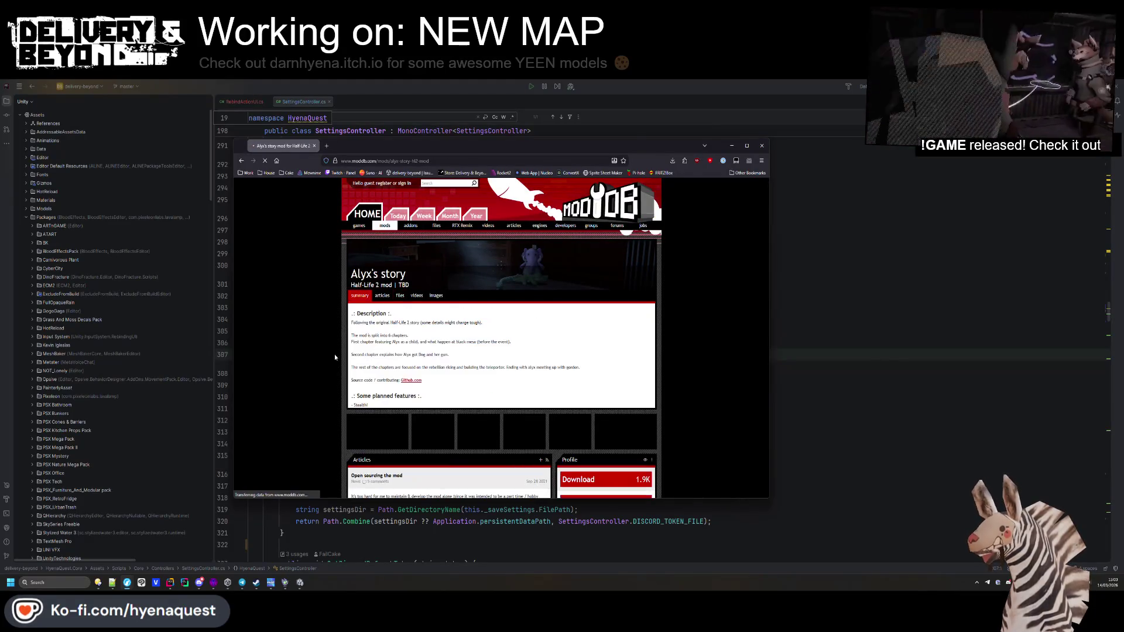
left_click(524, 358)
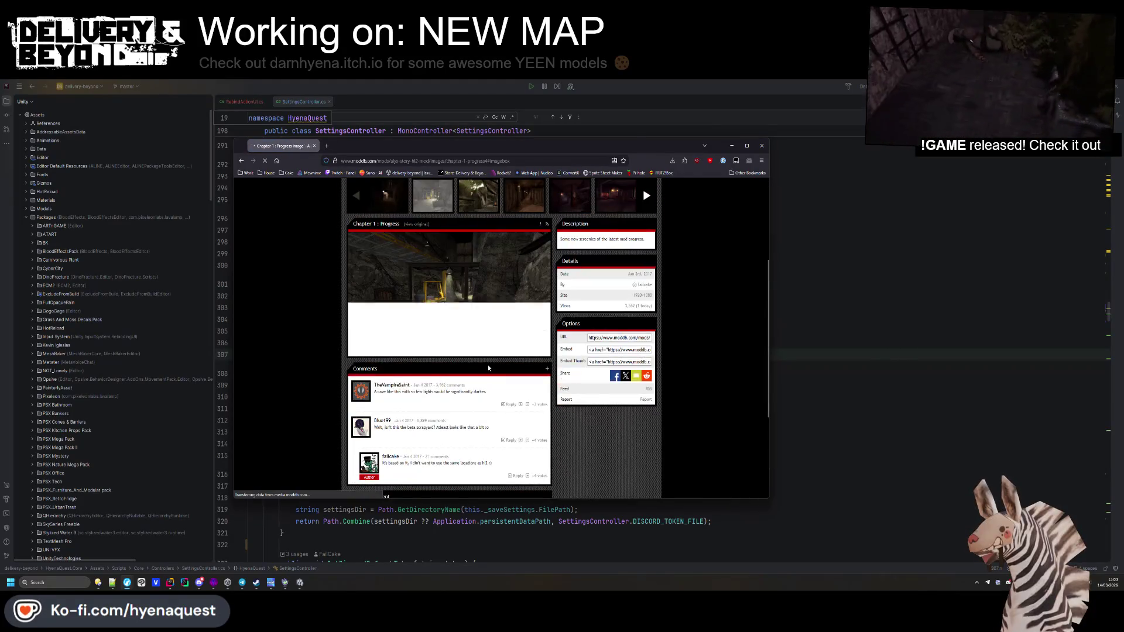
left_click(509, 342)
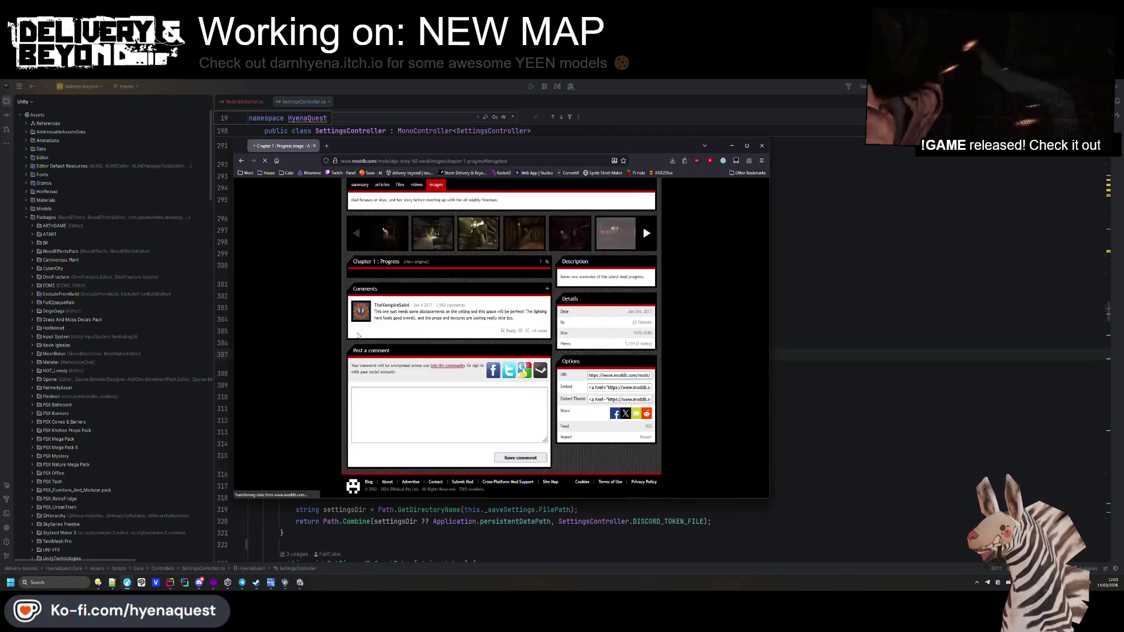
left_click(799, 276)
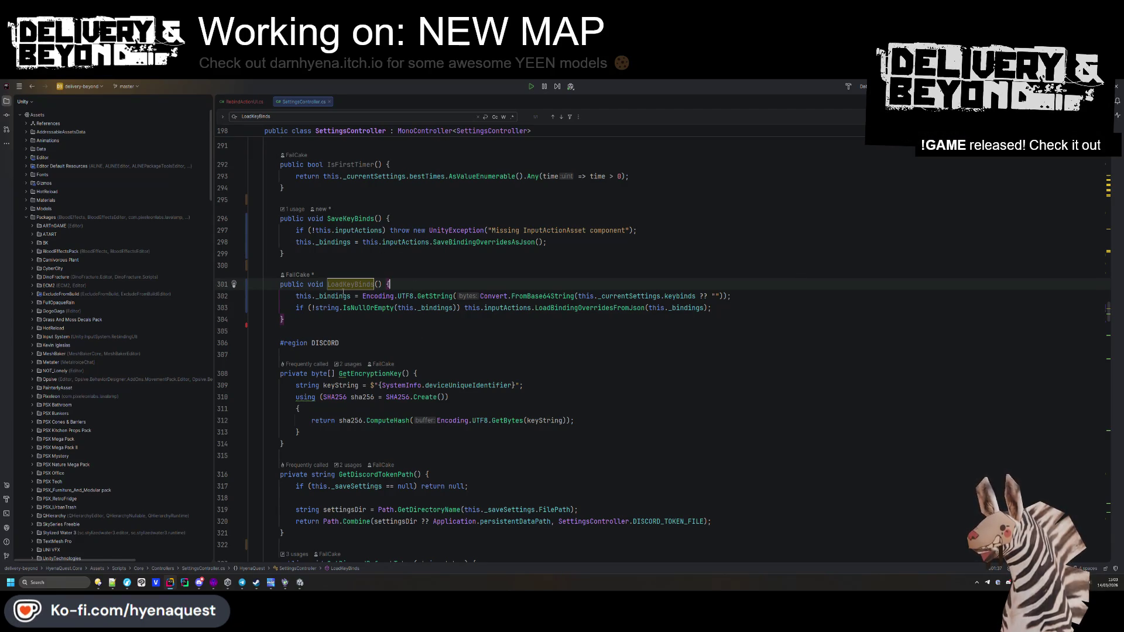
Step: Find SaveKeyBinds usages across all files and scroll down to the Load method
double_click(358, 218)
key("ctrl+f")
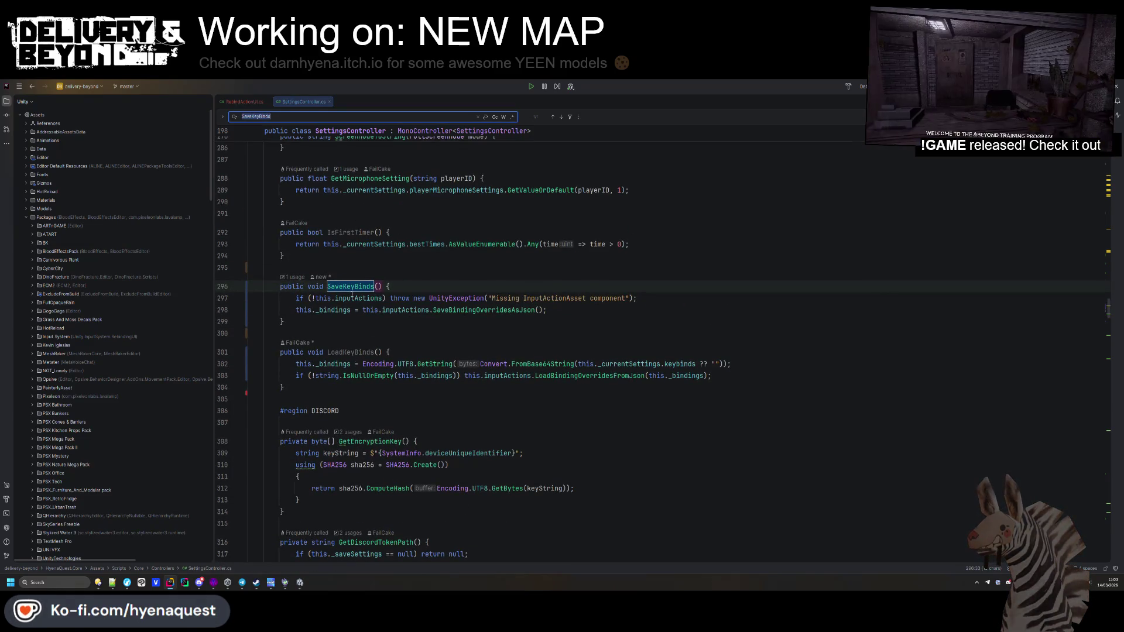
key("ctrl+shift+f")
left_click(521, 241)
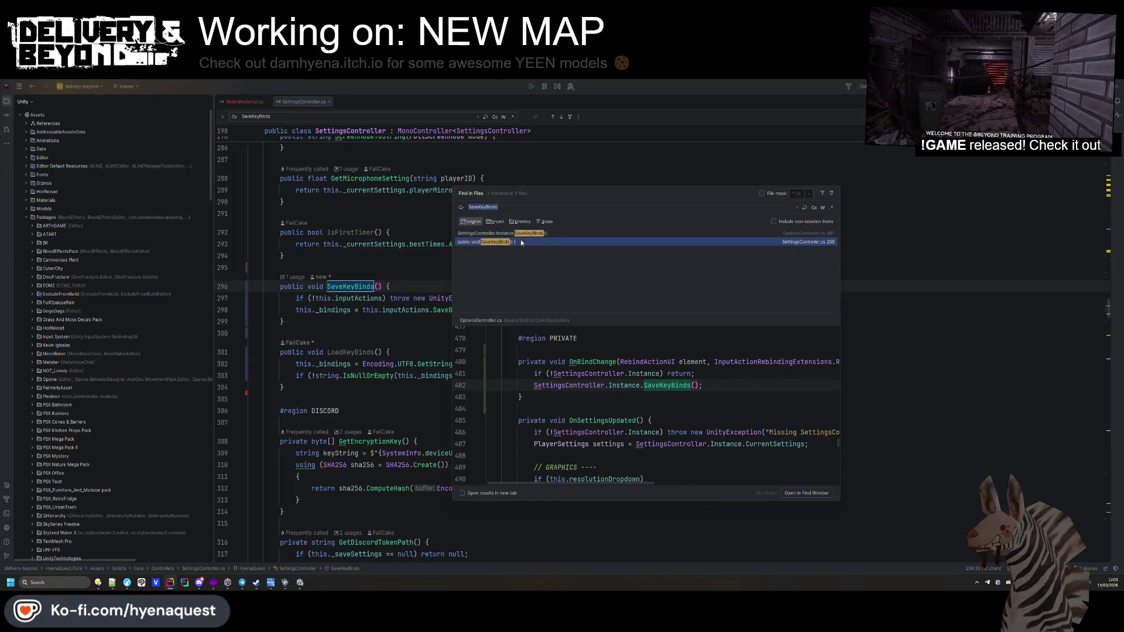
key("Escape")
scroll(357, 281, "down", 5)
scroll(356, 280, "down", 20)
scroll(338, 274, "down", 20)
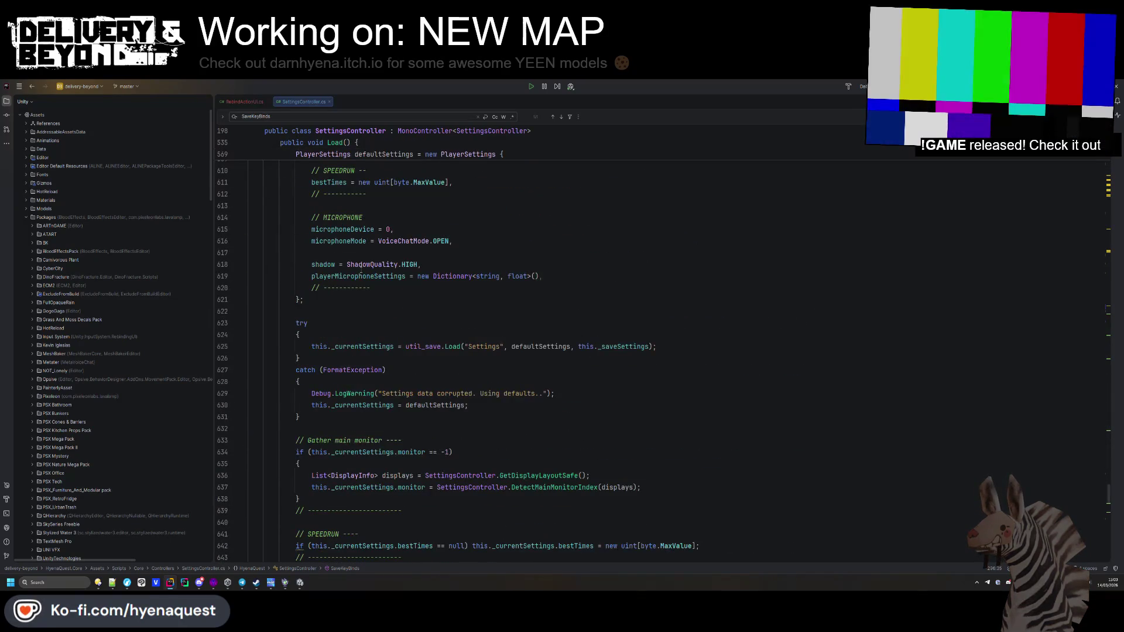
scroll(360, 273, "down", 10)
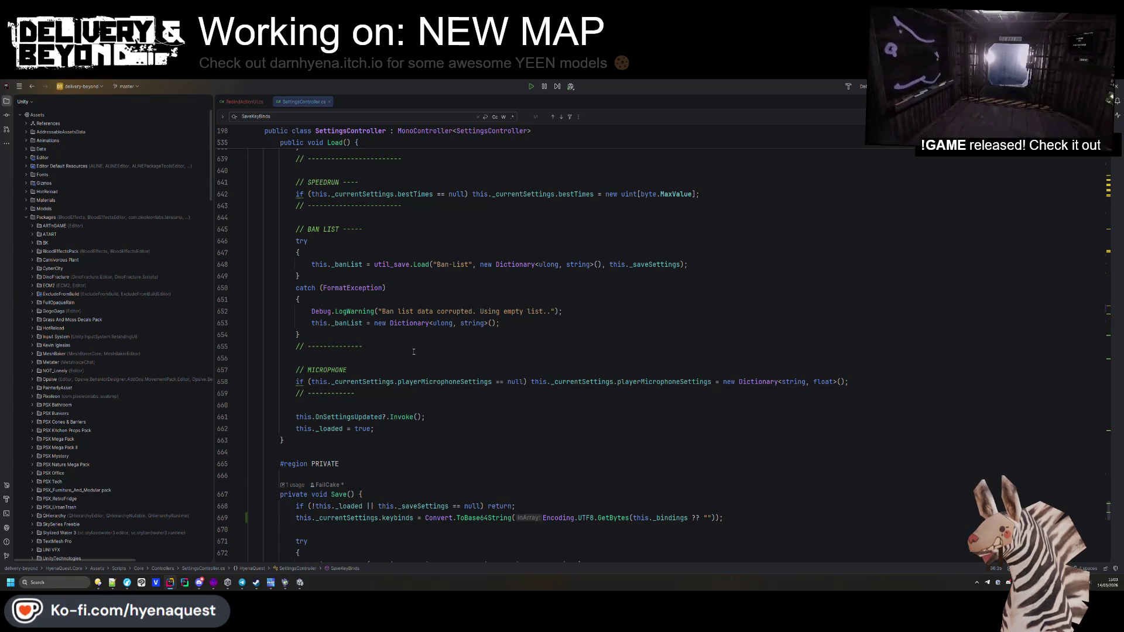
Step: Compare with git revision 9fdba5df70 and paste its INPUTS block calling LoadKeyBinds into Load()
right_click(391, 360)
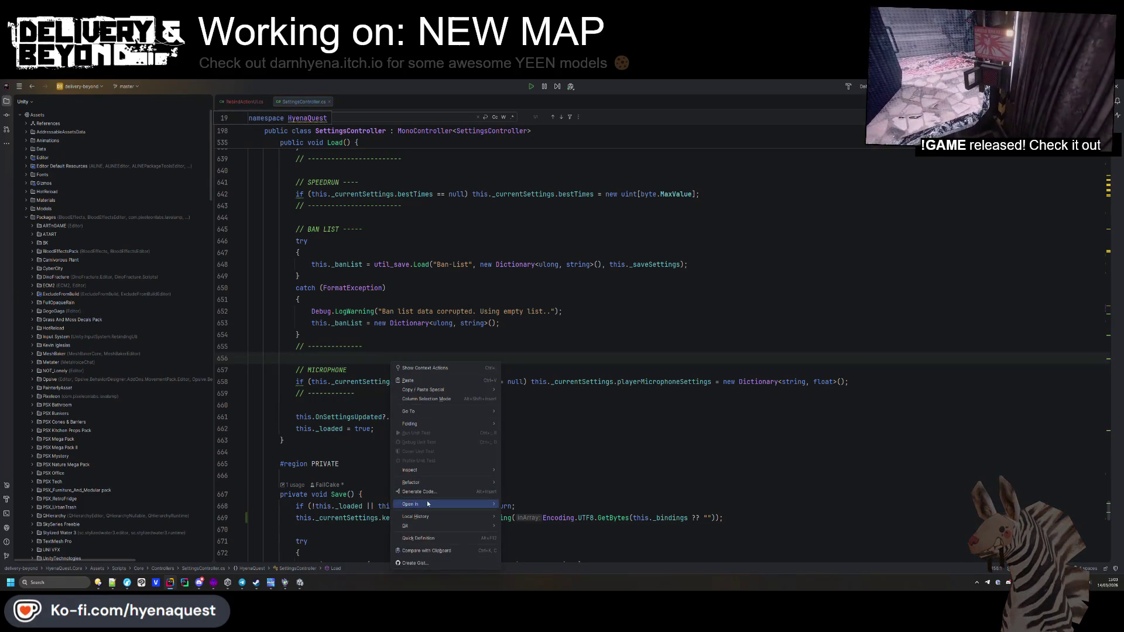
mouse_move(426, 525)
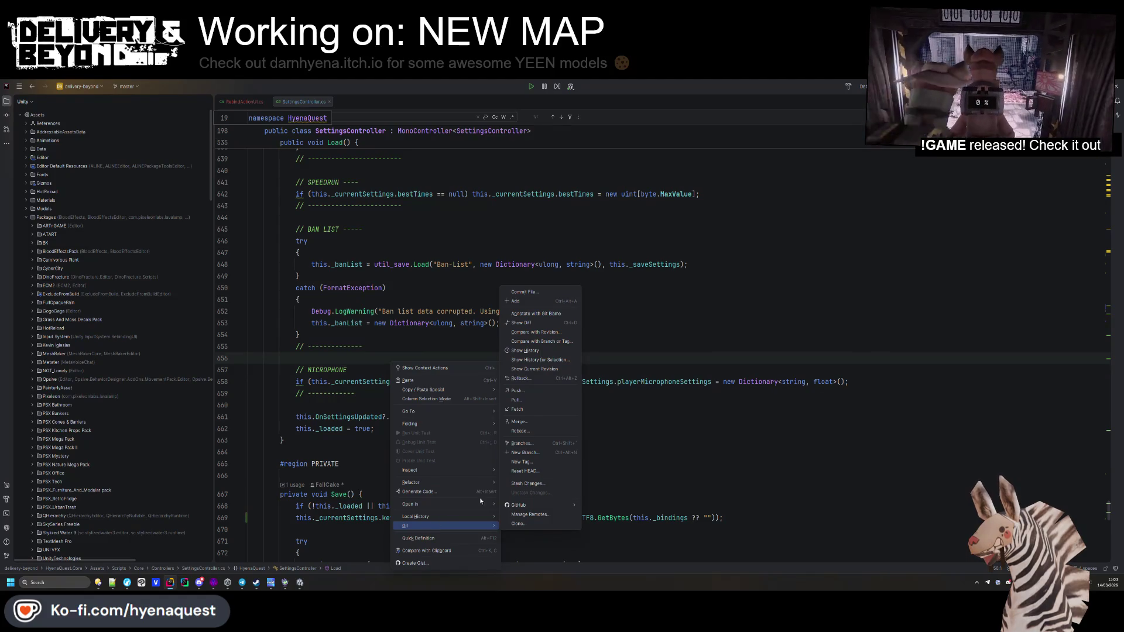
left_click(546, 324)
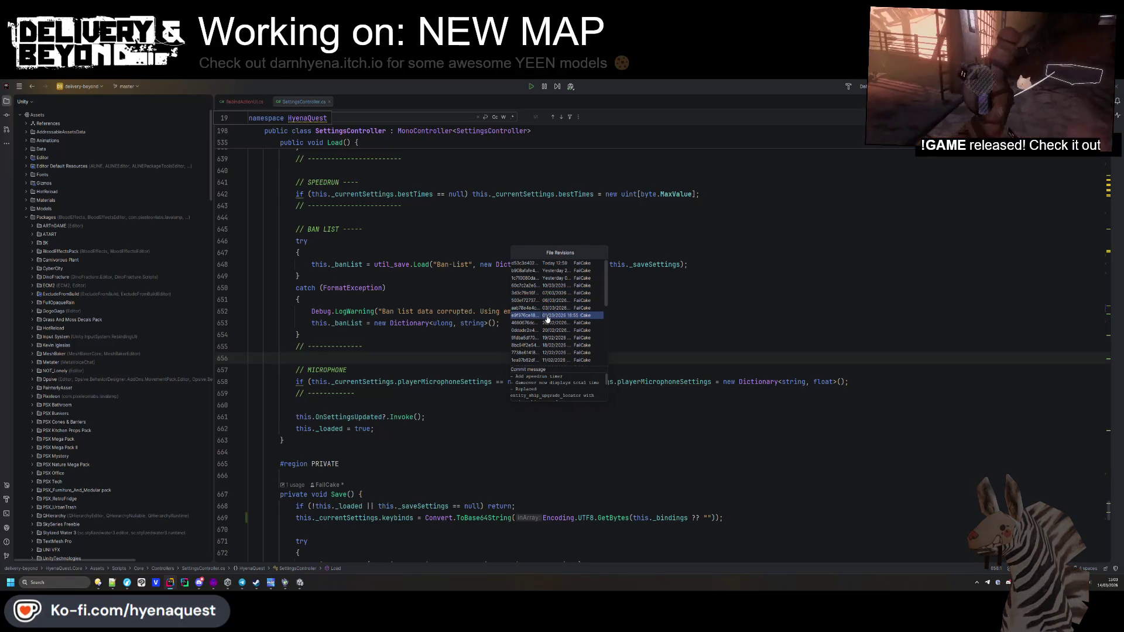
left_click(548, 339)
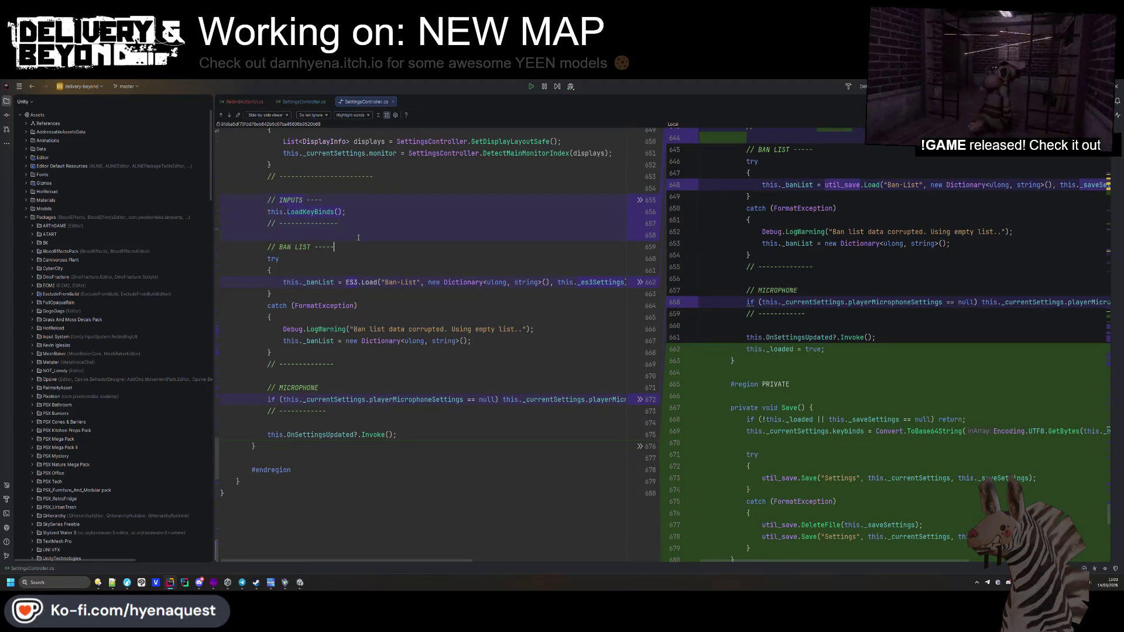
left_click_drag(351, 235, 368, 191)
key("ctrl+c")
scroll(810, 230, "up", 2)
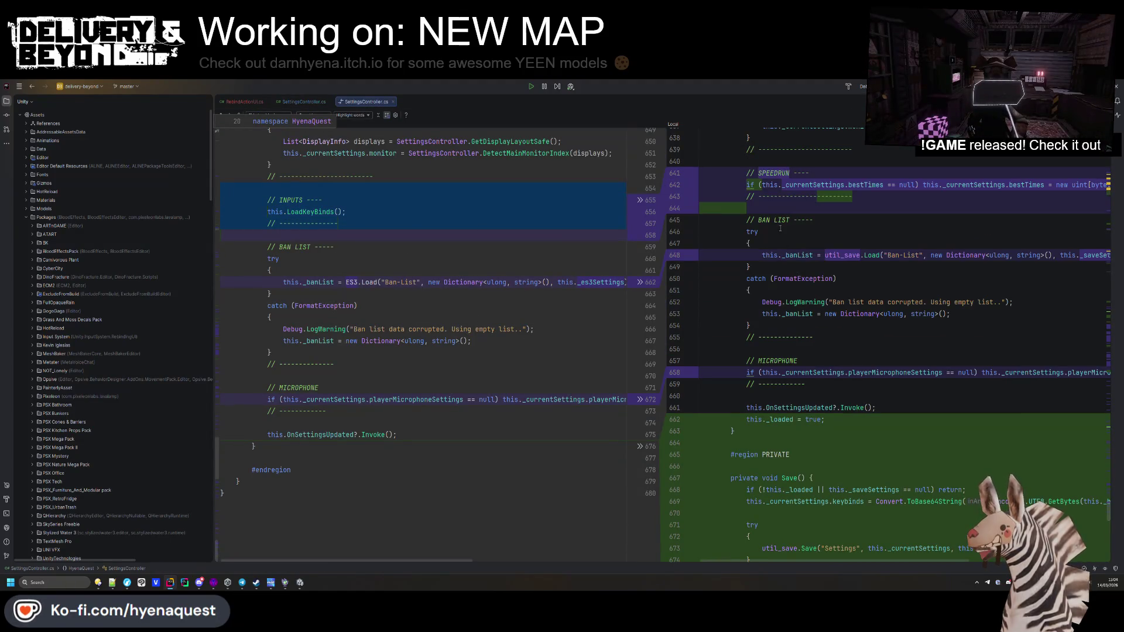
key("ctrl+v")
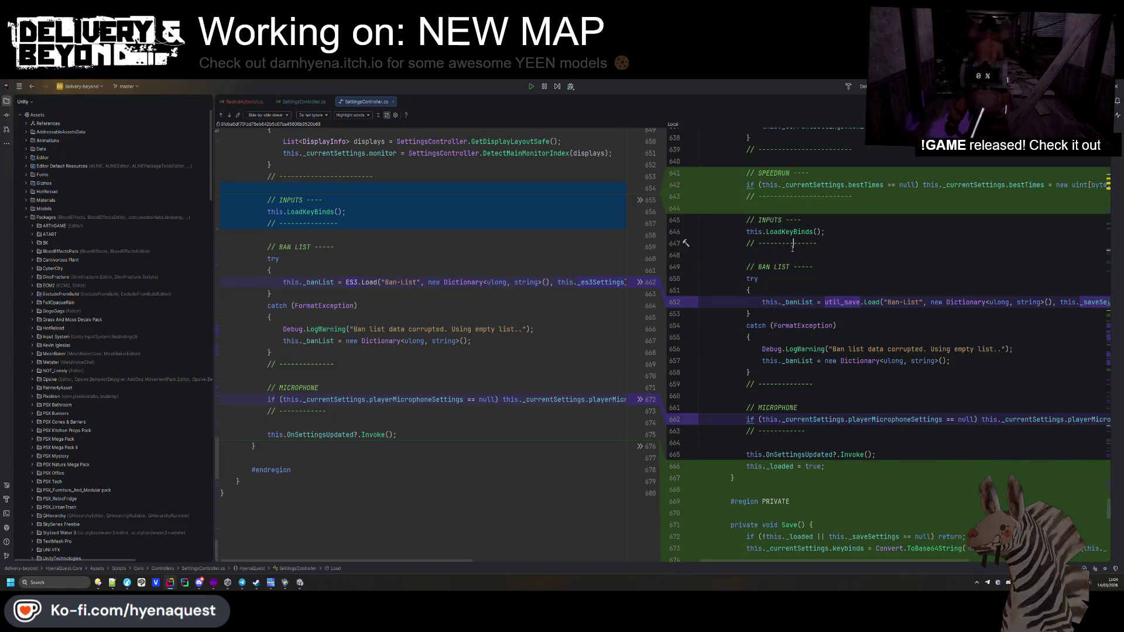